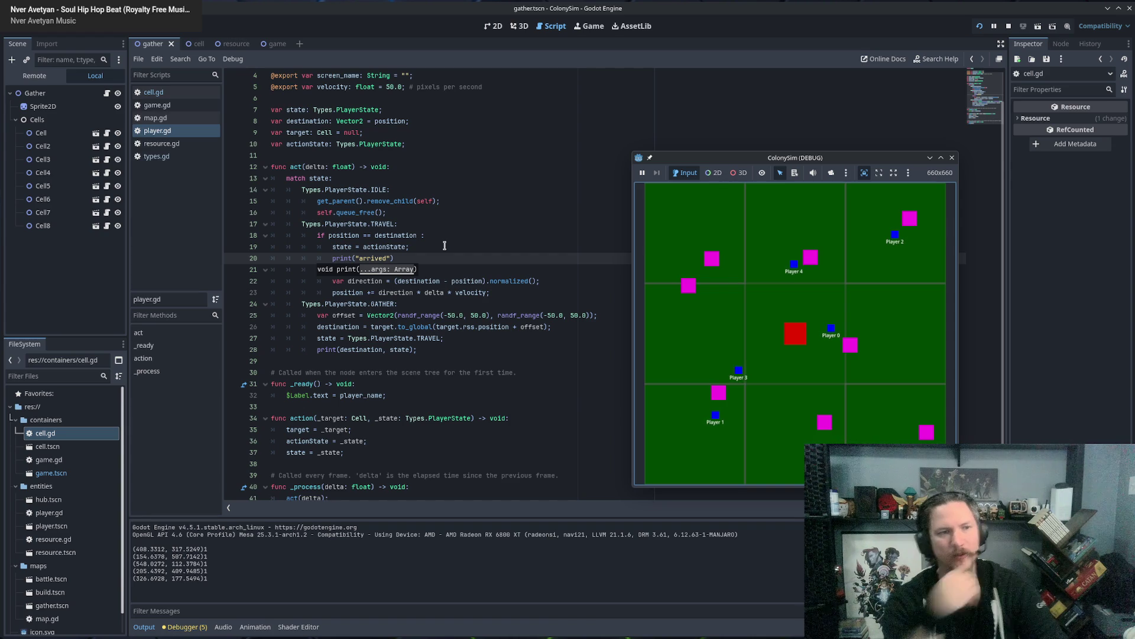
Add print("move") under the travel else branch in player.gd, then test-run the game.
left_click(952, 157)
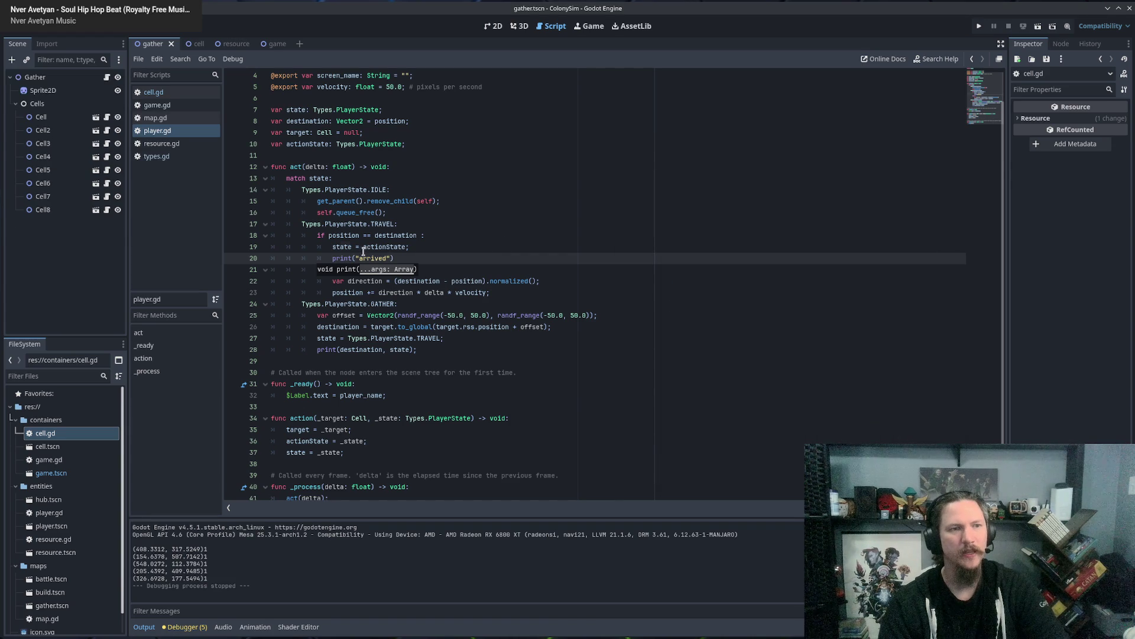
left_click(361, 249)
left_click(341, 281)
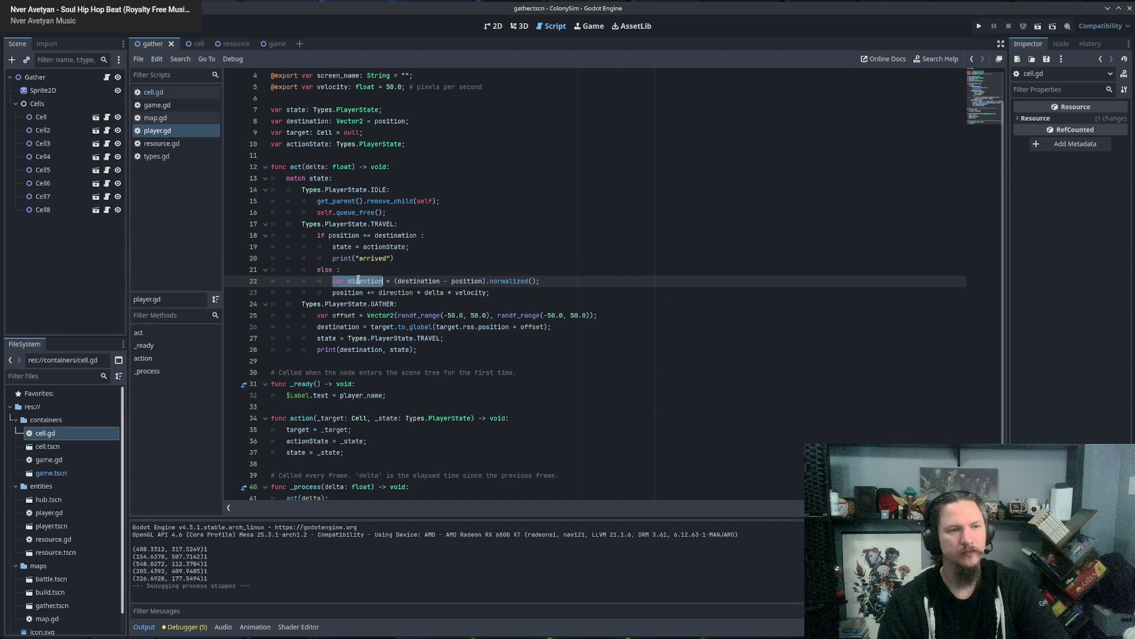
left_click(379, 270)
key("Down")
key("Down")
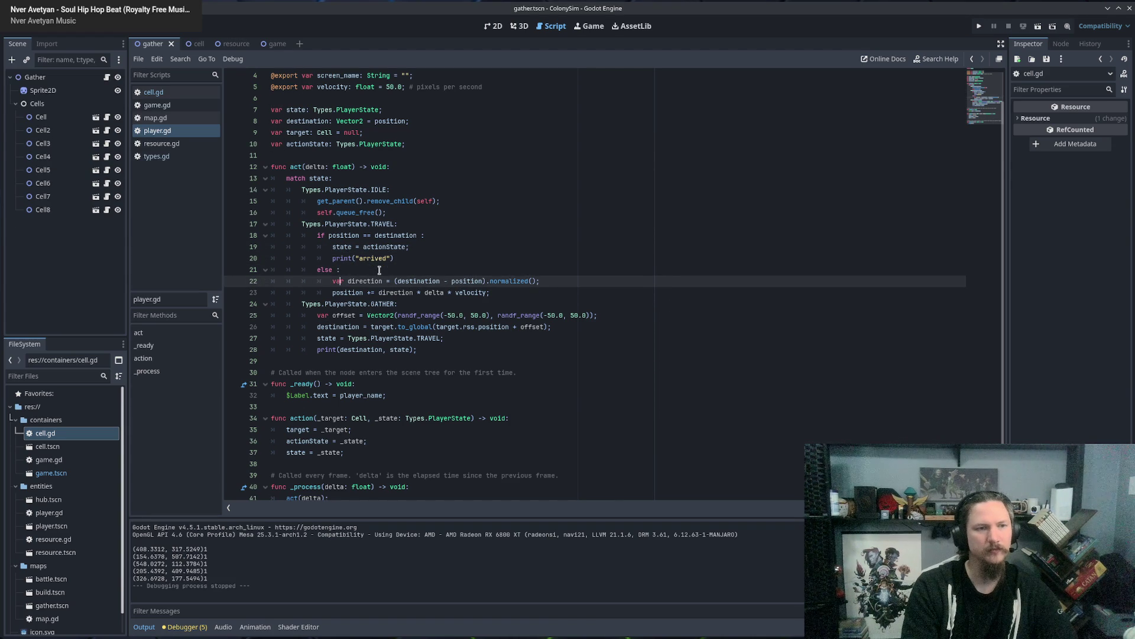
key("End")
key("Return")
type("pr")
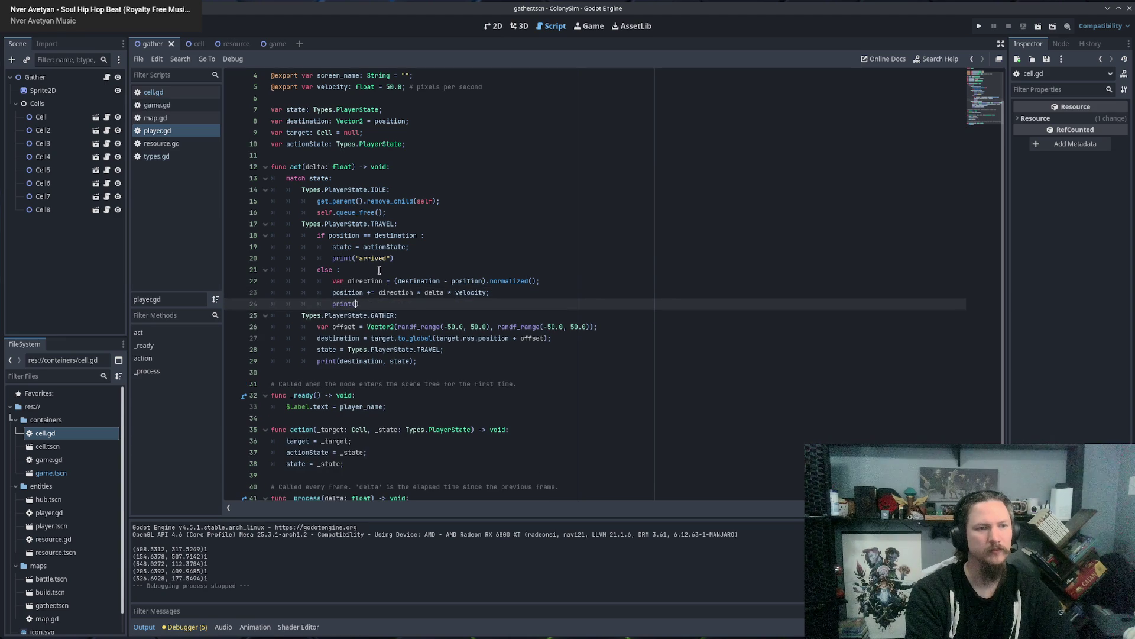
type("'")
type("move")
key("F6")
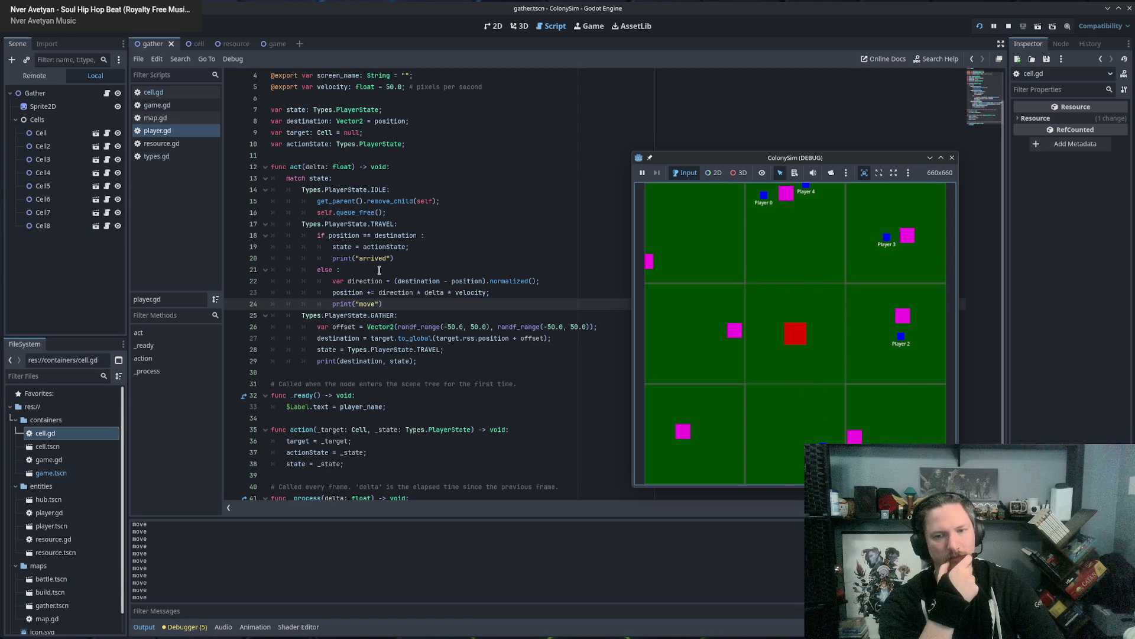
Change the arrival check from '== destination' to position.is_equal_approx(destination).
left_click(952, 158)
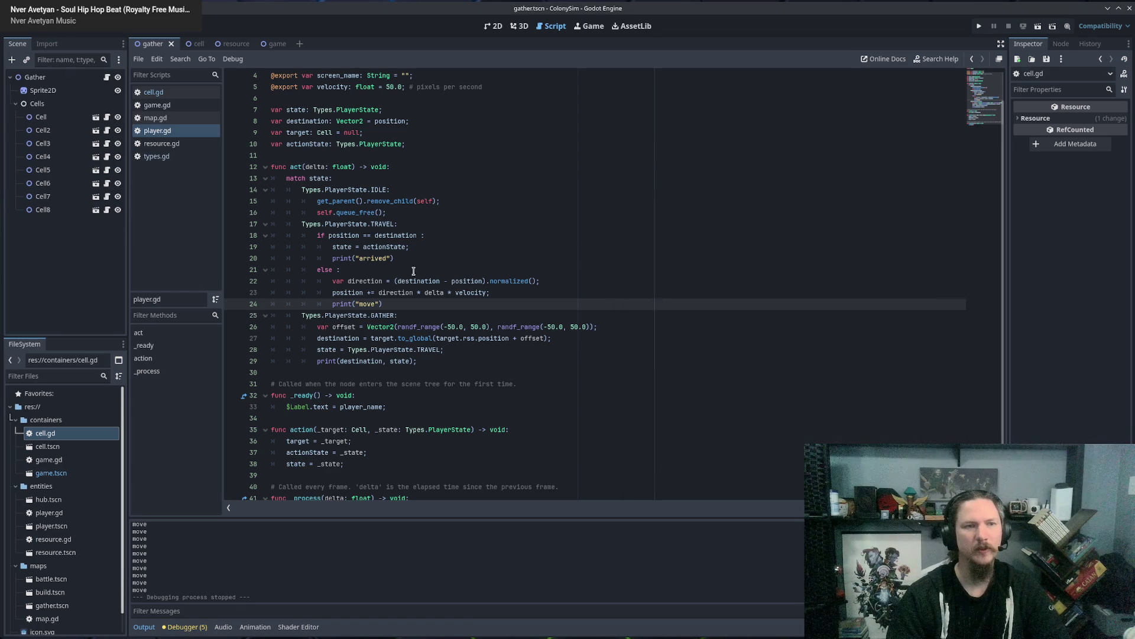
left_click(365, 269)
left_click(349, 235)
left_click_drag(349, 235, 393, 238)
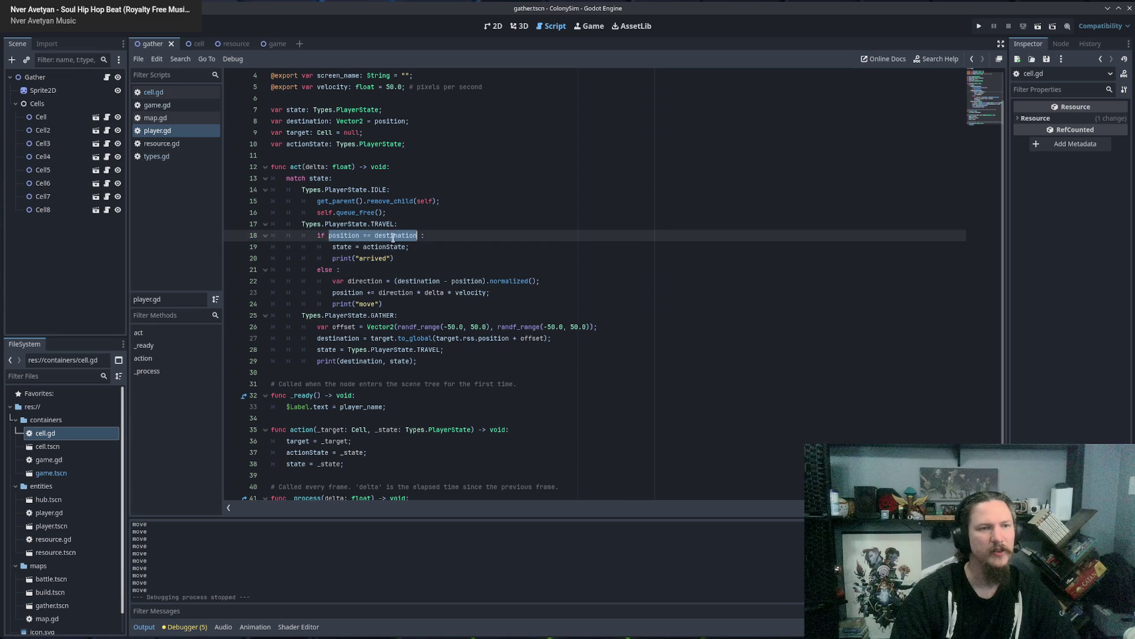
left_click(361, 235)
key("Delete")
key("Delete")
key("Delete")
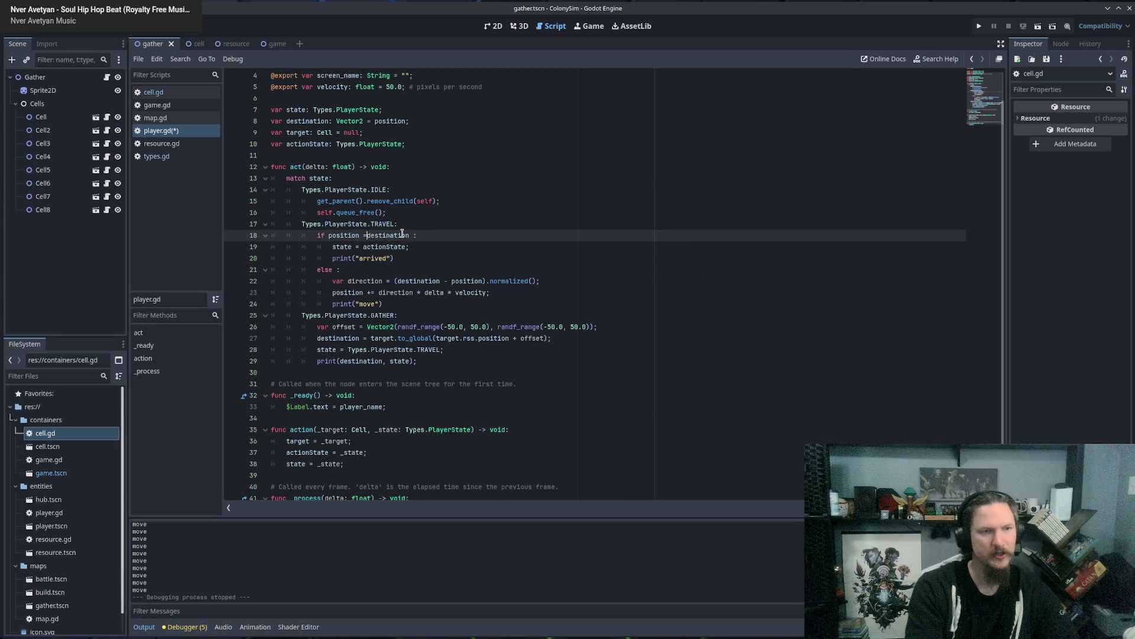
type(".equ")
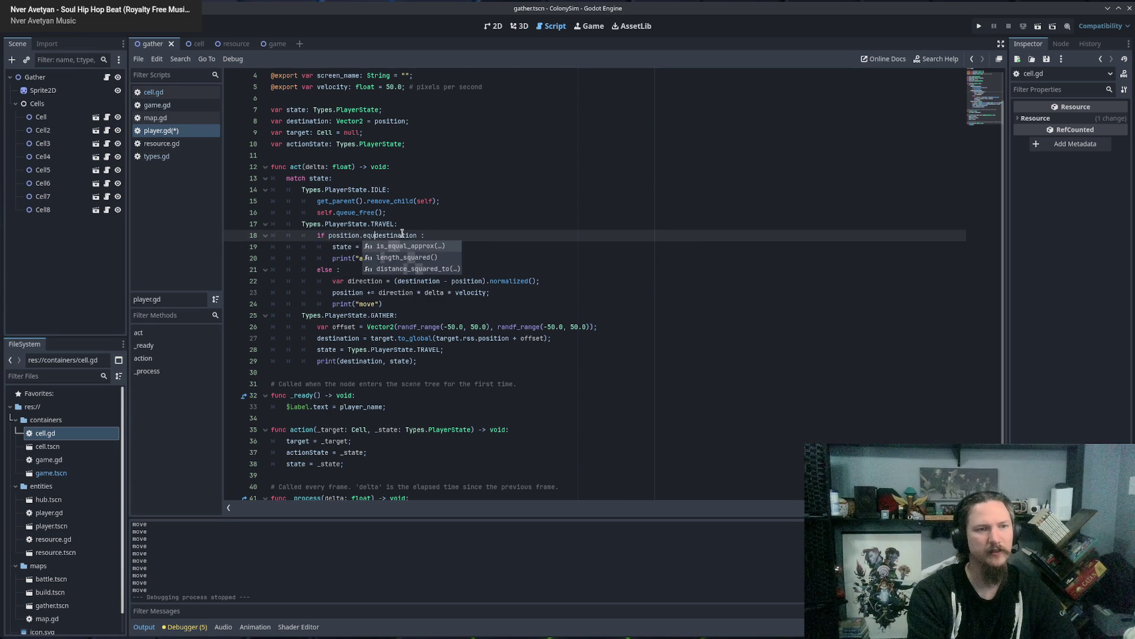
key("Tab")
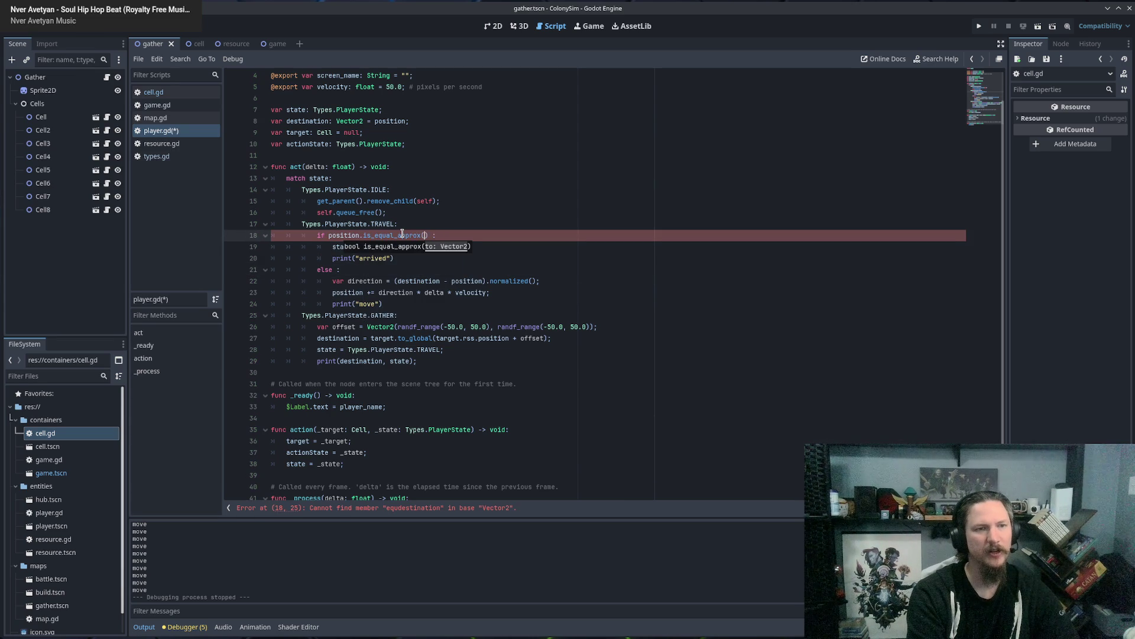
type("destination")
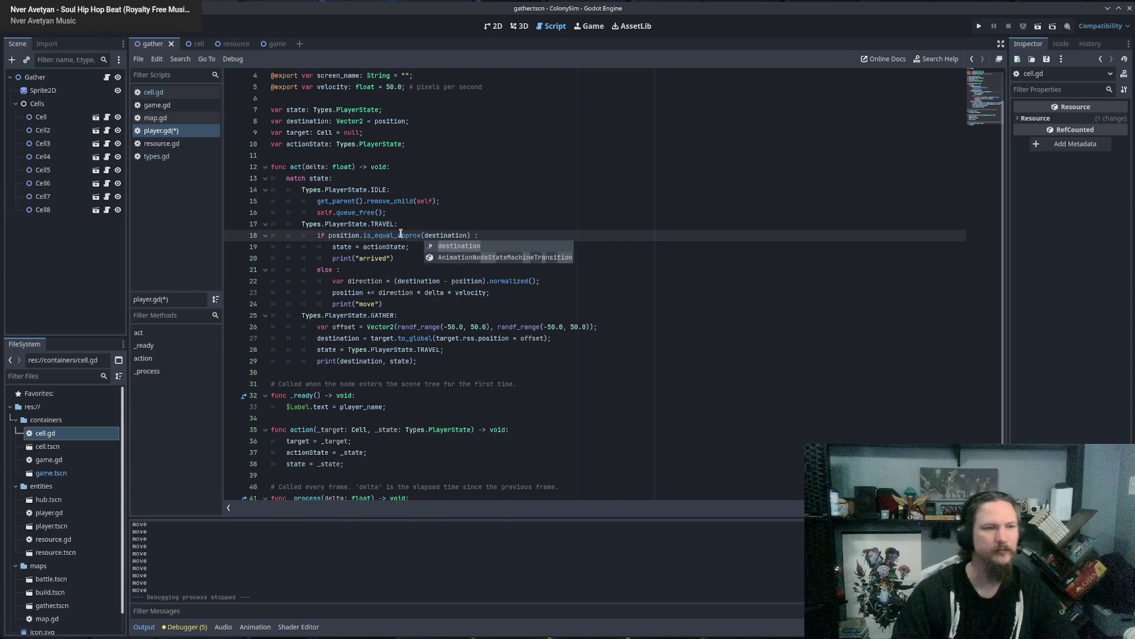
left_click(404, 302)
Search the script for '=' and save player.gd.
key("ctrl+f")
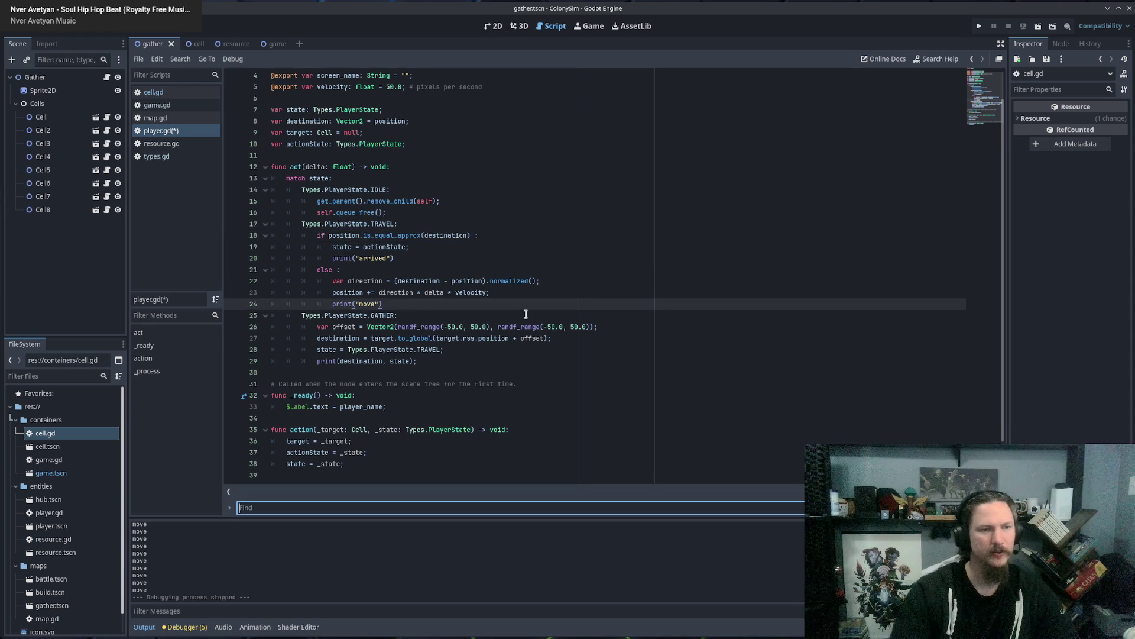
type("=")
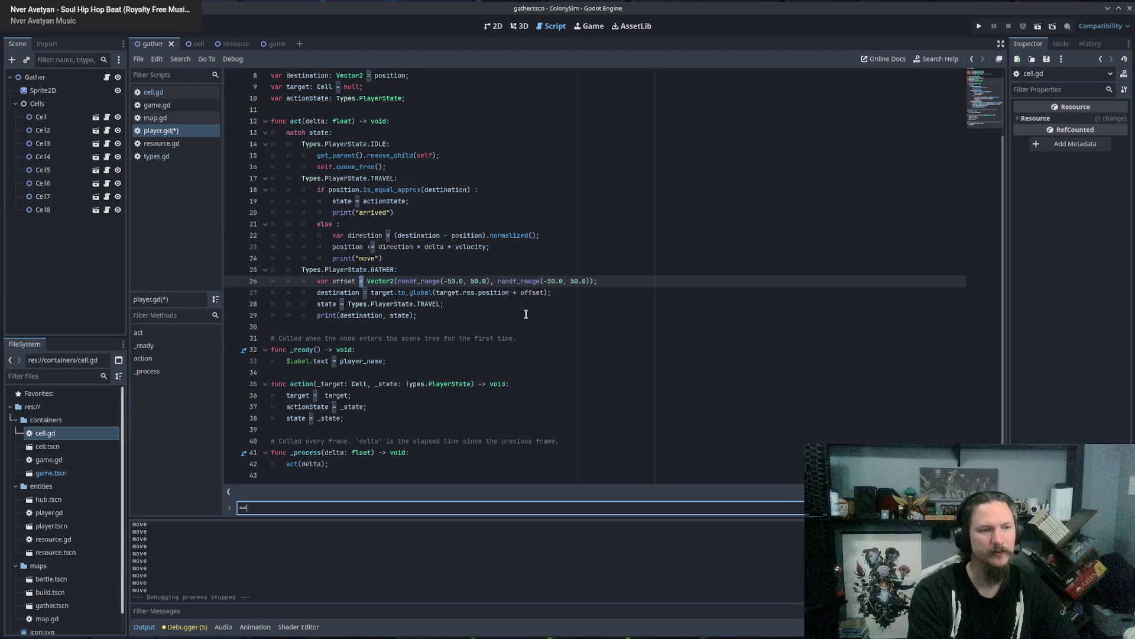
key("Escape")
key("ctrl+s")
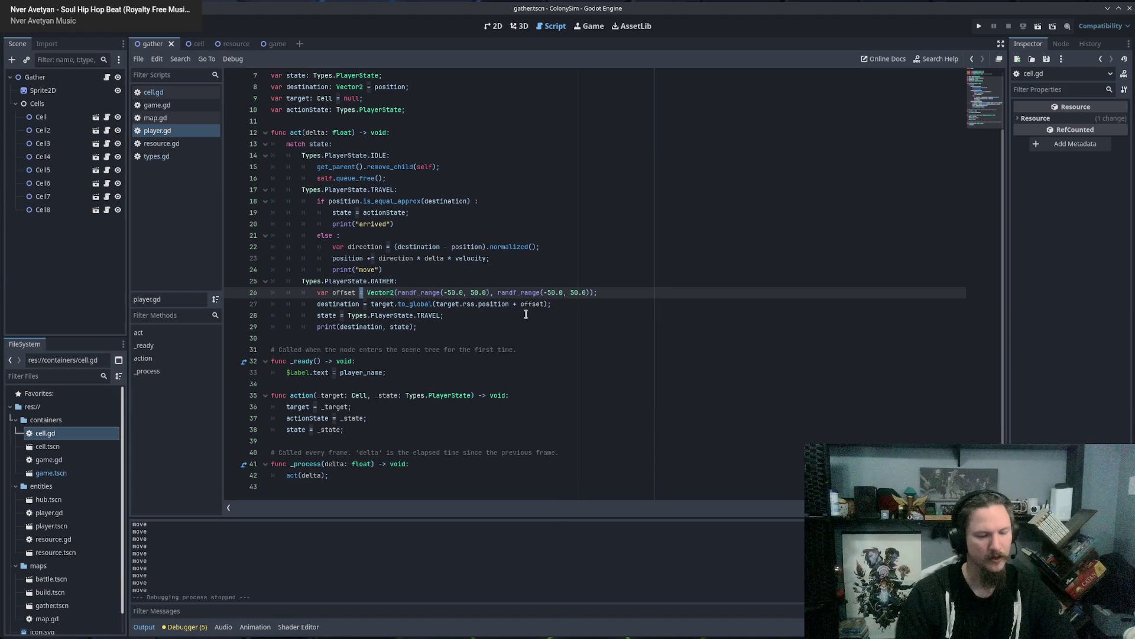
Delete the print("move") line, then test-run the game and stop it.
left_click_drag(527, 270, 527, 262)
key("BackSpace")
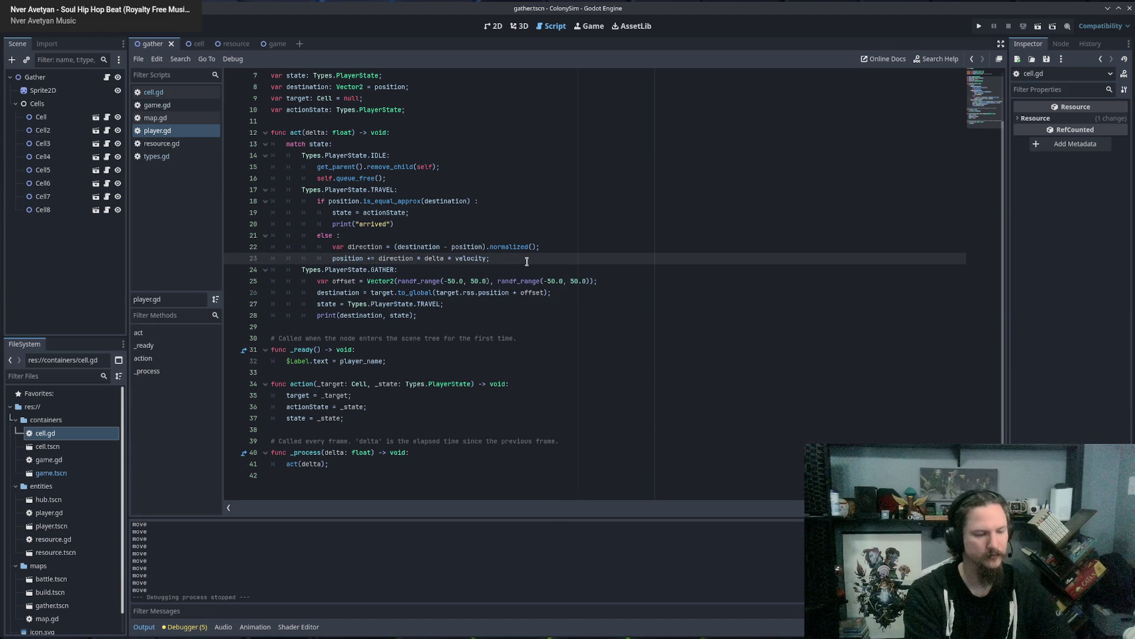
key("F5")
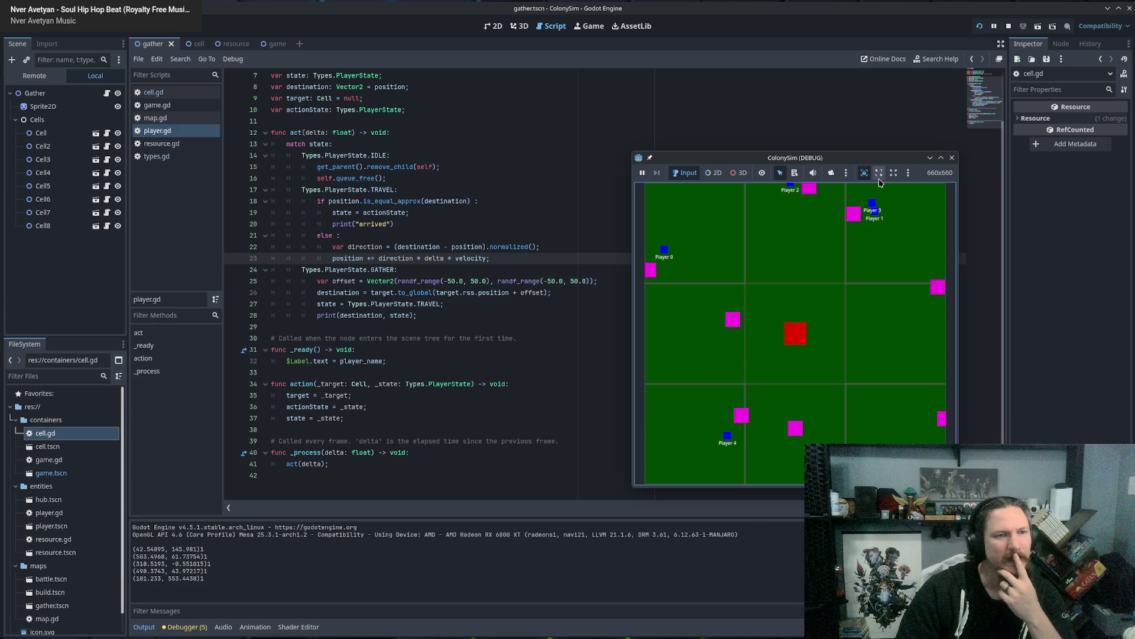
left_click(952, 157)
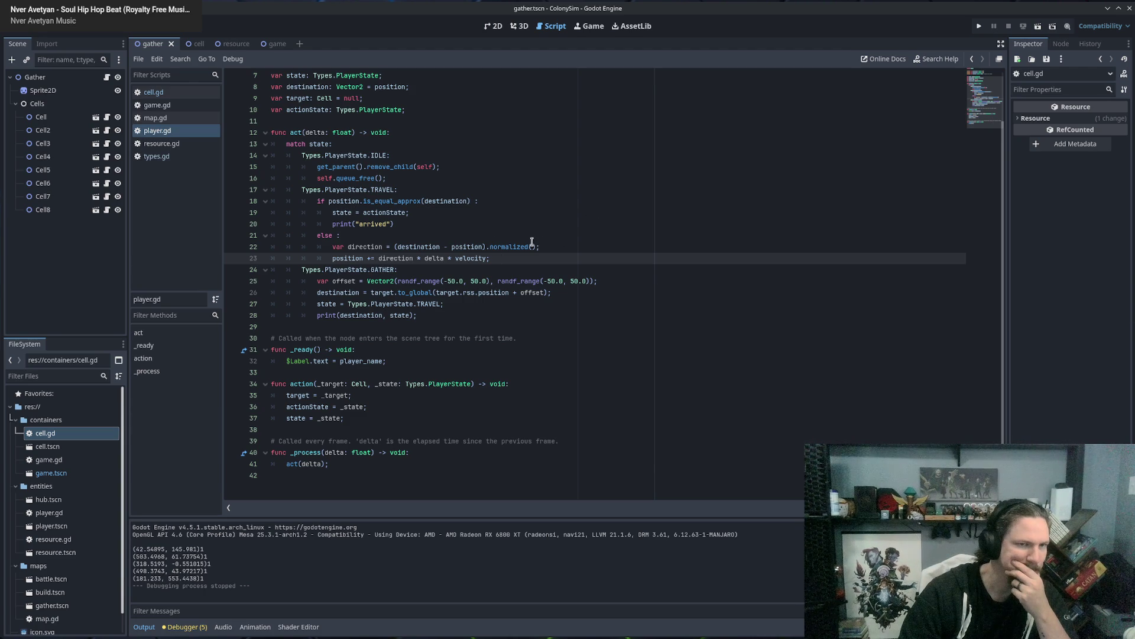
Rerun the game to watch the players move, then stop it.
double_click(375, 247)
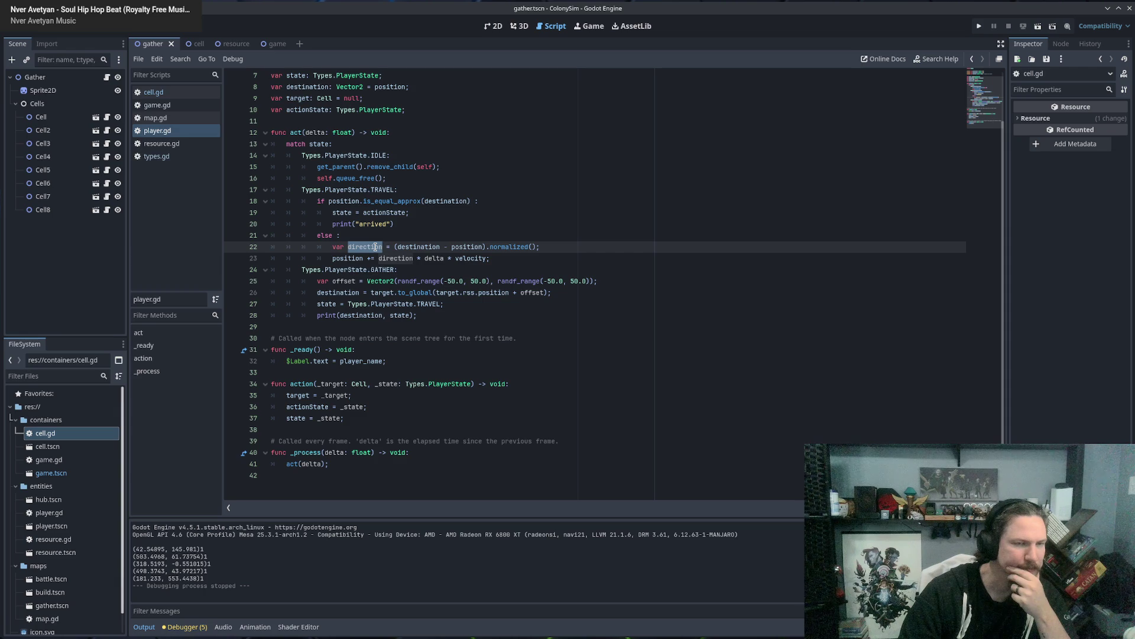
left_click(523, 258)
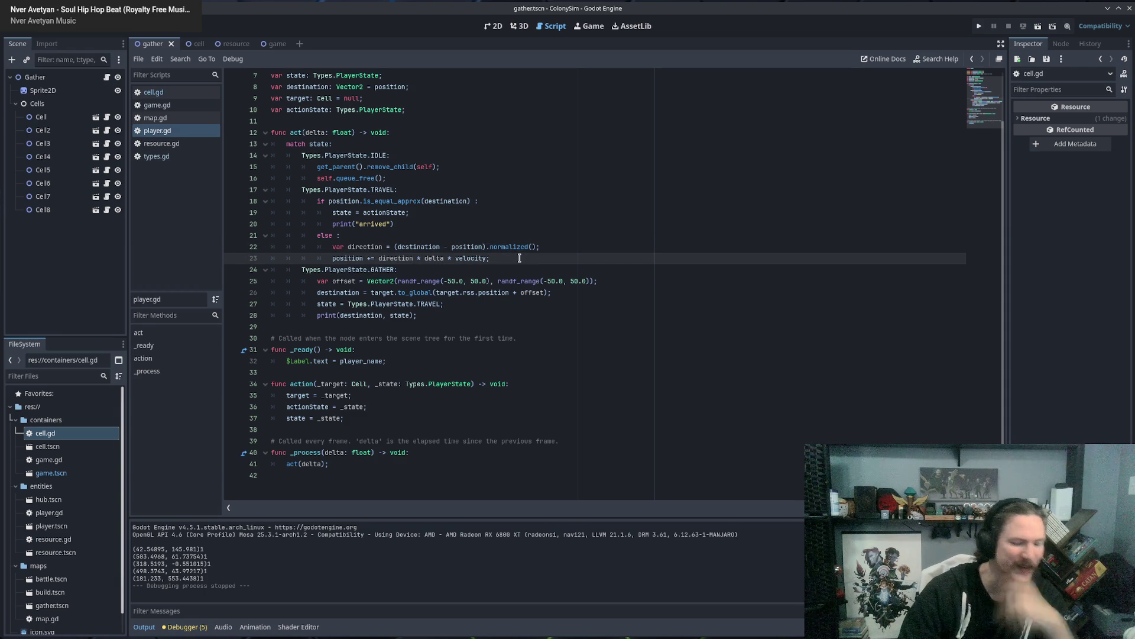
key("F5")
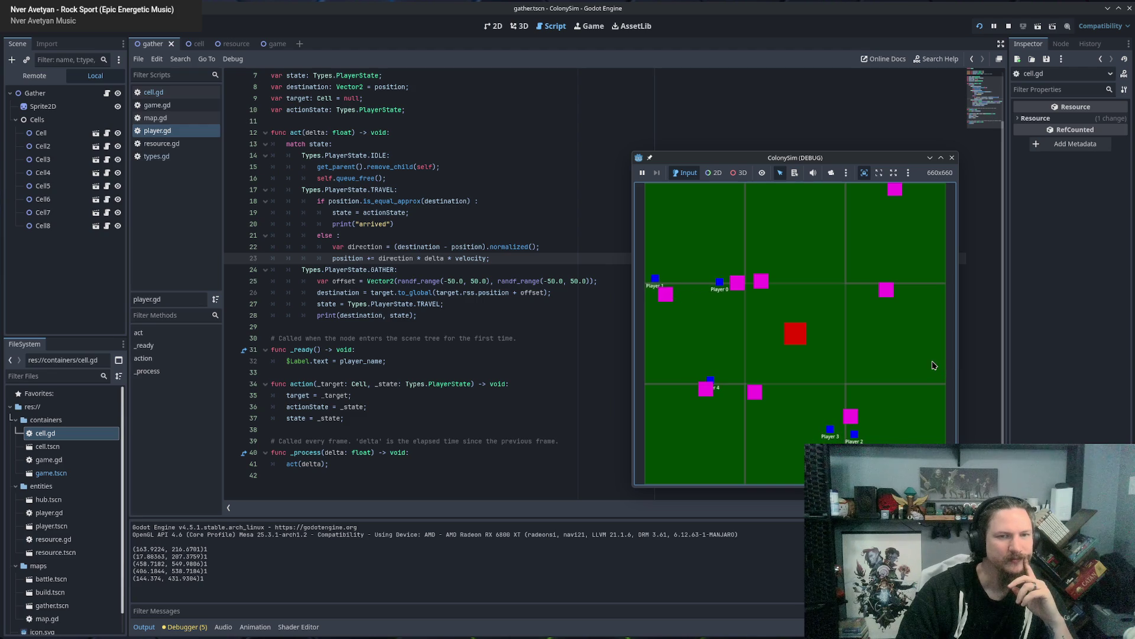
left_click(954, 159)
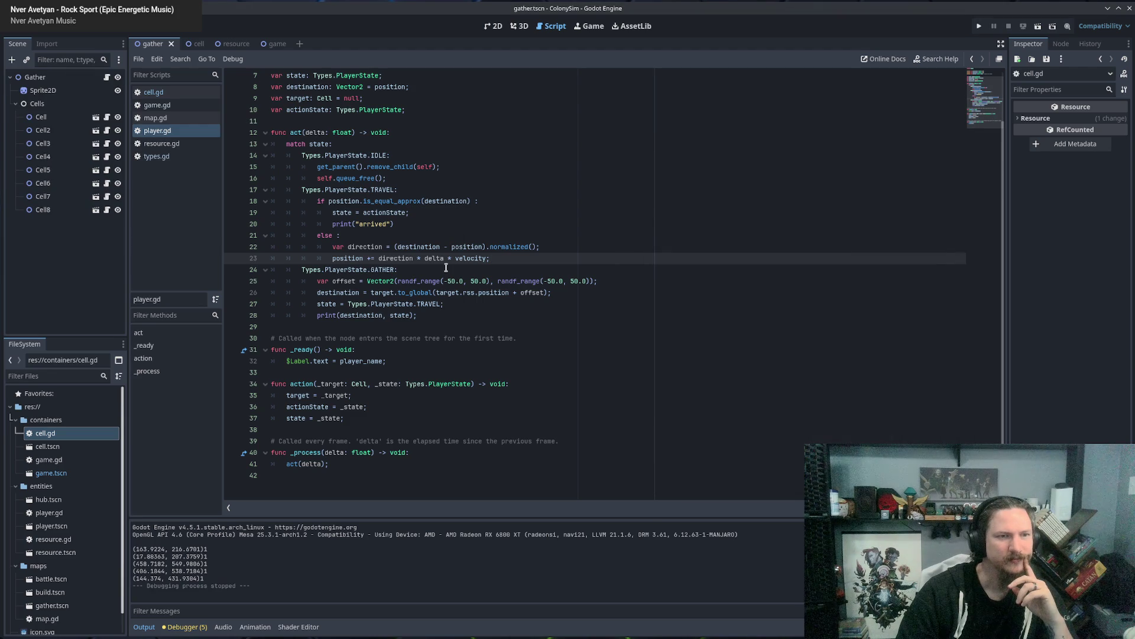
Add an empty line after the movement step on line 23, then switch to the game scene.
left_click(446, 267)
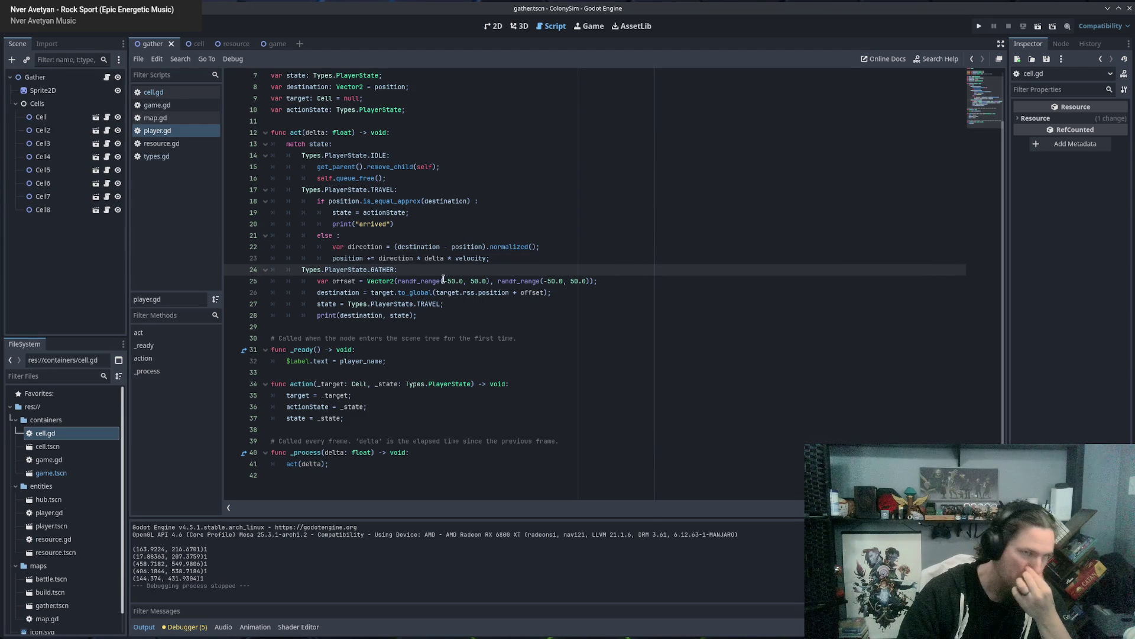
left_click(369, 246)
mouse_move(369, 246)
left_mouse_down()
mouse_move(538, 248)
mouse_move(391, 250)
left_mouse_up()
left_click(578, 249)
double_click(360, 246)
double_click(355, 245)
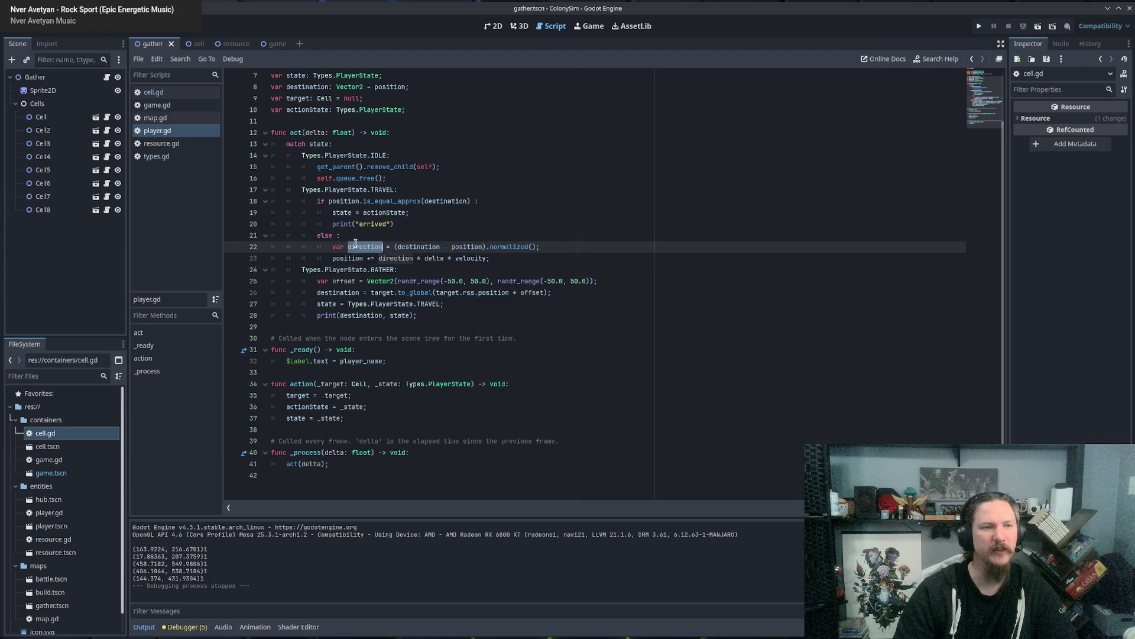
left_click(544, 259)
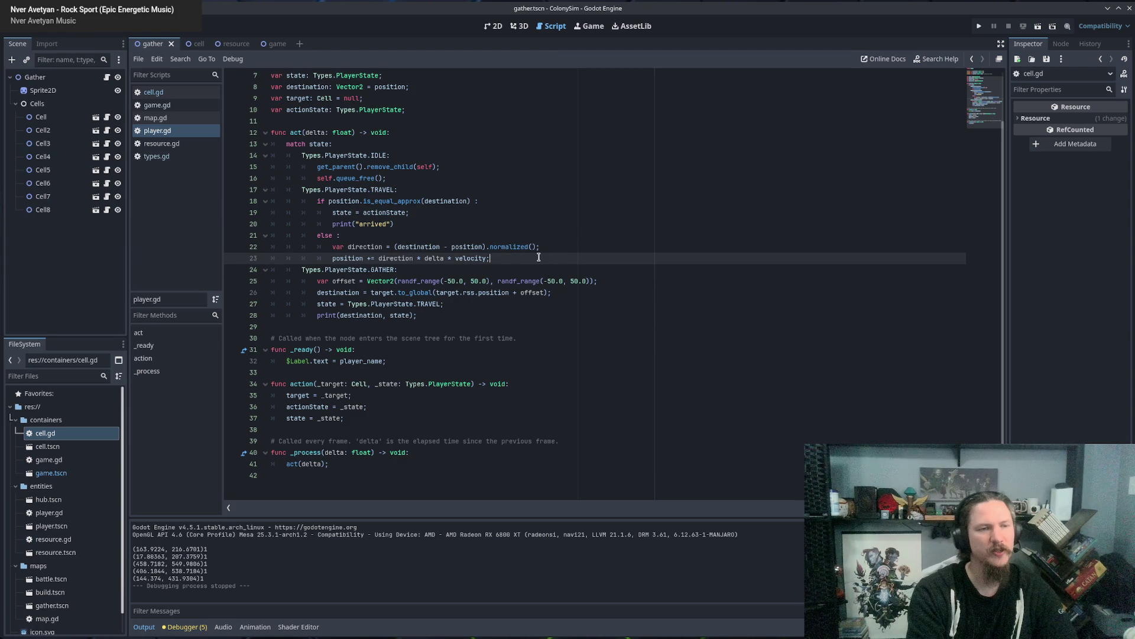
key("Return")
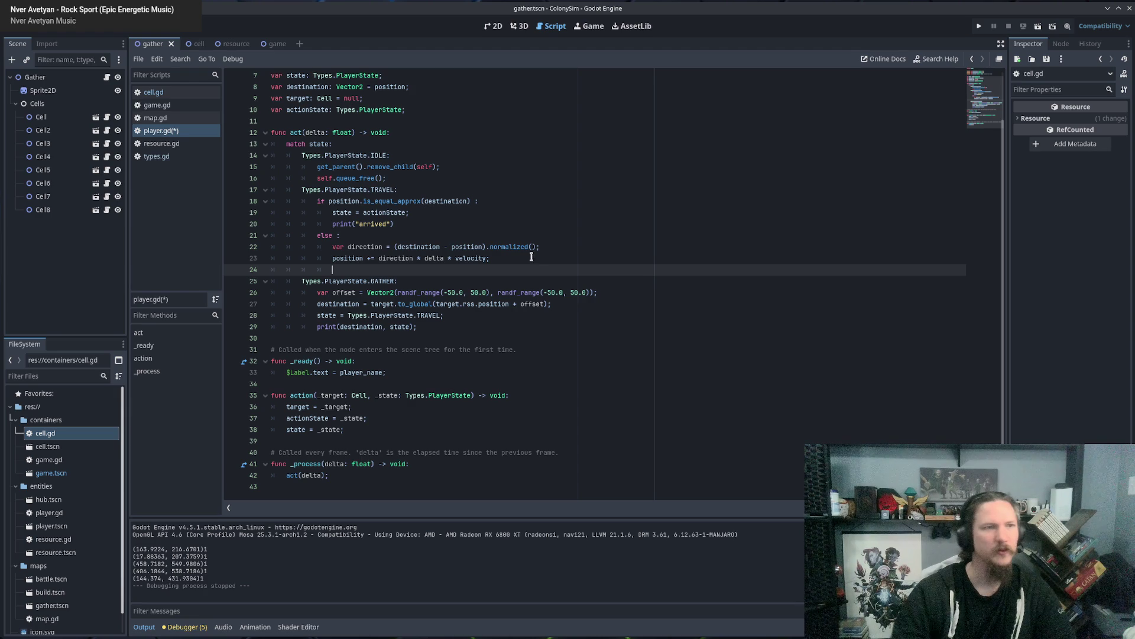
left_click(276, 45)
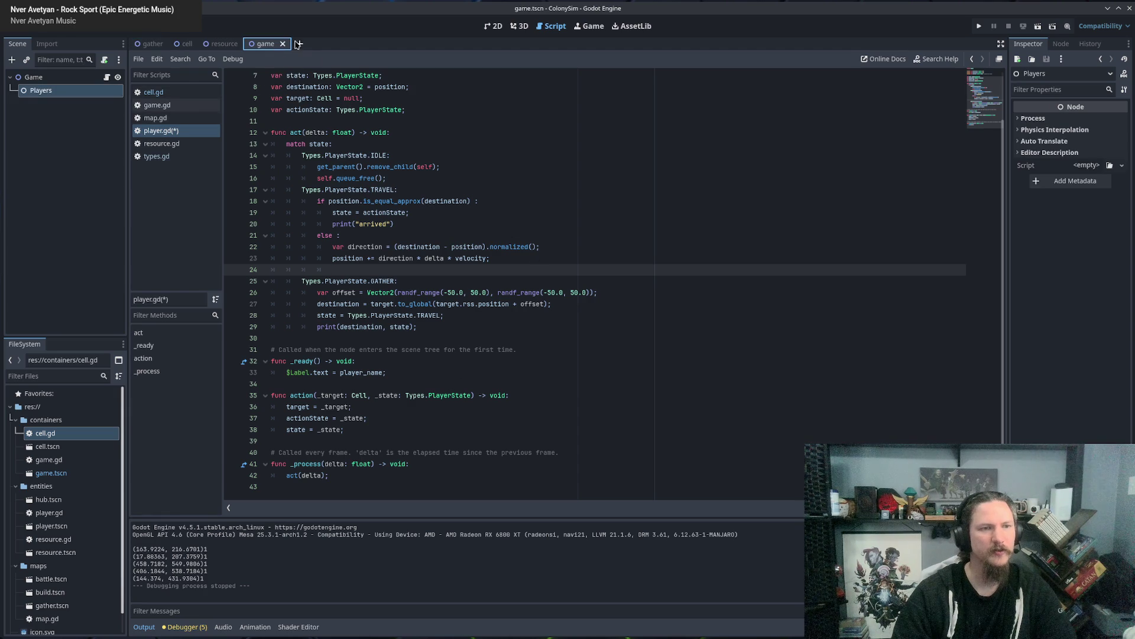
In game.gd, change the player count from range(5) to range(1).
left_click(159, 107)
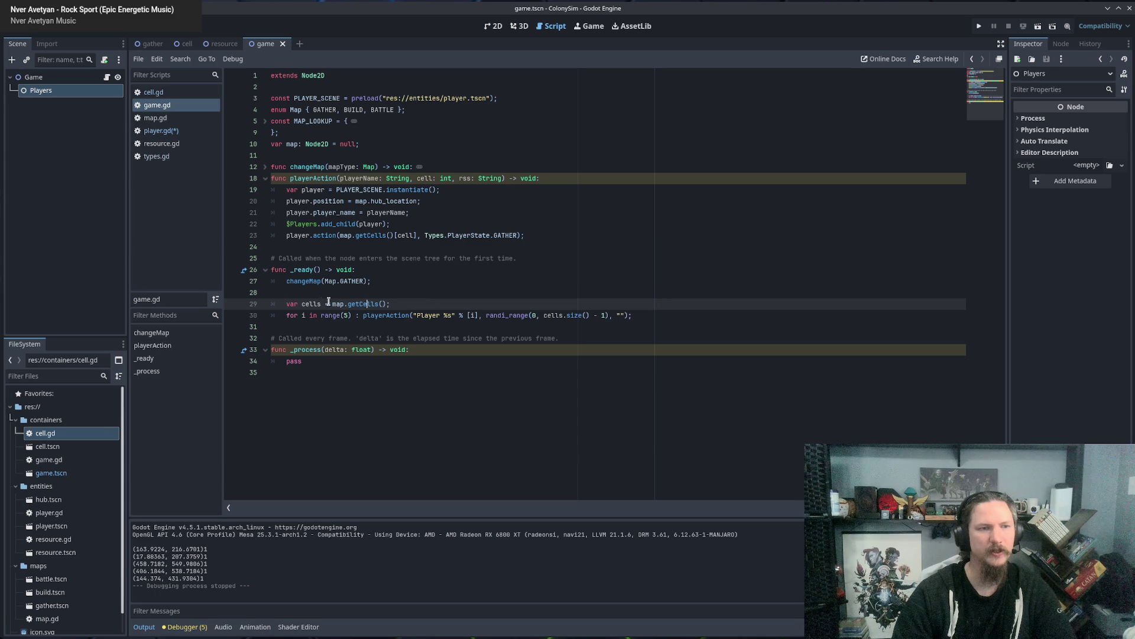
double_click(345, 315)
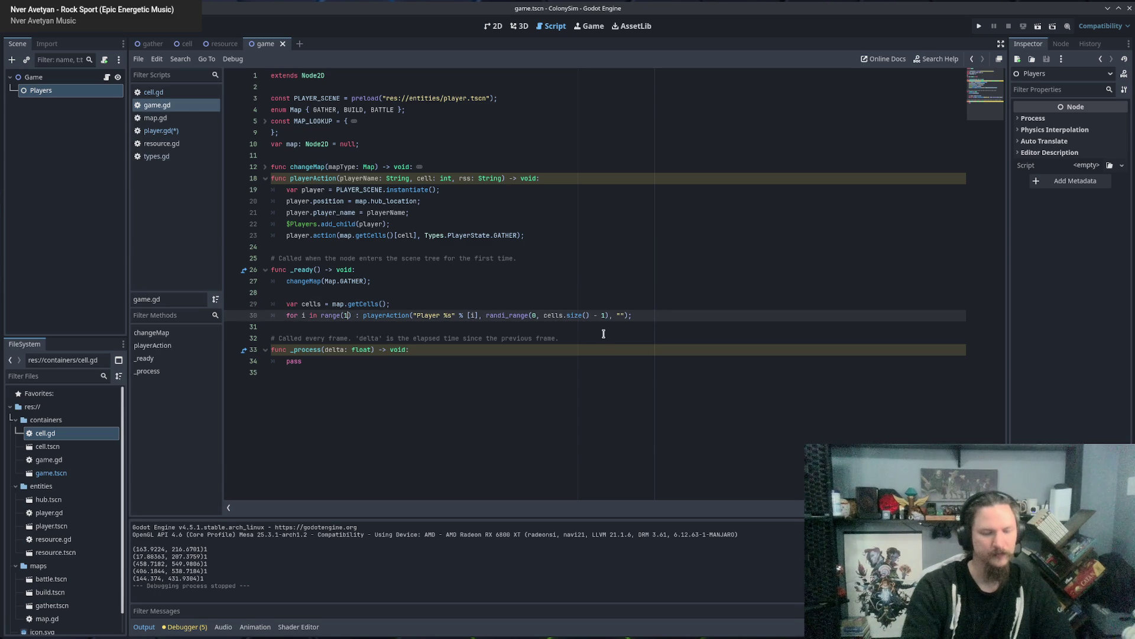
type("1")
Add print(position) to player.gd, save it, and test-run the game before stopping.
left_click(157, 131)
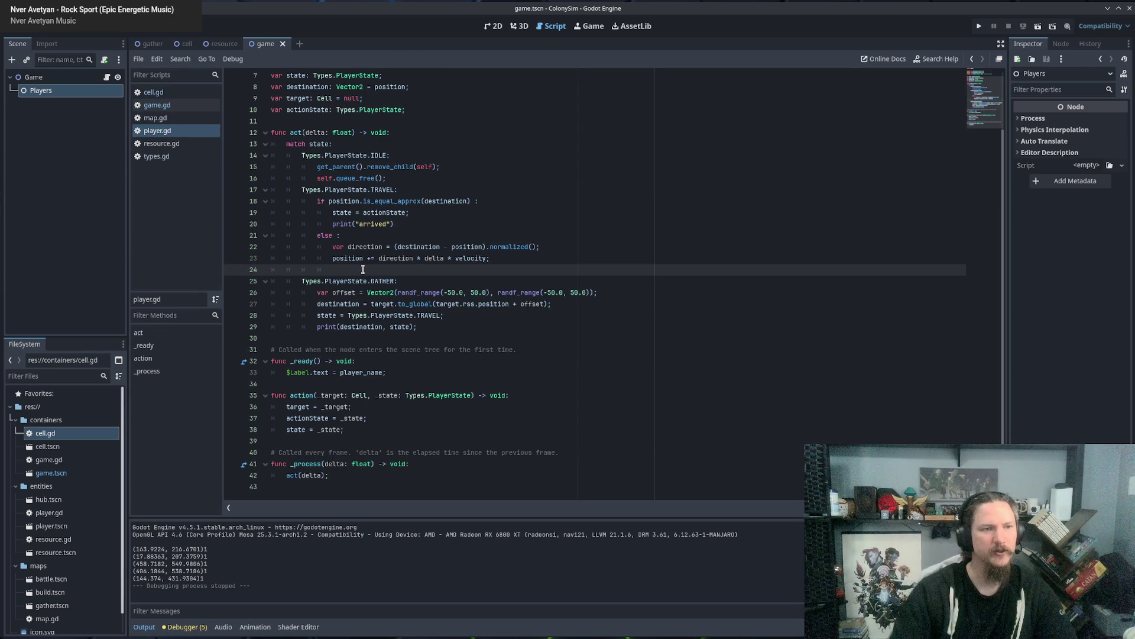
type("print")
type("(position")
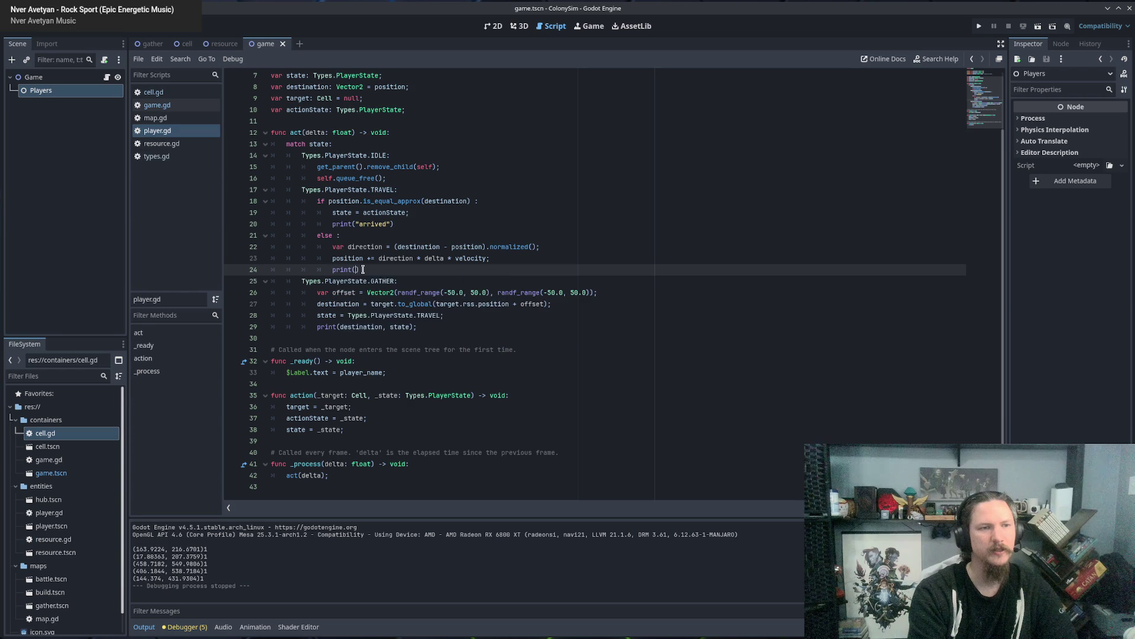
type(")")
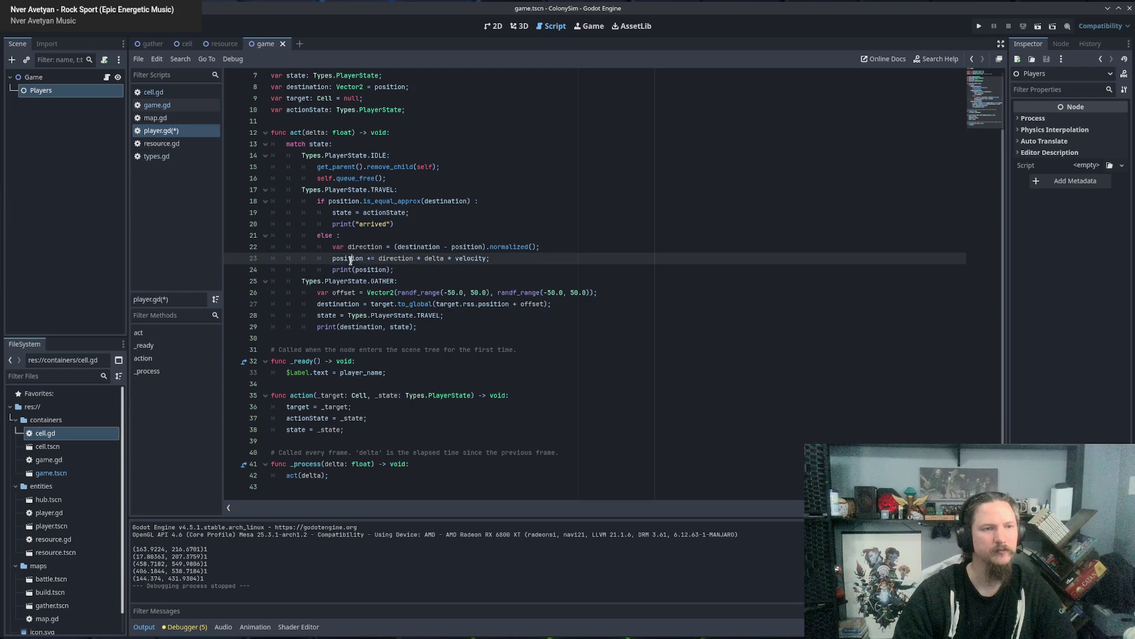
double_click(349, 259)
left_click(376, 269)
left_click(382, 280)
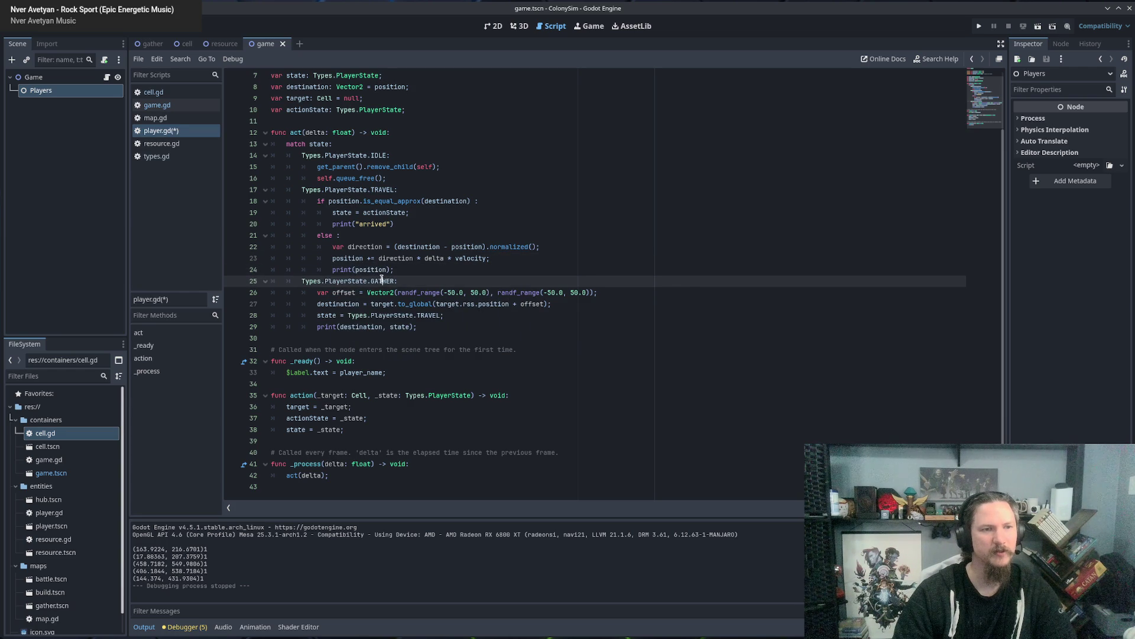
key("ctrl+s")
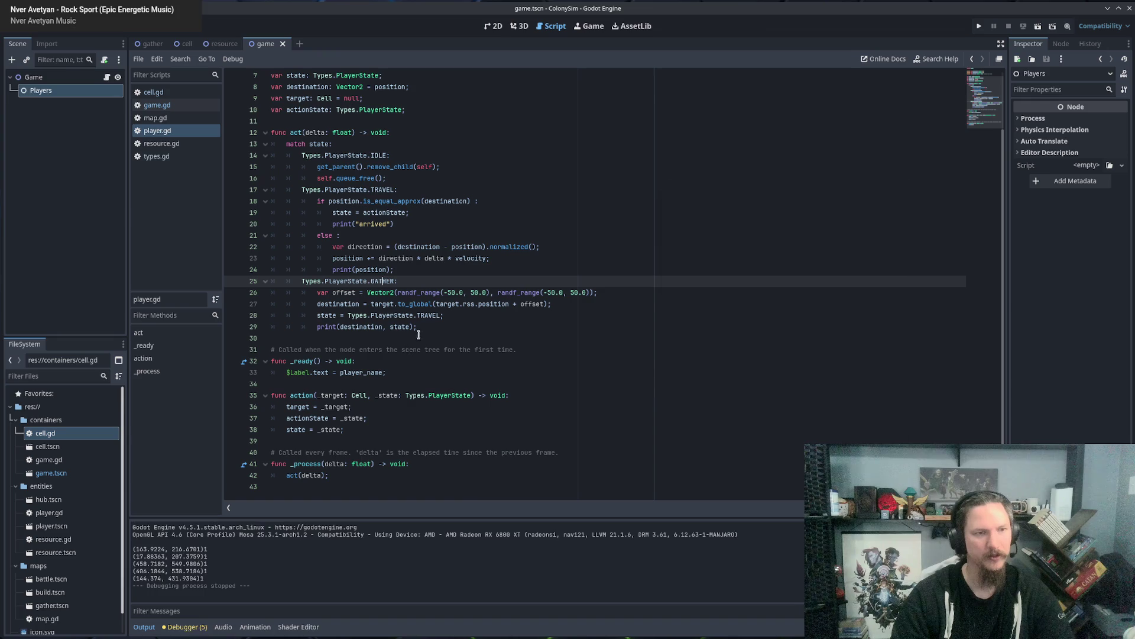
key("F5")
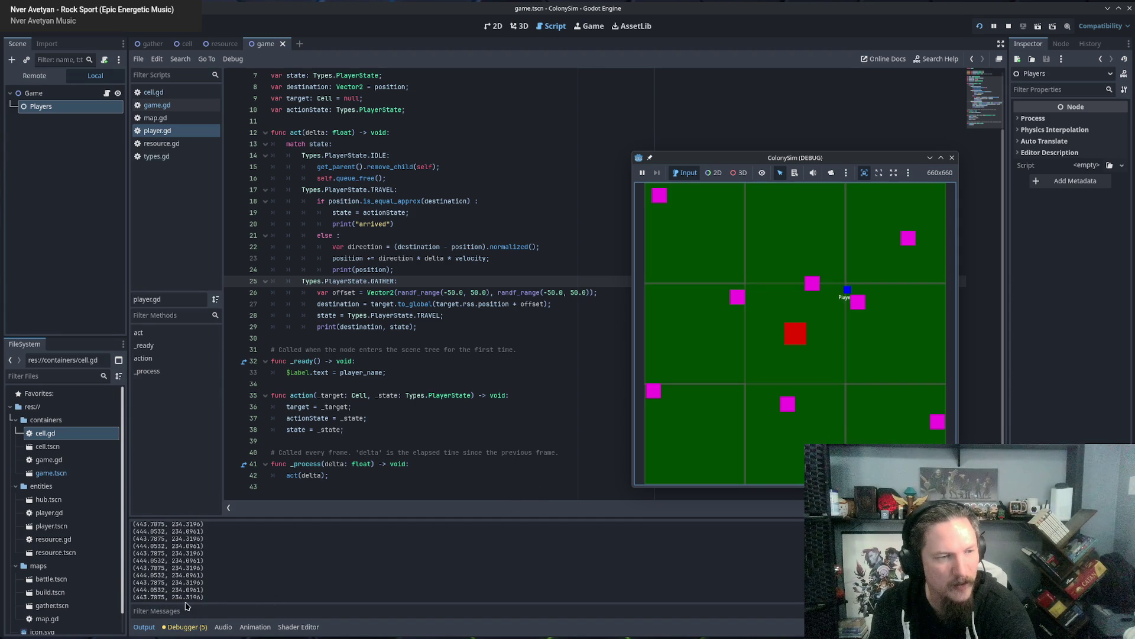
left_click(952, 158)
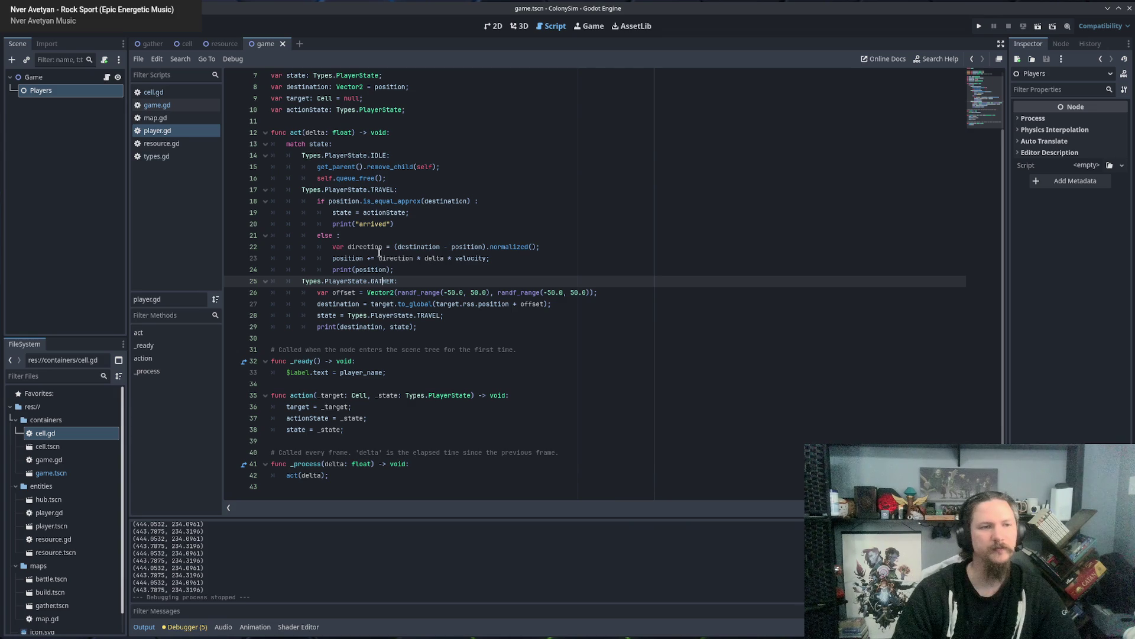
Change print(position) to print(direction), run the game, and stop it.
double_click(370, 270)
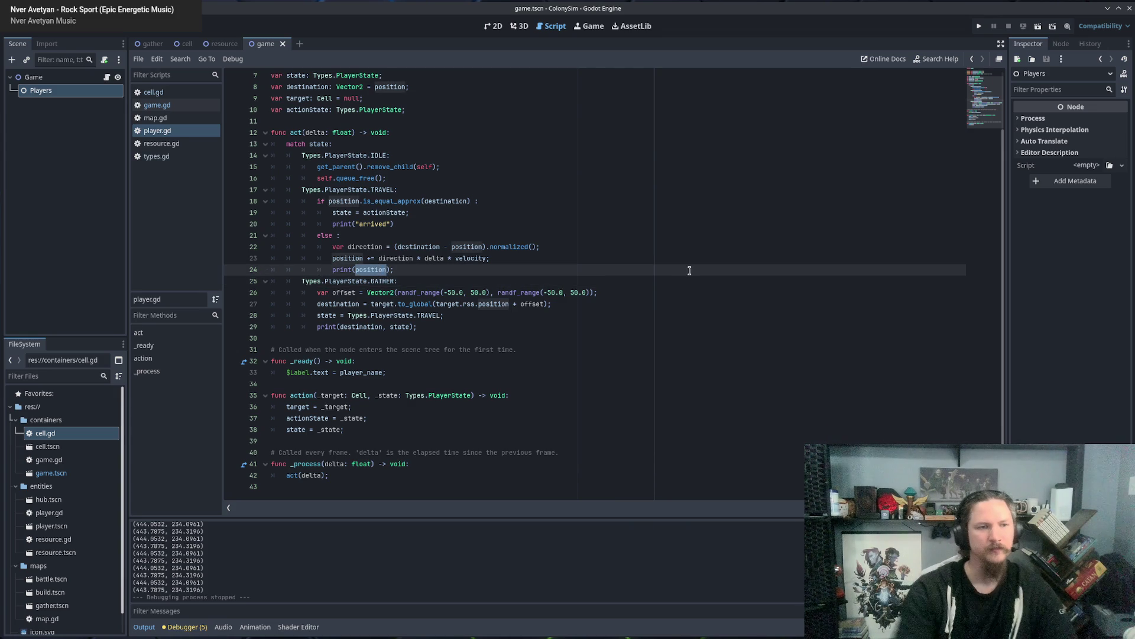
type("direc")
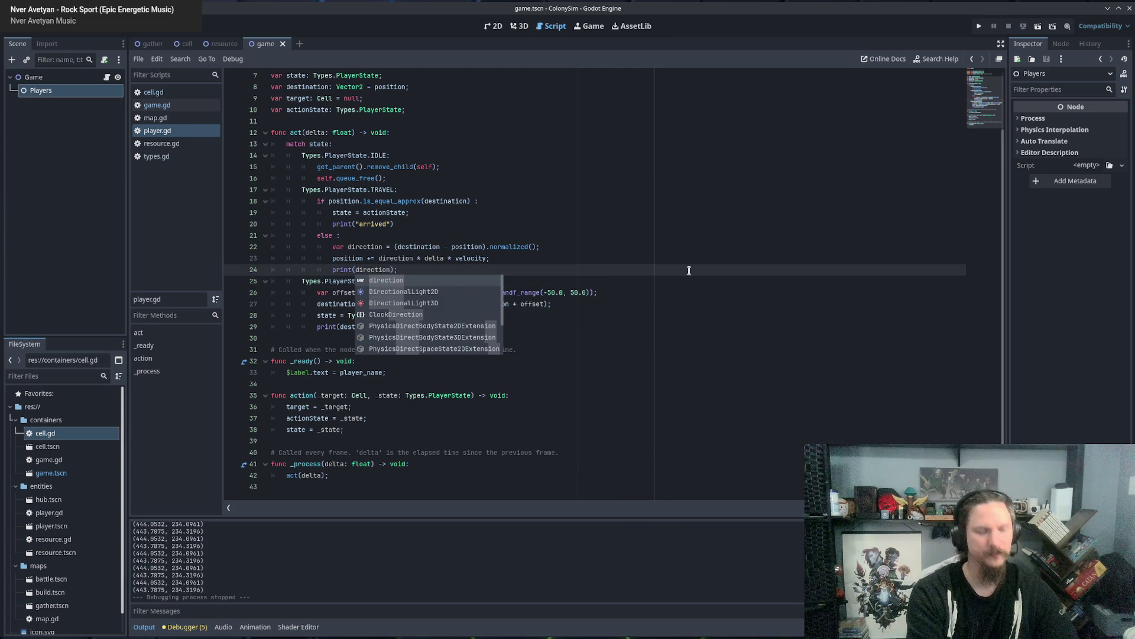
key("F5")
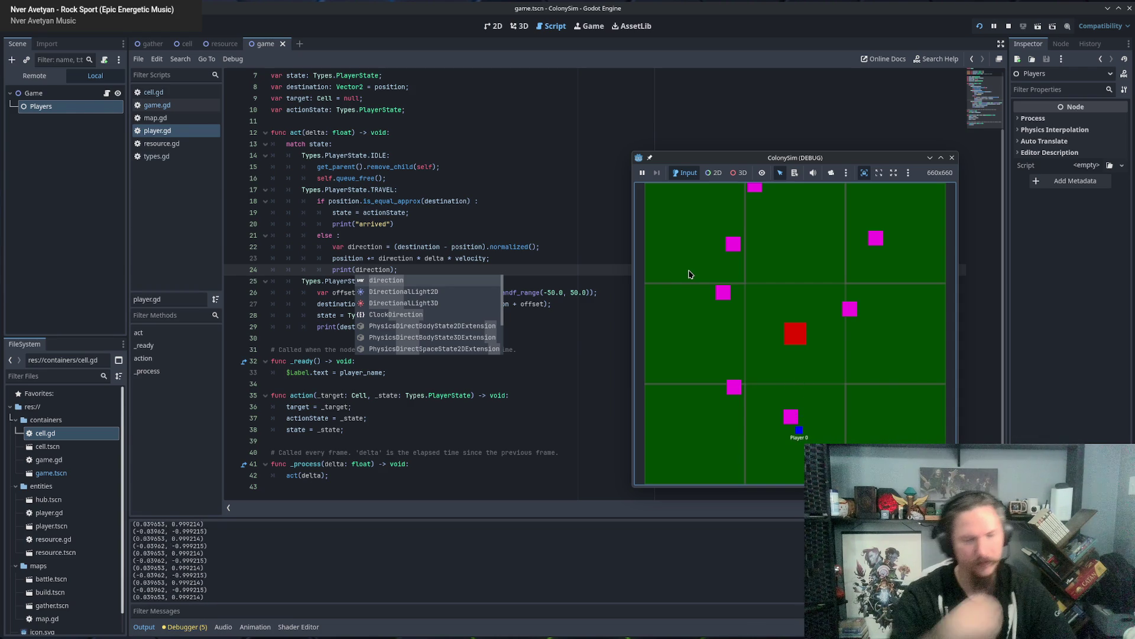
left_click(952, 158)
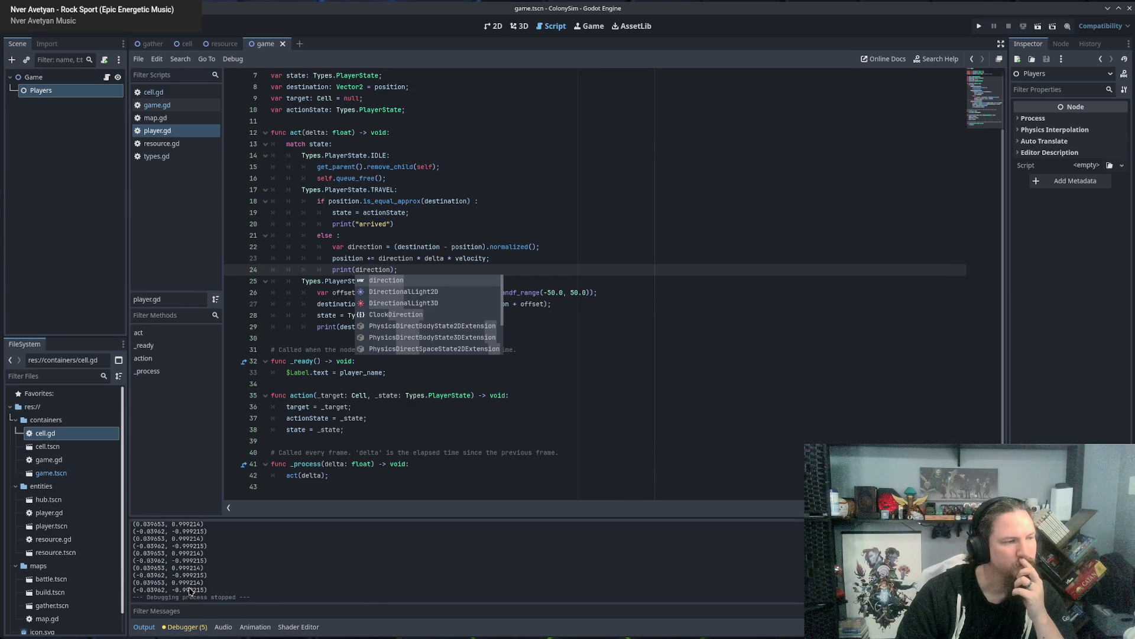
Replace it with if (direction * delta * velocity).is_zero_approx(): print("zero-ish") and run.
left_click(418, 269)
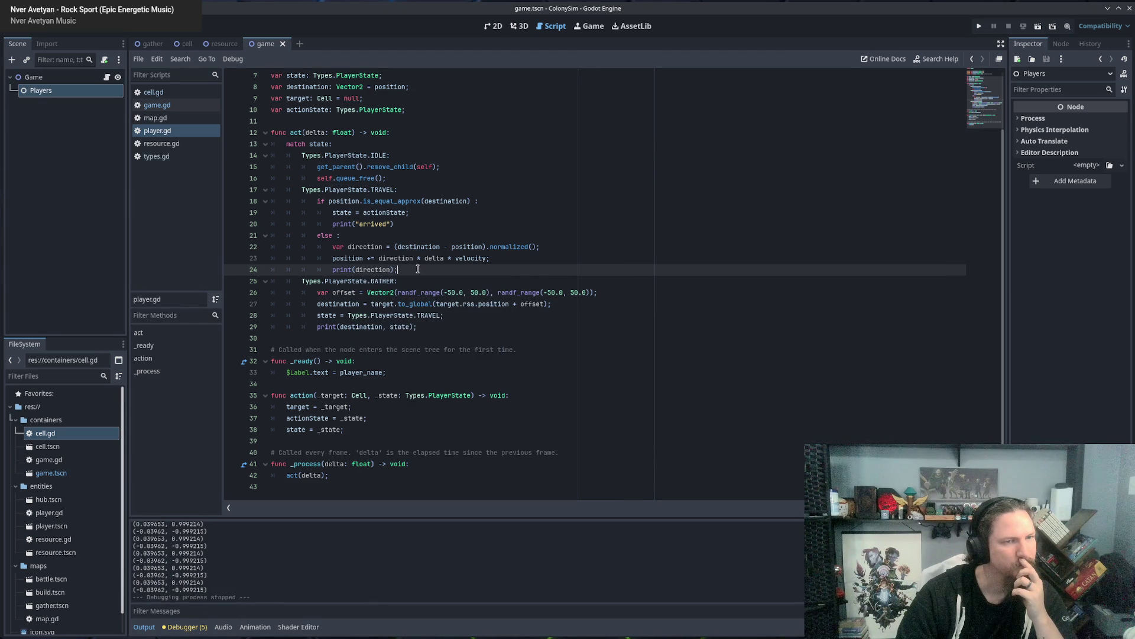
double_click(405, 259)
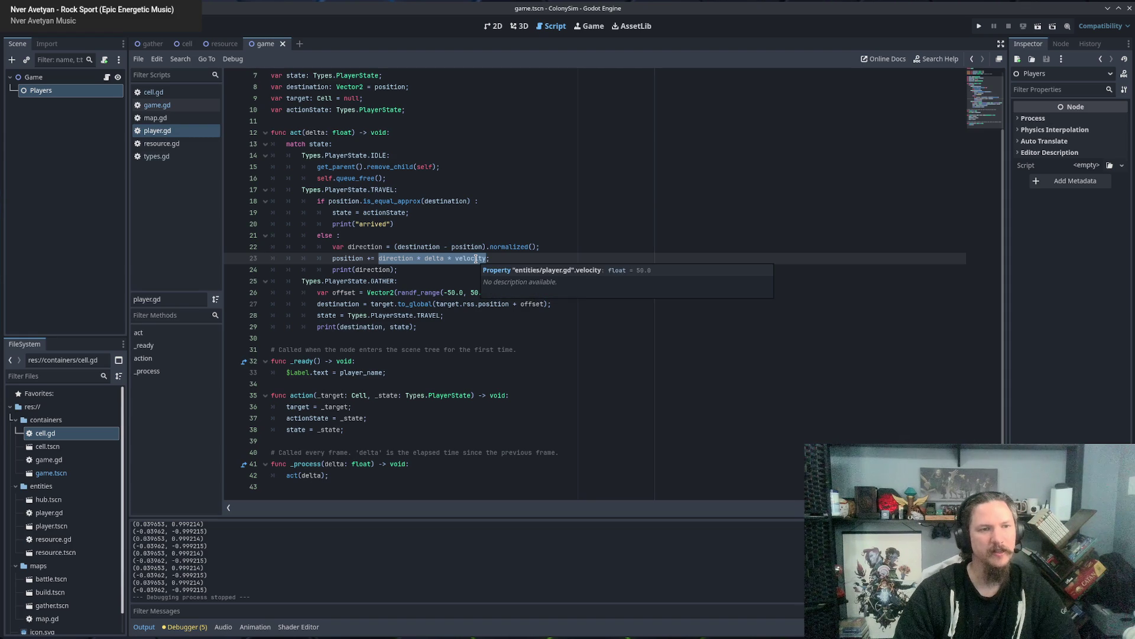
double_click(367, 269)
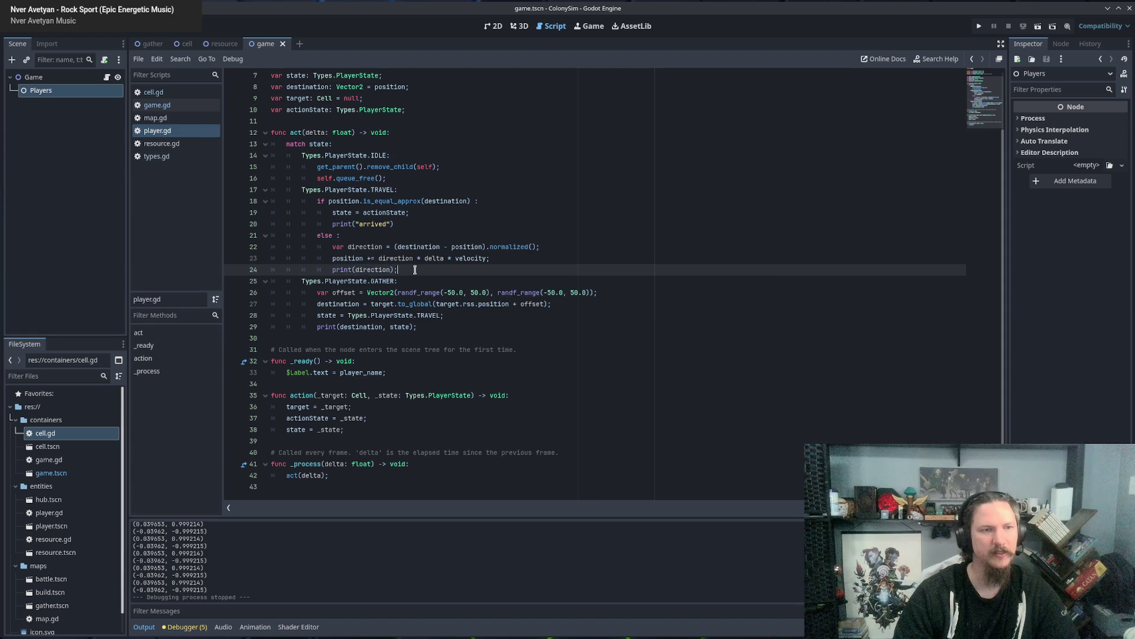
mouse_move(414, 270)
left_mouse_down()
mouse_move(316, 269)
mouse_move(333, 269)
left_mouse_up()
type("i")
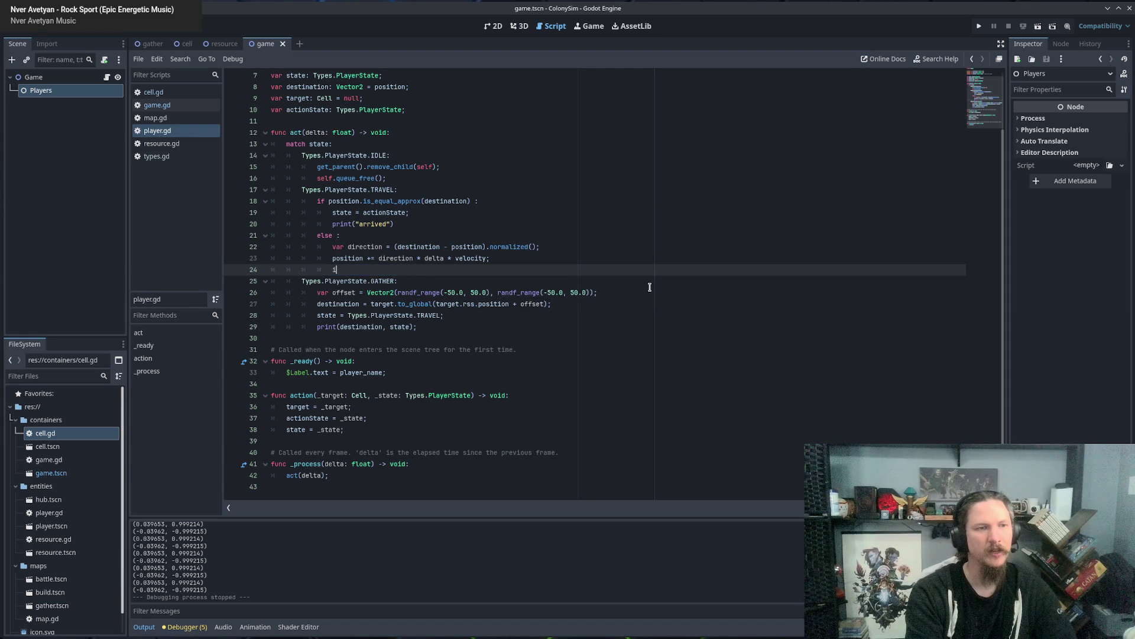
type("f")
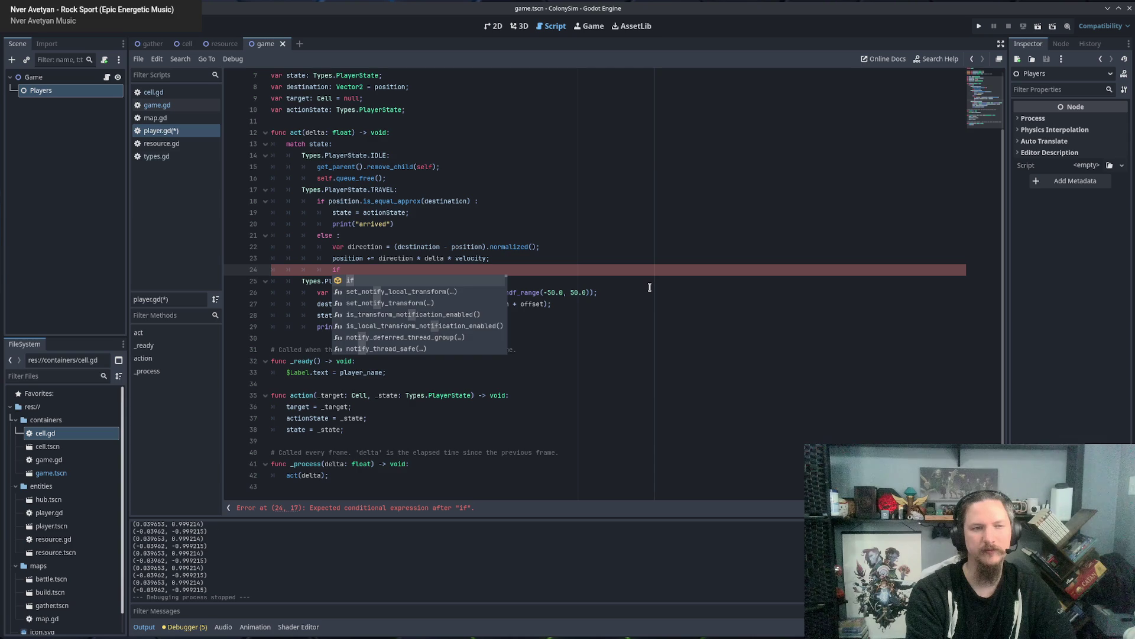
type(" (direction * delta * velocity).")
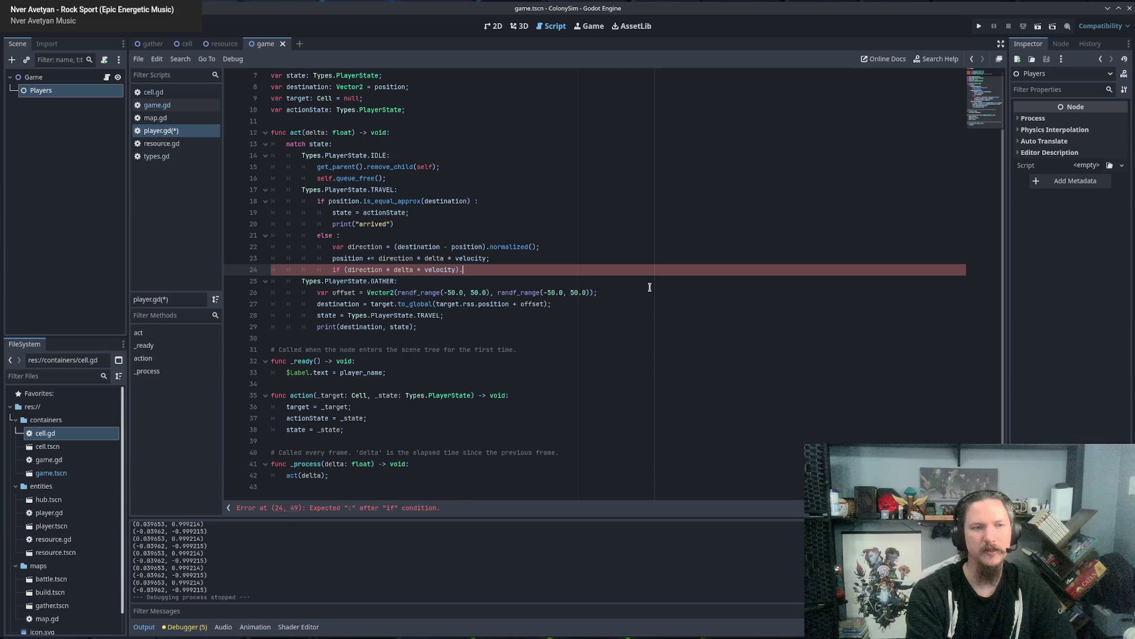
type("is_")
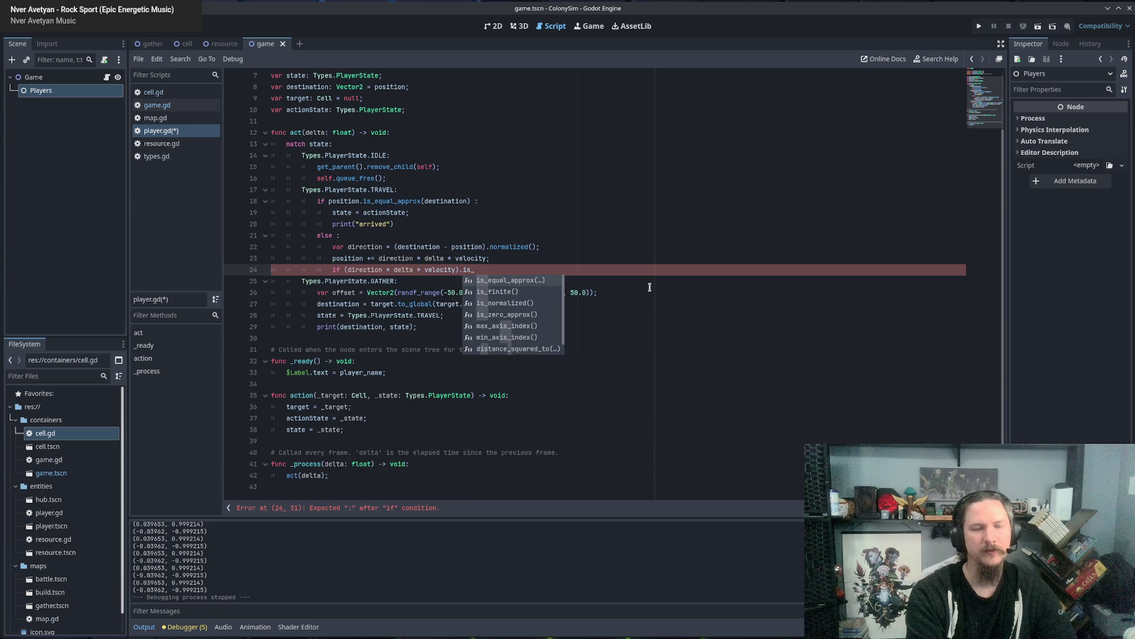
type("zer")
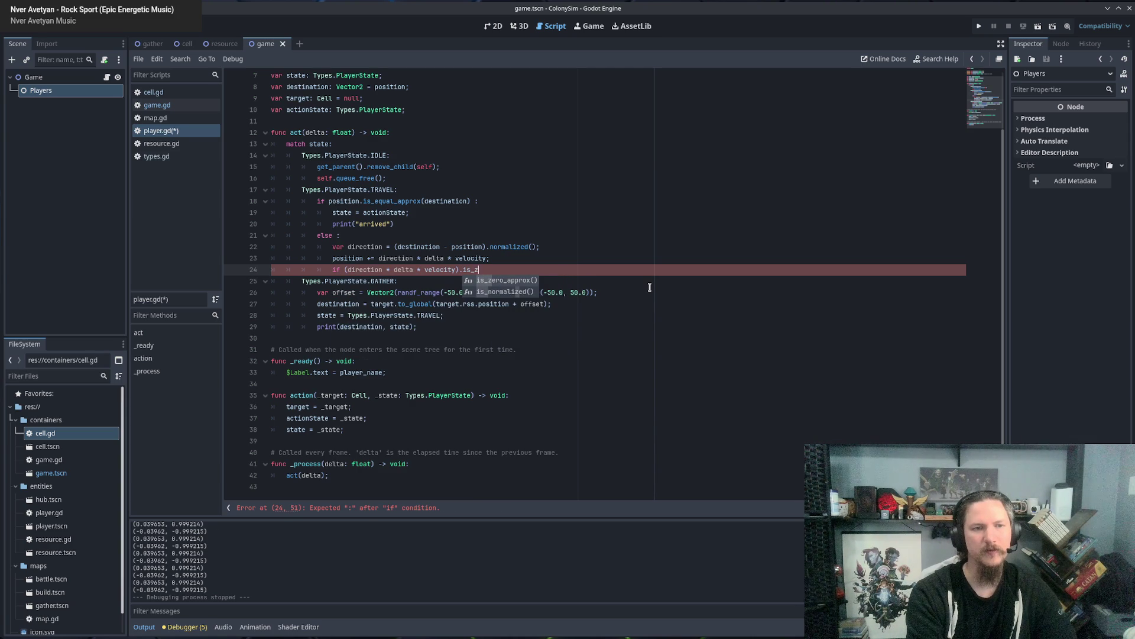
key("Return")
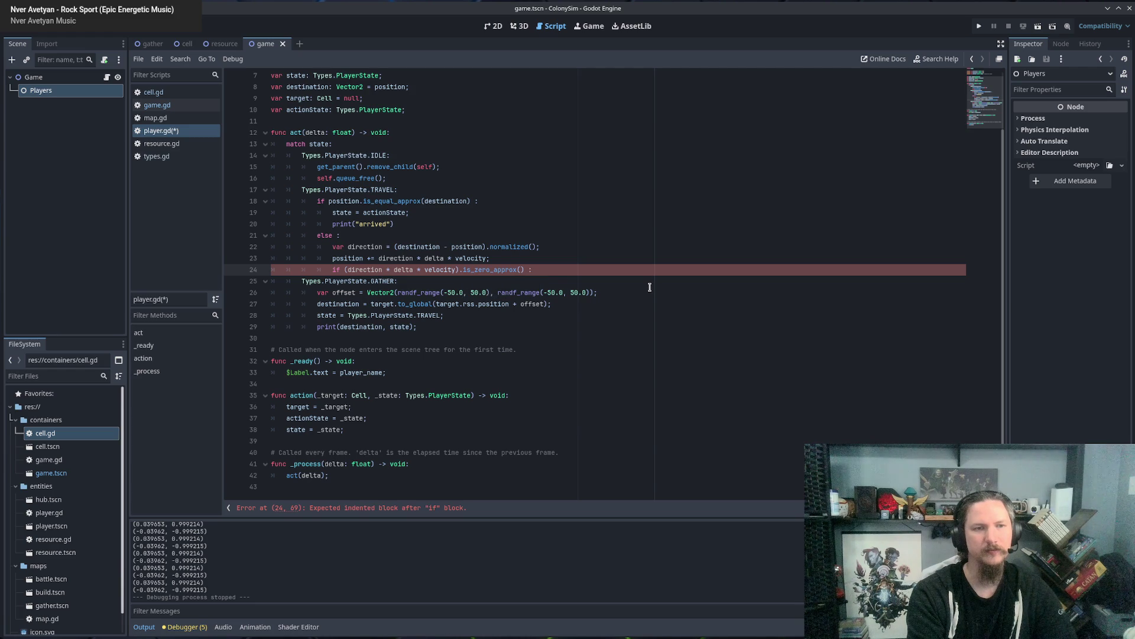
type("print(")
type("\"zero")
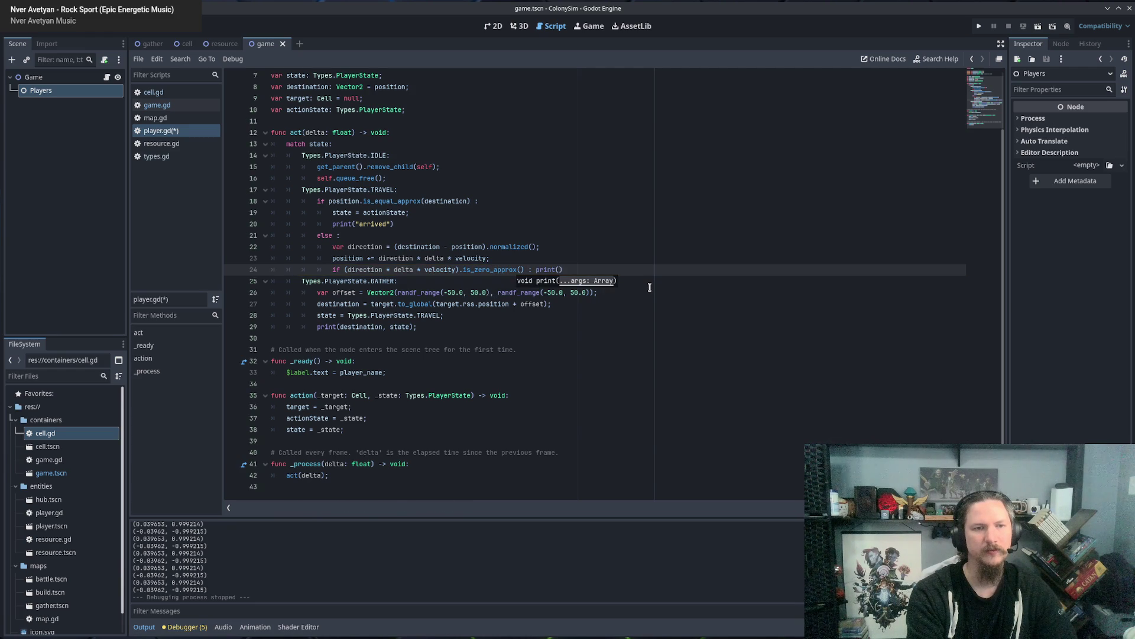
type("-ish")
key("F5")
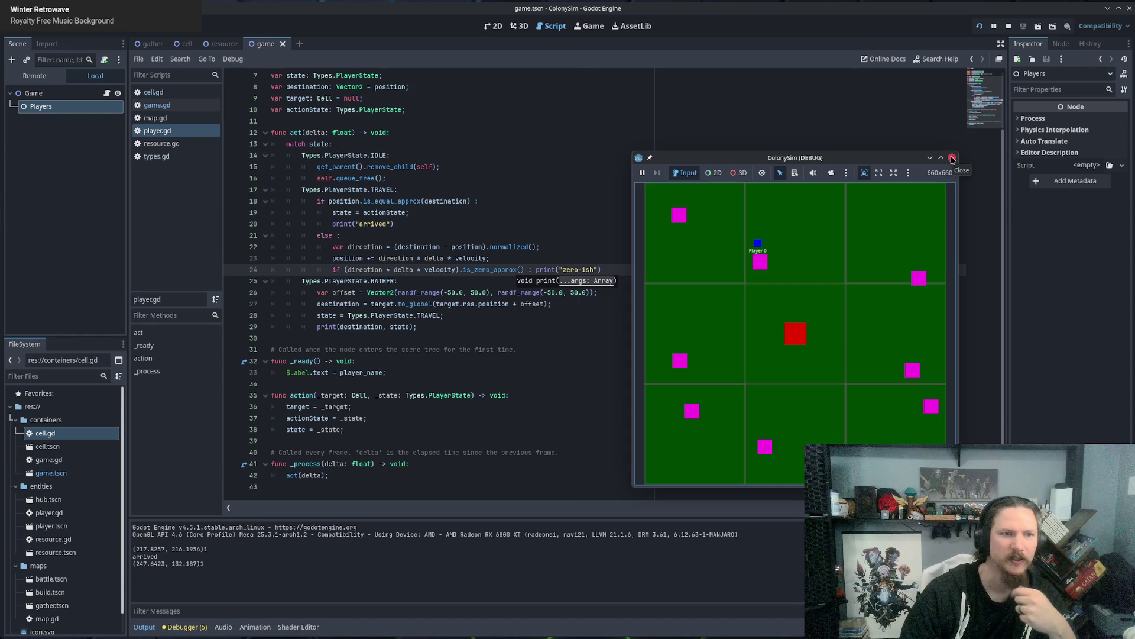
Replace the line 24 condition with destination - position copied from line 22, then rerun.
left_click(952, 159)
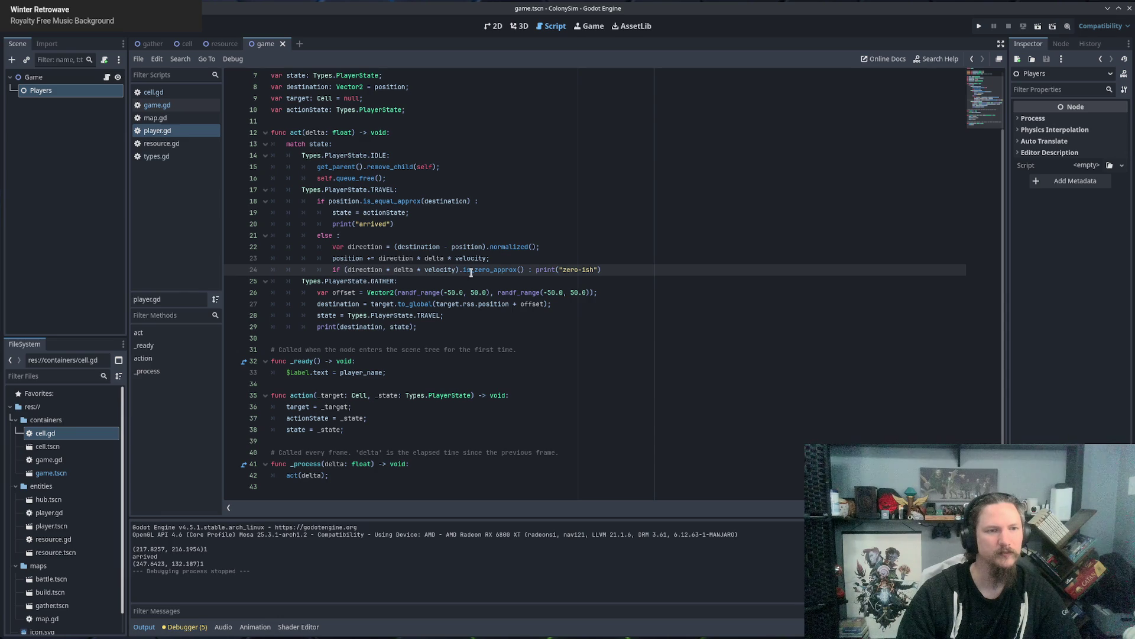
left_click_drag(455, 270, 347, 270)
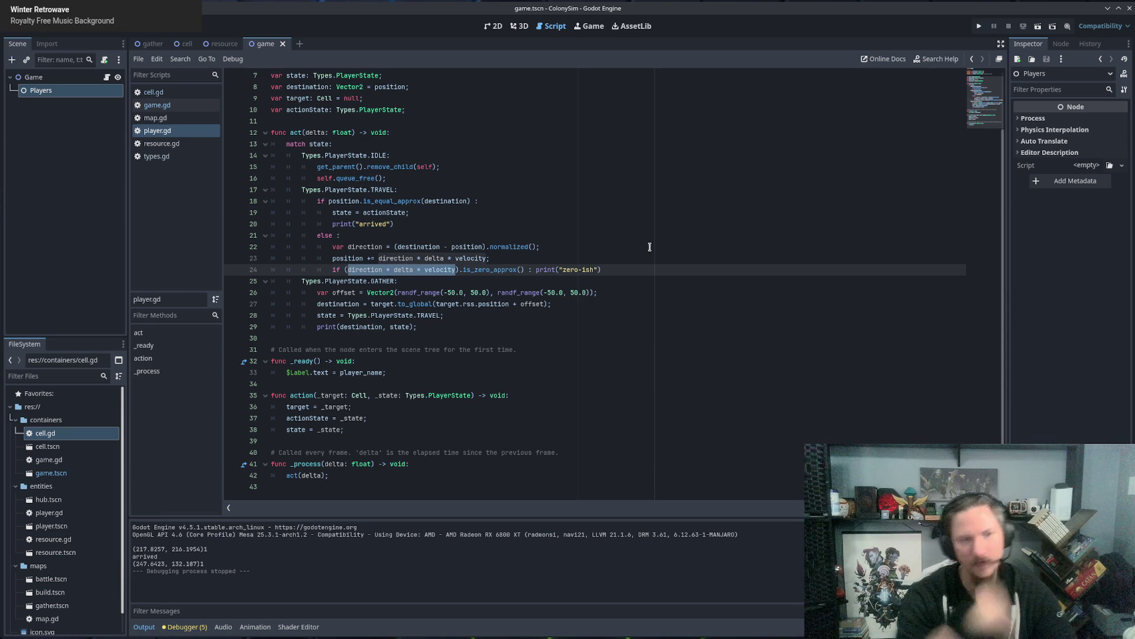
left_click(432, 248)
left_click_drag(398, 247, 485, 247)
key("ctrl+c")
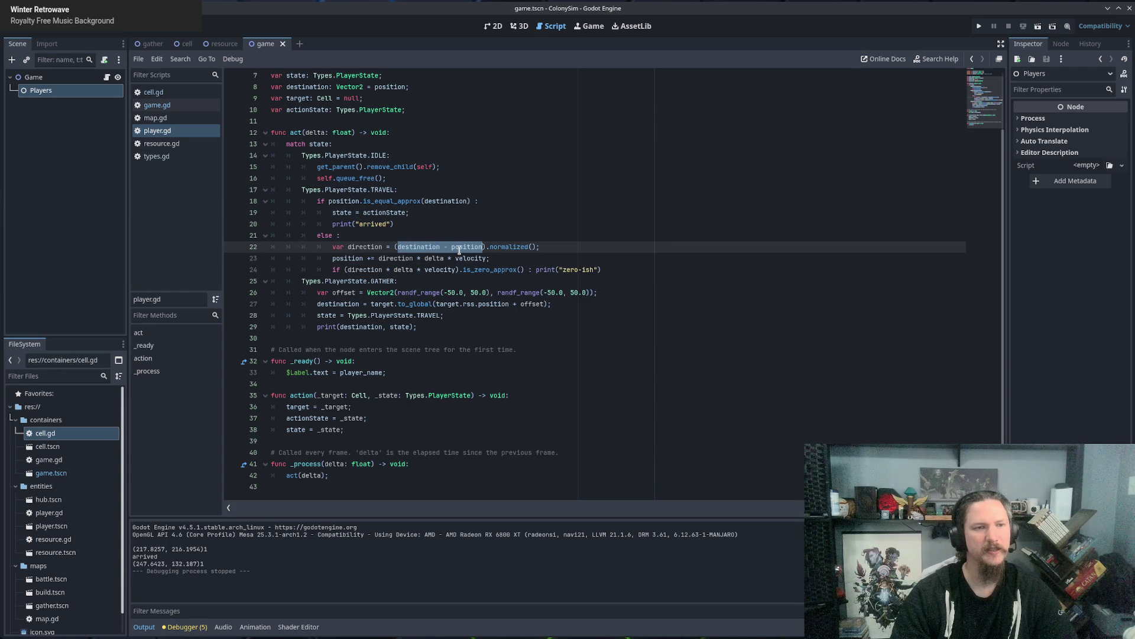
left_click_drag(346, 270, 460, 270)
key("ctrl+v")
key("F5")
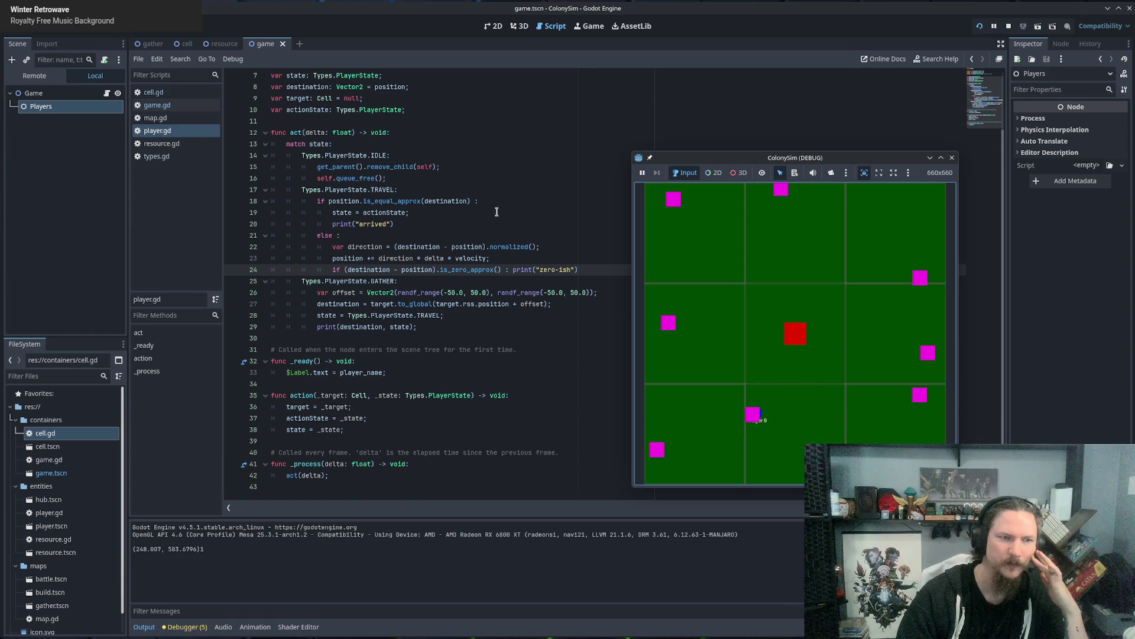
Stop the game and select the destination - position expression on line 24 to study it.
left_click(952, 157)
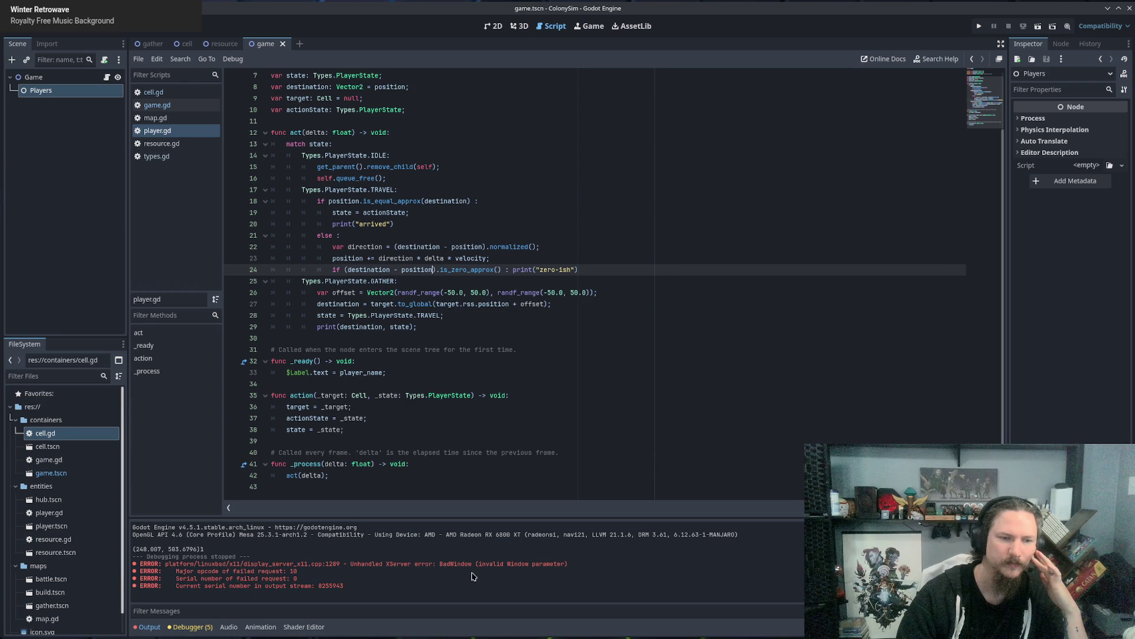
left_click_drag(348, 270, 433, 269)
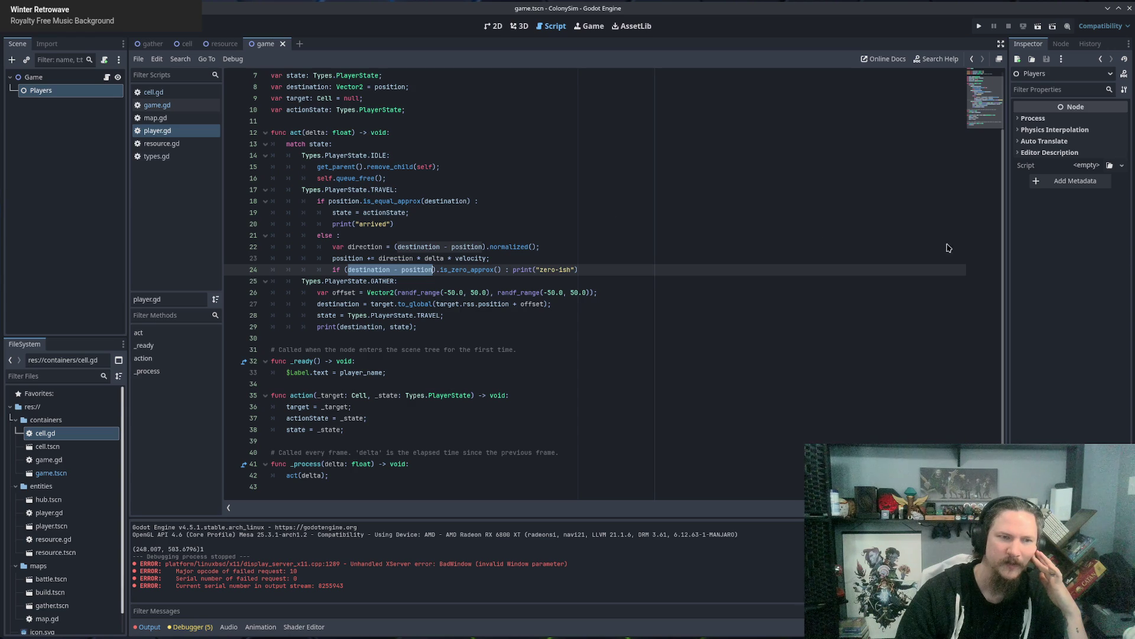
double_click(380, 270)
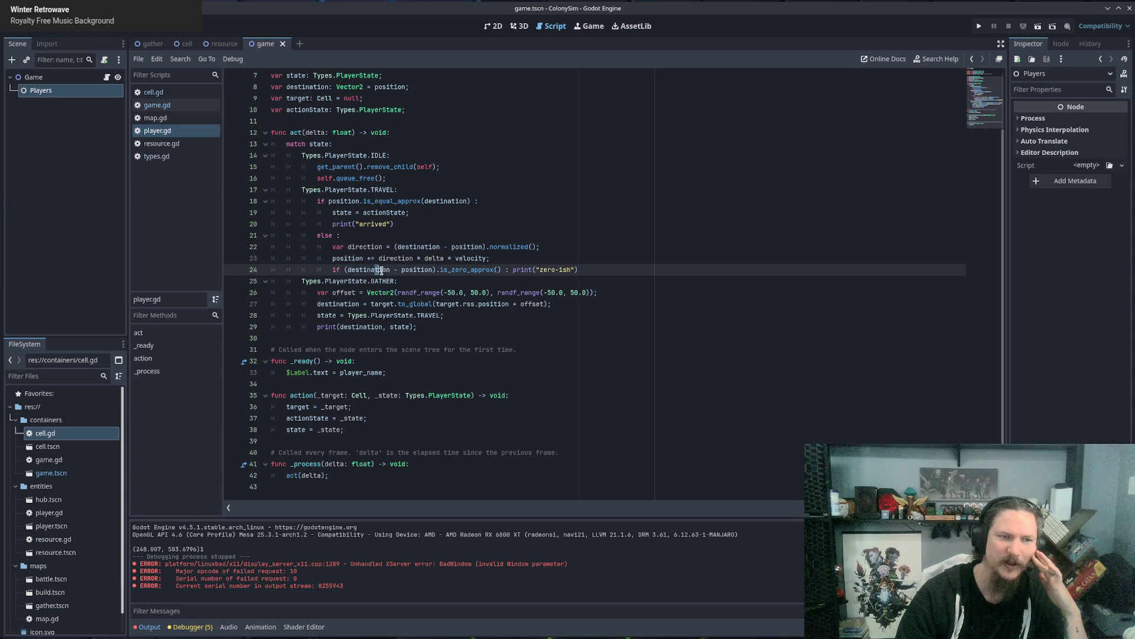
left_click_drag(375, 270, 423, 270)
double_click(417, 270)
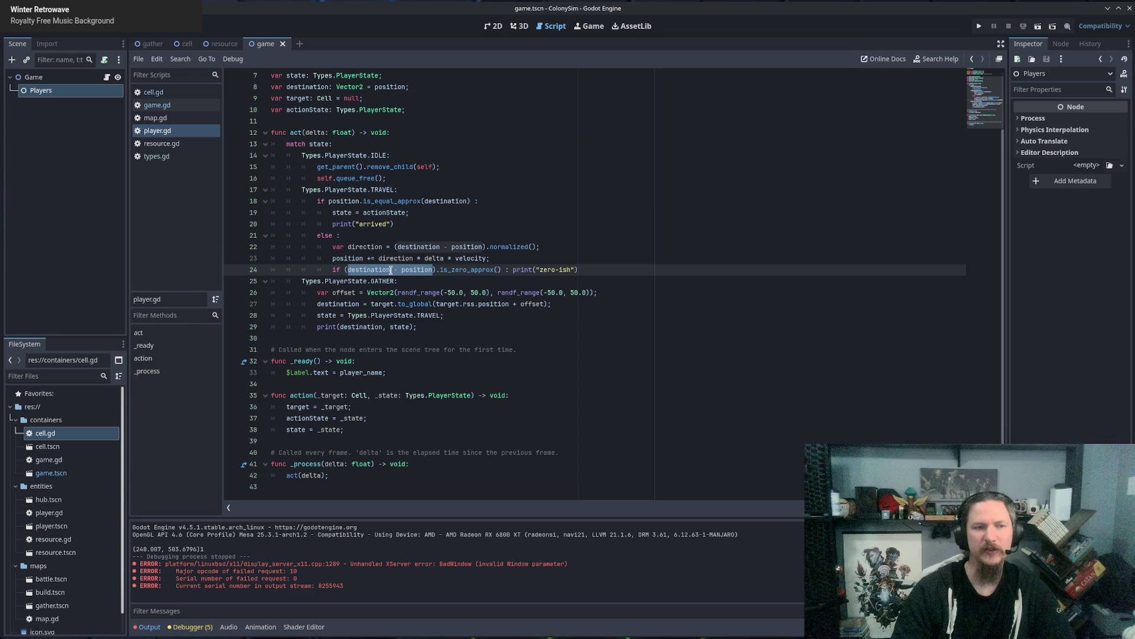
Insert a new line 22 under the else branch and start an if statement.
left_click(441, 235)
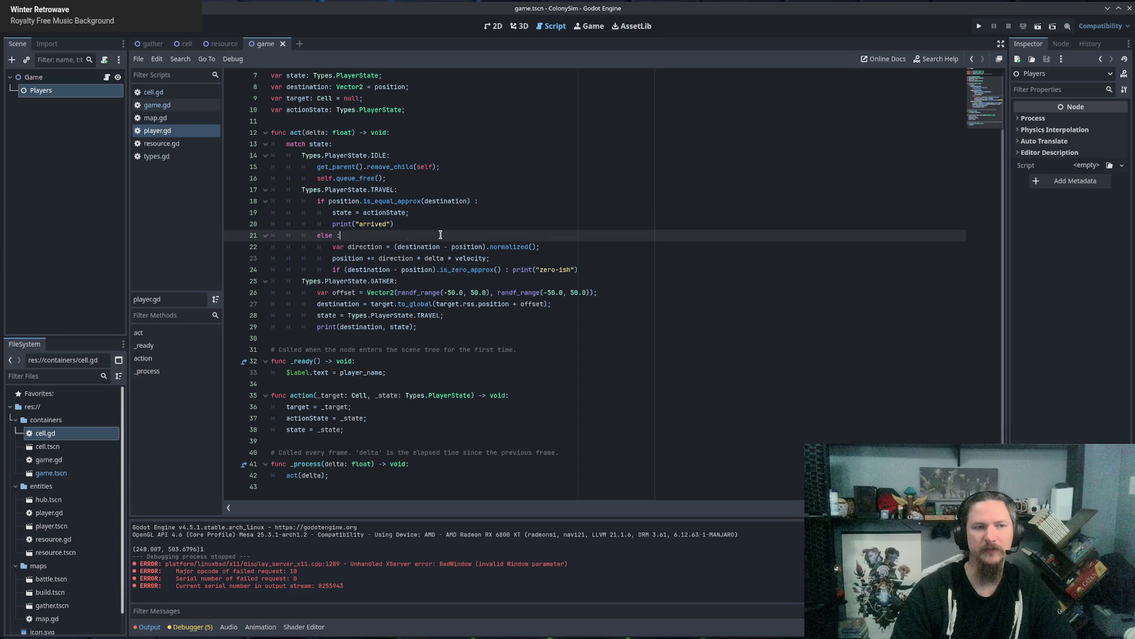
key("Return")
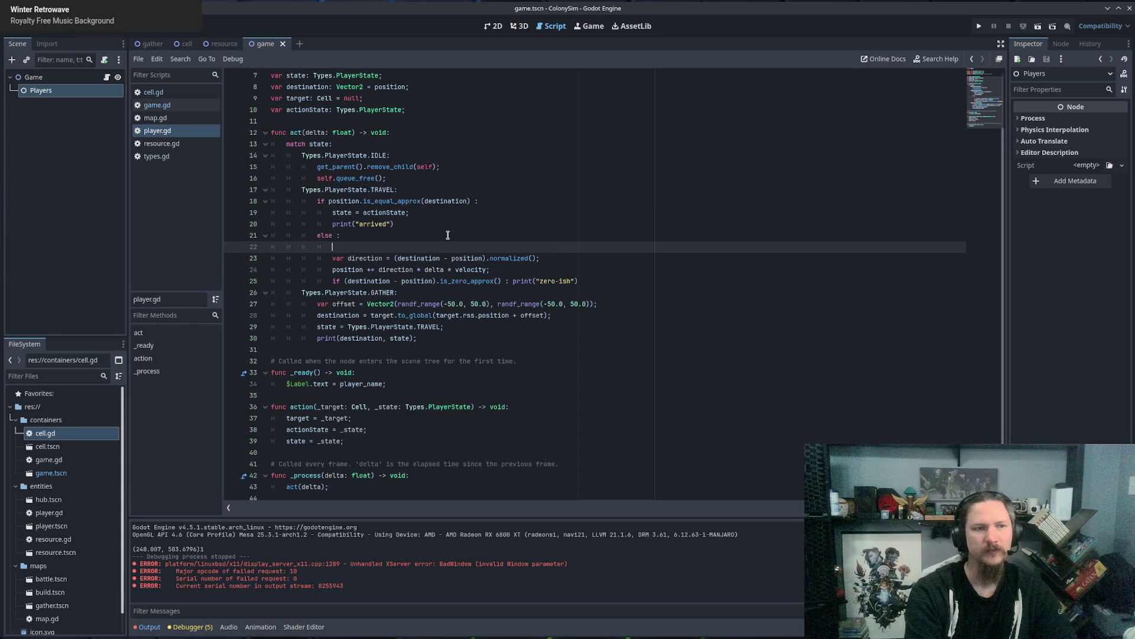
key("Return")
key("ctrl+z")
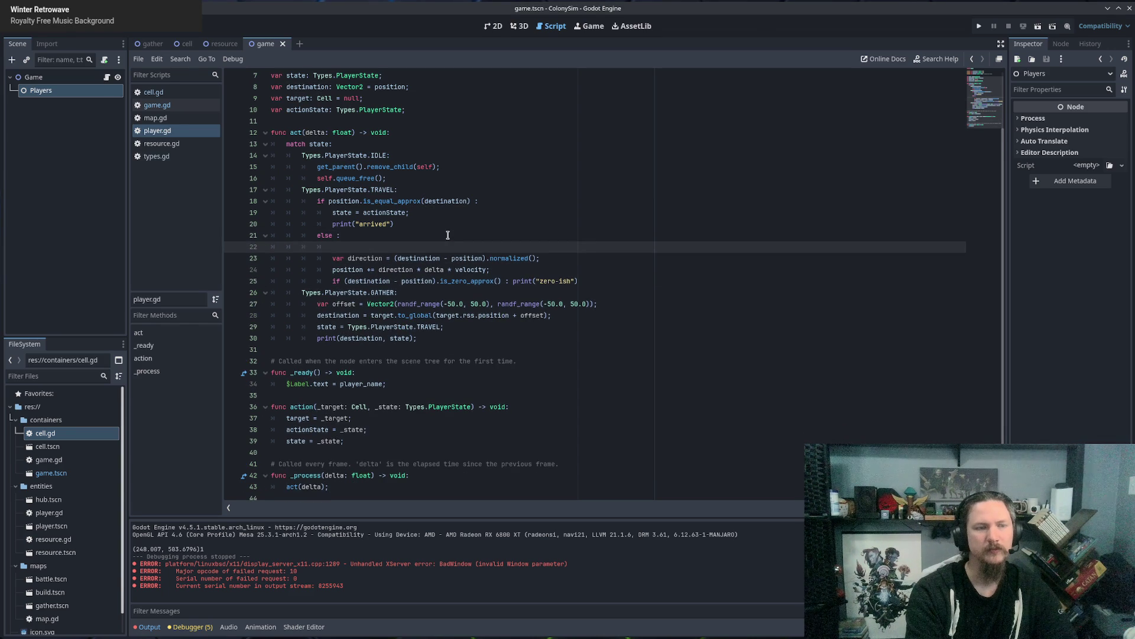
type("if")
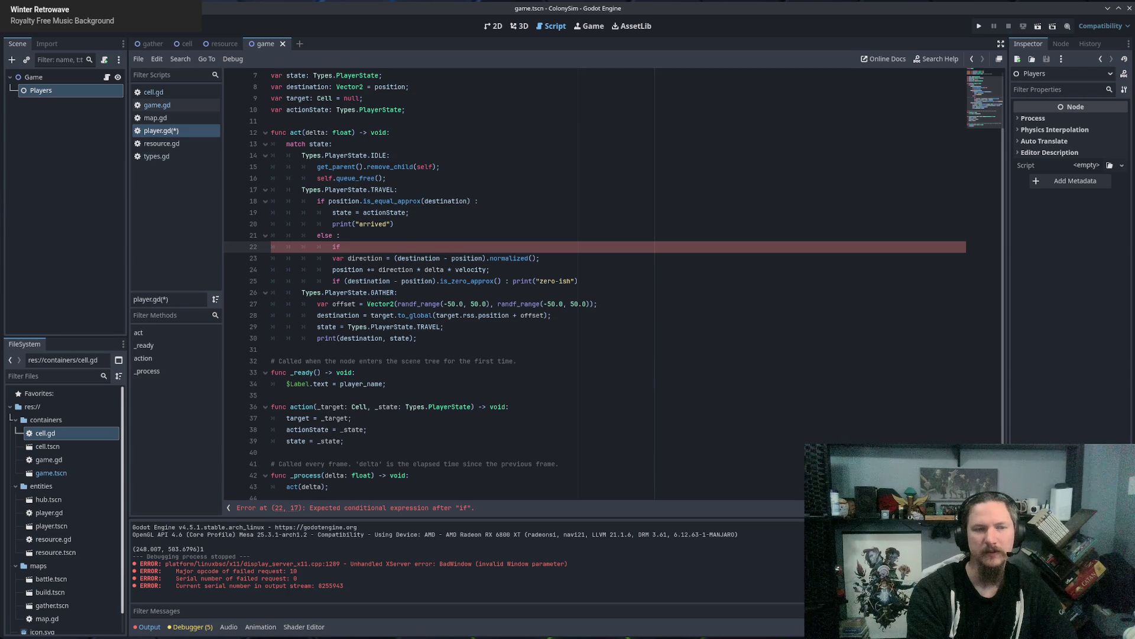
Continue it with position.distance_squared_to(destination) followed by a <= comparison.
type(" position.")
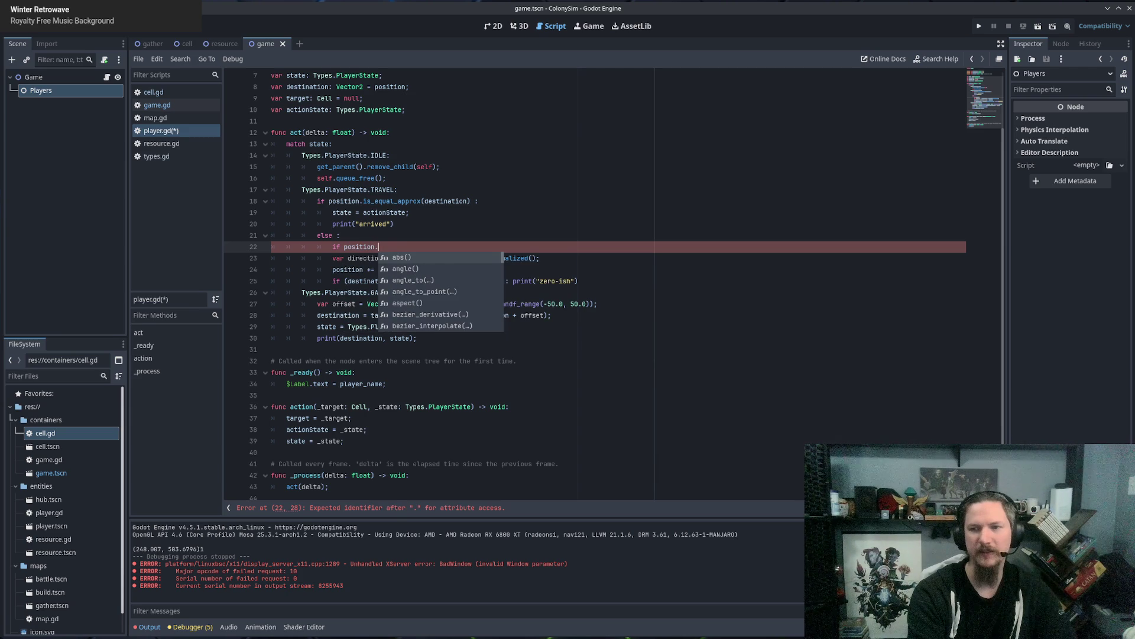
type("distance_")
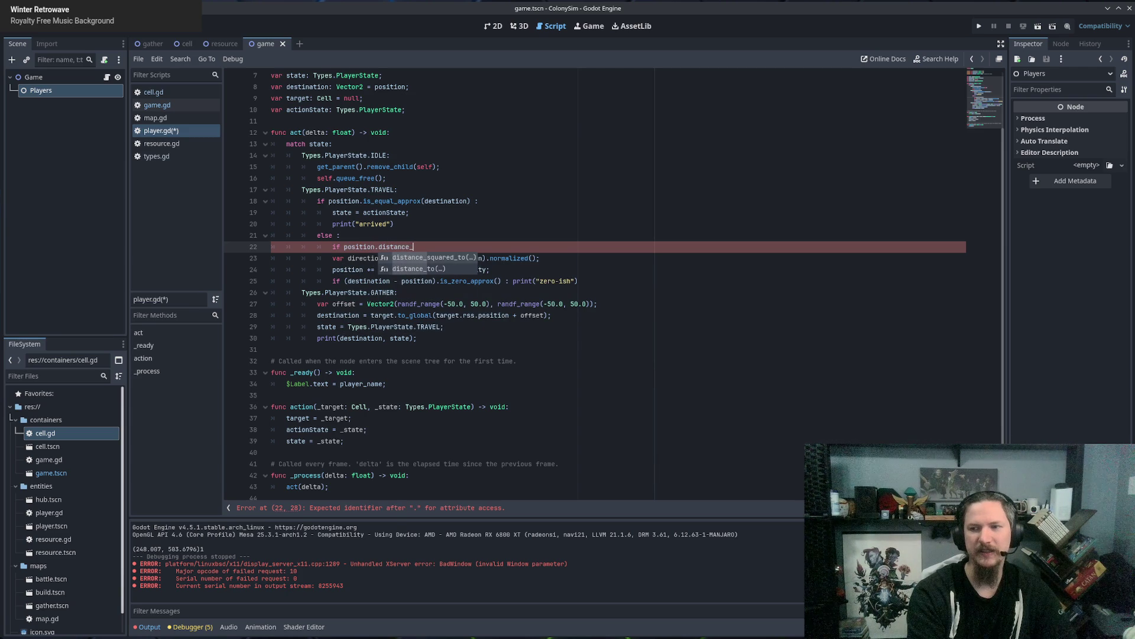
type("squar")
key("Return")
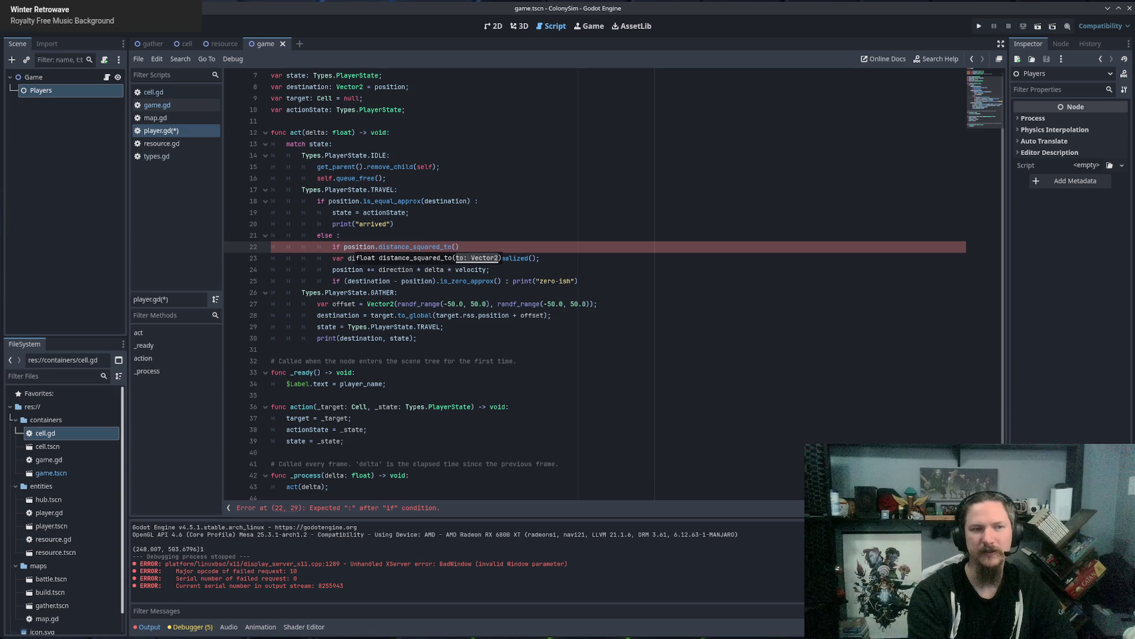
type("destination")
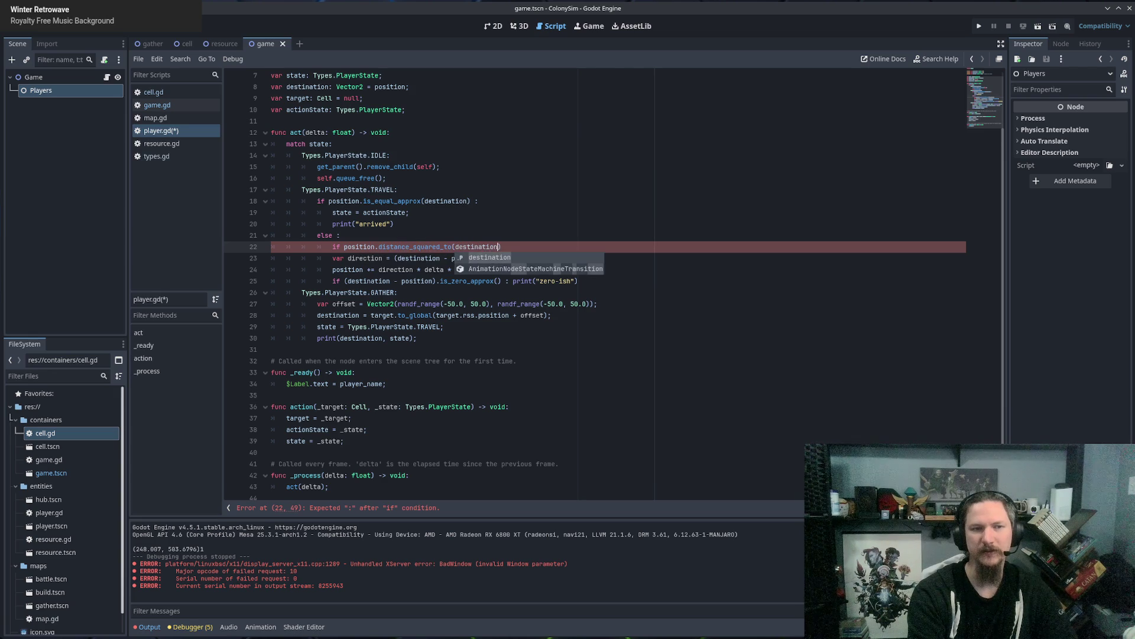
key("Return")
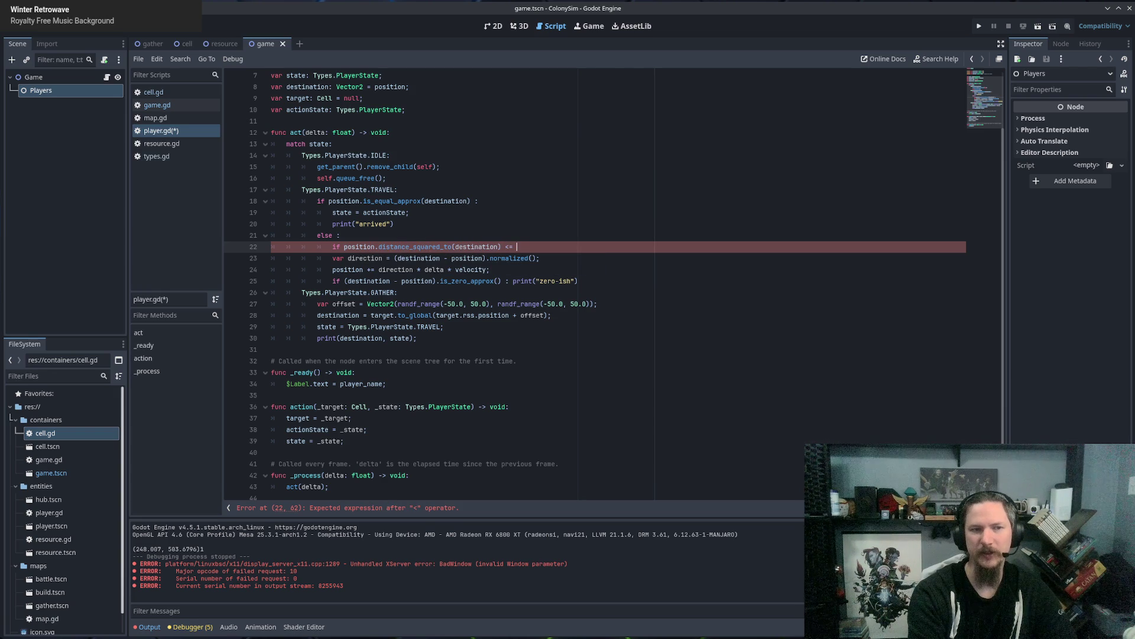
key("ctrl+space")
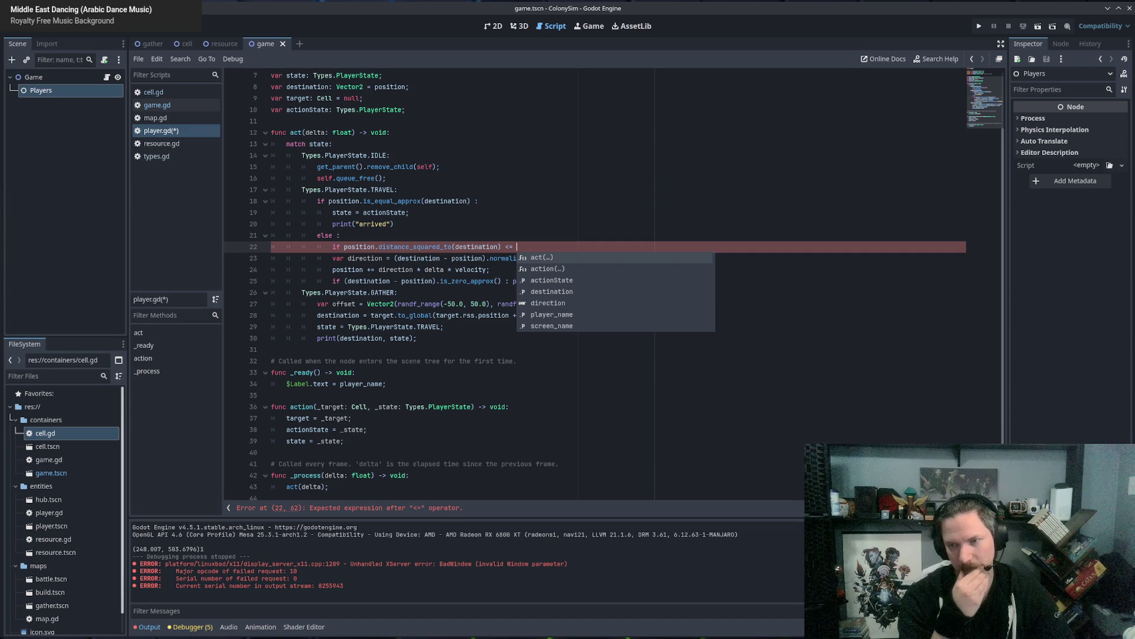
left_click(419, 245)
triple_click(419, 248)
left_click(606, 245)
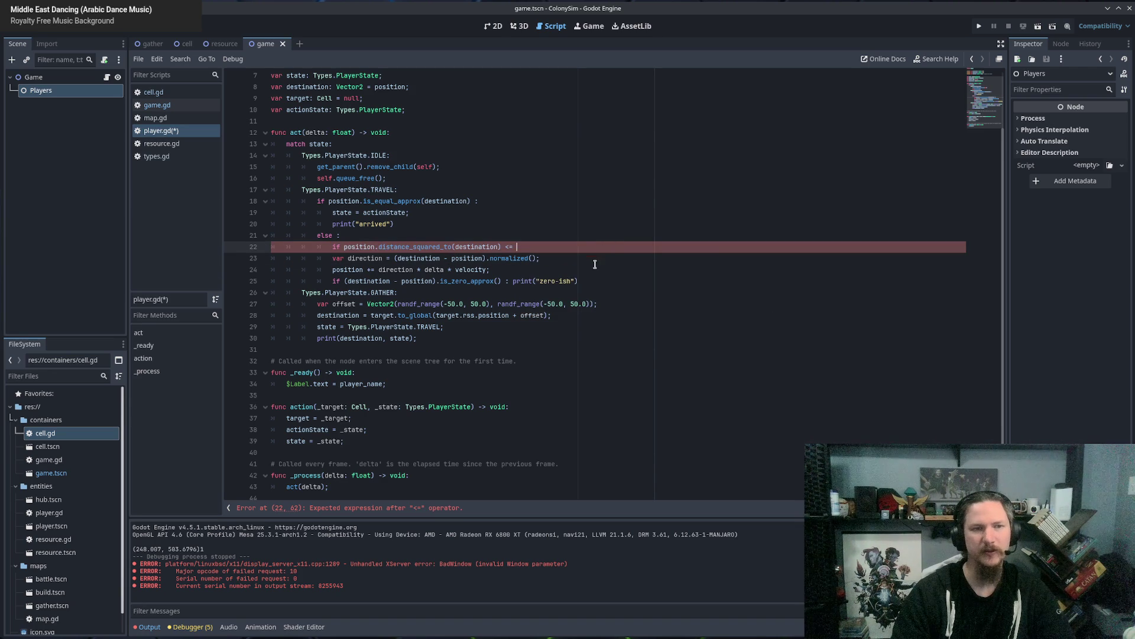
Read the Vector2 distance_squared_to docs, noting it is faster for comparisons, then close the game scene.
left_click(426, 249, "ctrl")
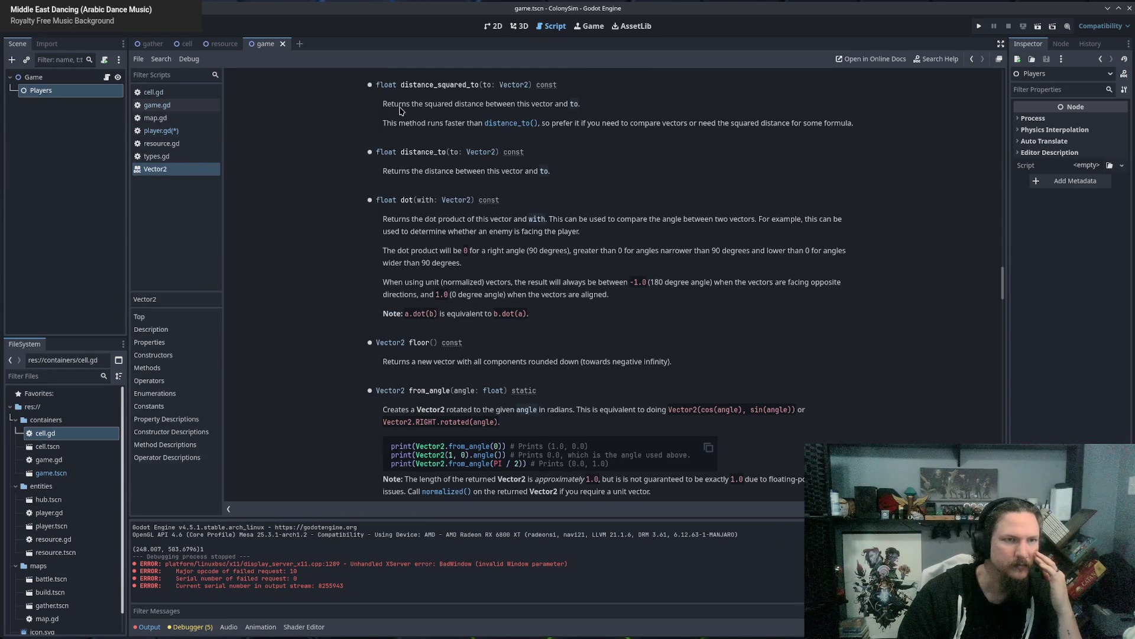
left_click_drag(434, 108, 510, 107)
left_click(511, 116)
left_click_drag(386, 123, 481, 123)
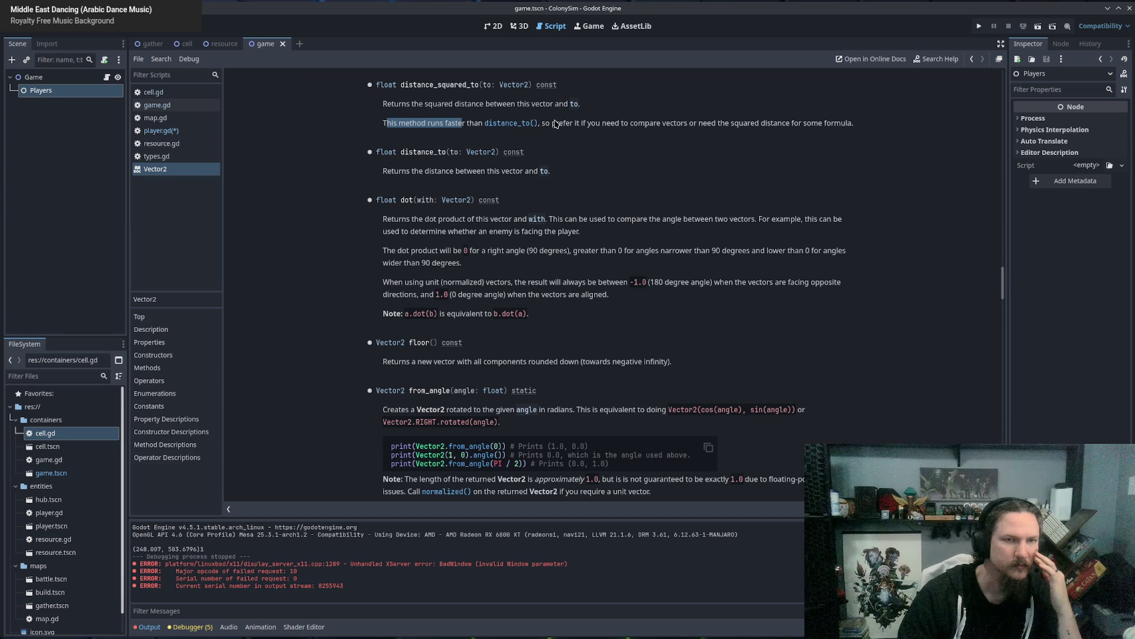
left_click_drag(556, 123, 769, 124)
left_click(558, 124)
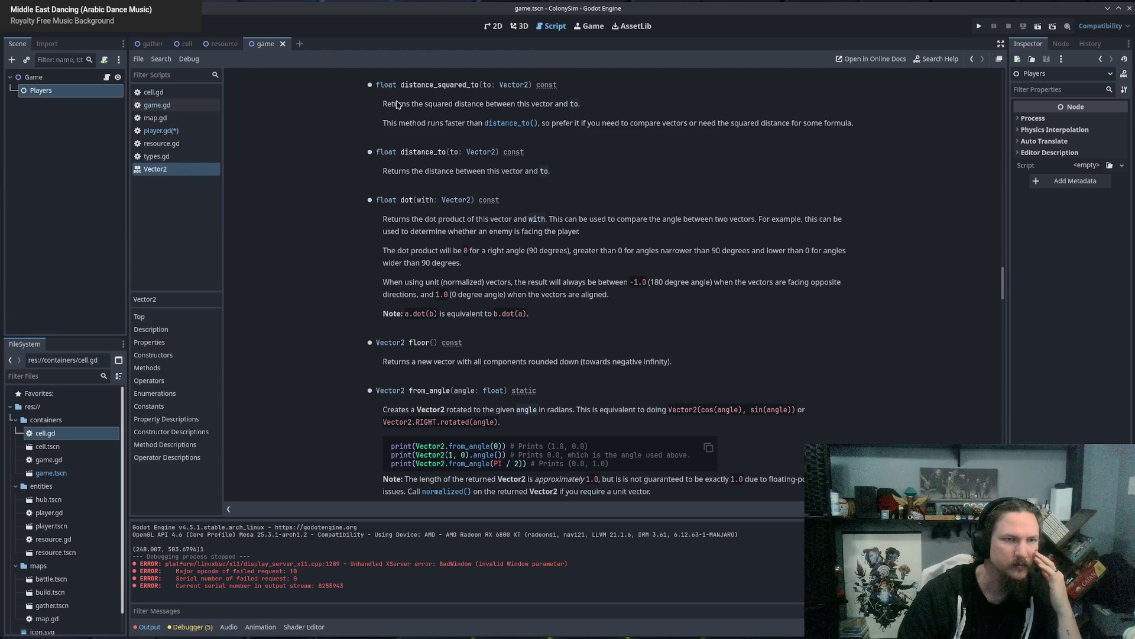
left_click_drag(383, 104, 571, 104)
left_click(482, 107)
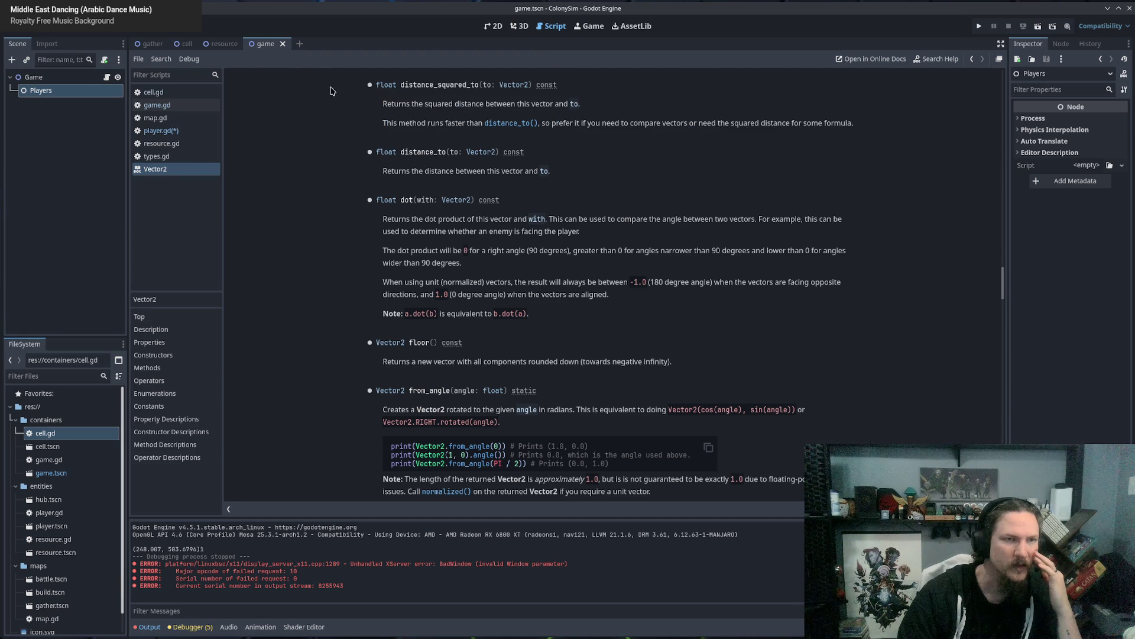
left_click(283, 43)
Finish line 22 with '1.0 : print("zero-ish")', delete the old is_zero_approx check, and run.
left_click(161, 131)
type("if position.distance_squared_to(destination) <= 1.0 : print")
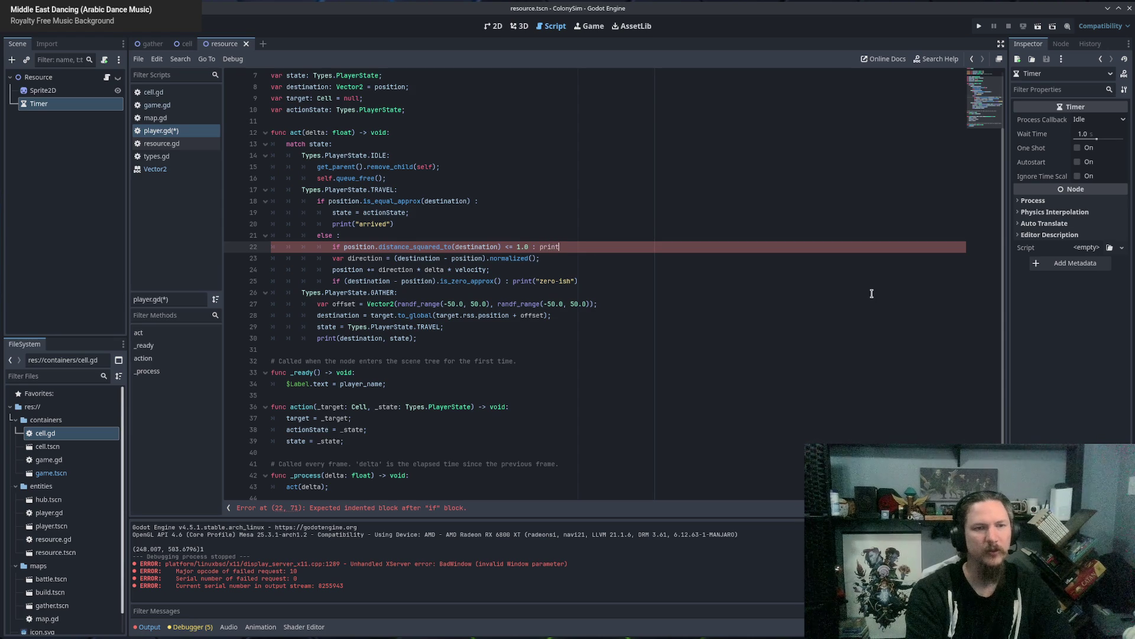
type("(\"zero-ish")
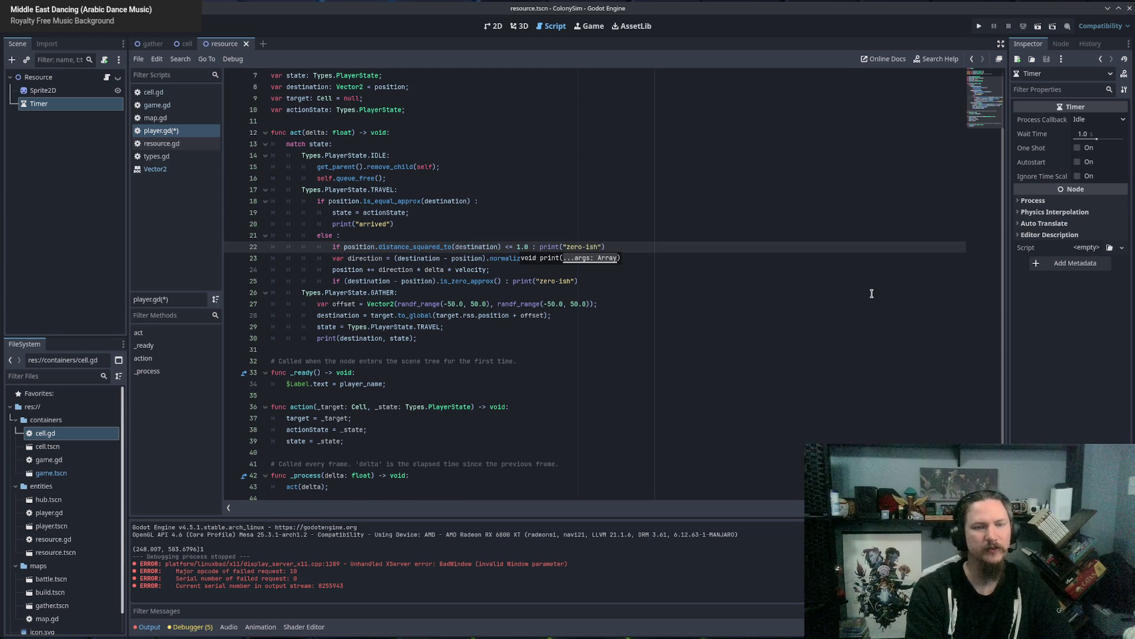
key("End")
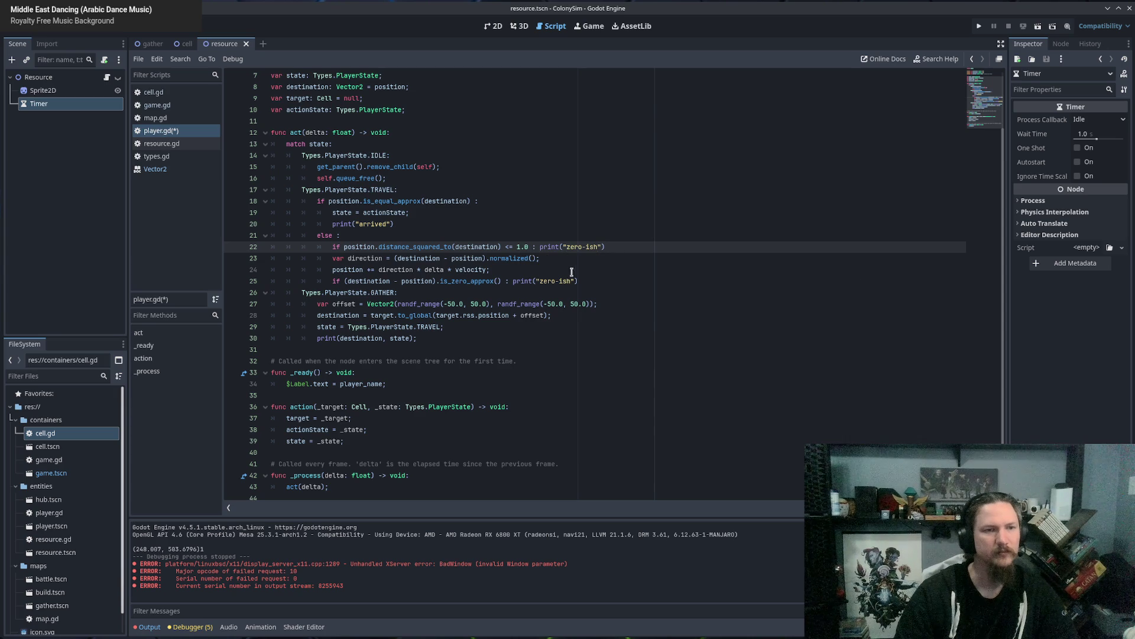
left_click_drag(592, 281, 558, 273)
key("BackSpace")
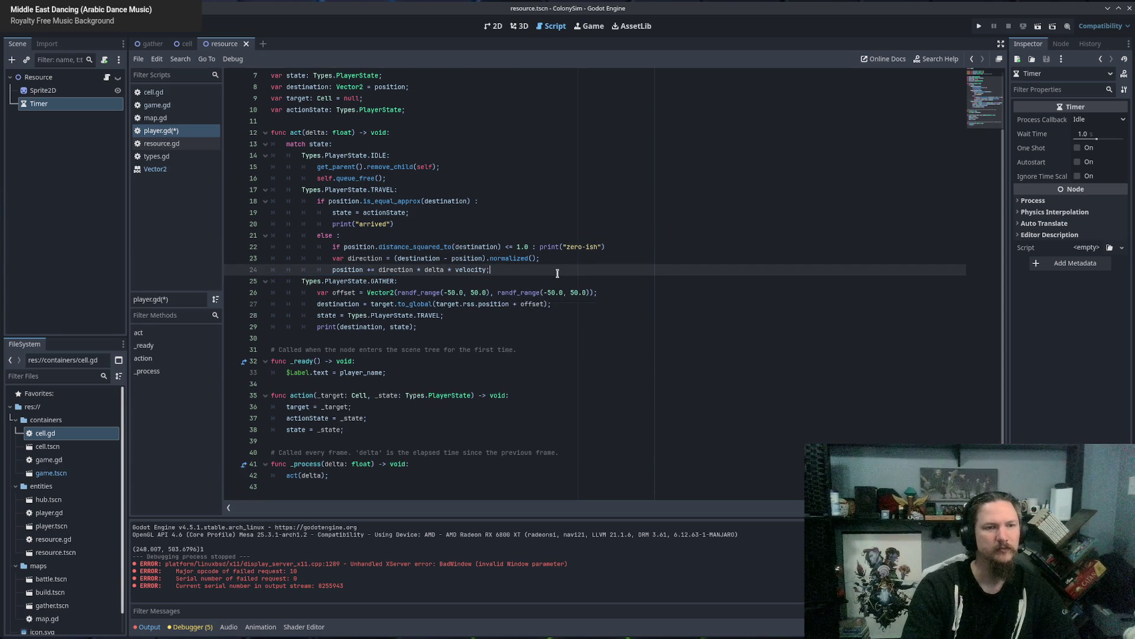
key("F5")
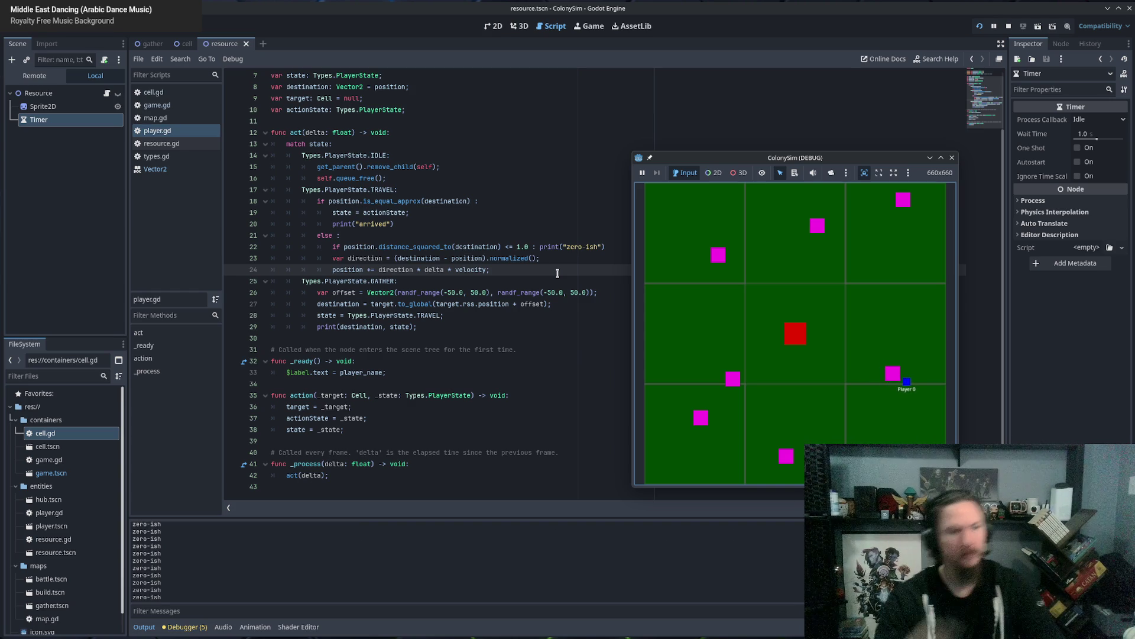
Close the game and replace the print("zero-ish") call on line 22 with 'state = actionState'.
left_click(952, 157)
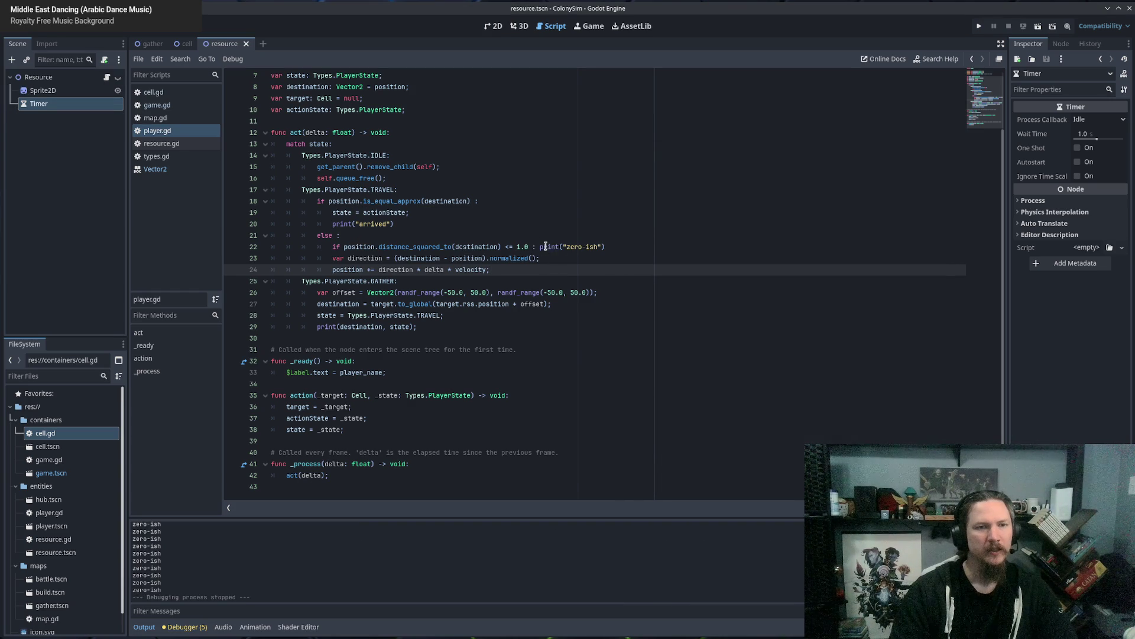
left_click(543, 246)
left_click(689, 250, "shift")
key("Delete")
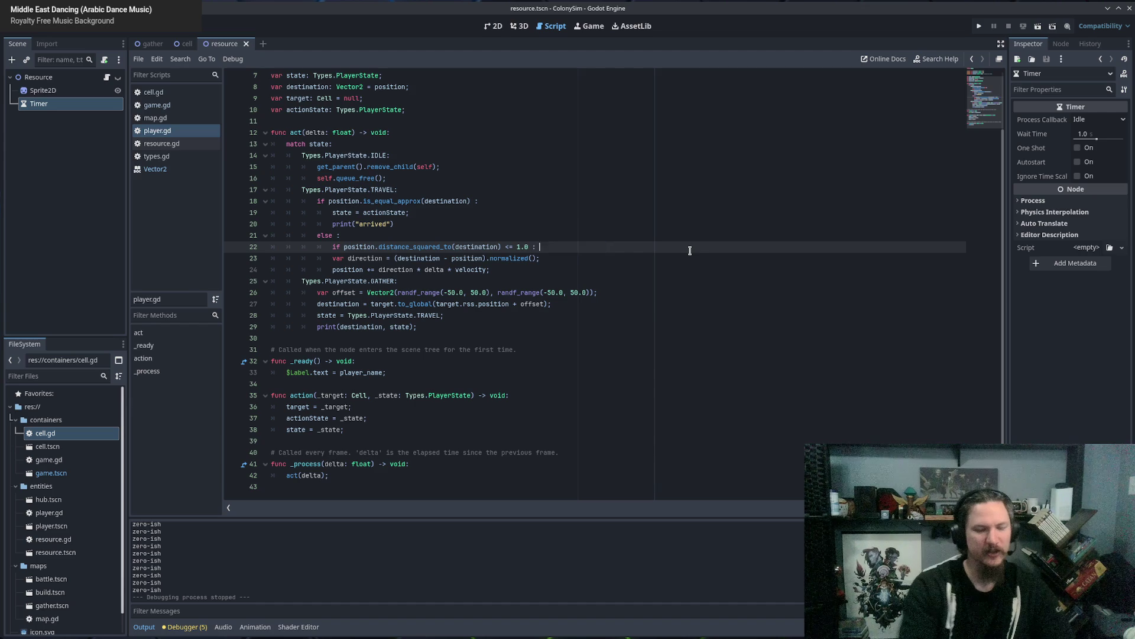
key("Return")
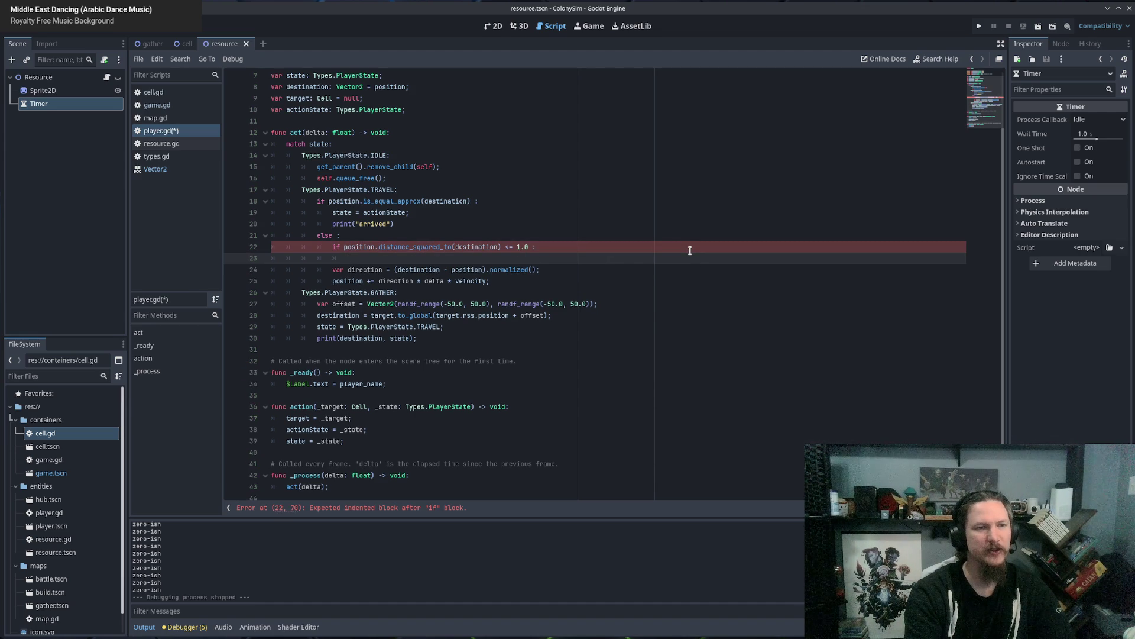
type("state= ")
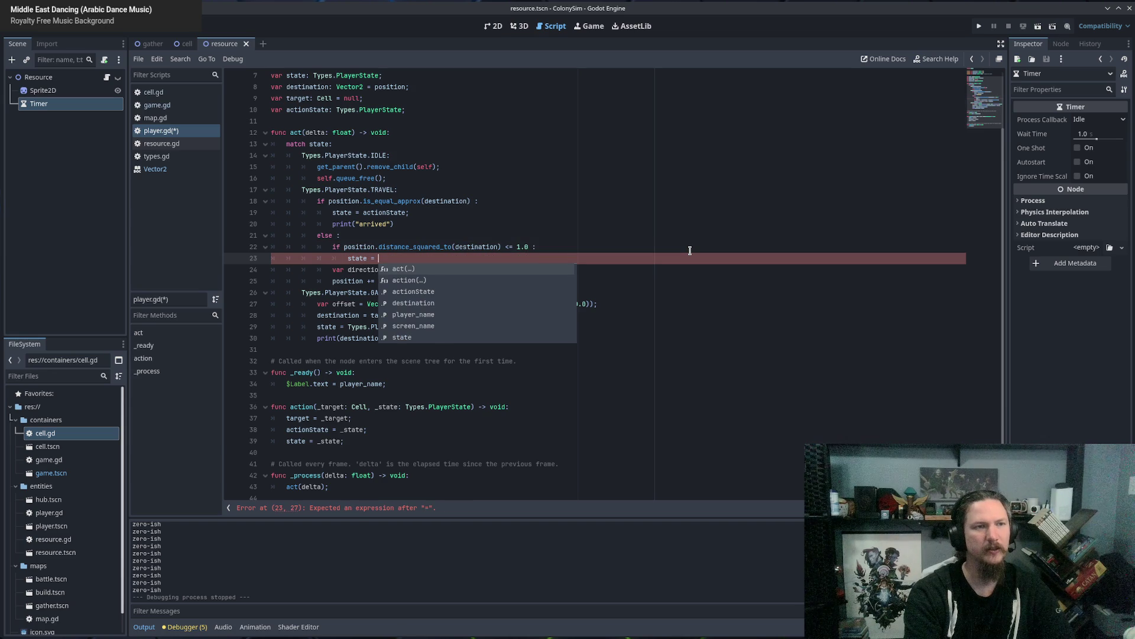
type("actionState;")
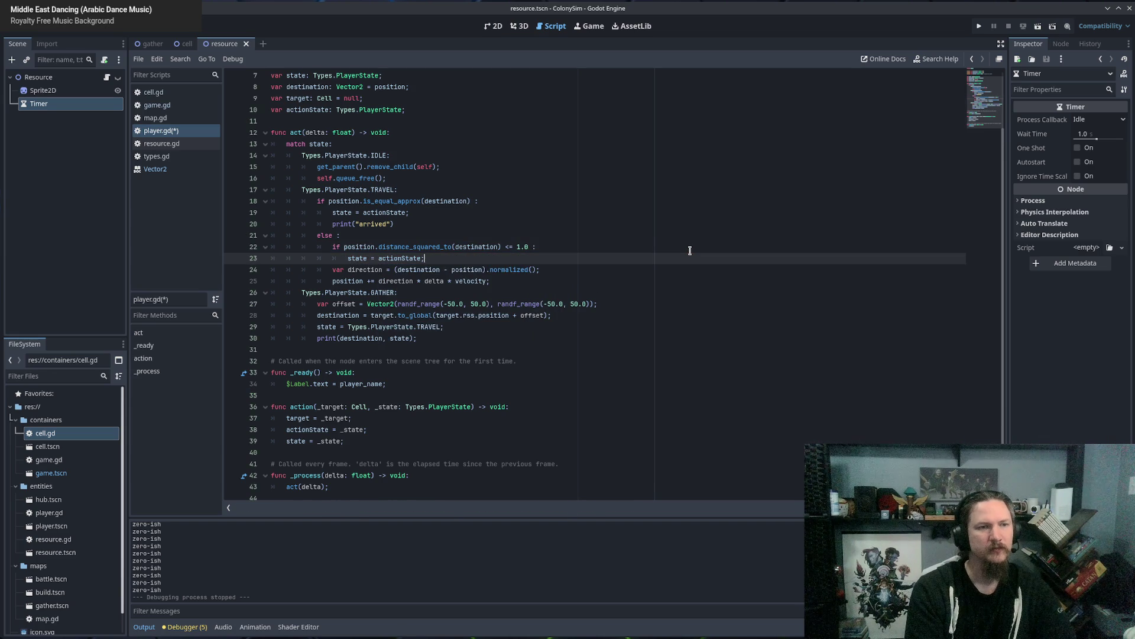
Indent the movement lines under a new else branch, save the script, and relaunch the game.
key("Return")
type("else :")
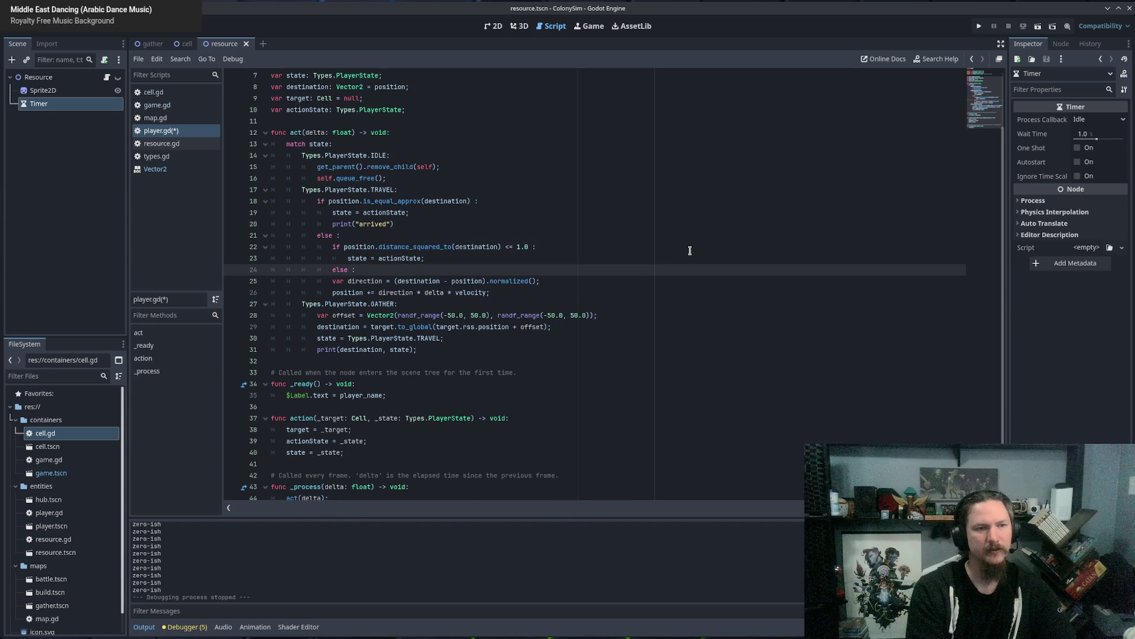
key("Down")
key("shift+Down")
key("shift+Down")
key("Tab")
key("ctrl+s")
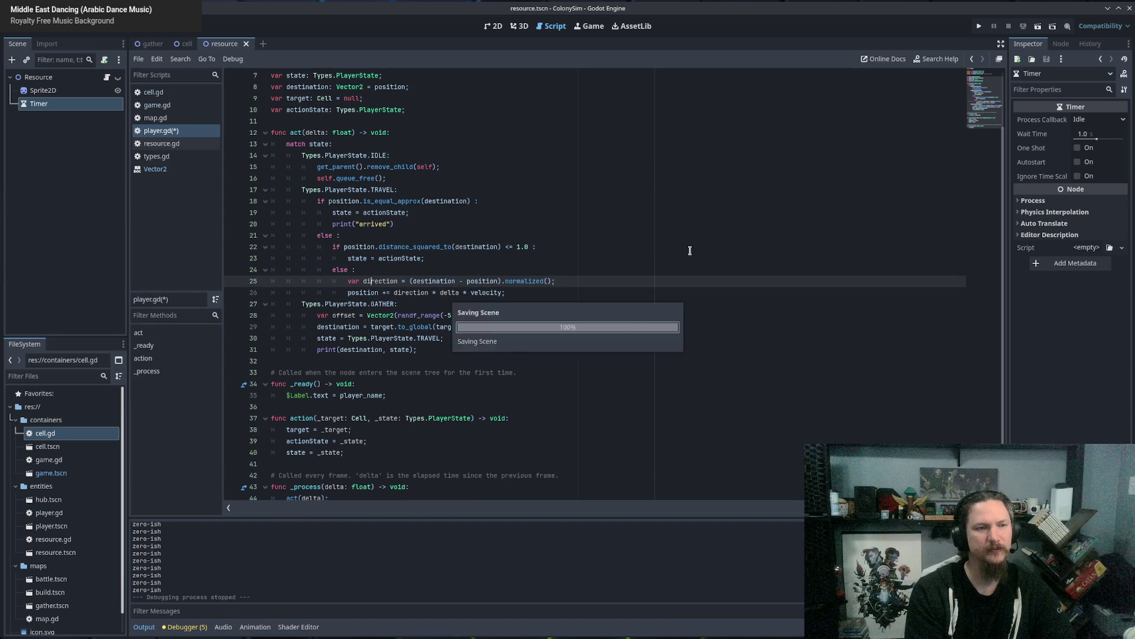
key("F5")
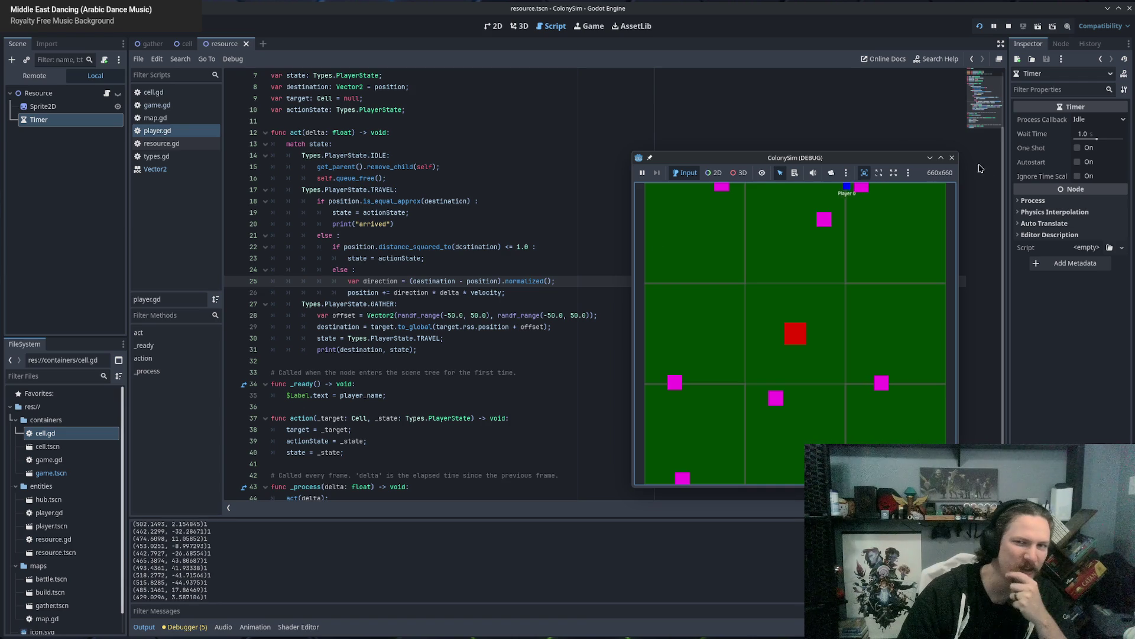
Stop and close the running game window, then look over the GATHER branch lines.
left_click(952, 157)
left_click(392, 270)
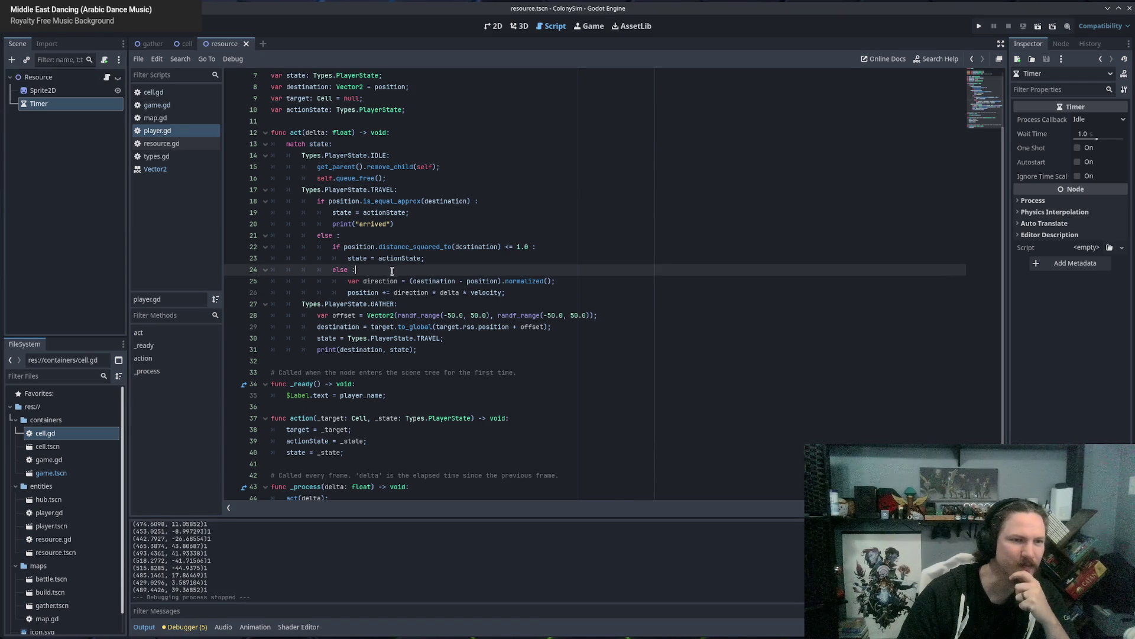
left_click(414, 304)
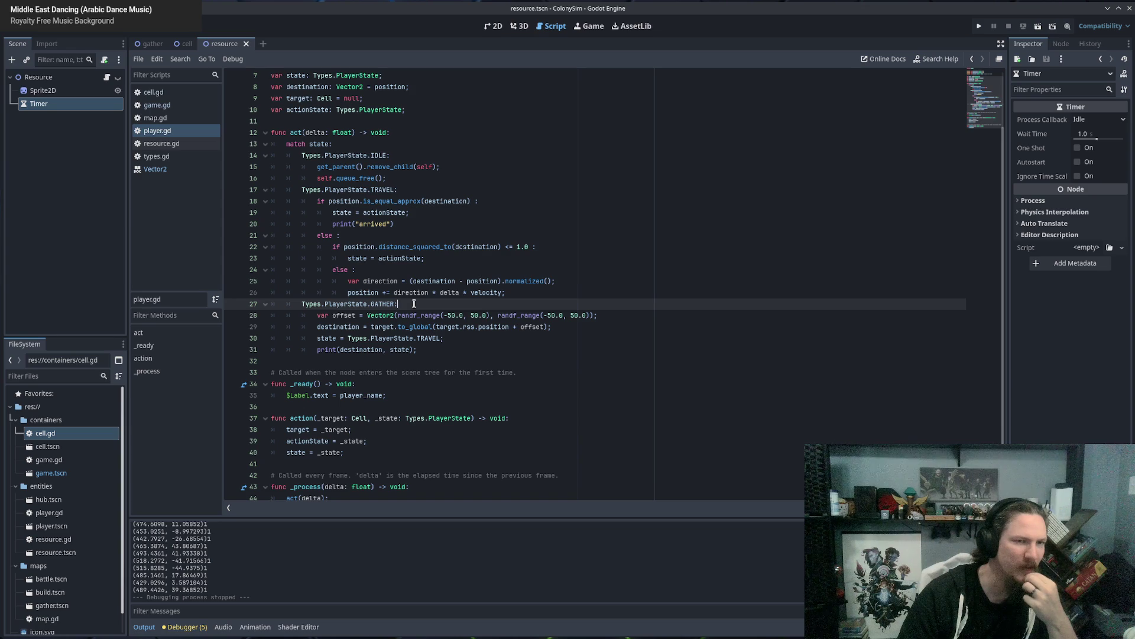
left_click_drag(317, 316, 432, 349)
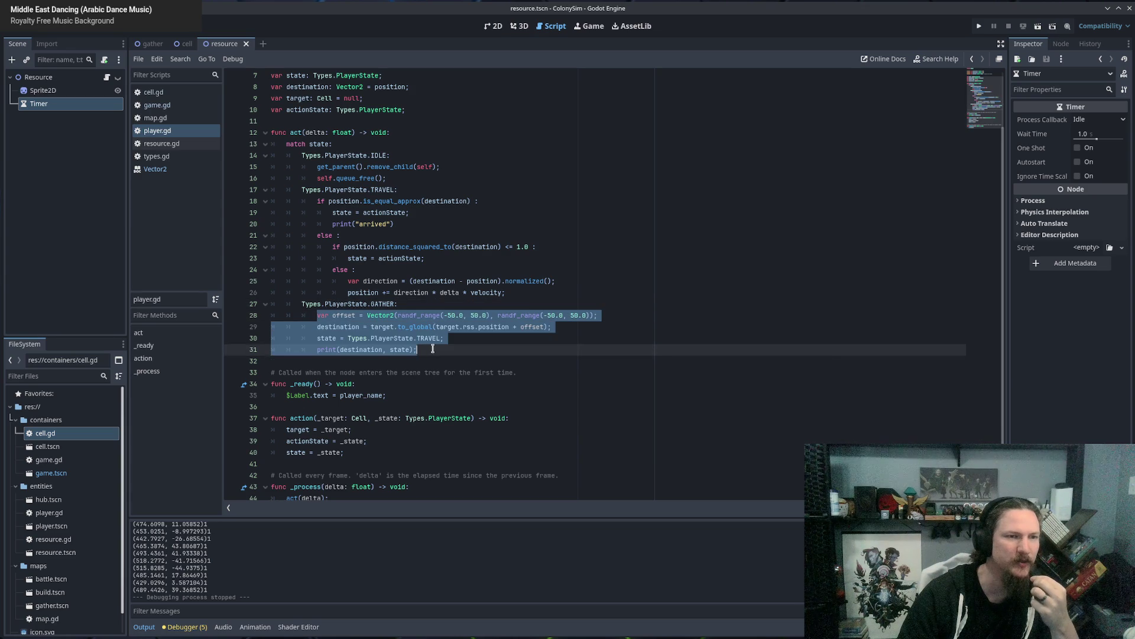
left_click(405, 304)
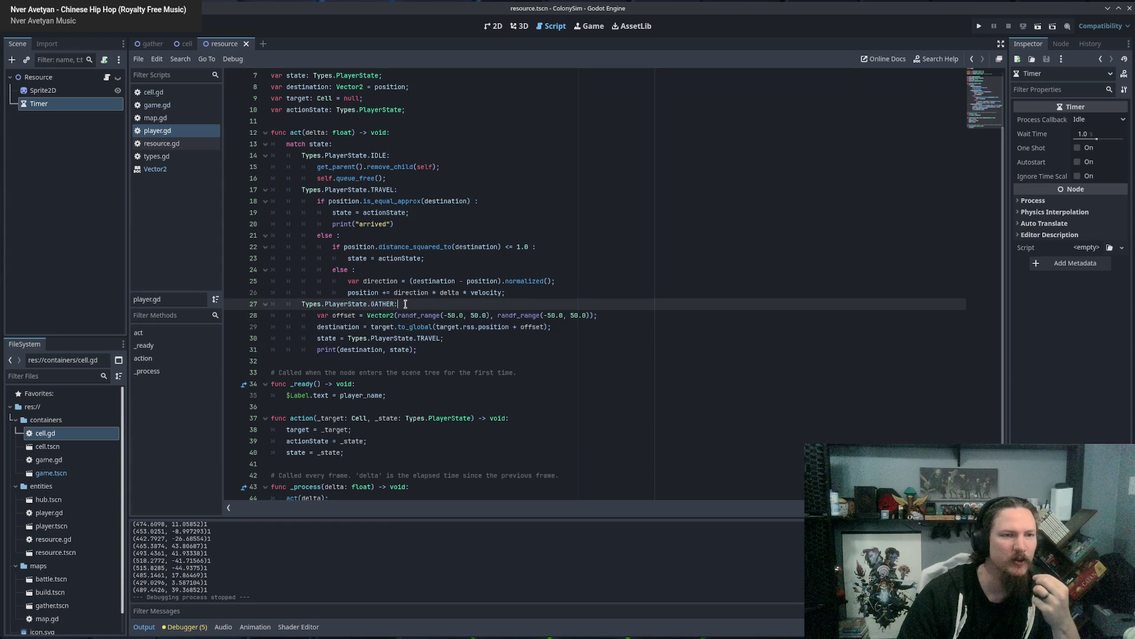
Delete the print(destination, state) and print("arrived") debug lines from player.gd.
left_click(435, 352)
key("shift+Up")
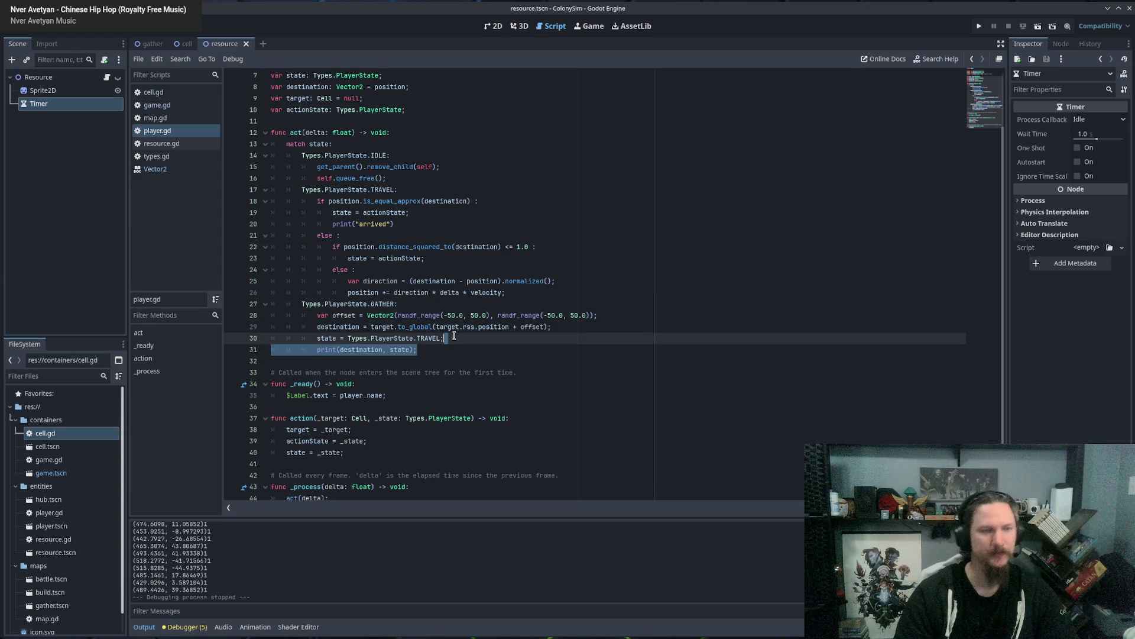
key("BackSpace")
left_click_drag(405, 225, 425, 214)
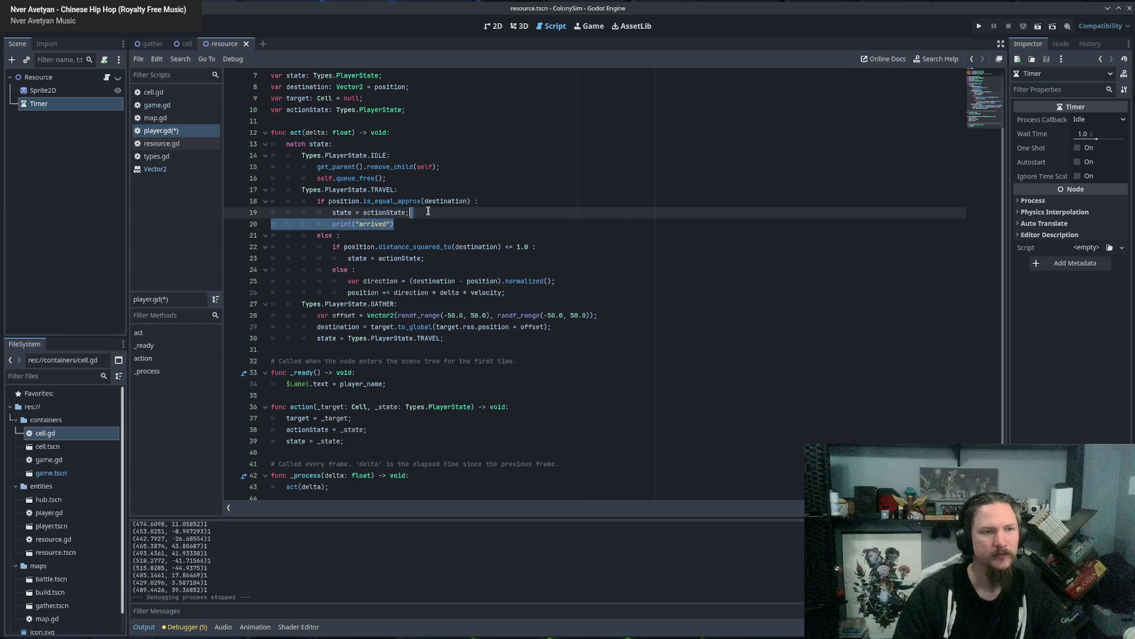
key("BackSpace")
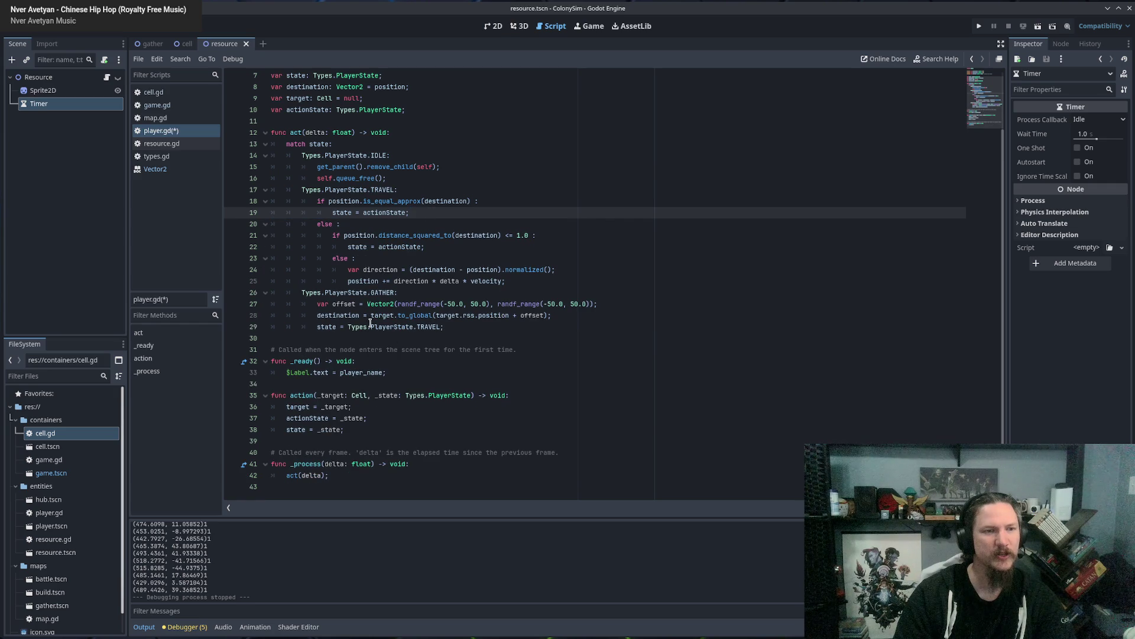
left_click(413, 292)
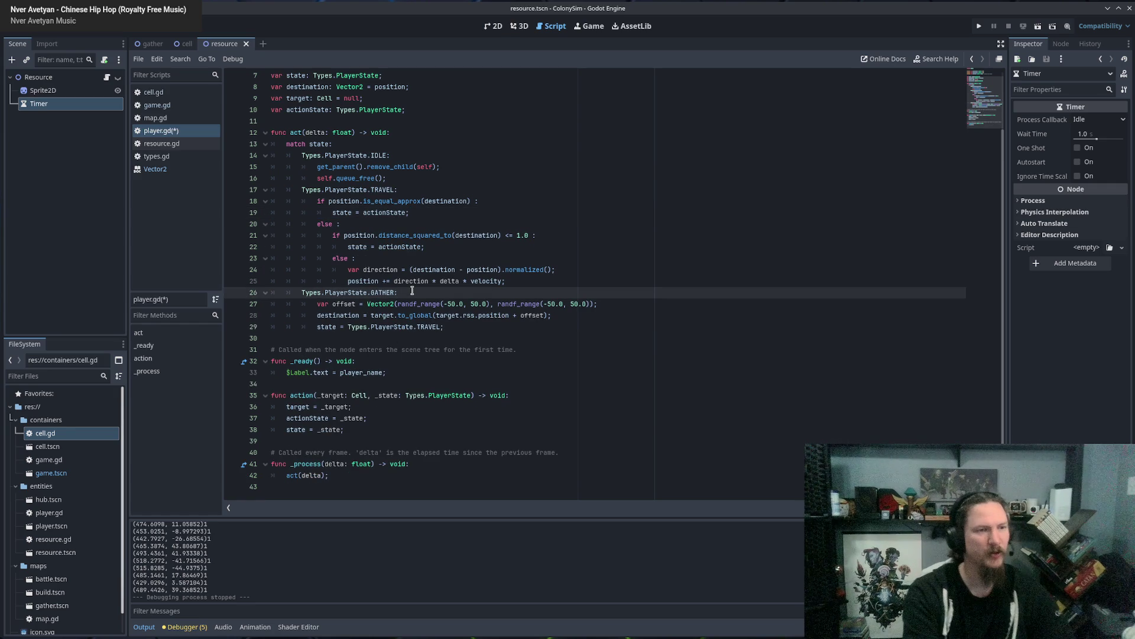
Open player.tscn and add a Timer node as a child of Player.
scroll(371, 319, "up", 2)
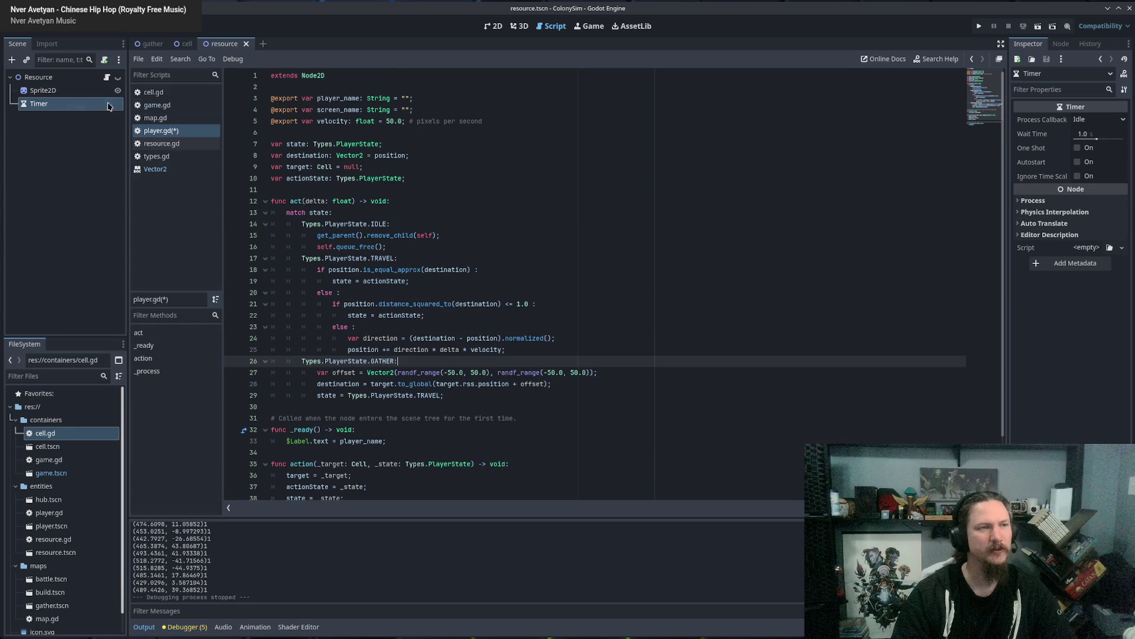
left_click(71, 237)
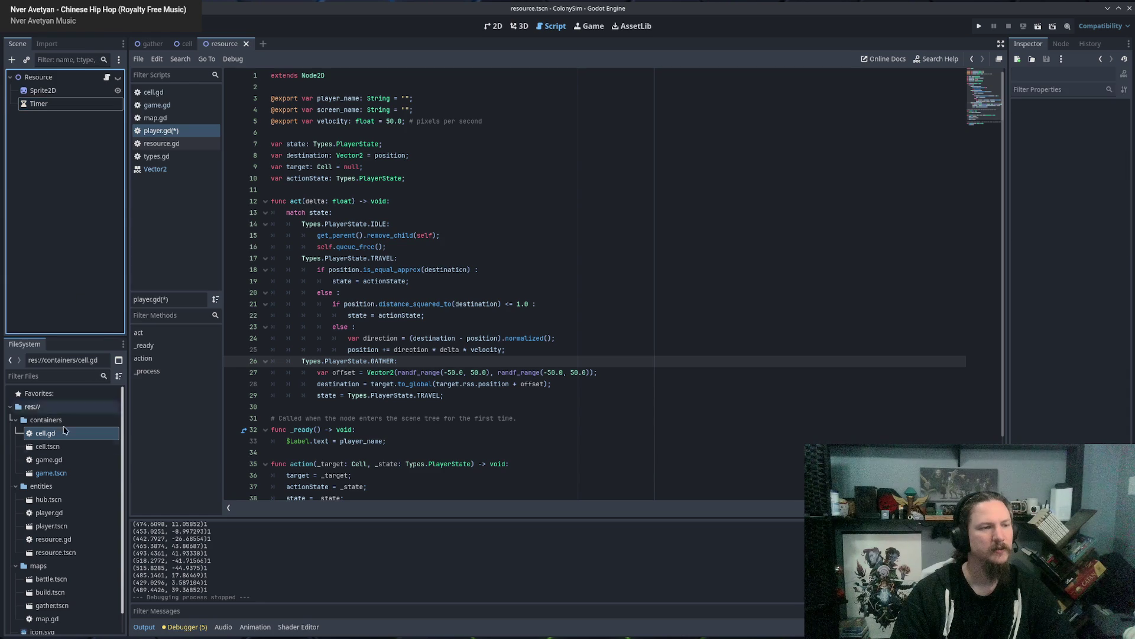
scroll(60, 542, "down", 1)
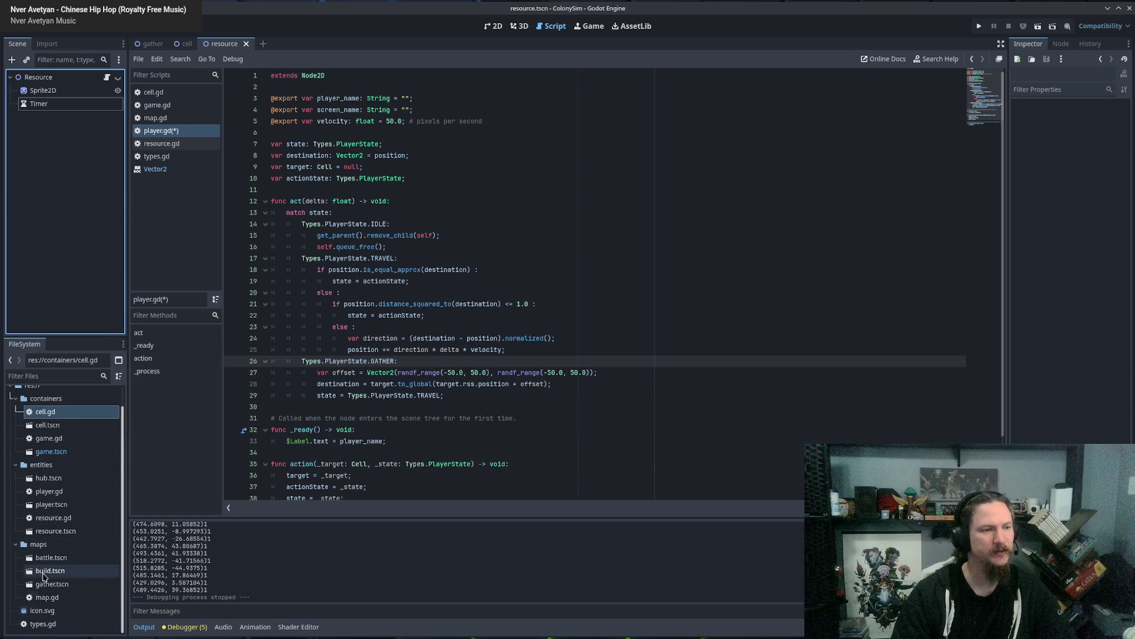
double_click(52, 504)
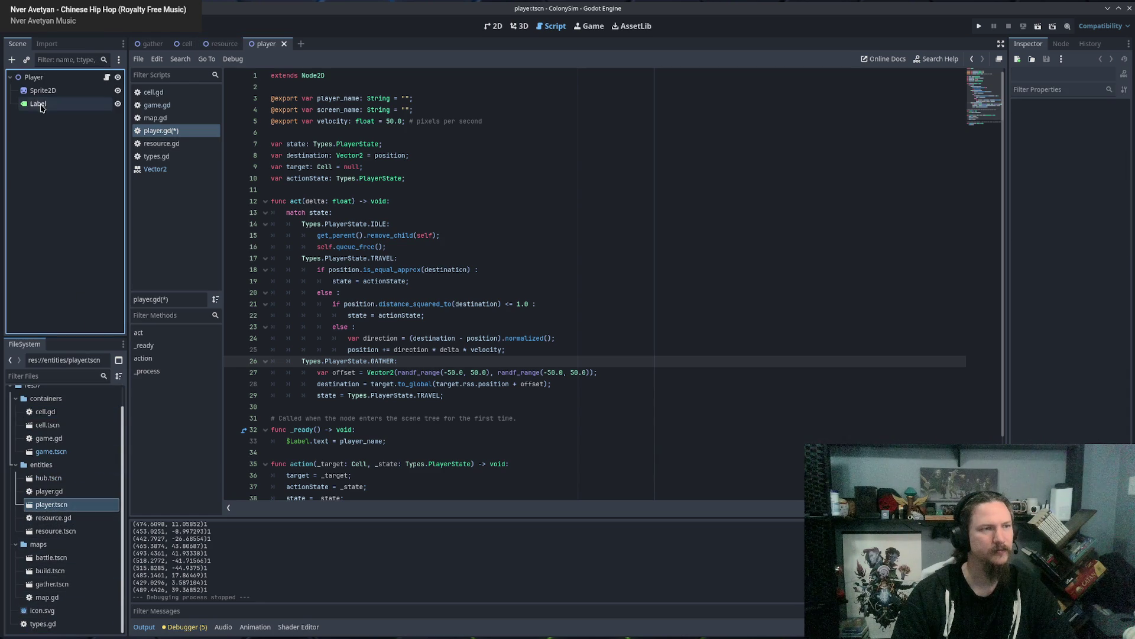
right_click(34, 77)
left_click(62, 86)
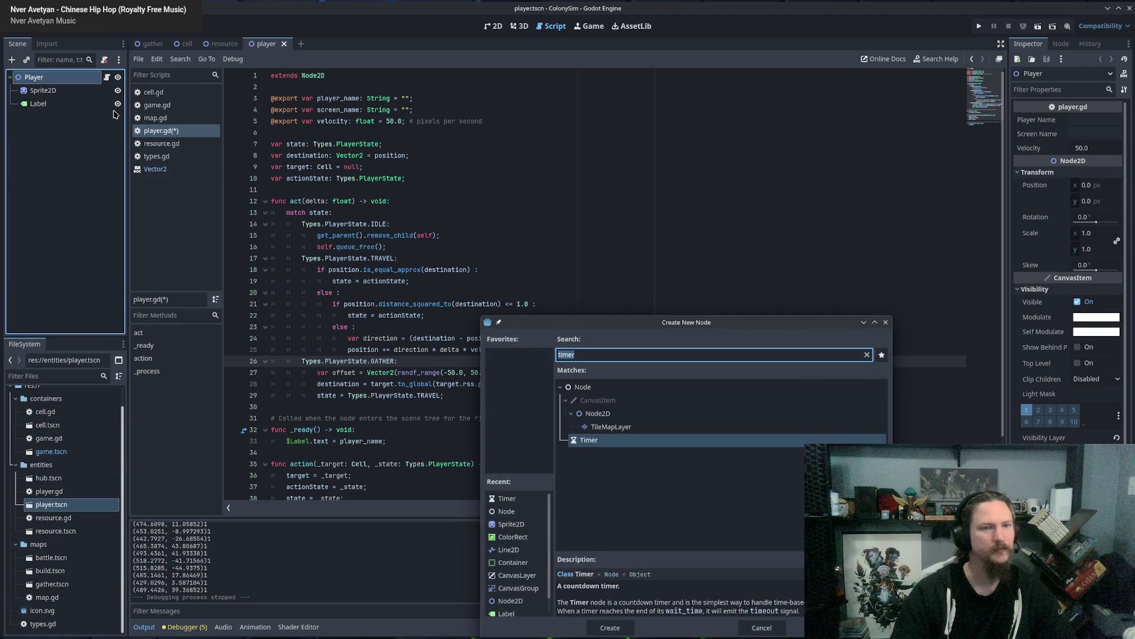
key("Return")
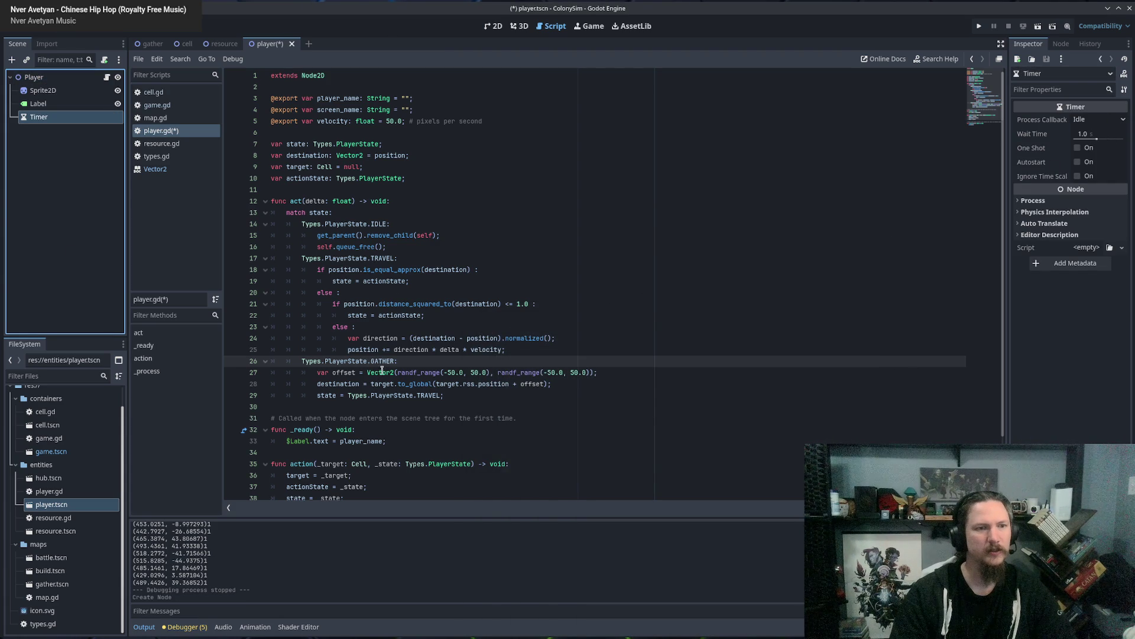
left_click(417, 360)
Add a $Timer.start(3.0) call to the GATHER branch on line 27 and a blank line in _ready.
key("Return")
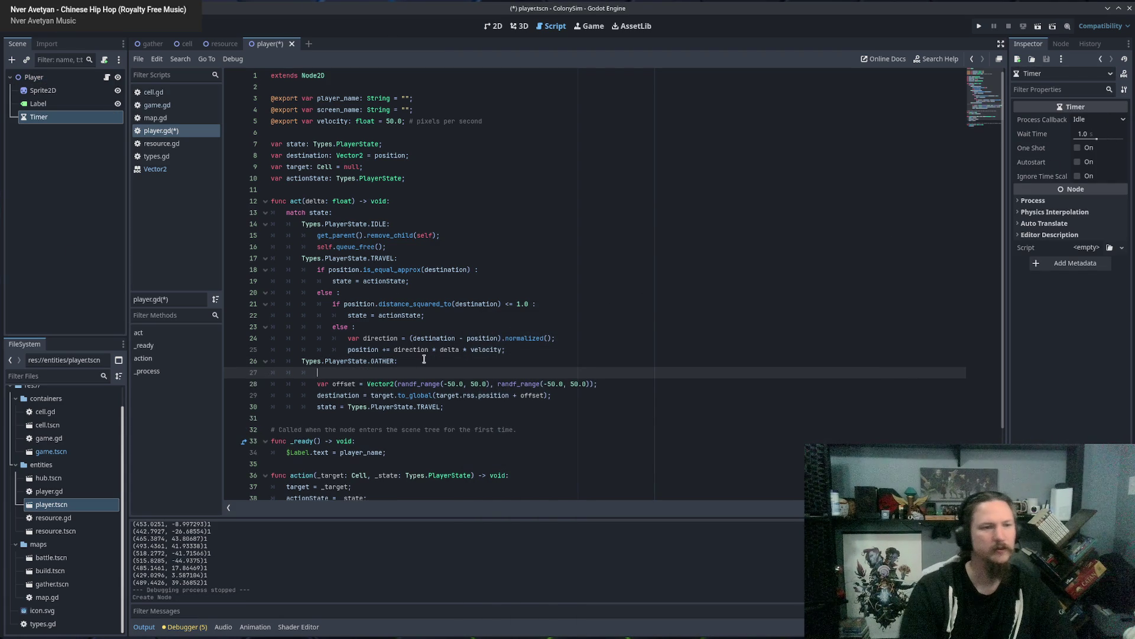
mouse_move(39, 121)
left_mouse_down()
mouse_move(304, 392)
mouse_move(323, 373)
left_mouse_up()
type(".")
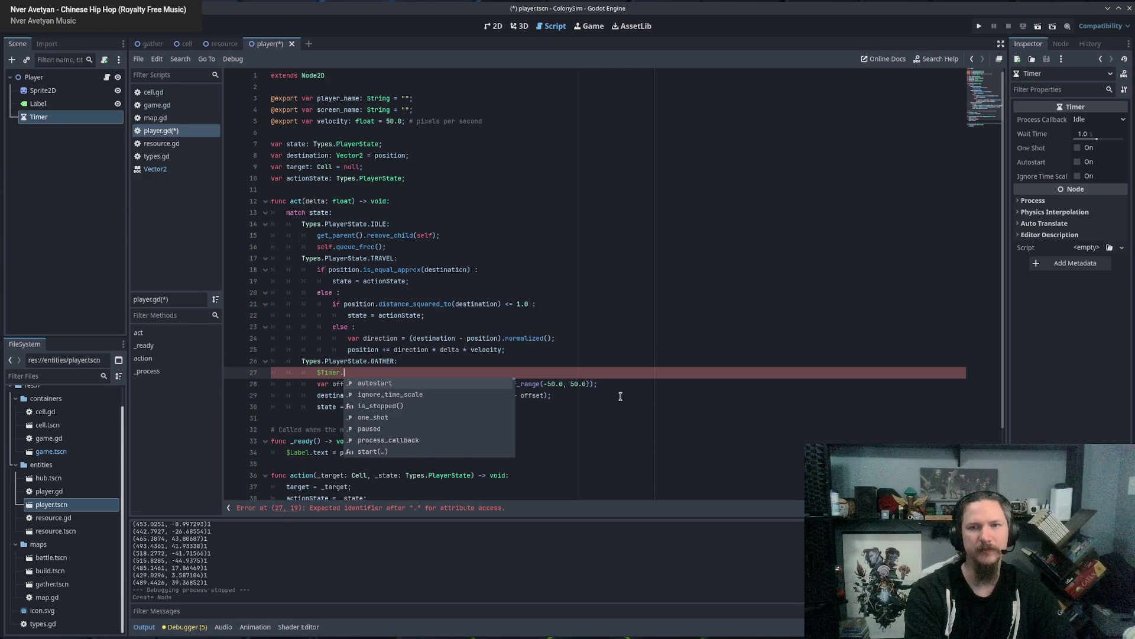
type("st")
key("Return")
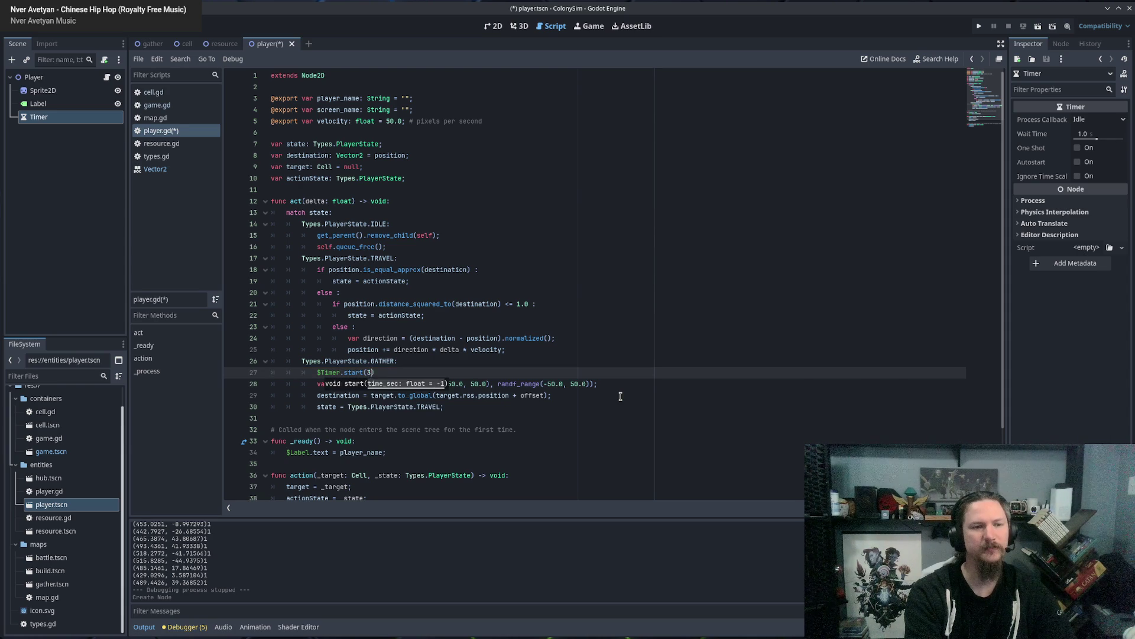
type(")")
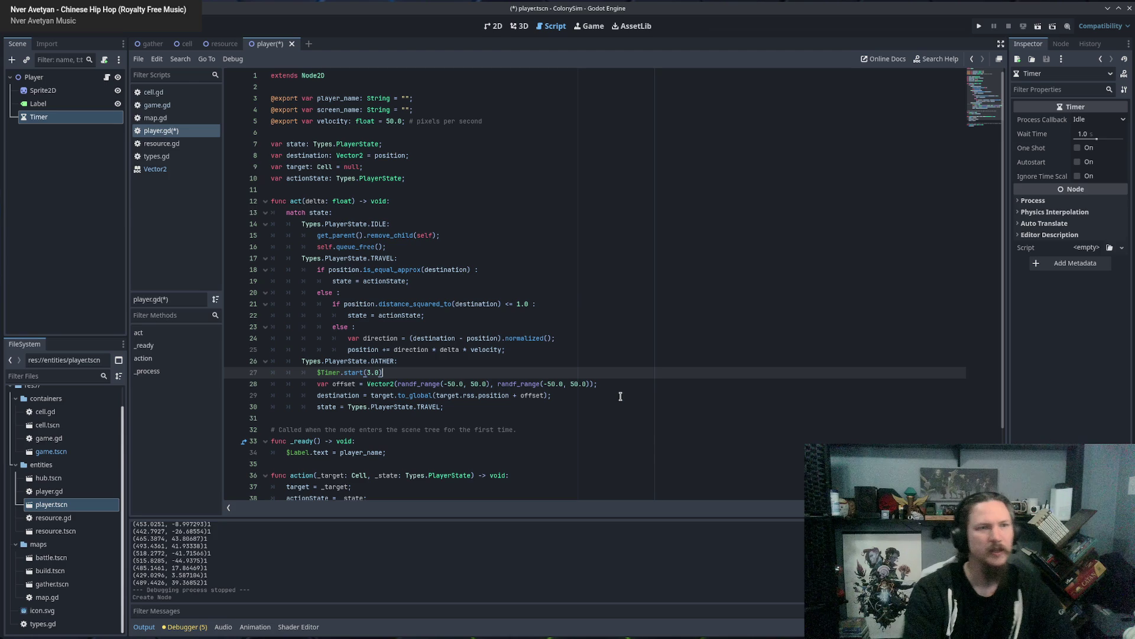
scroll(547, 364, "down", 2)
left_click(412, 372)
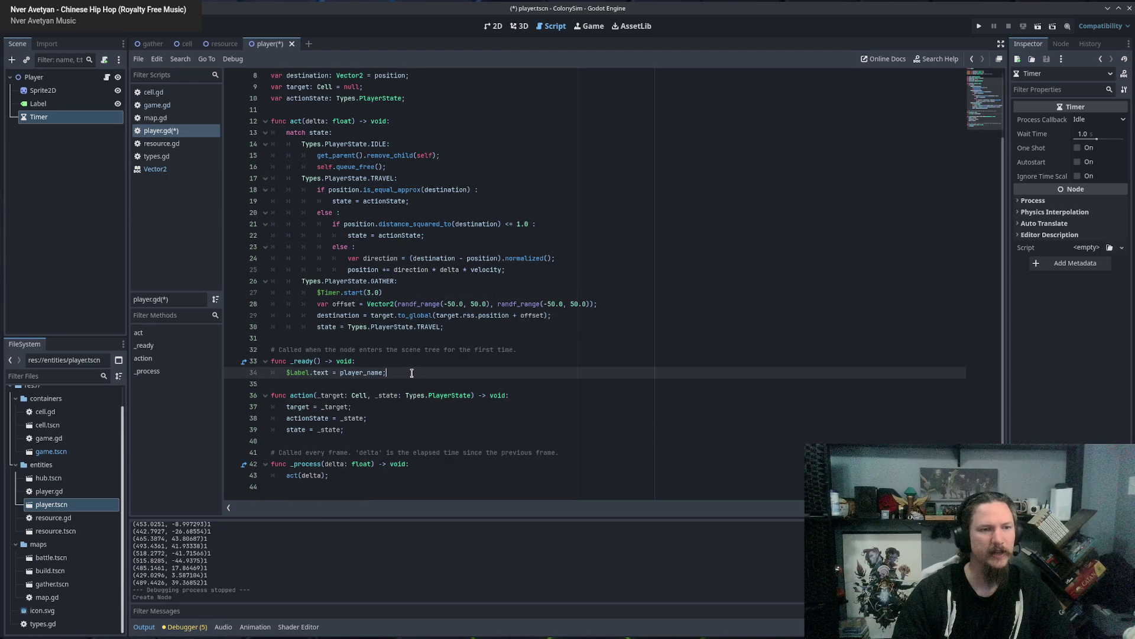
key("Return")
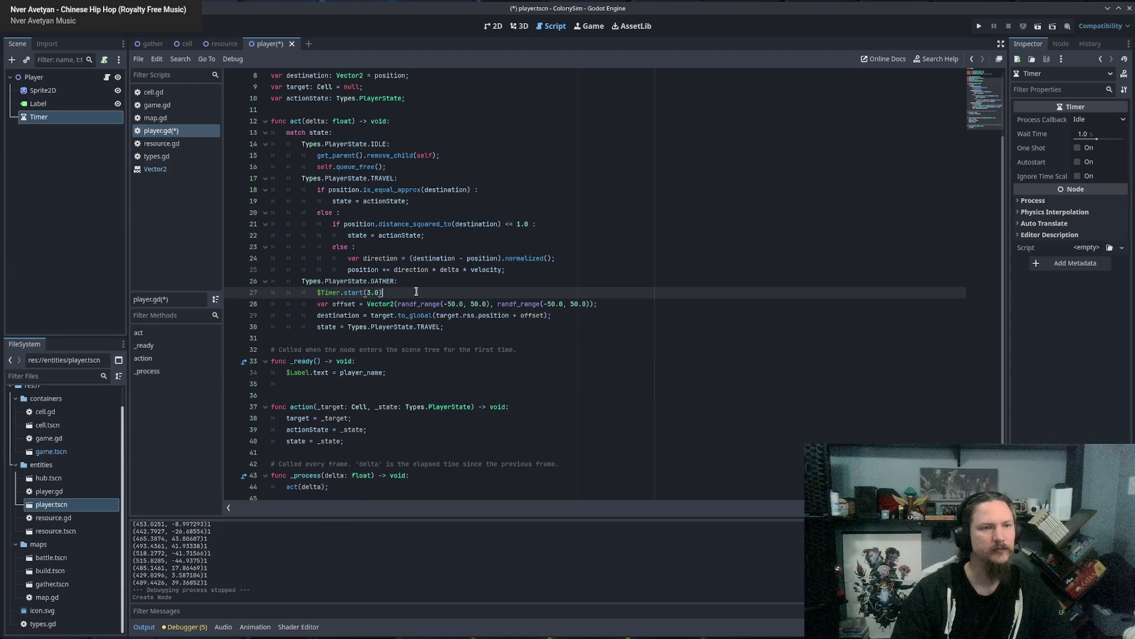
left_click(419, 289)
type(";")
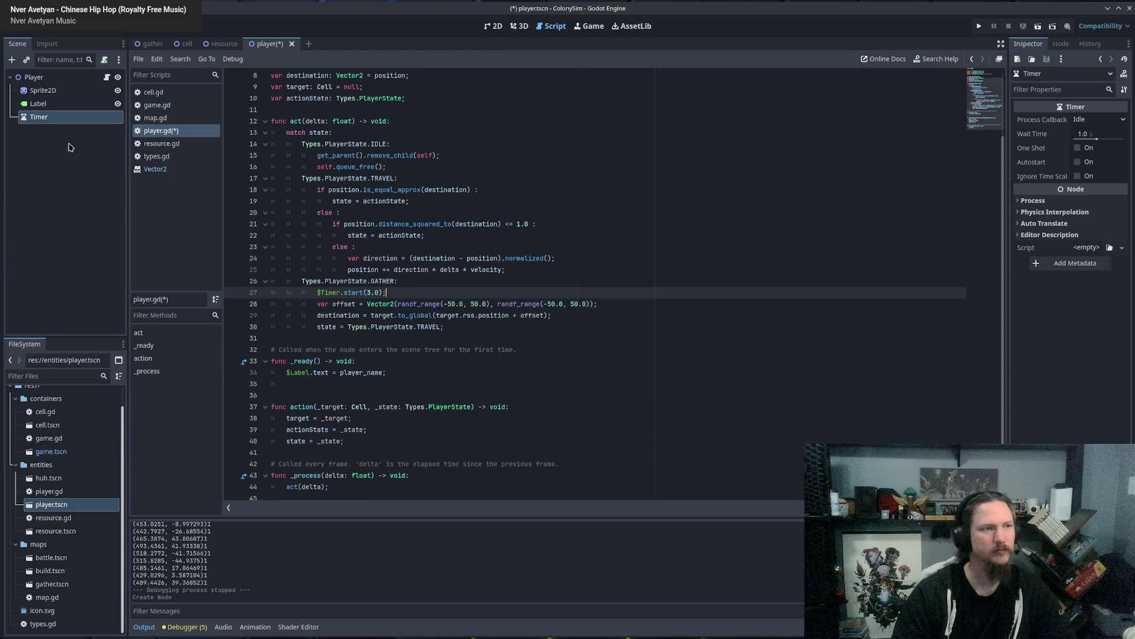
Rename the Timer node to GatherTimer and insert $GatherTimer references on lines 27 and 35.
double_click(40, 117)
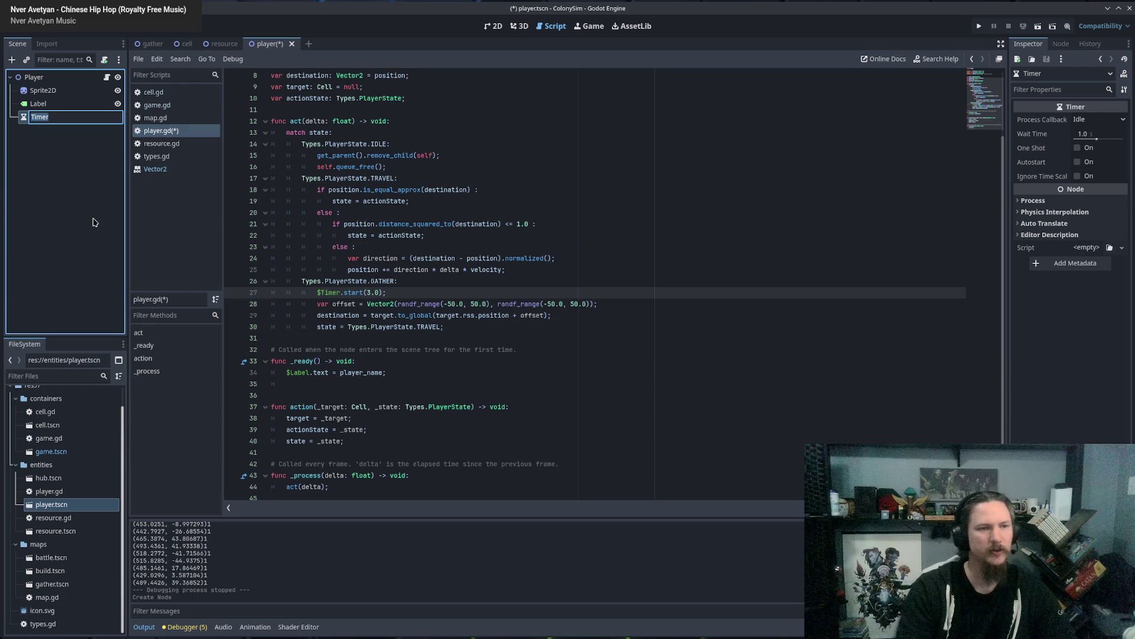
key("Home")
type("Gather")
key("Return")
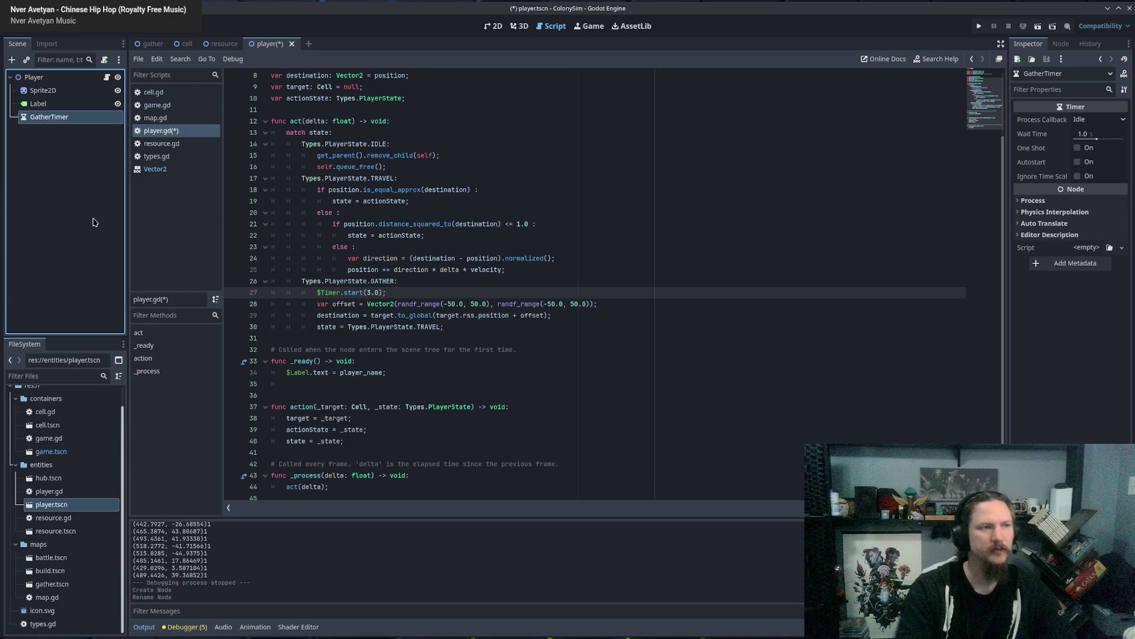
left_click(336, 294)
double_click(336, 294)
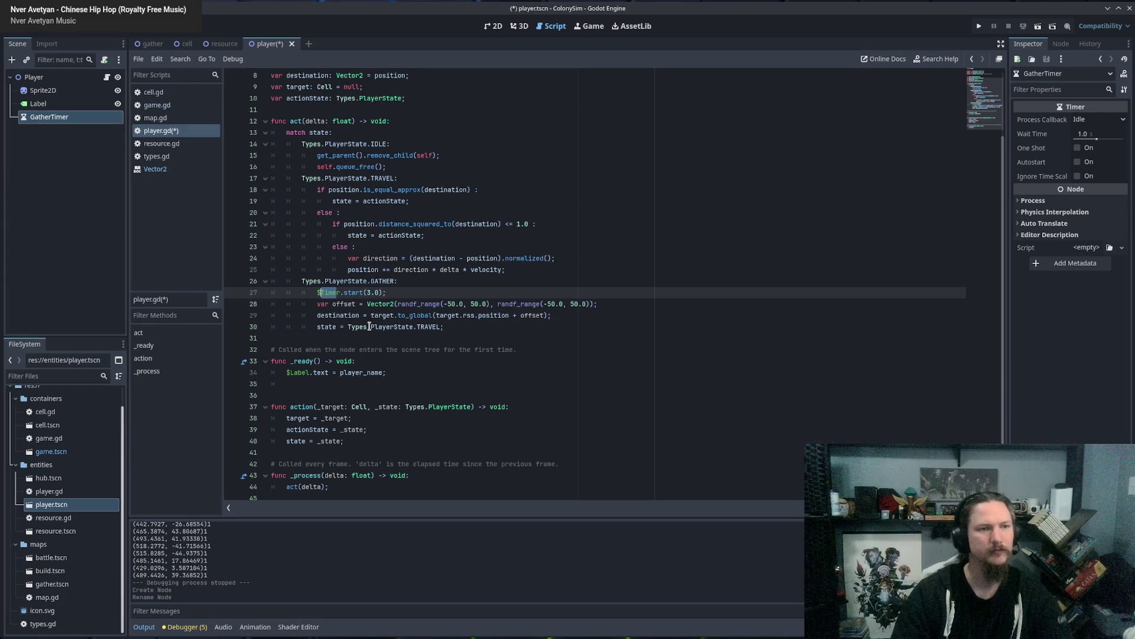
key("BackSpace")
key("BackSpace")
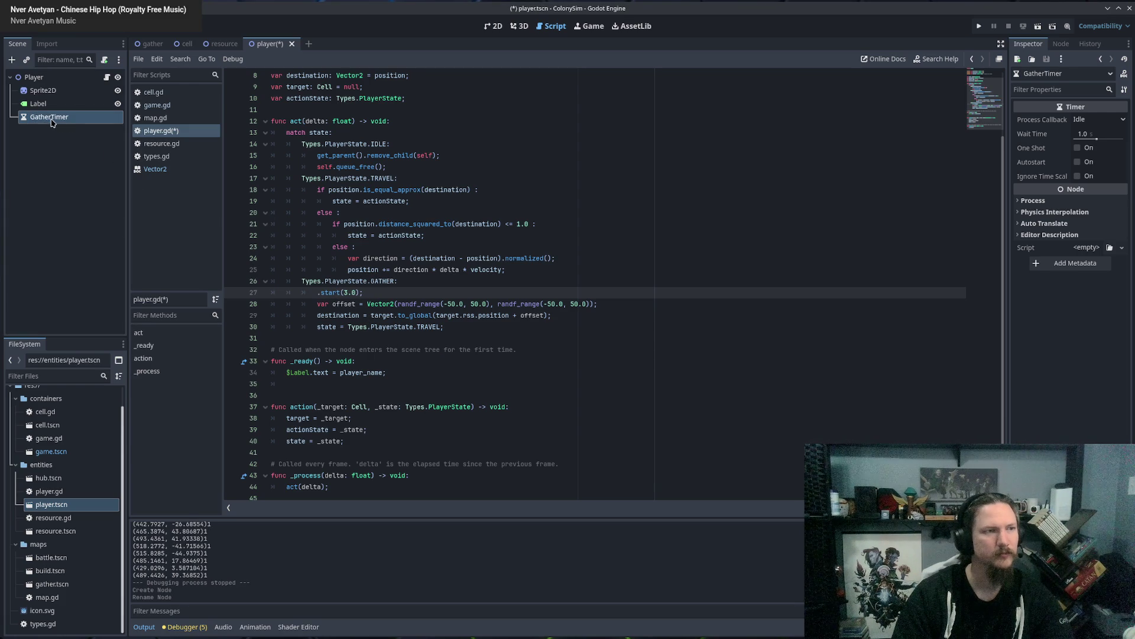
mouse_move(50, 121)
left_mouse_down()
mouse_move(281, 295)
mouse_move(317, 294)
left_mouse_up()
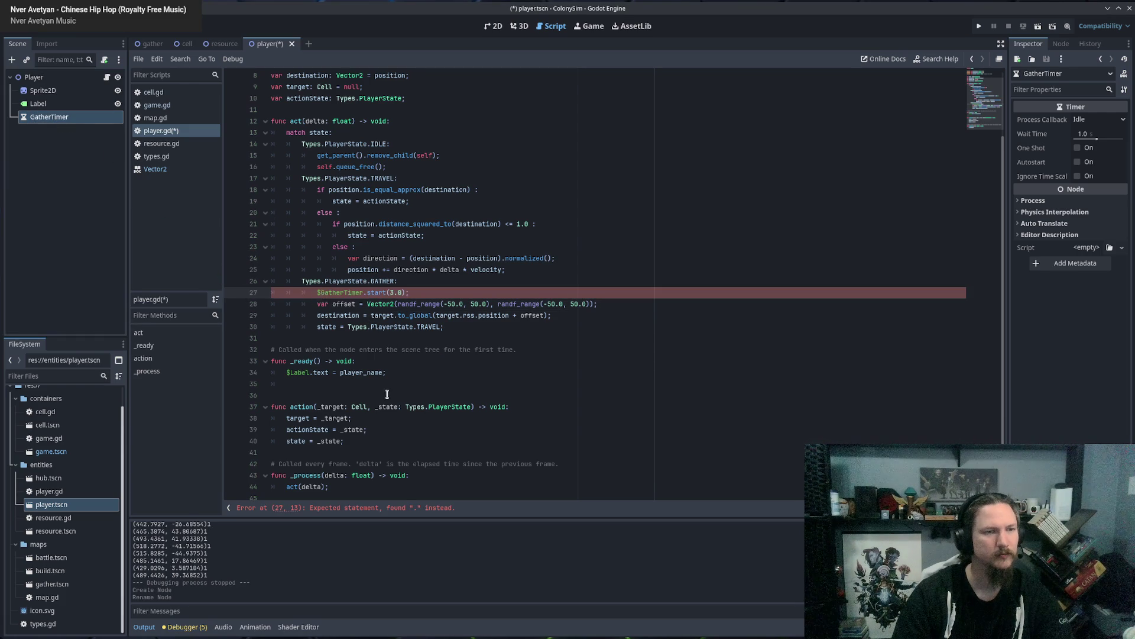
left_click_drag(65, 121, 323, 383)
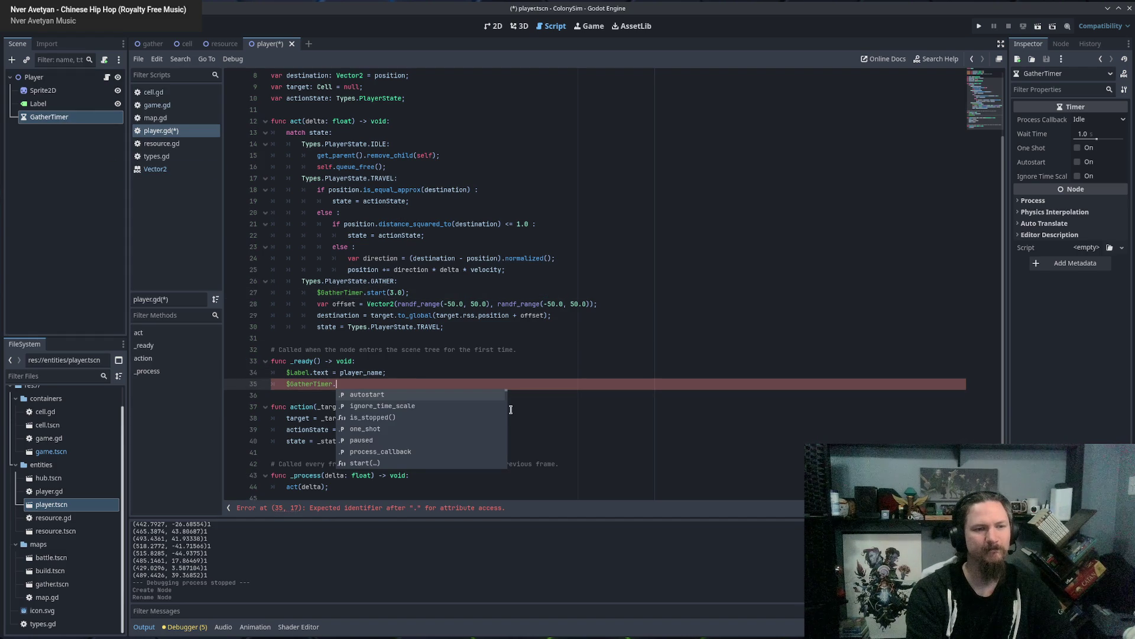
Try a timeout() call after $GatherTimer., remove it again, and open resource.gd.
key("Up")
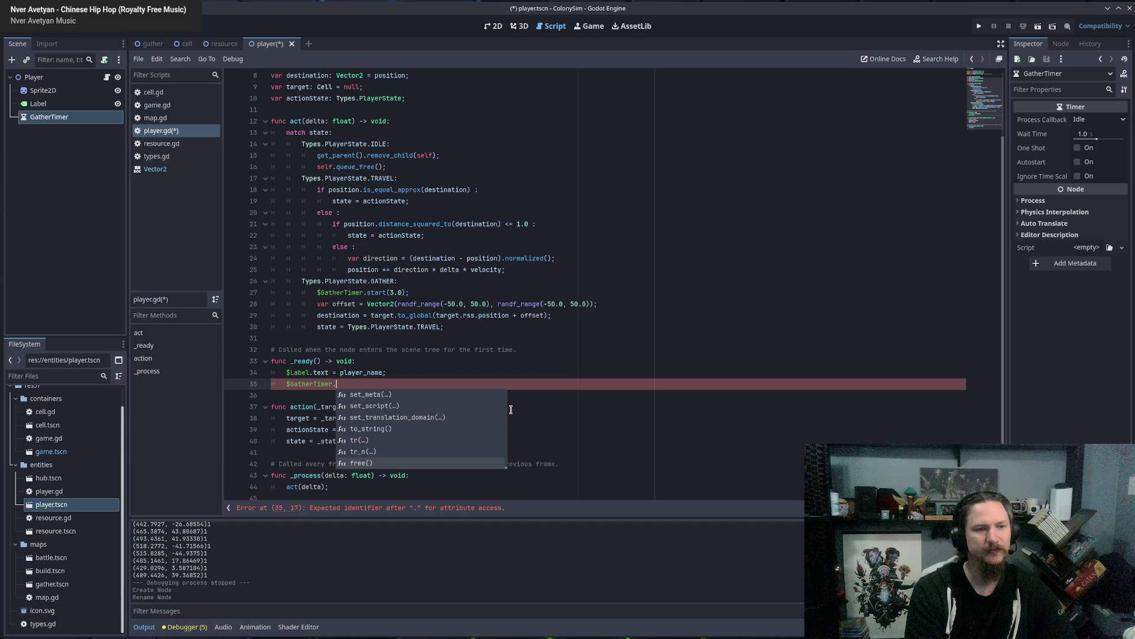
key("Up")
type("ti")
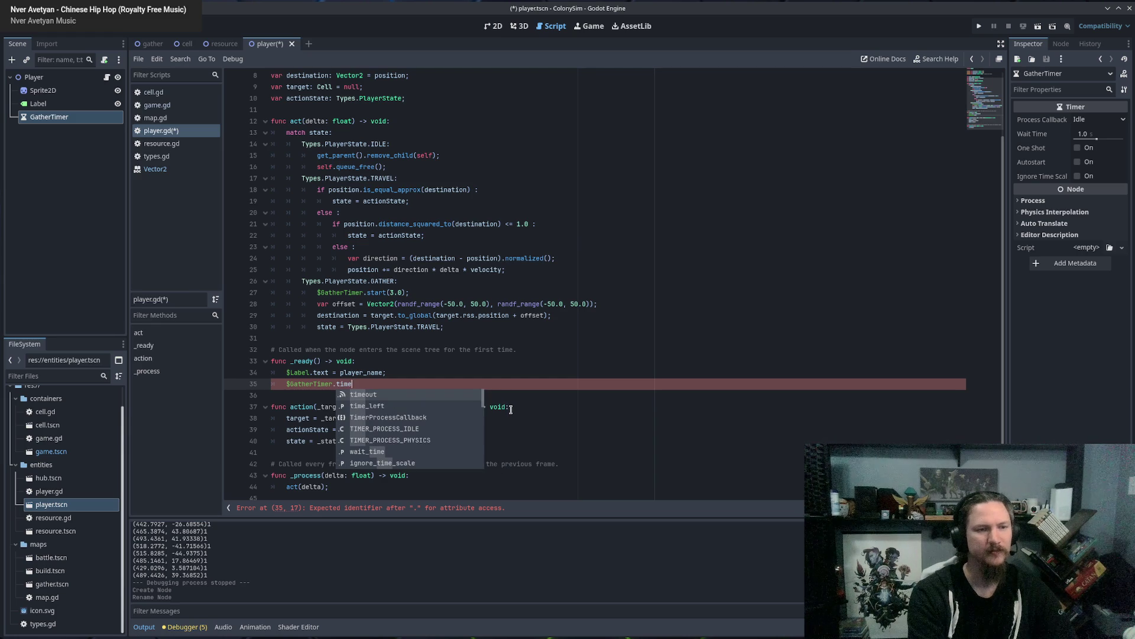
key("Return")
type("()")
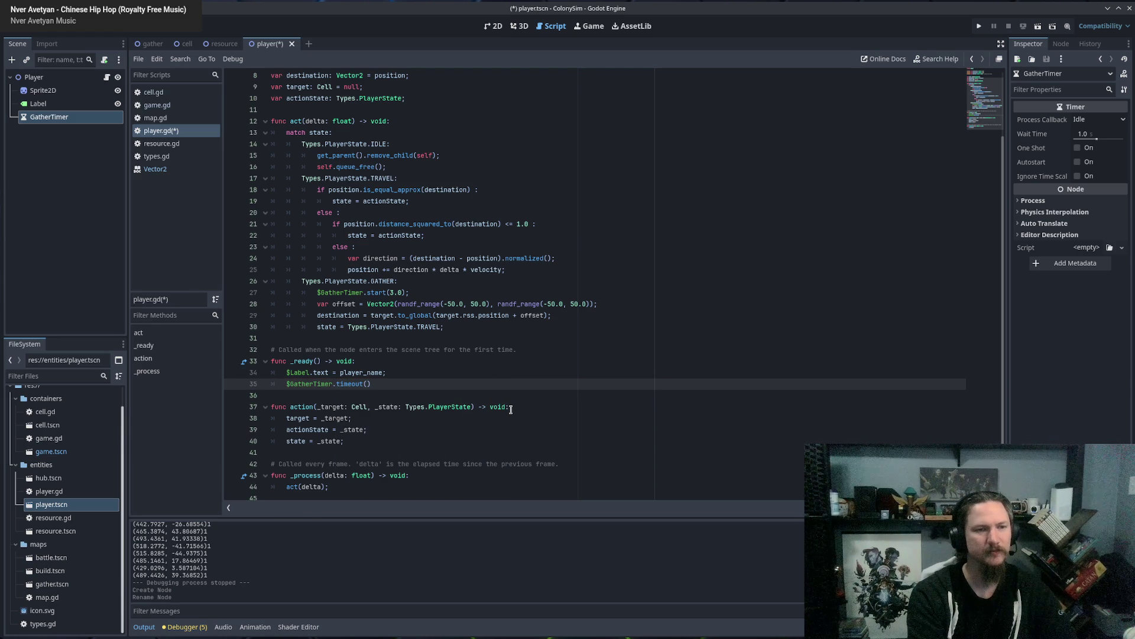
key("BackSpace")
key("BackSpace")
key("BackSpace")
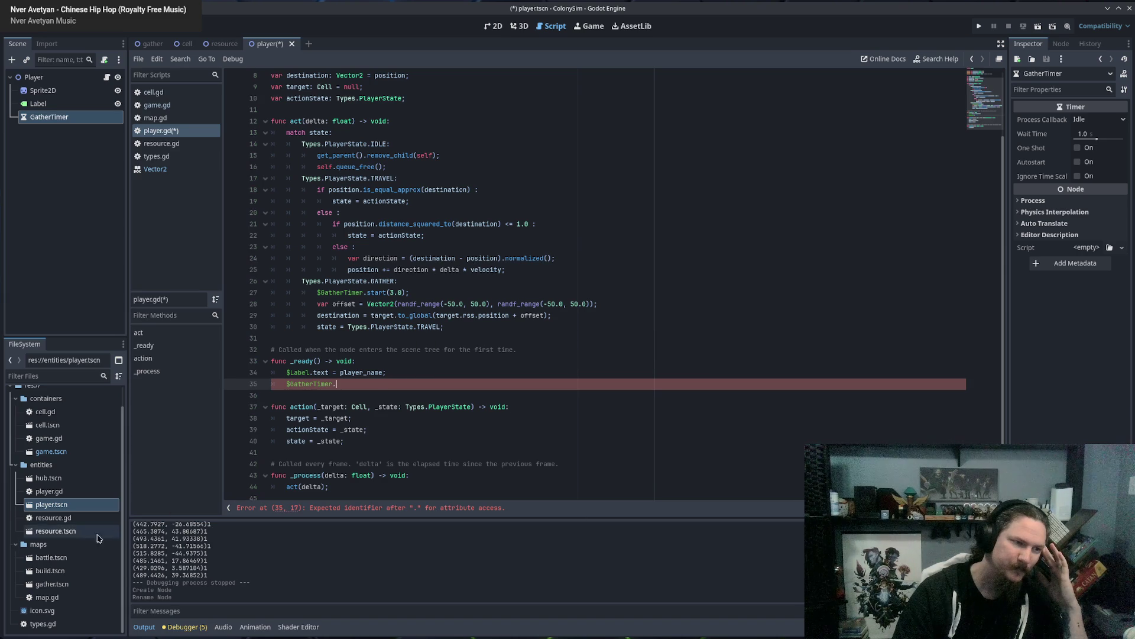
double_click(63, 518)
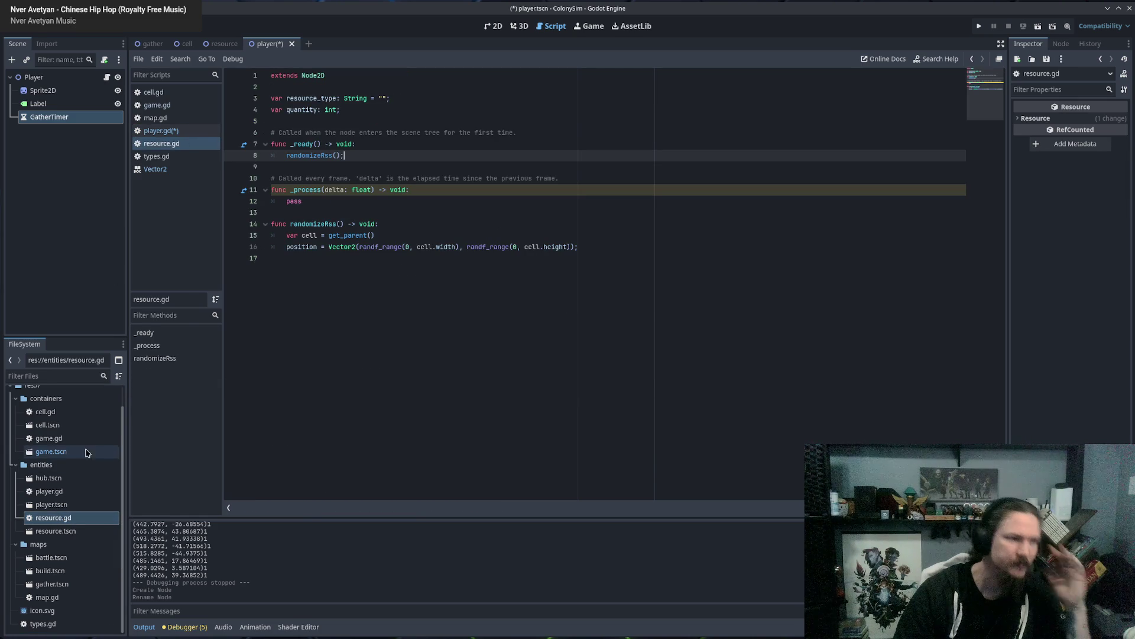
Open game.tscn and cell.tscn, inspect the Timer's connect line in cell.gd, then return to player.gd.
double_click(43, 452)
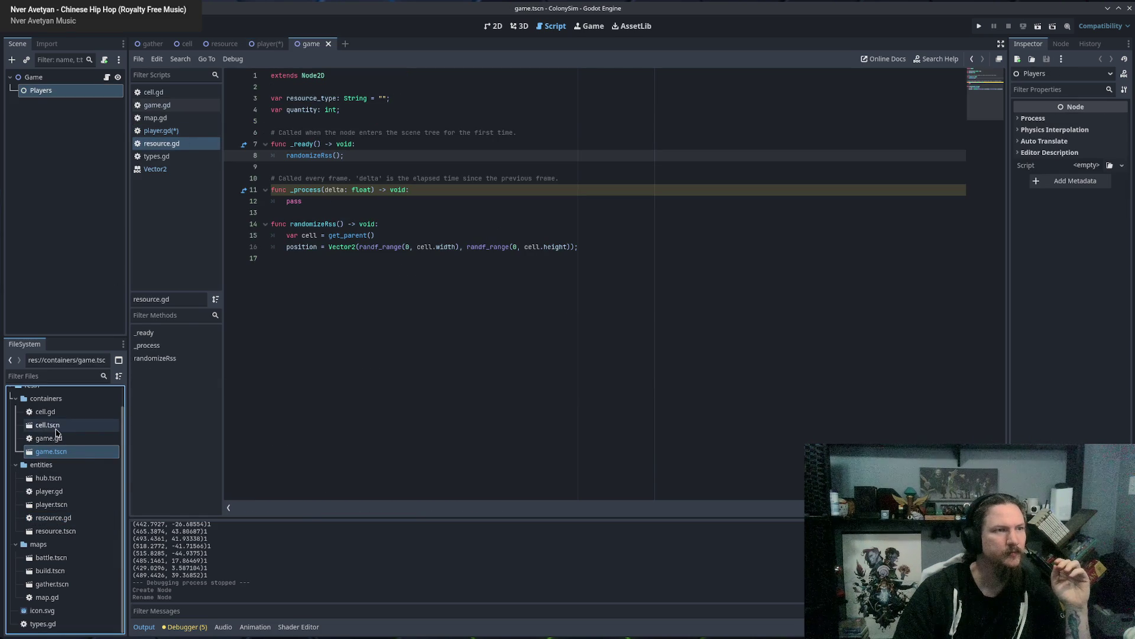
double_click(59, 425)
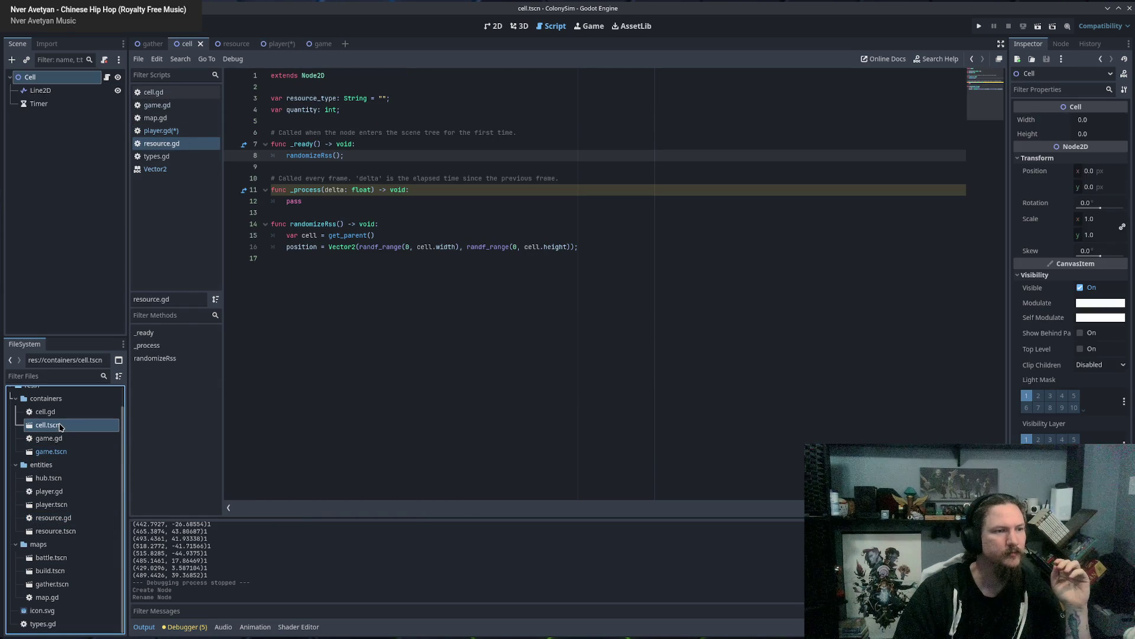
left_click(42, 105)
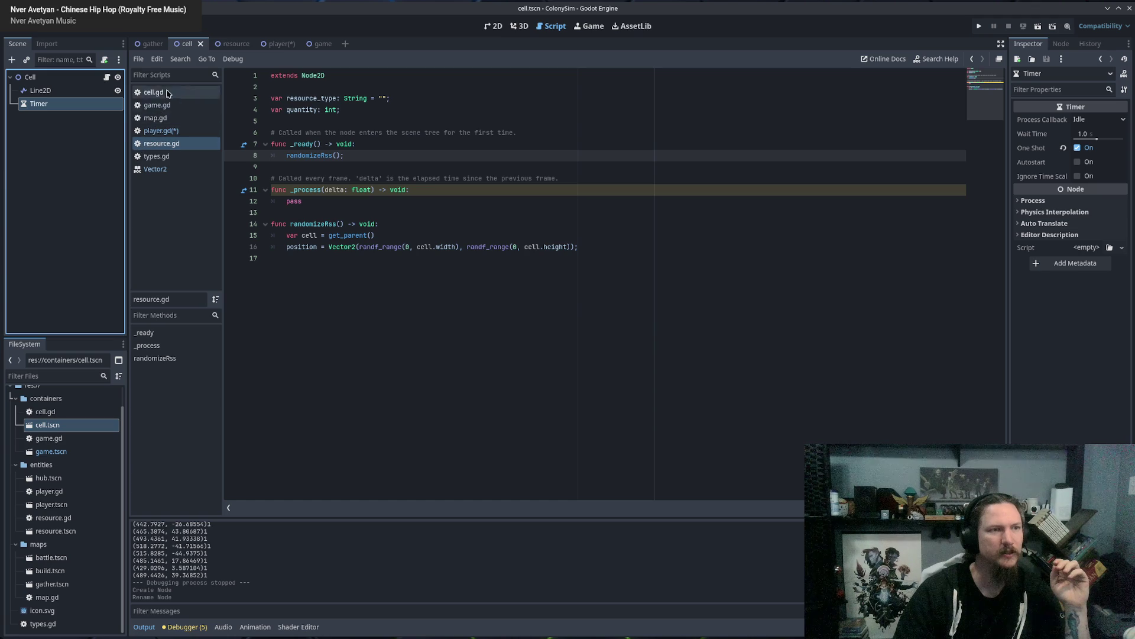
left_click(153, 92)
double_click(293, 282)
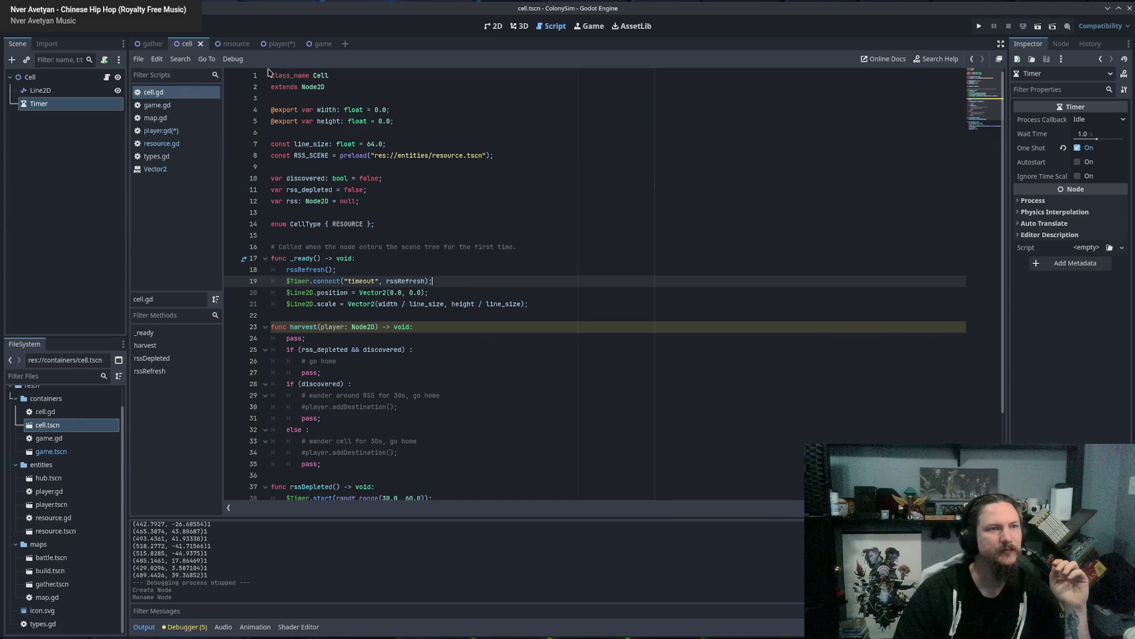
left_click(269, 44)
left_click(161, 131)
type("$GatherTimer.connect(")
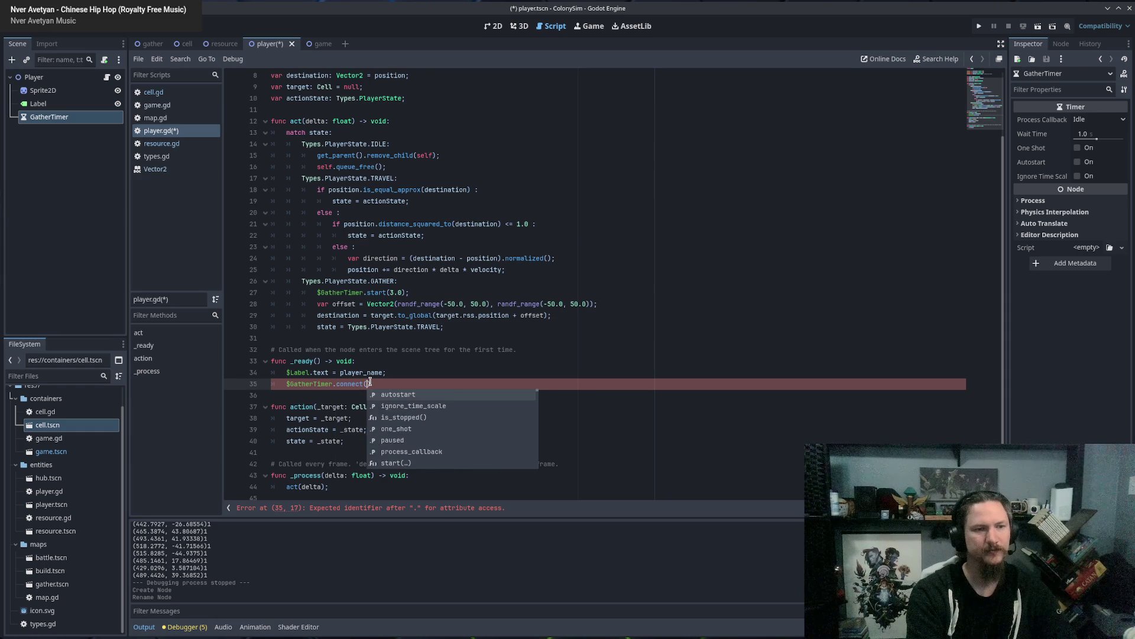
Write $GatherTimer.connect("timeout", func(): state = Types.PlayerState.TRAVEL) on line 35 of player.gd.
key("Return")
type("\"")
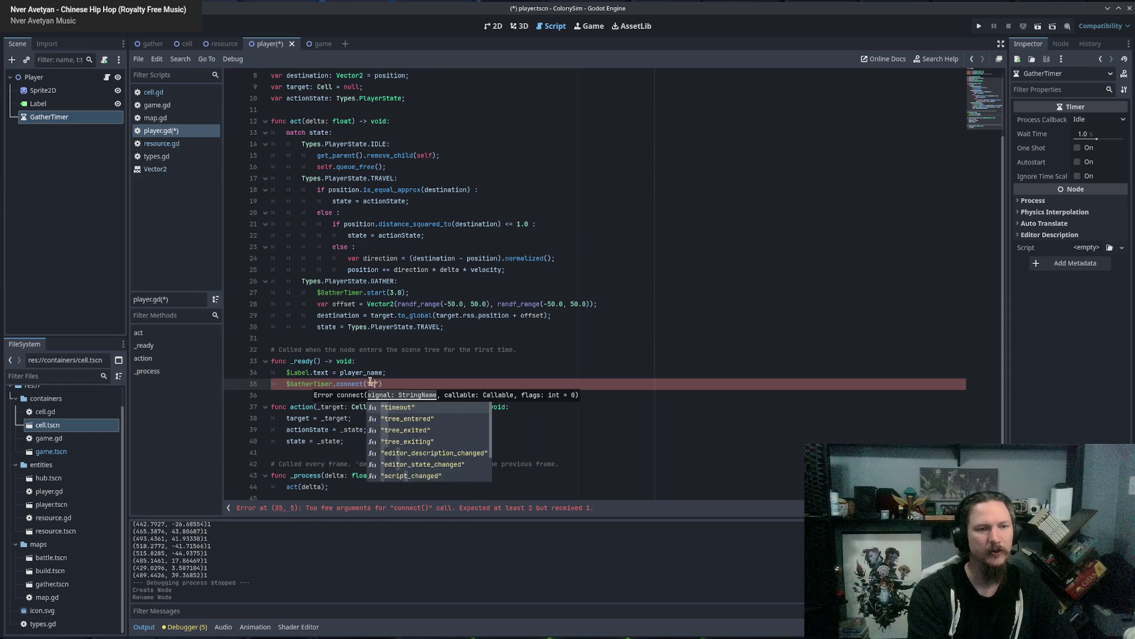
key("Return")
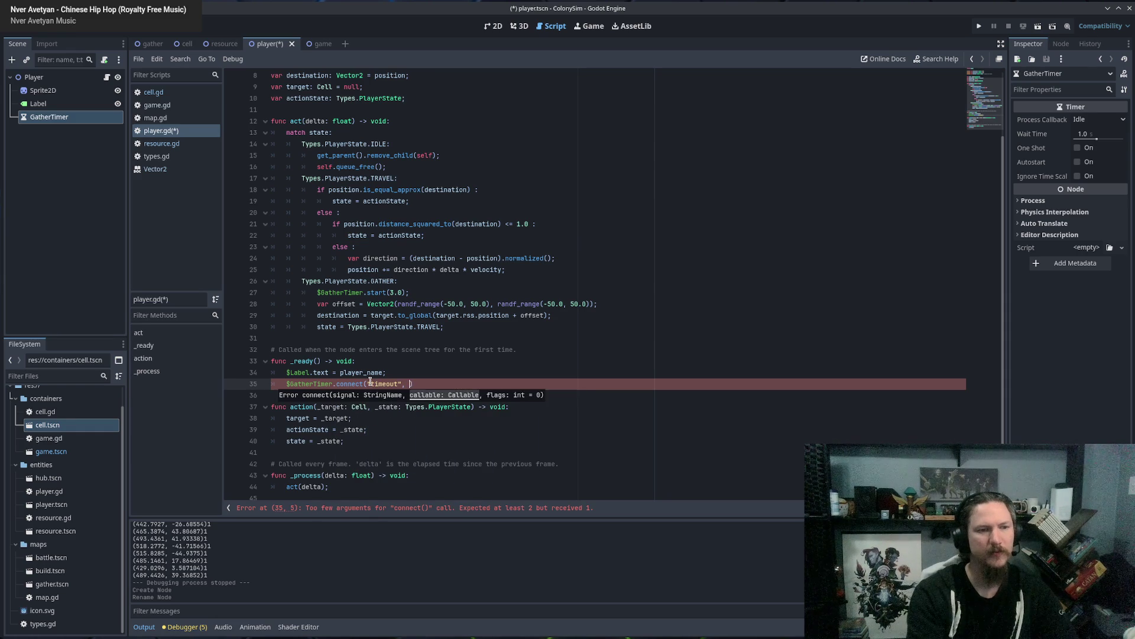
key("Escape")
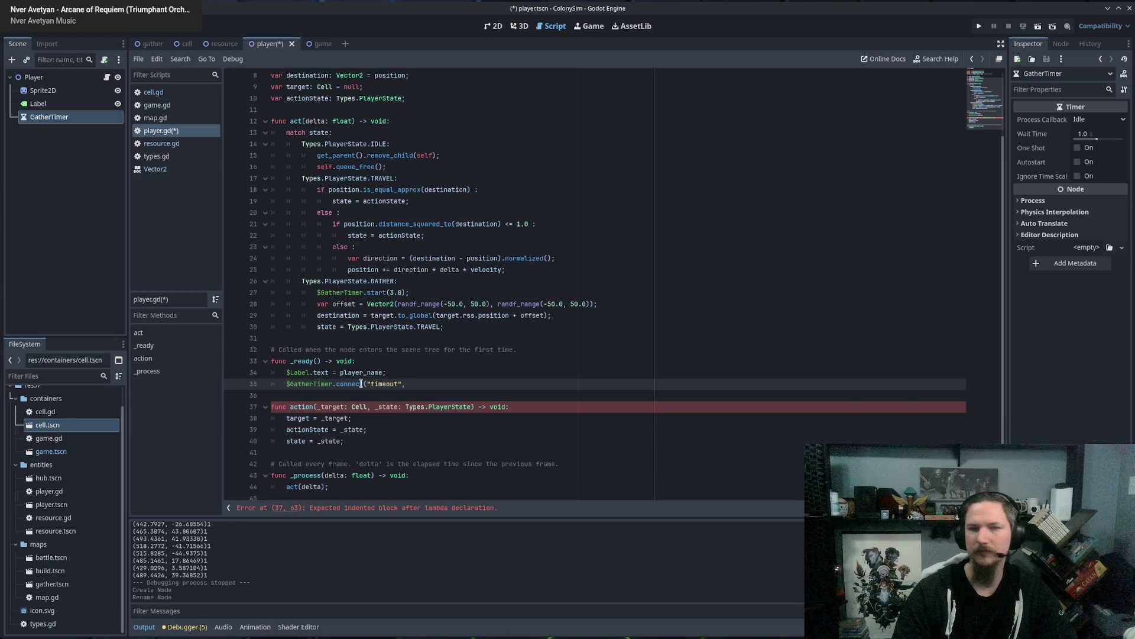
type(" func()")
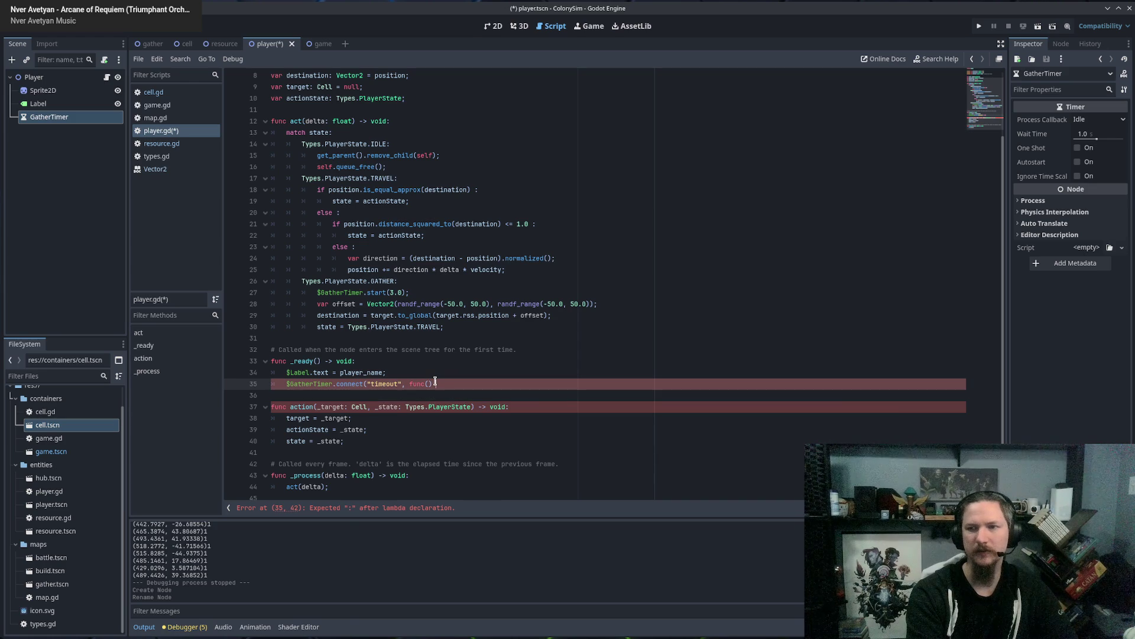
type(": state = ")
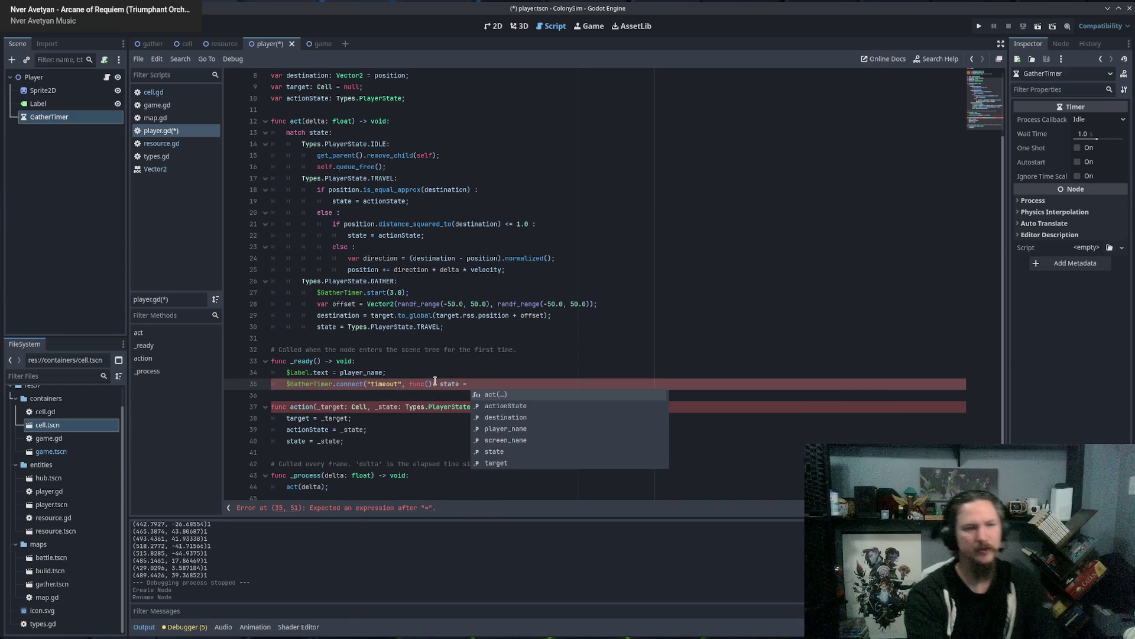
type("Types")
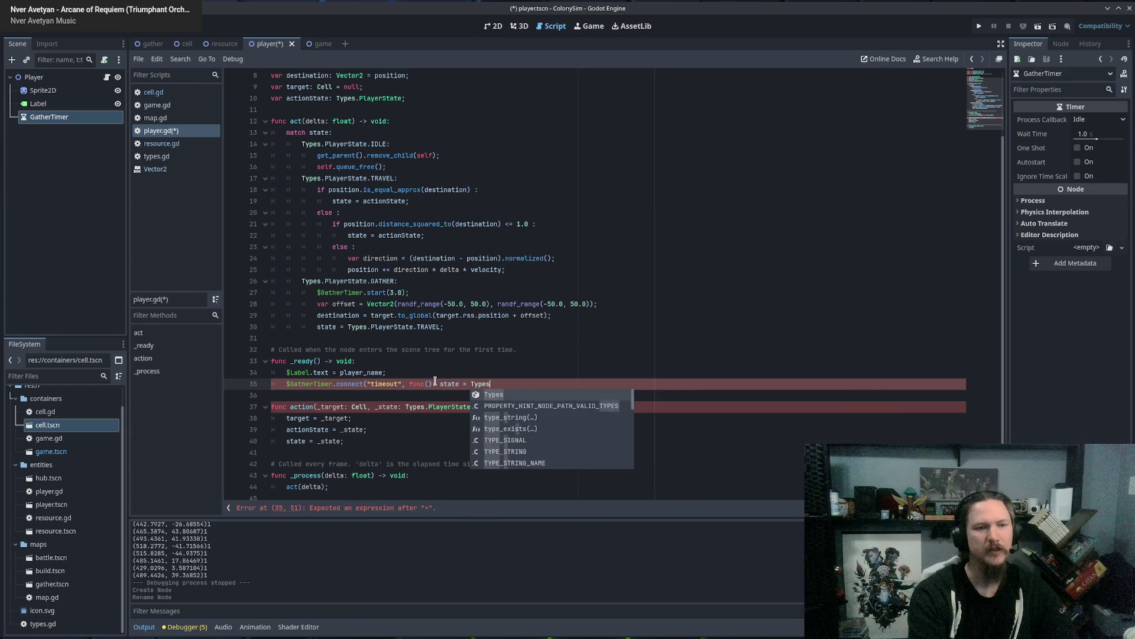
type(".PlayerState.")
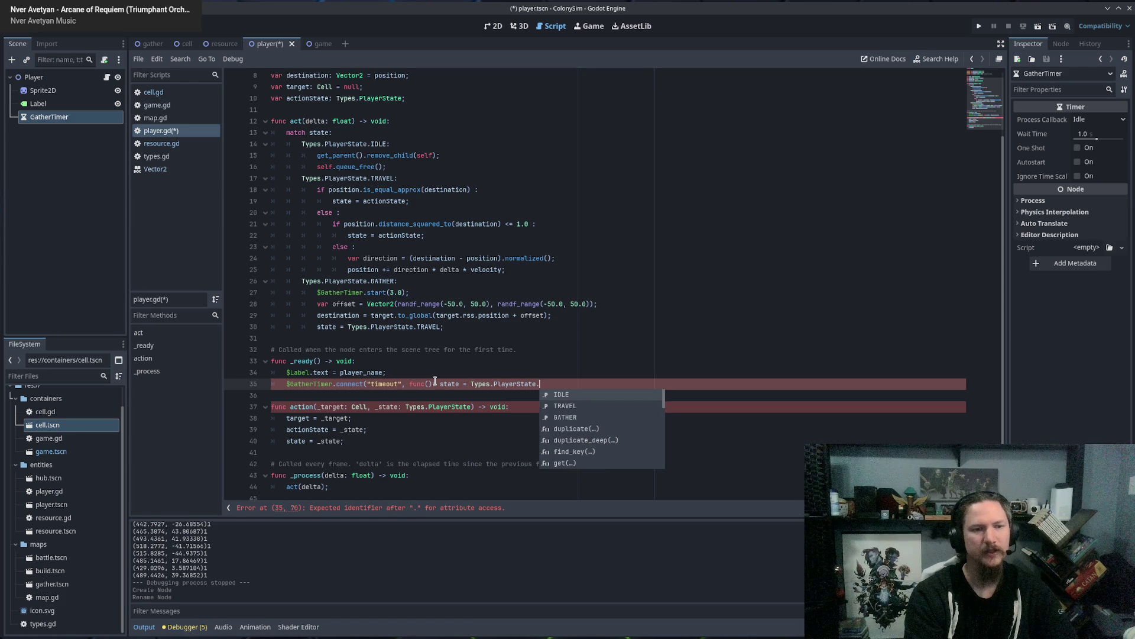
type("TRAVEL);")
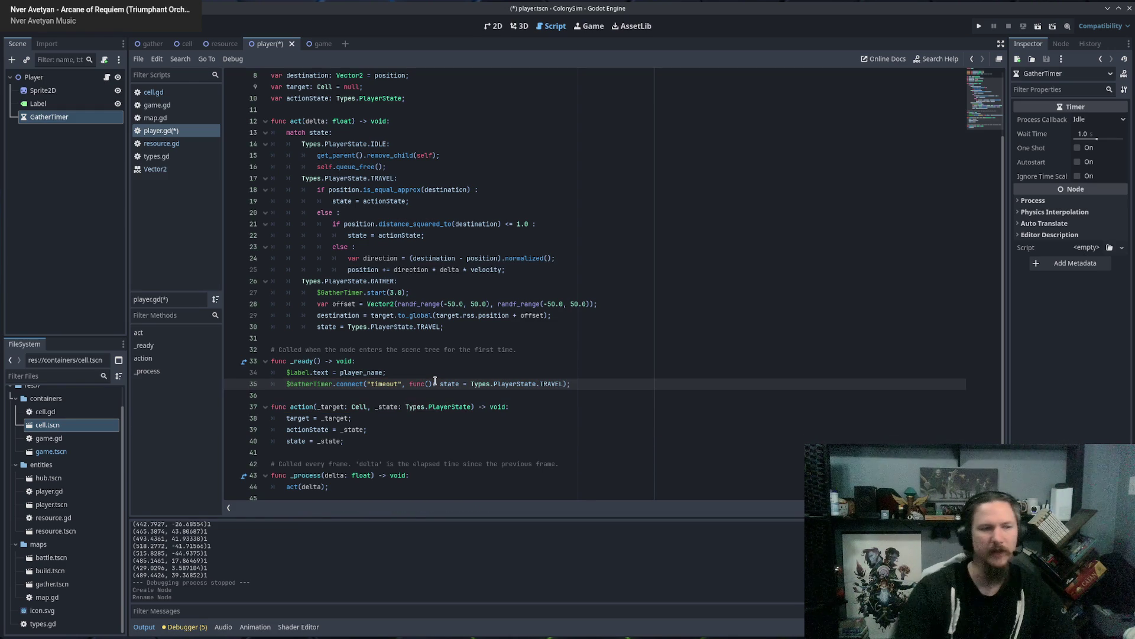
left_click(429, 372)
scroll(438, 414, "up", 2)
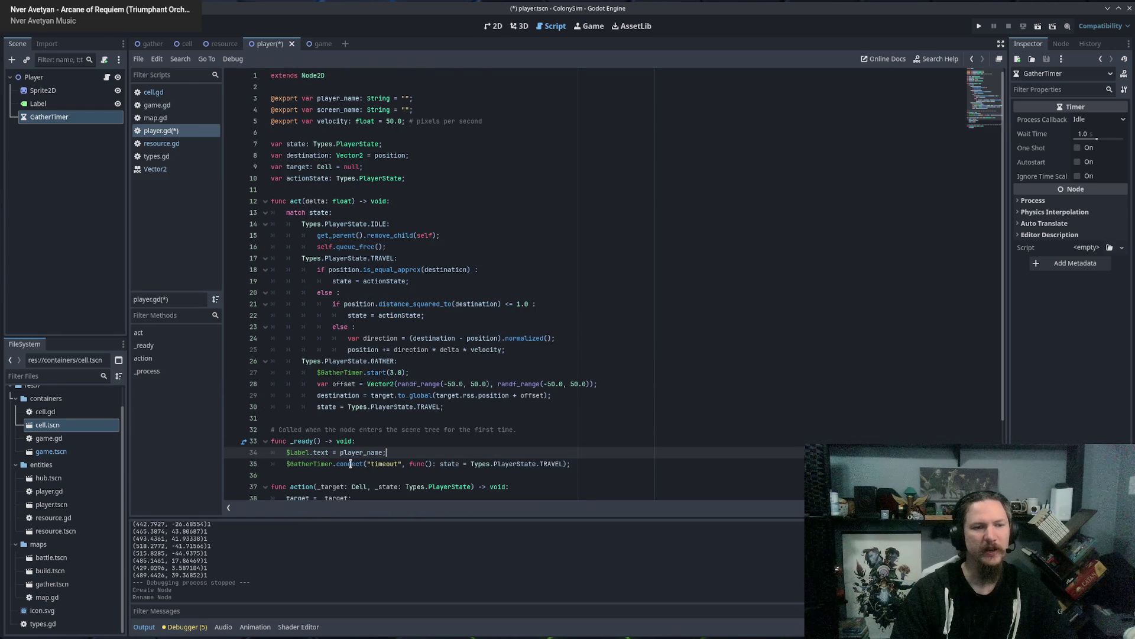
Review the GatherTimer lines 27 and 35 in player.gd, then open types.gd.
left_click_drag(328, 374, 480, 373)
scroll(480, 373, "down", 3)
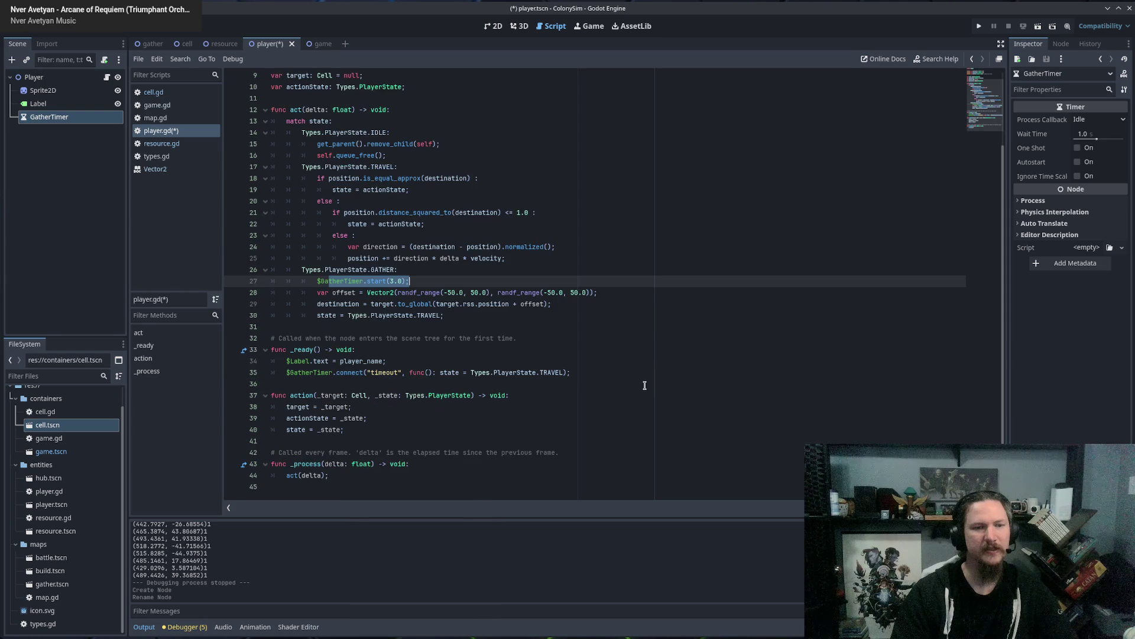
mouse_move(291, 372)
left_mouse_down()
mouse_move(596, 385)
mouse_move(587, 374)
left_mouse_up()
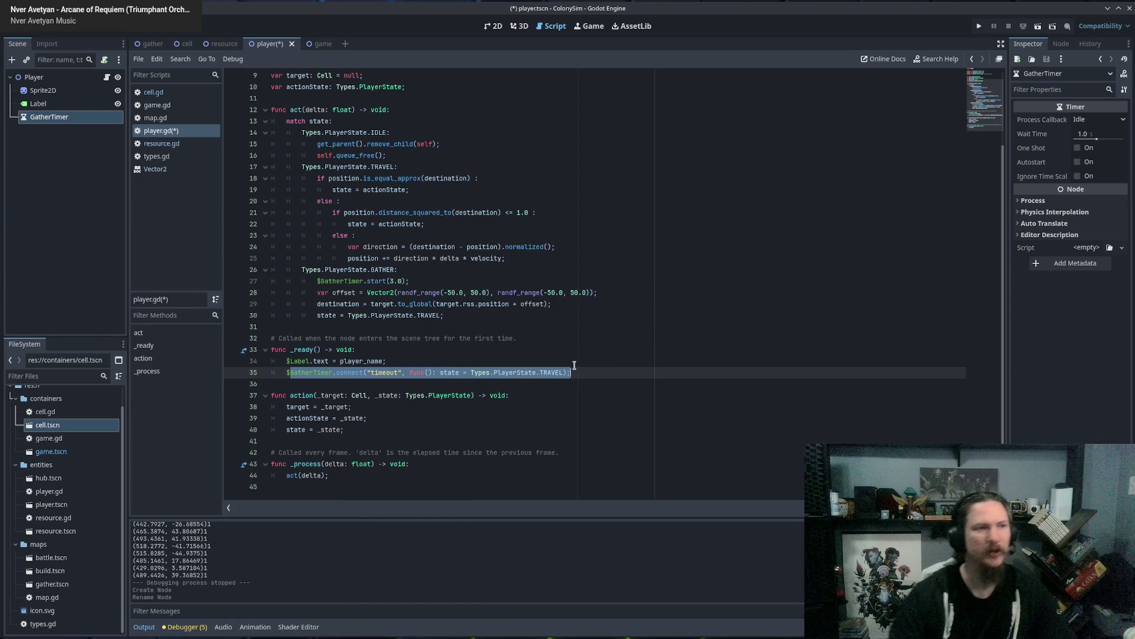
left_click(476, 315)
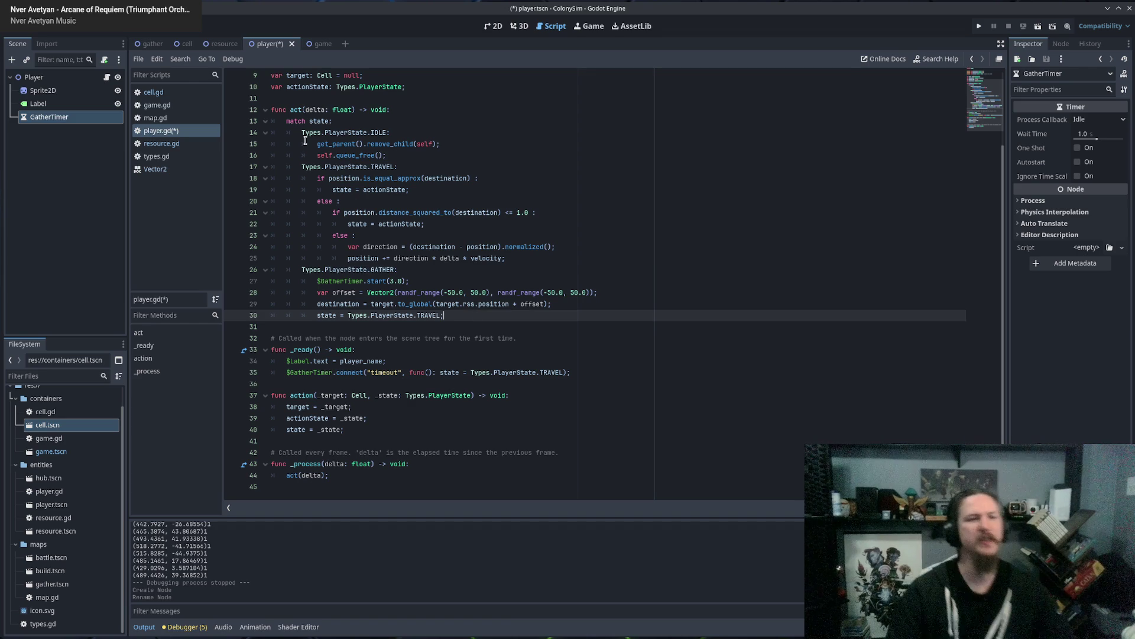
left_click(593, 374)
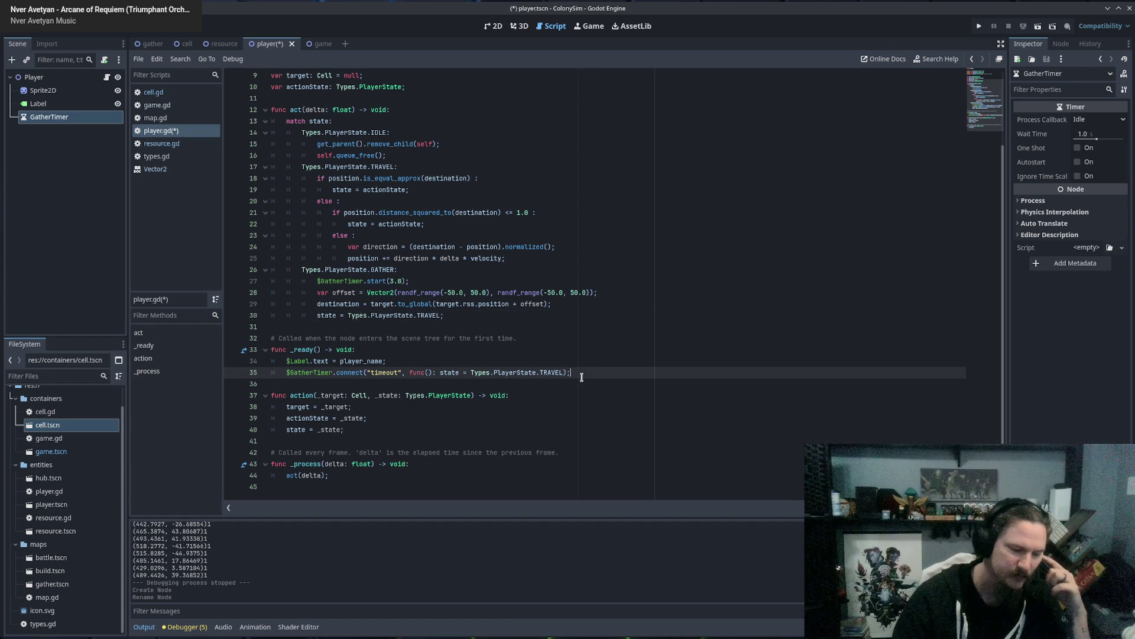
scroll(654, 324, "up", 3)
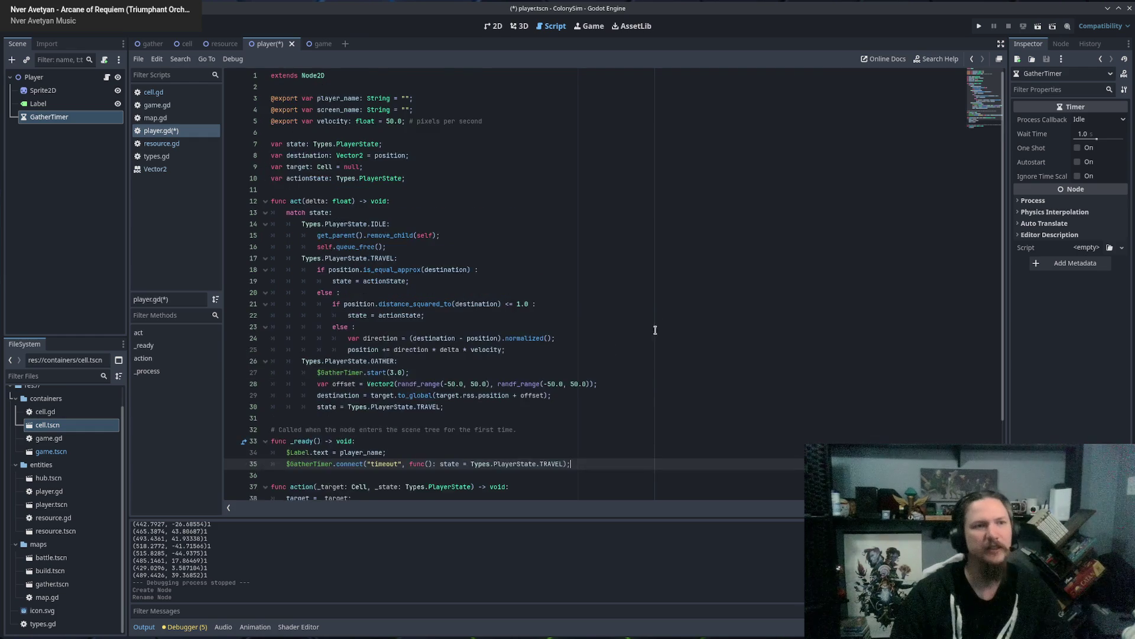
scroll(634, 262, "down", 3)
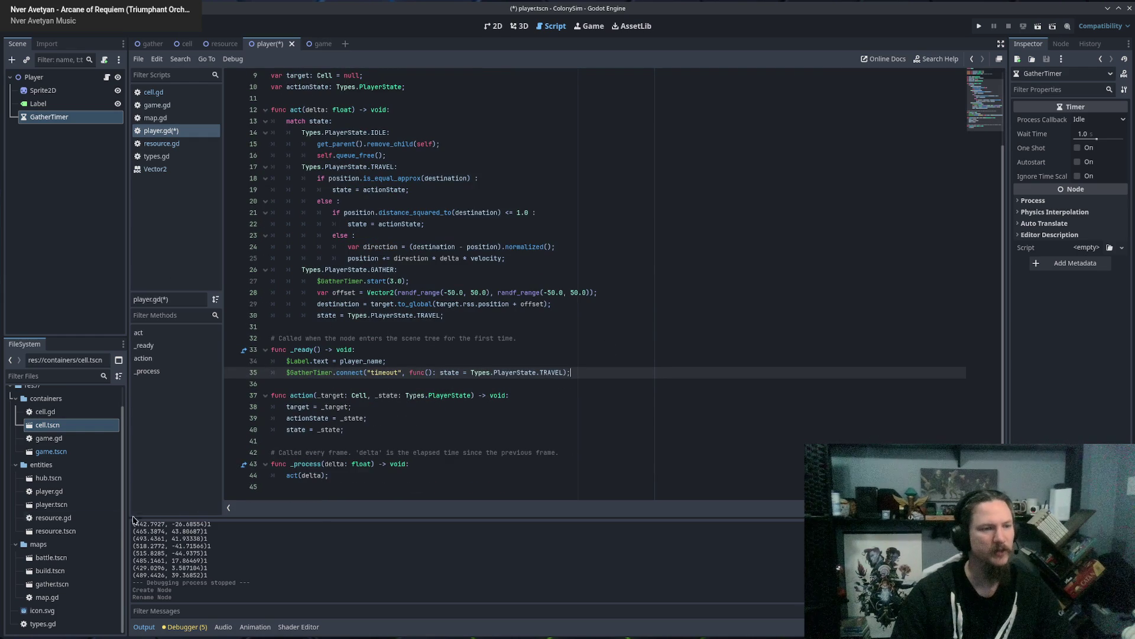
left_click(168, 158)
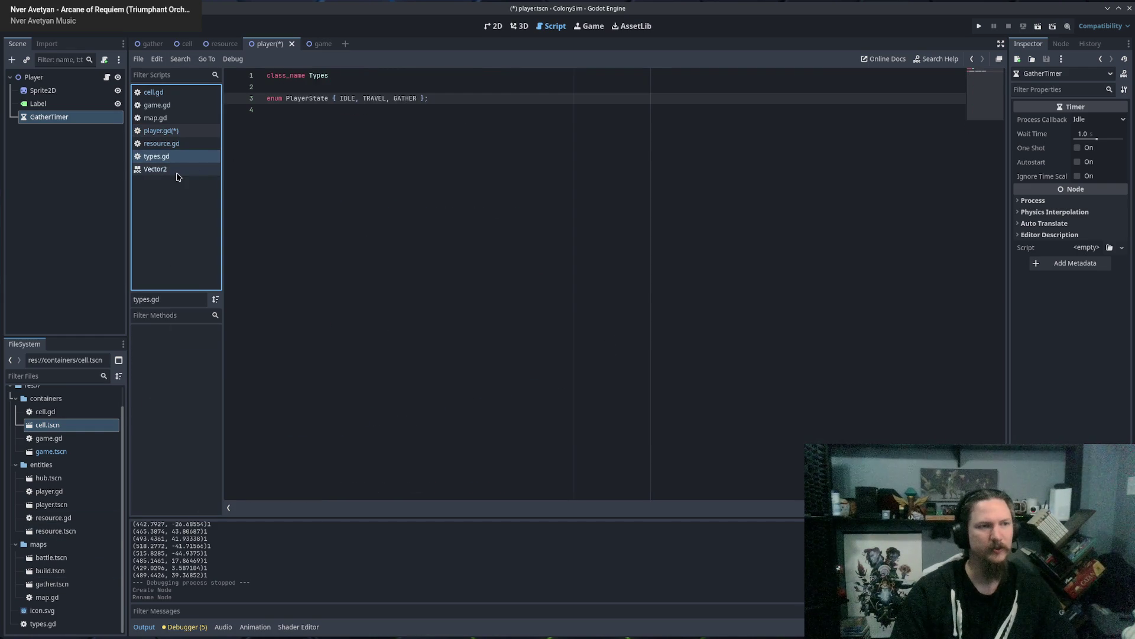
Add SEARCH after GATHER in the PlayerState enum, save, and return to player.gd.
left_click(408, 116)
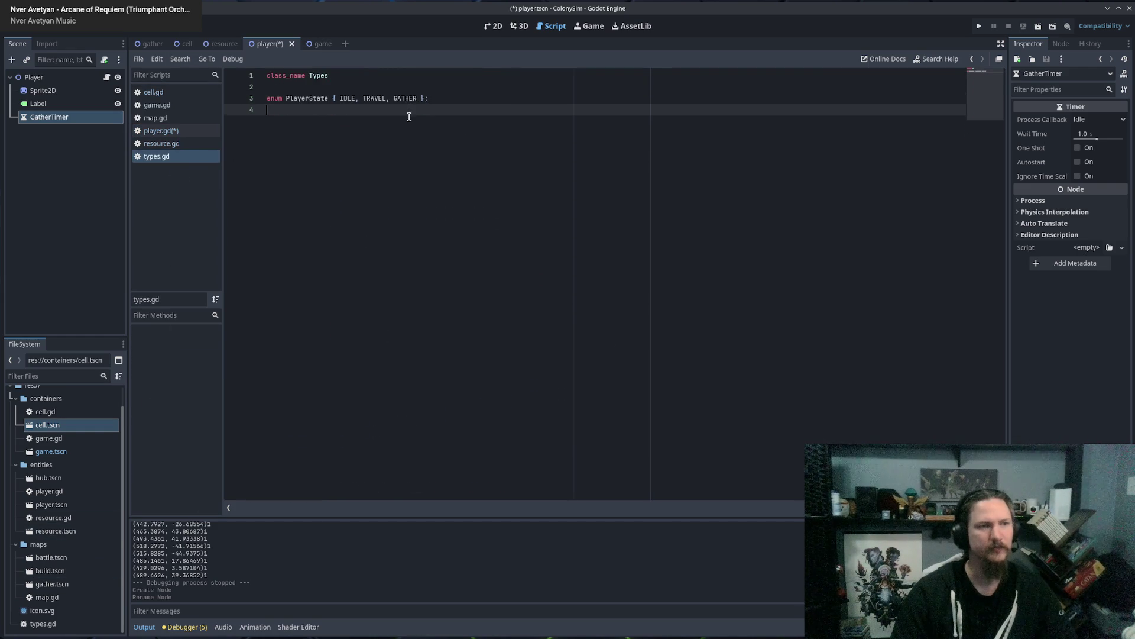
left_click(436, 99)
type(",")
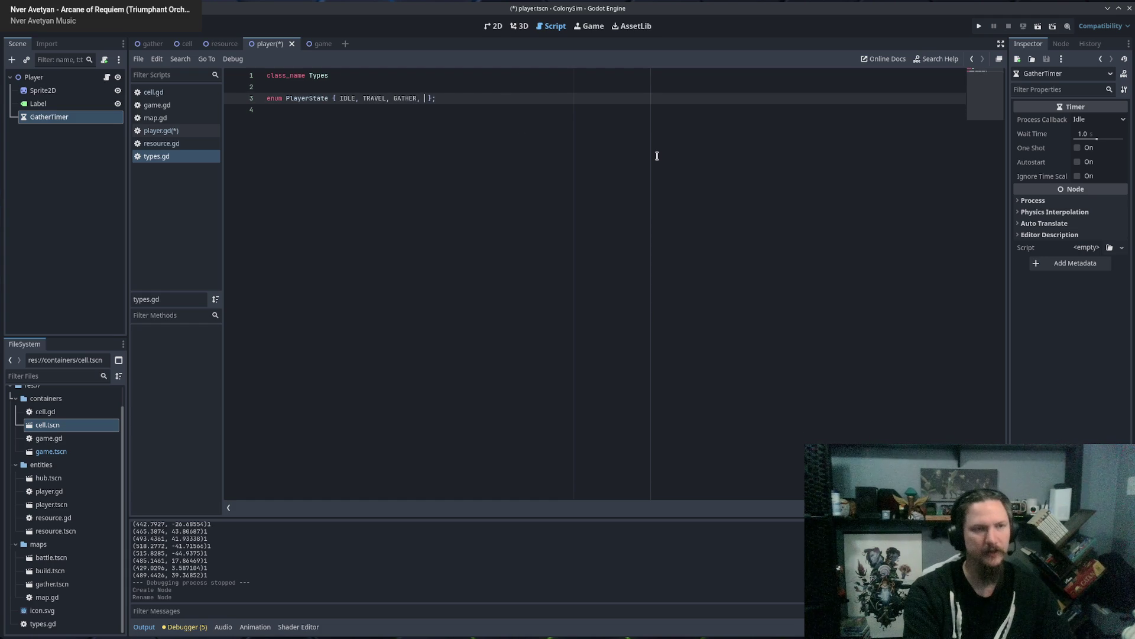
type("SEARCH")
key("ctrl+s")
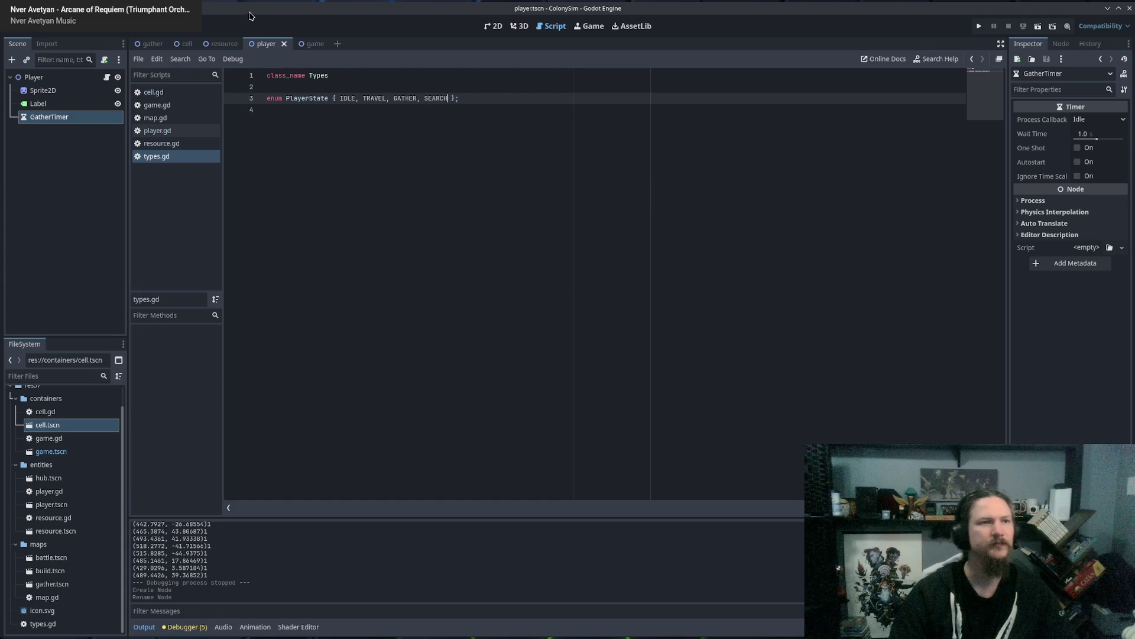
left_click(223, 43)
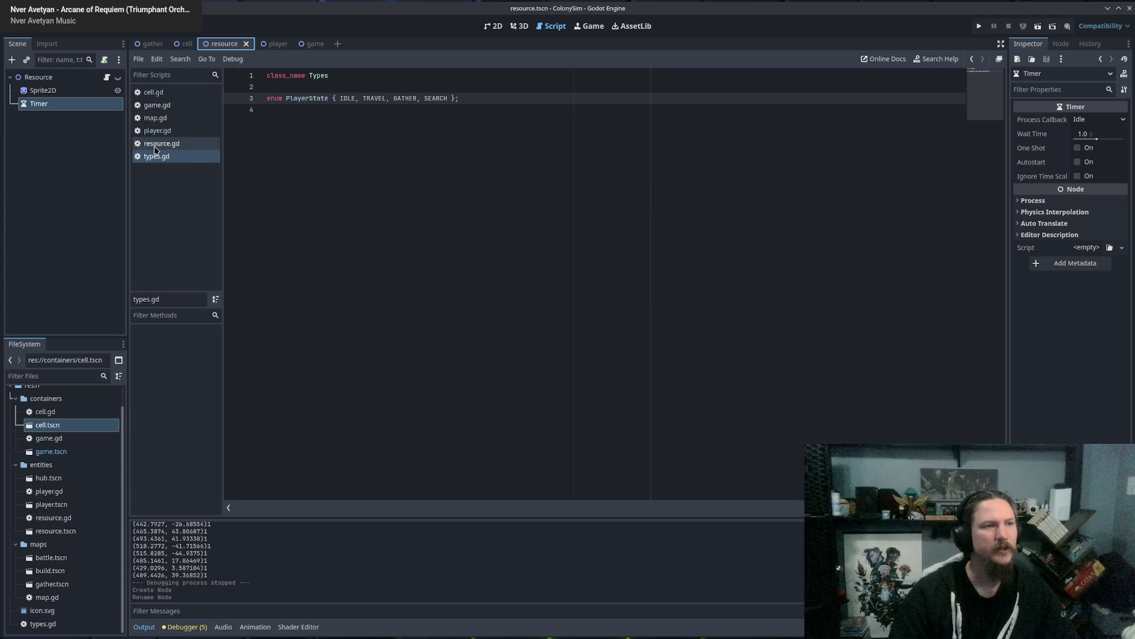
left_click(169, 131)
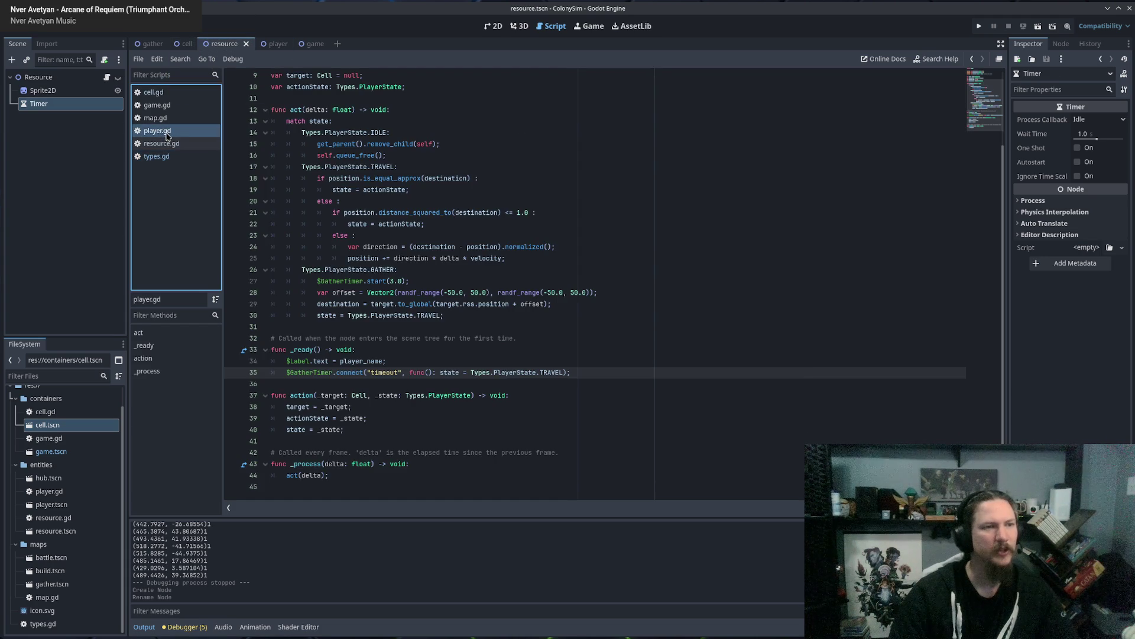
Make the timeout set state to SEARCH and add a Types.PlayerState.SEARCH case after line 27.
double_click(554, 373)
type("SEARCH")
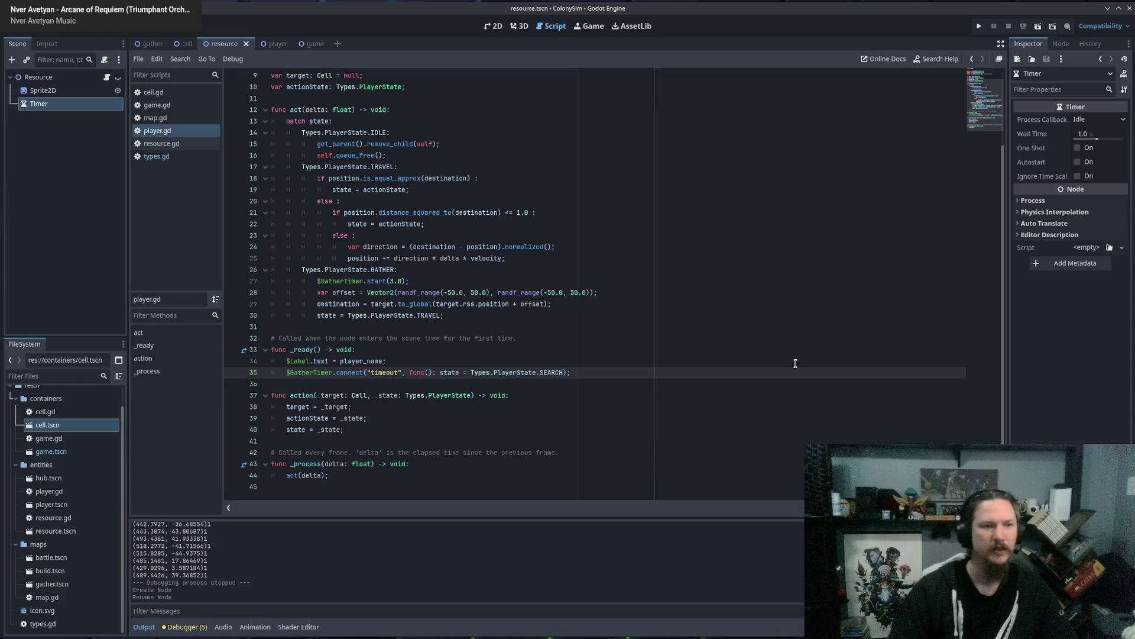
left_click(414, 270)
left_click(428, 280)
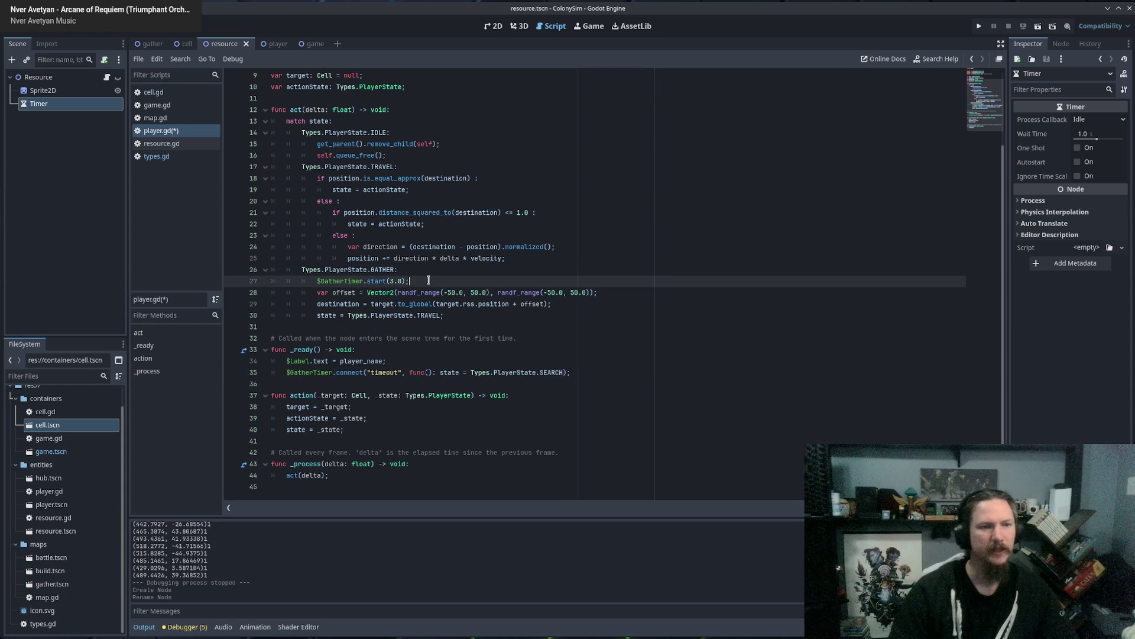
key("Return")
key("BackSpace")
type("T")
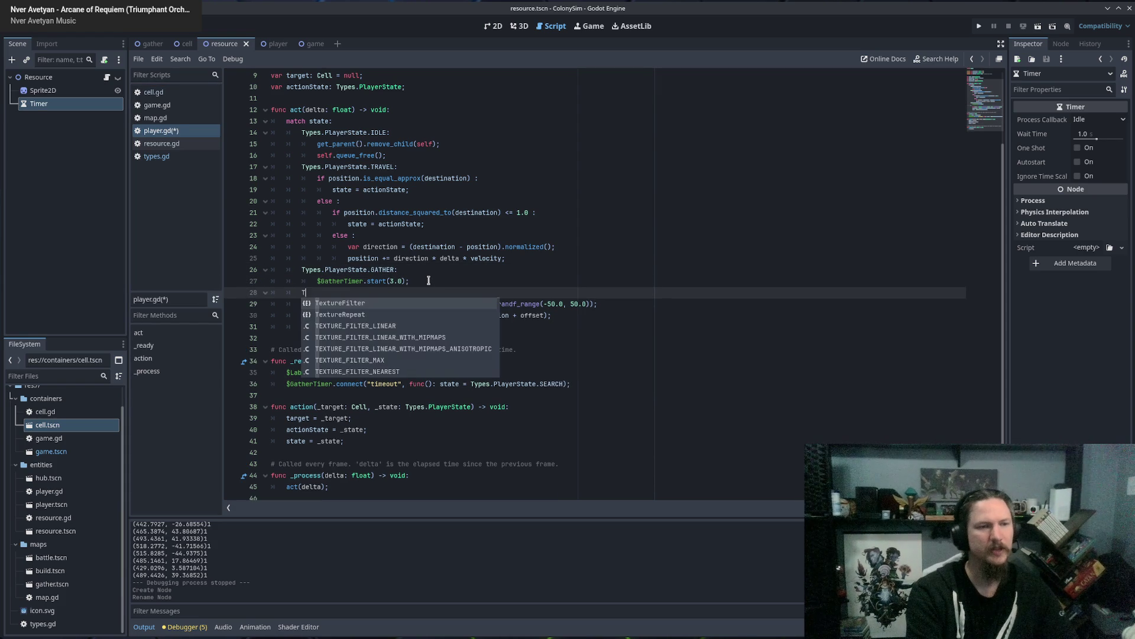
type("ypes.Player")
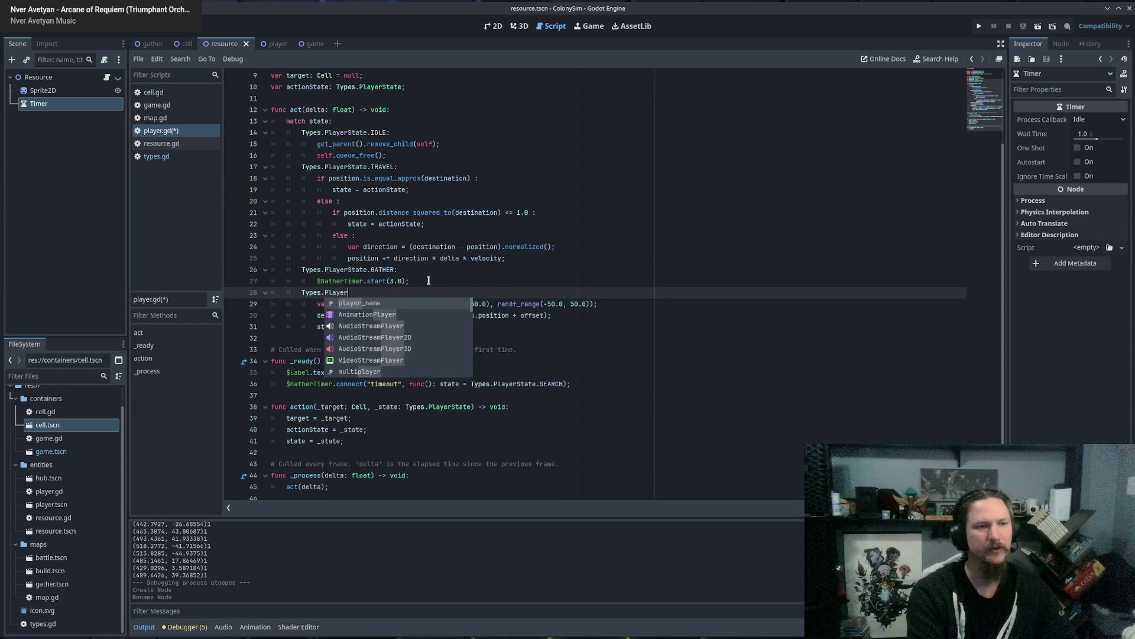
type("State.SEARCH:")
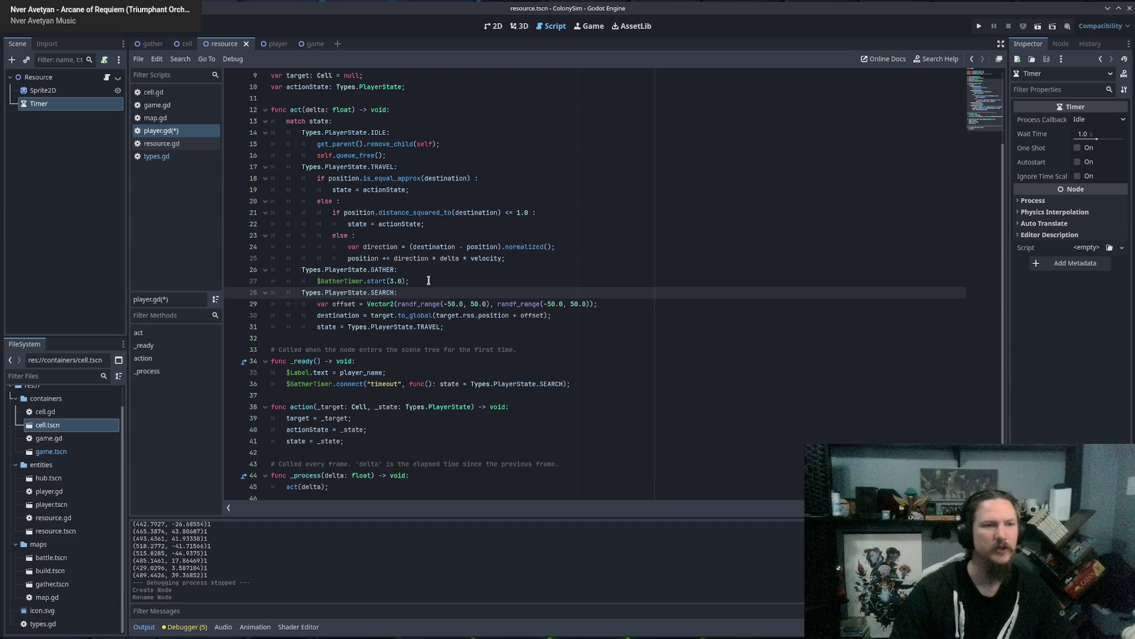
Put the random-offset travel code under the SEARCH branch, save player.gd, and run the game.
mouse_move(368, 304)
left_mouse_down()
mouse_move(413, 327)
mouse_move(470, 333)
left_mouse_up()
left_click(470, 333)
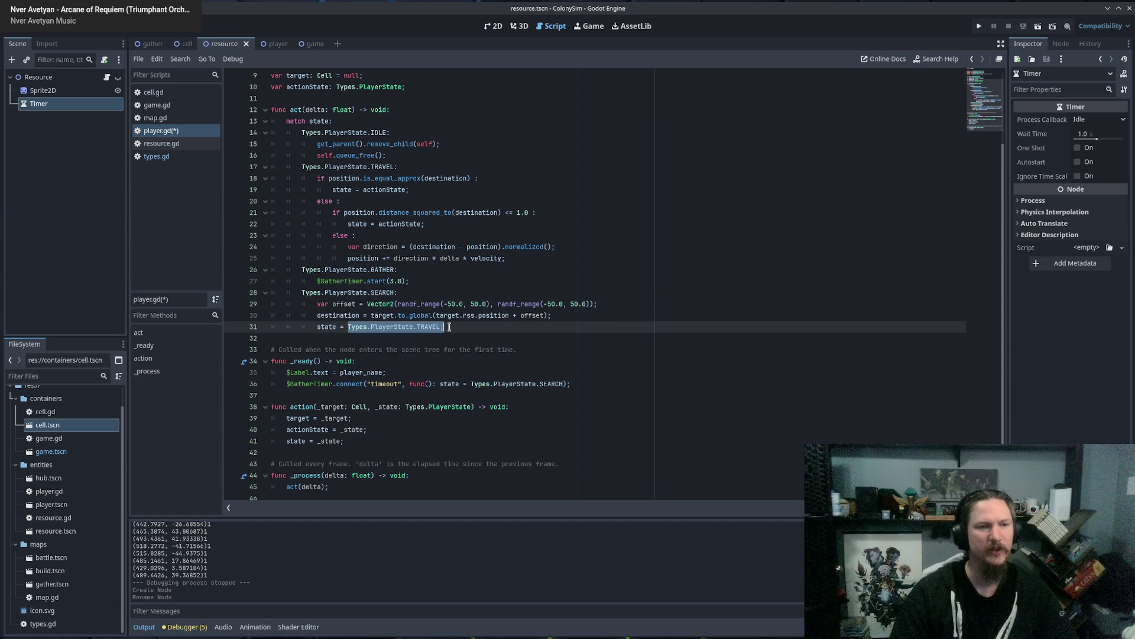
left_click(487, 323)
key("ctrl+s")
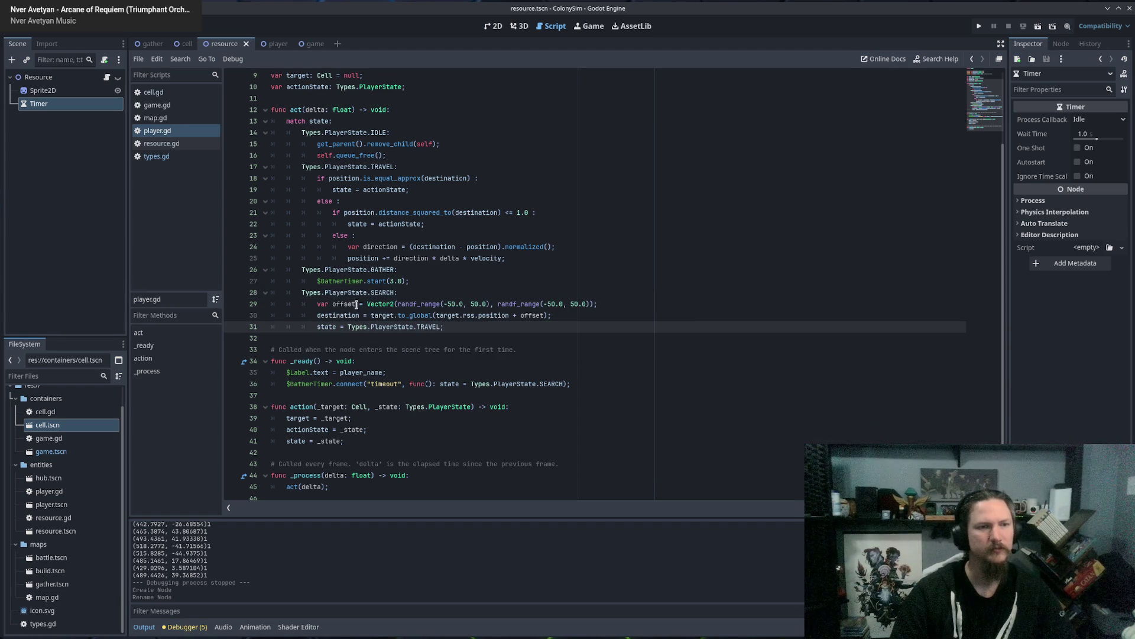
left_click_drag(349, 292, 399, 329)
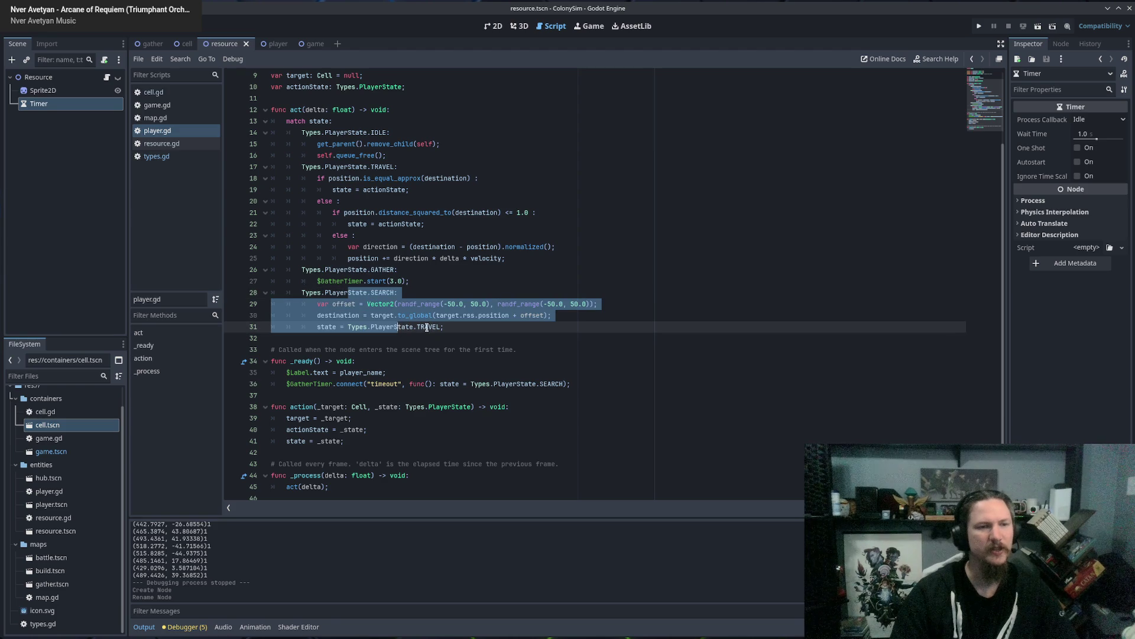
left_click_drag(384, 292, 407, 322)
left_click(491, 331)
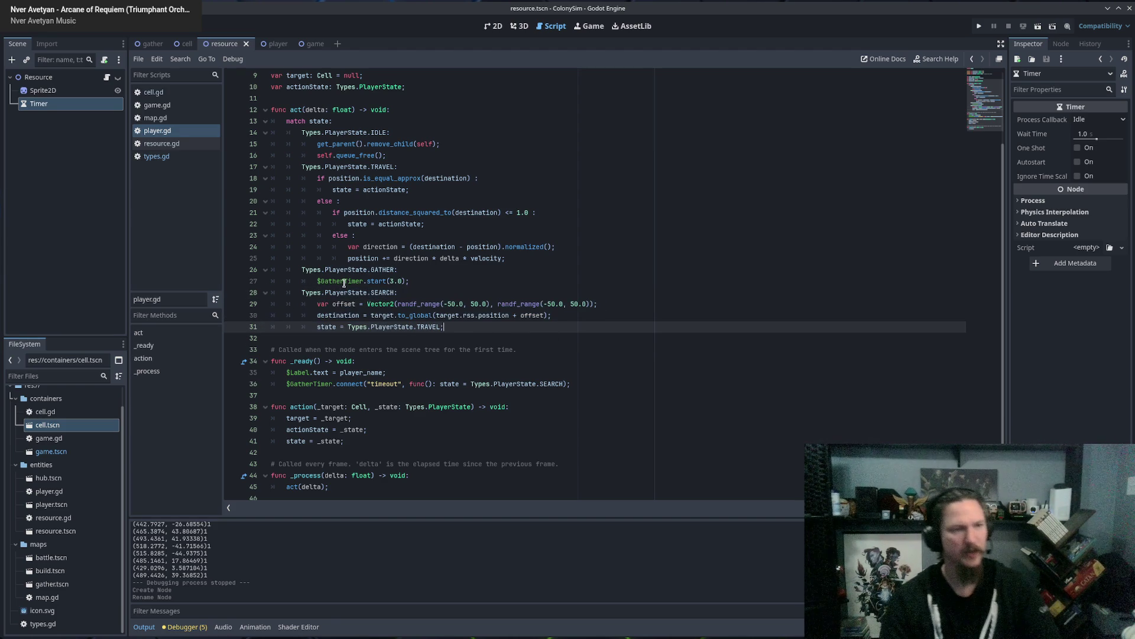
left_click_drag(347, 270, 410, 272)
left_click(416, 281)
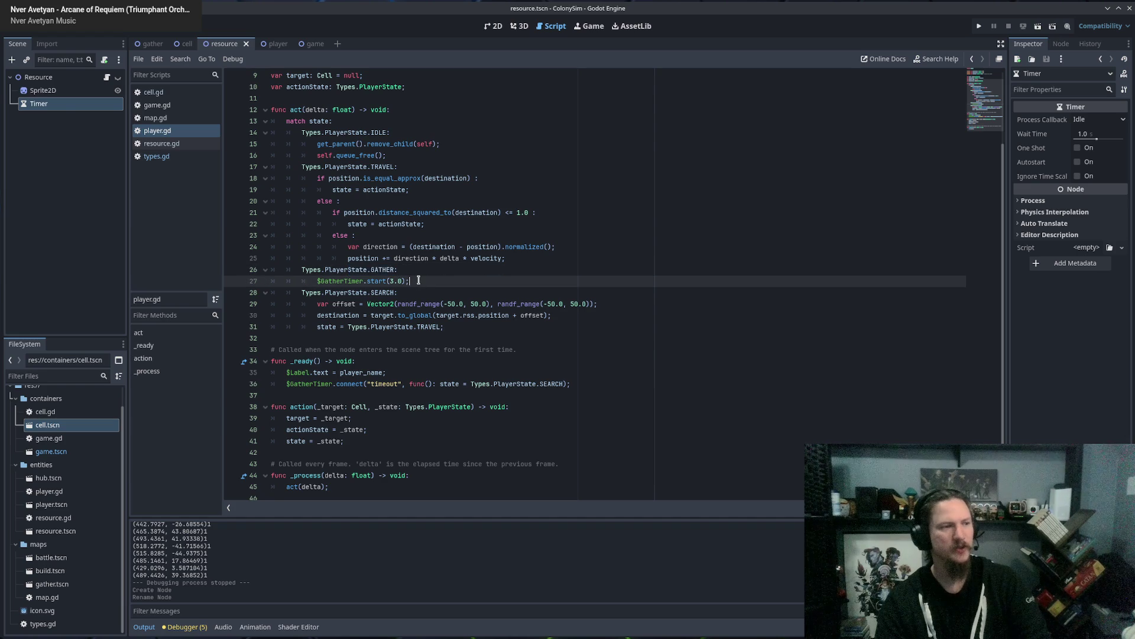
key("F5")
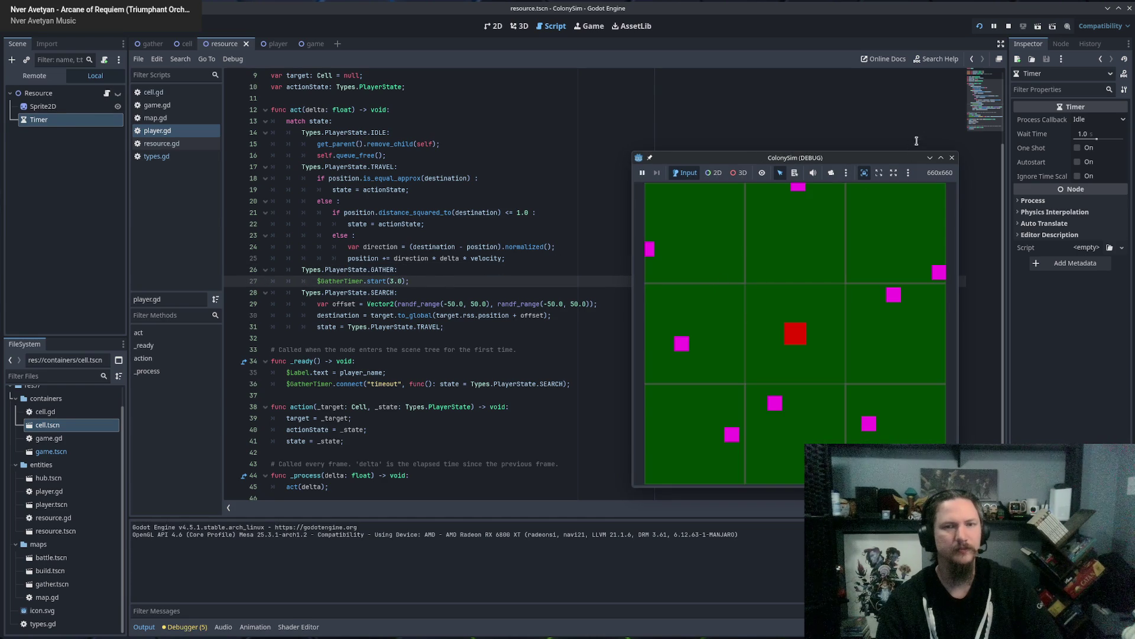
Stop the game and enable One Shot on the Timer, leaving Process Callback at Idle.
left_click(952, 157)
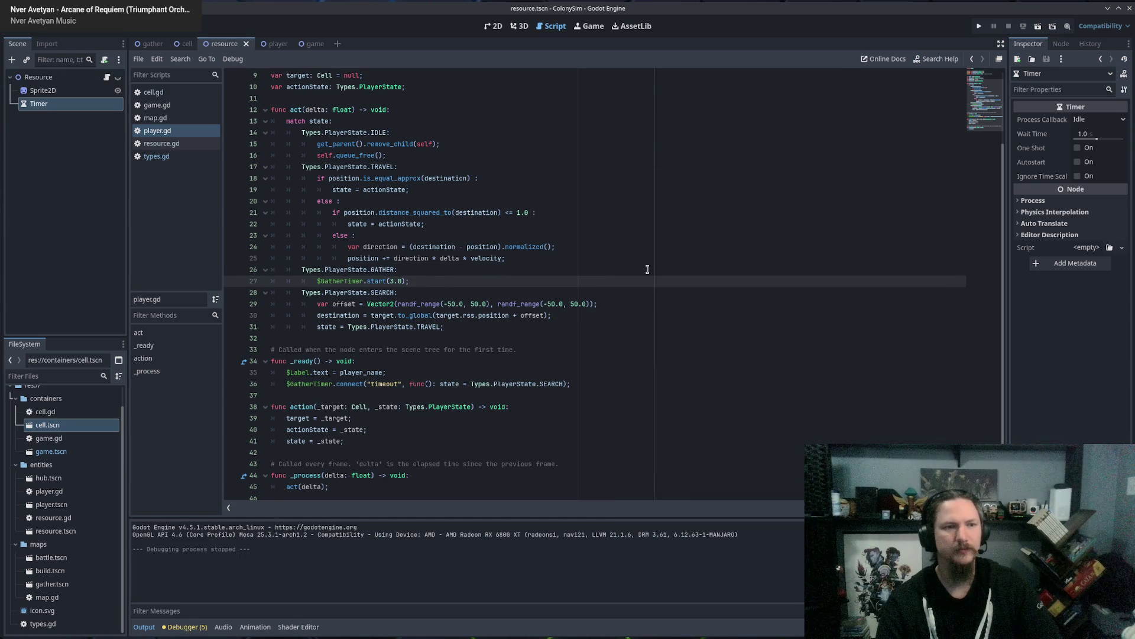
double_click(312, 384)
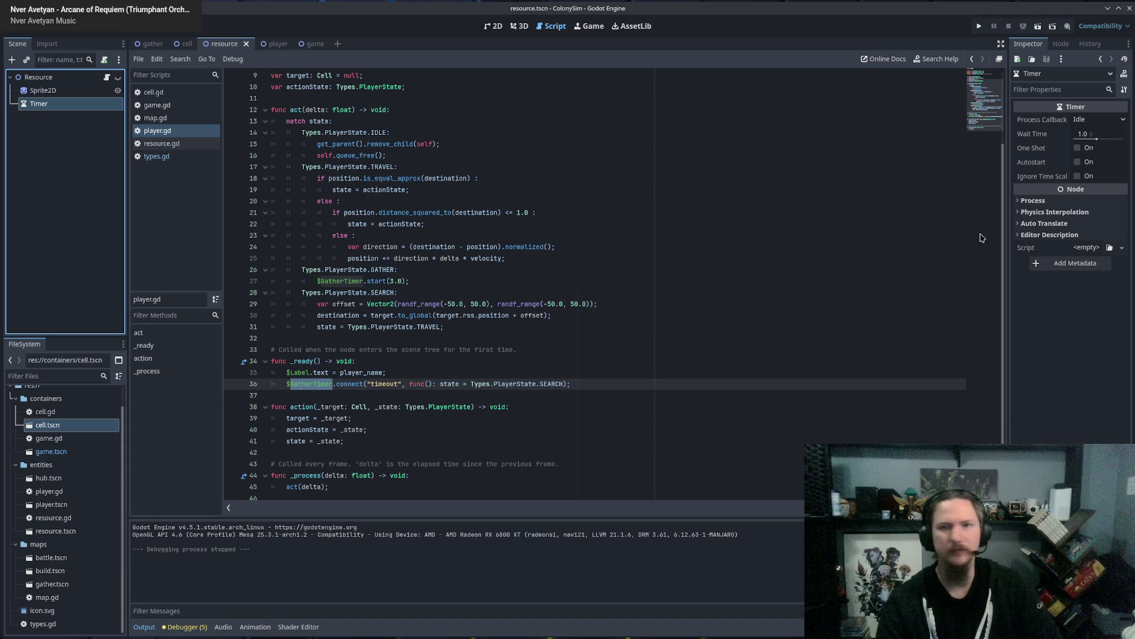
left_click(1078, 147)
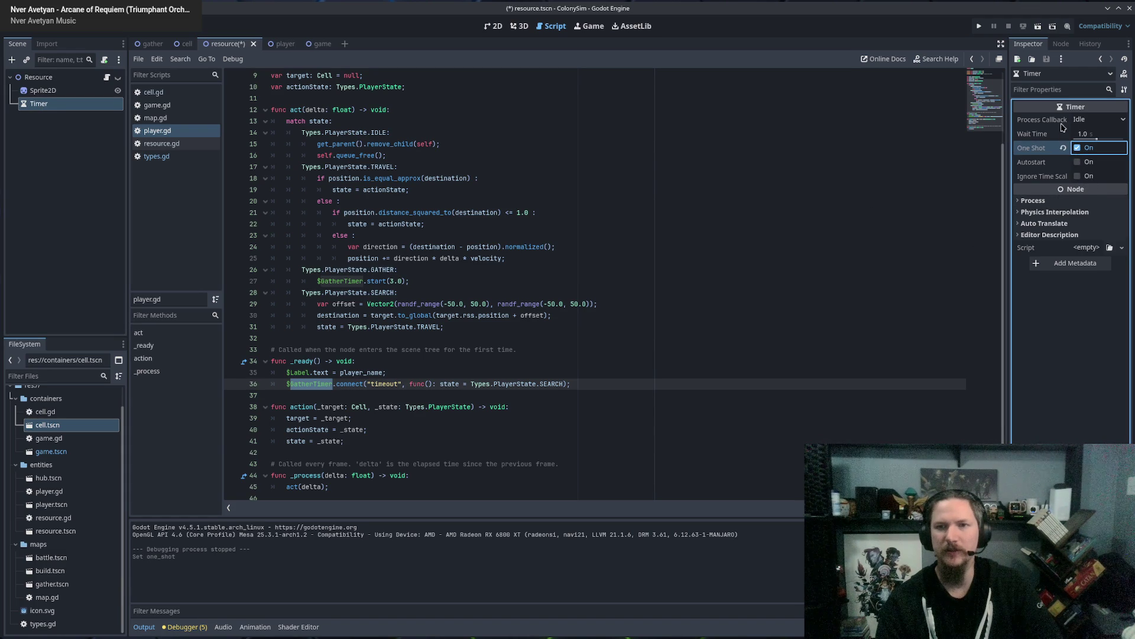
left_click(1101, 120)
left_click(1103, 122)
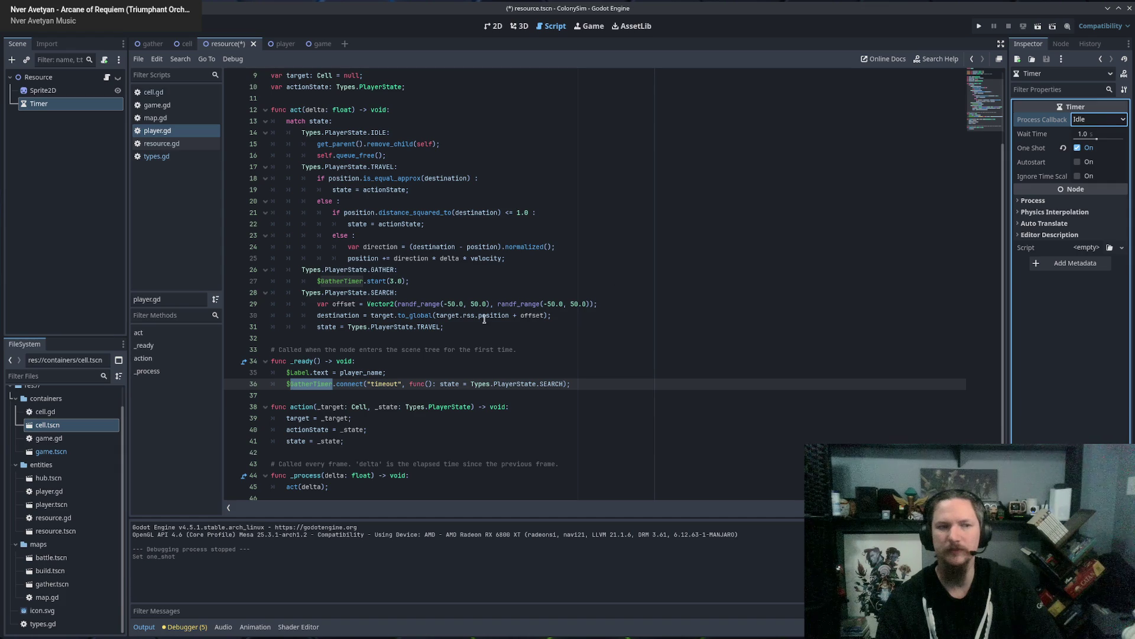
Save resource.tscn with Ctrl+S and run the game again.
left_click(621, 374)
scroll(621, 378, "down", 1)
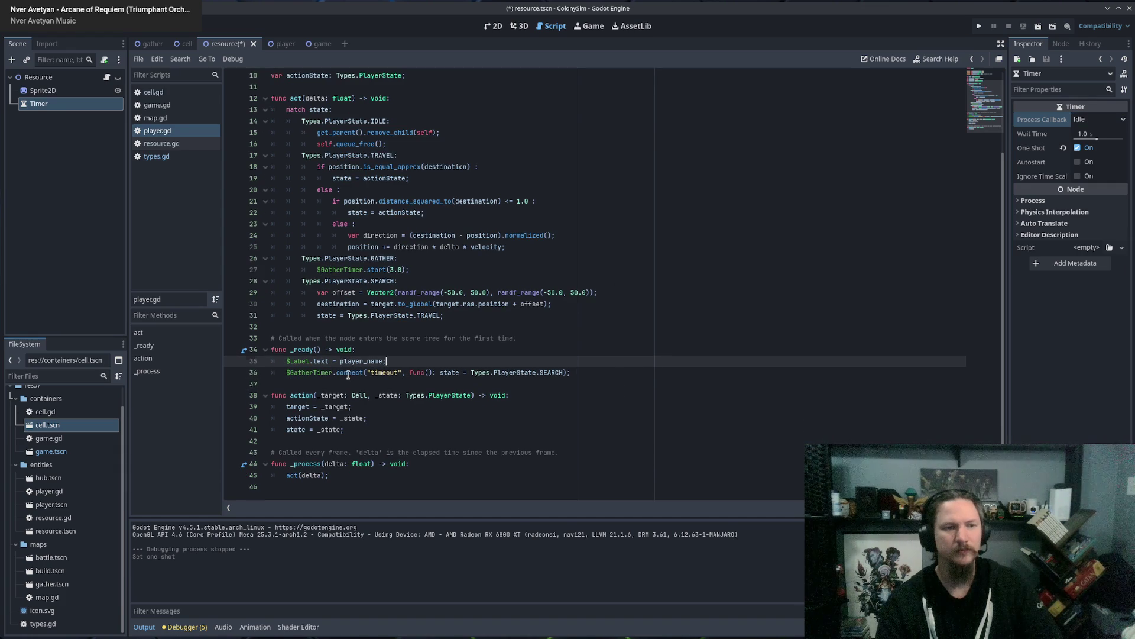
left_click(628, 377)
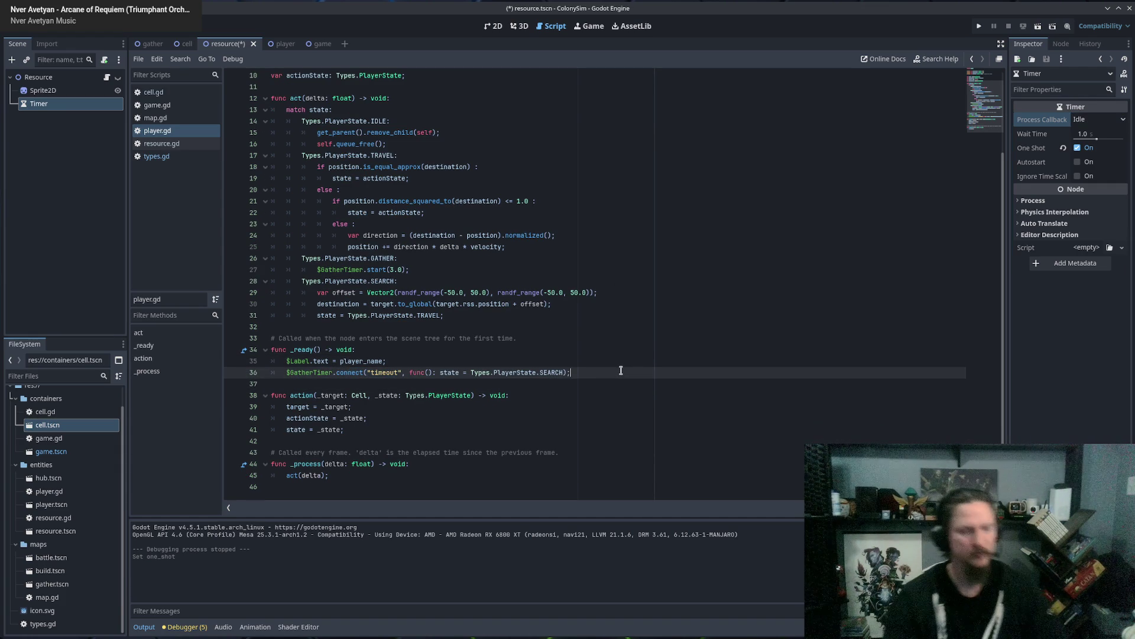
key("ctrl+s")
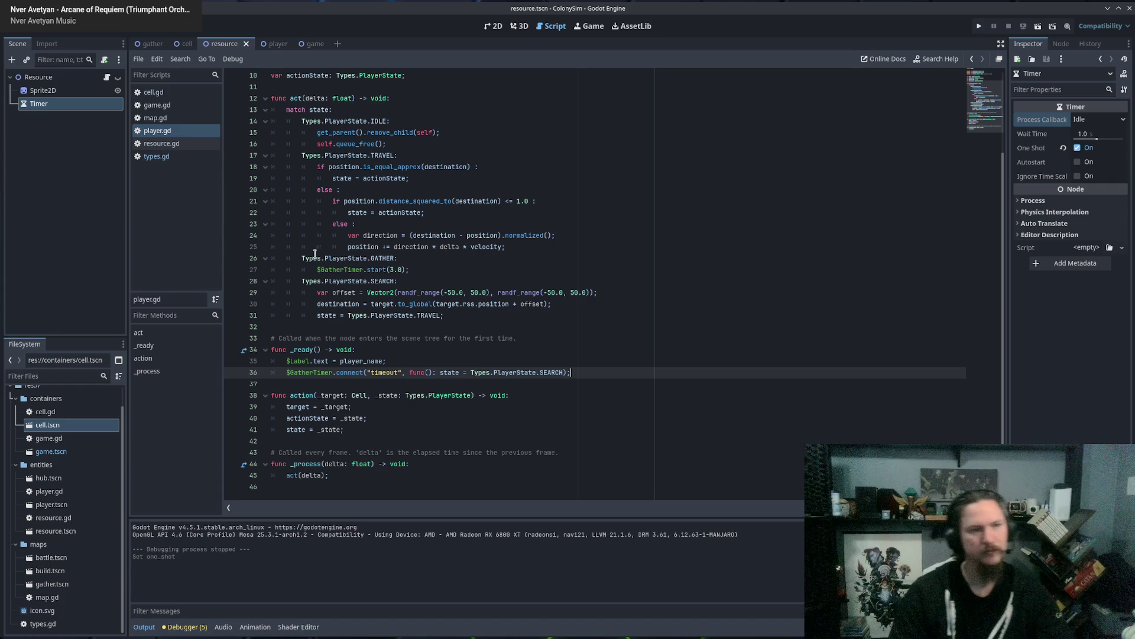
key("F5")
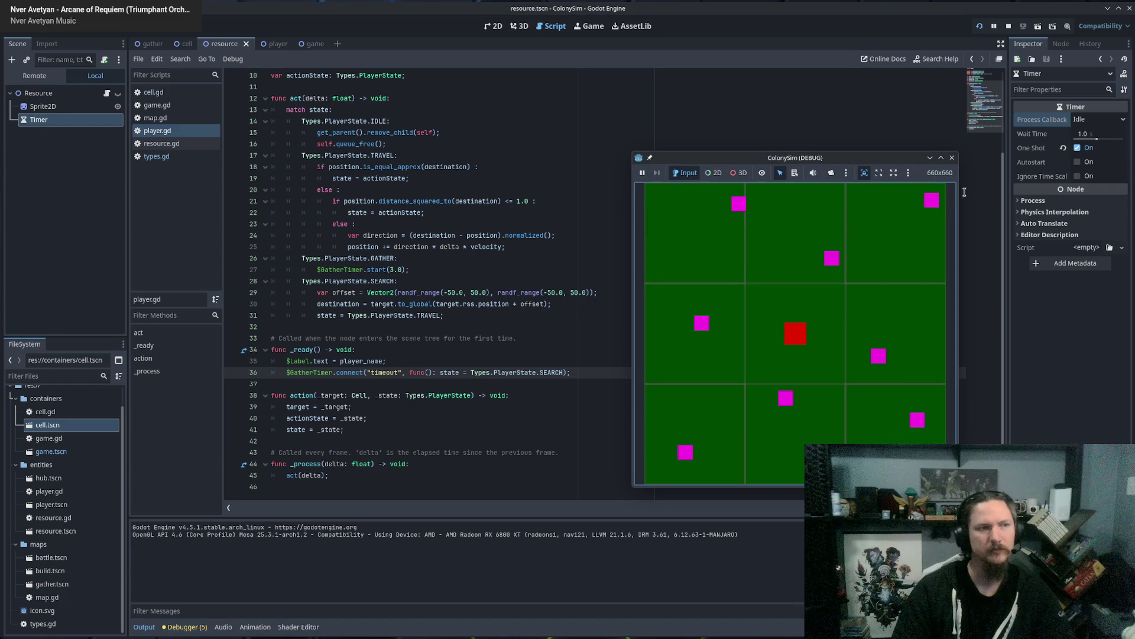
Stop the game and look over the SEARCH and IDLE cases in player.gd.
left_click(952, 157)
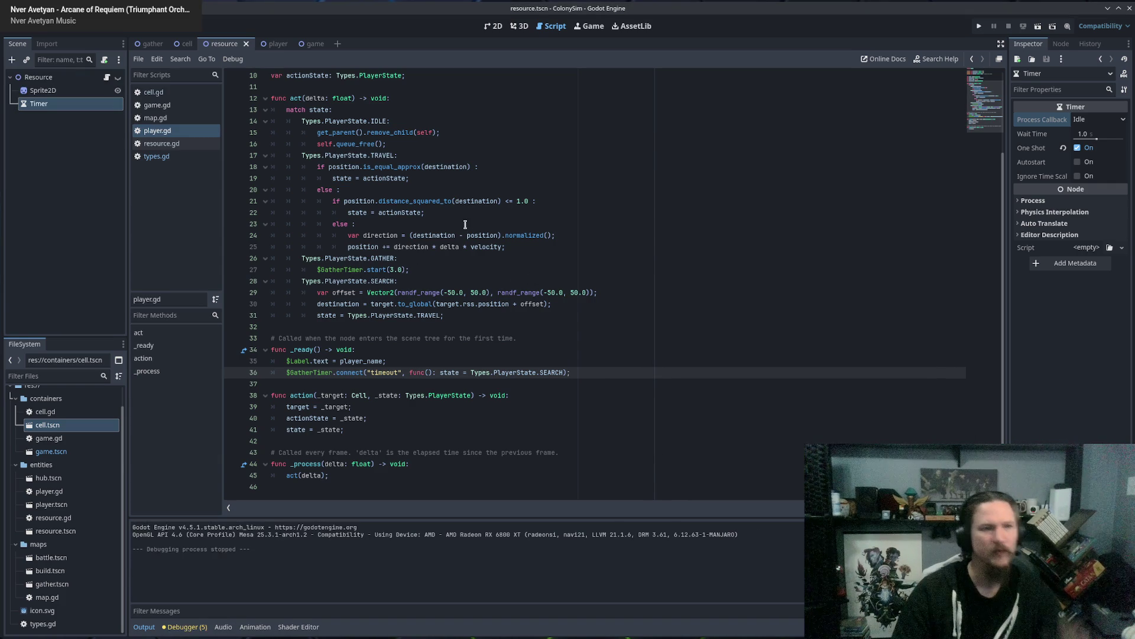
left_click(438, 281)
scroll(436, 287, "up", 2)
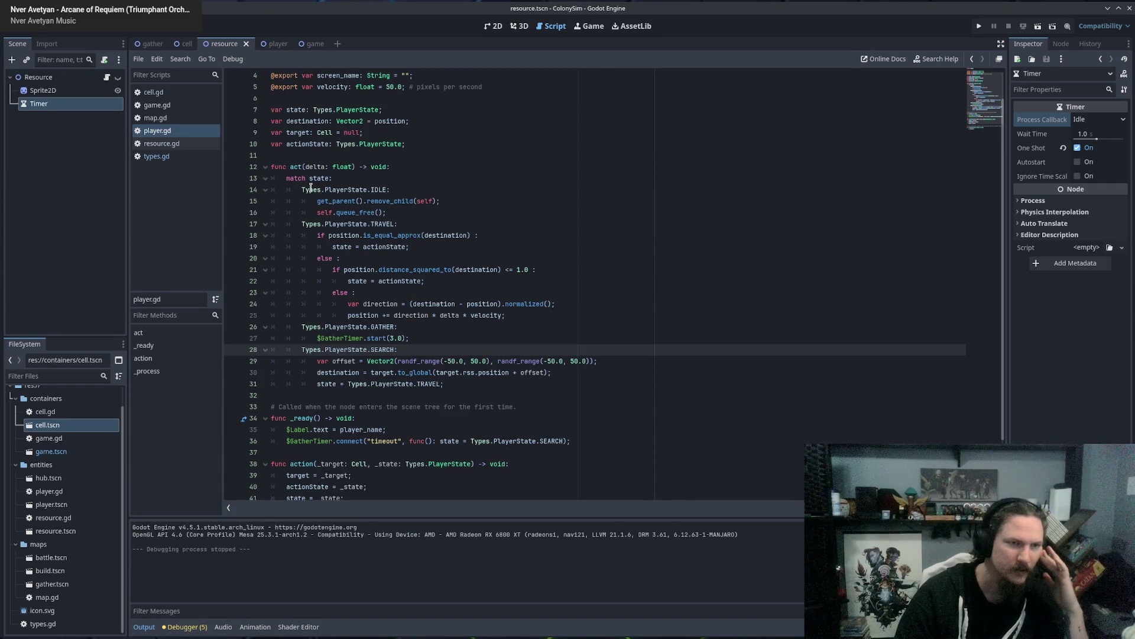
left_click_drag(303, 190, 369, 190)
left_click(449, 188)
scroll(432, 296, "down", 2)
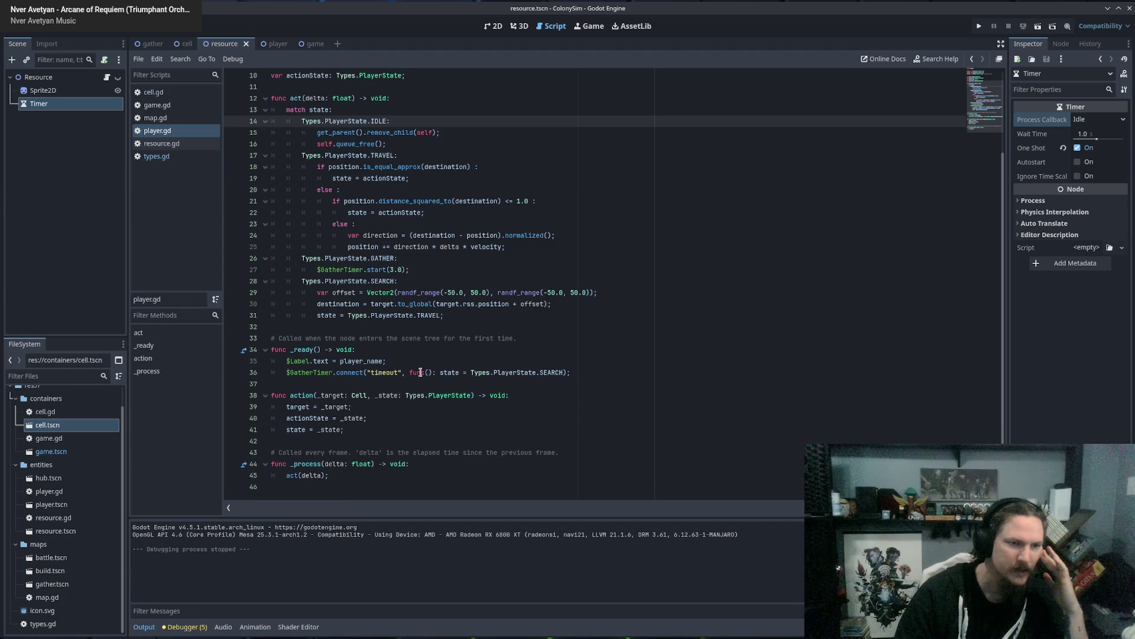
left_click(355, 441)
Trace where action, target, state and actionState are used in player.gd.
double_click(305, 395)
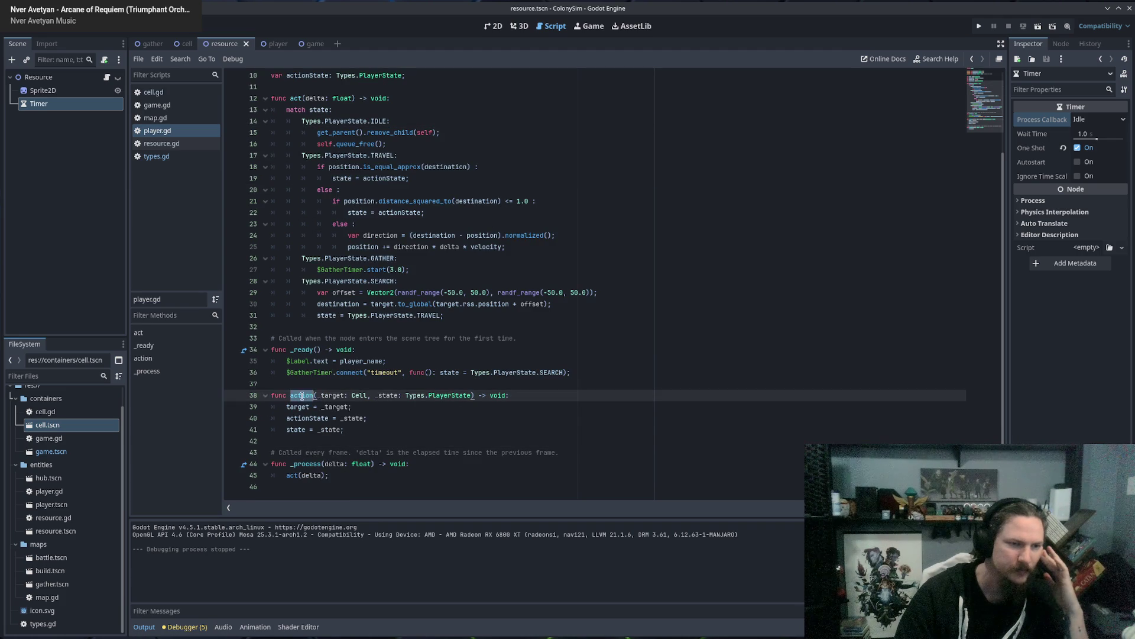
left_click(355, 395)
left_click(321, 407)
double_click(294, 407)
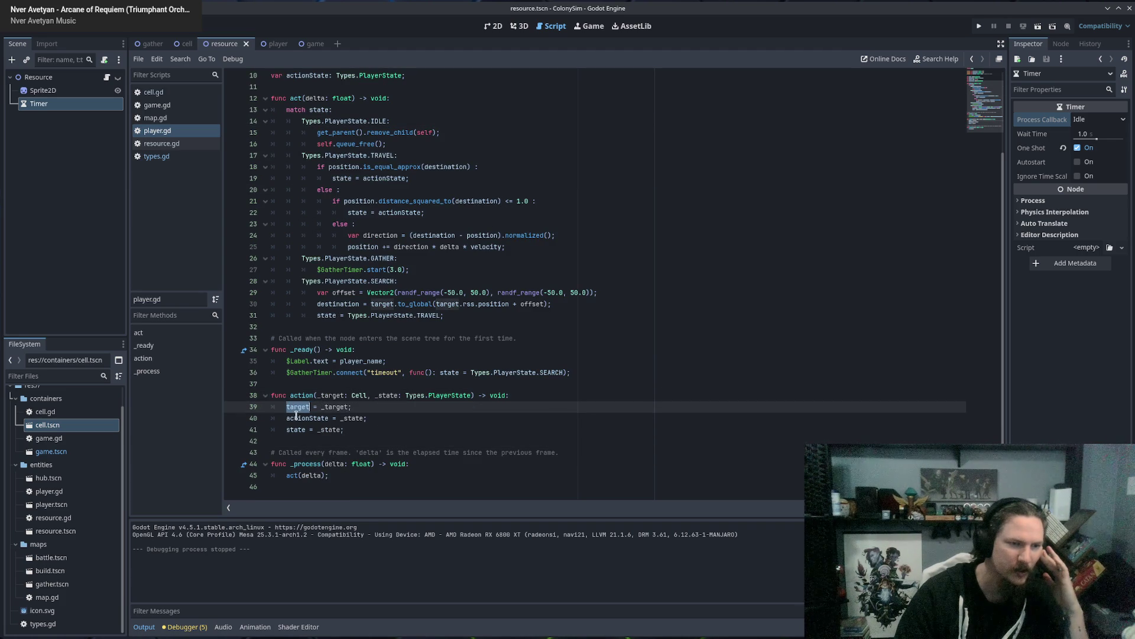
double_click(297, 430)
double_click(303, 418)
double_click(298, 430)
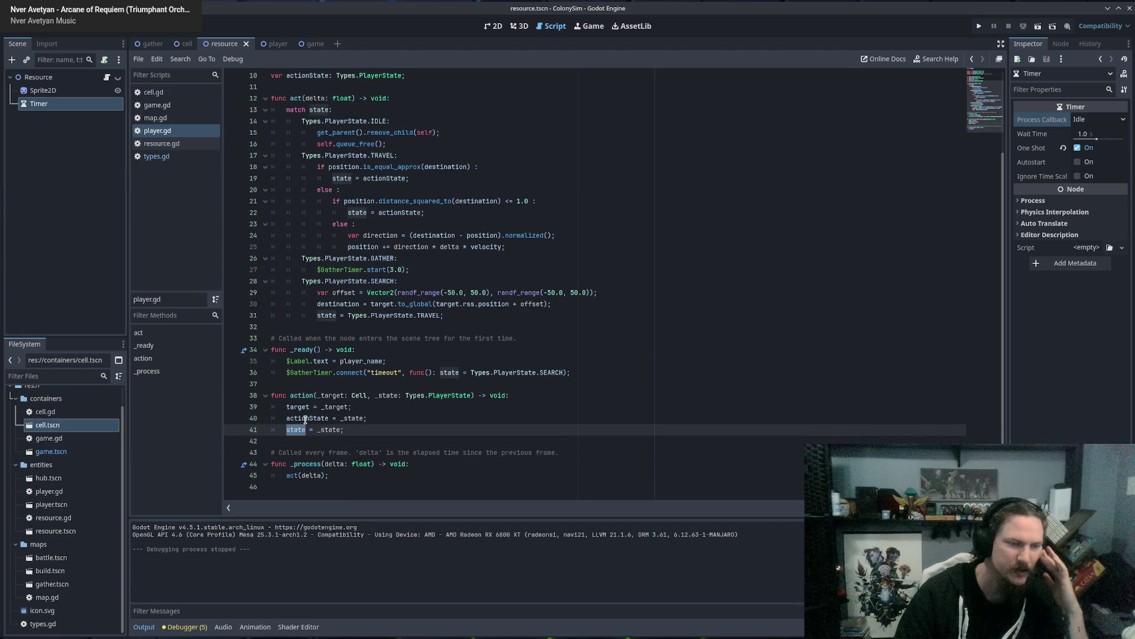
double_click(303, 418)
scroll(471, 345, "up", 3)
double_click(368, 282)
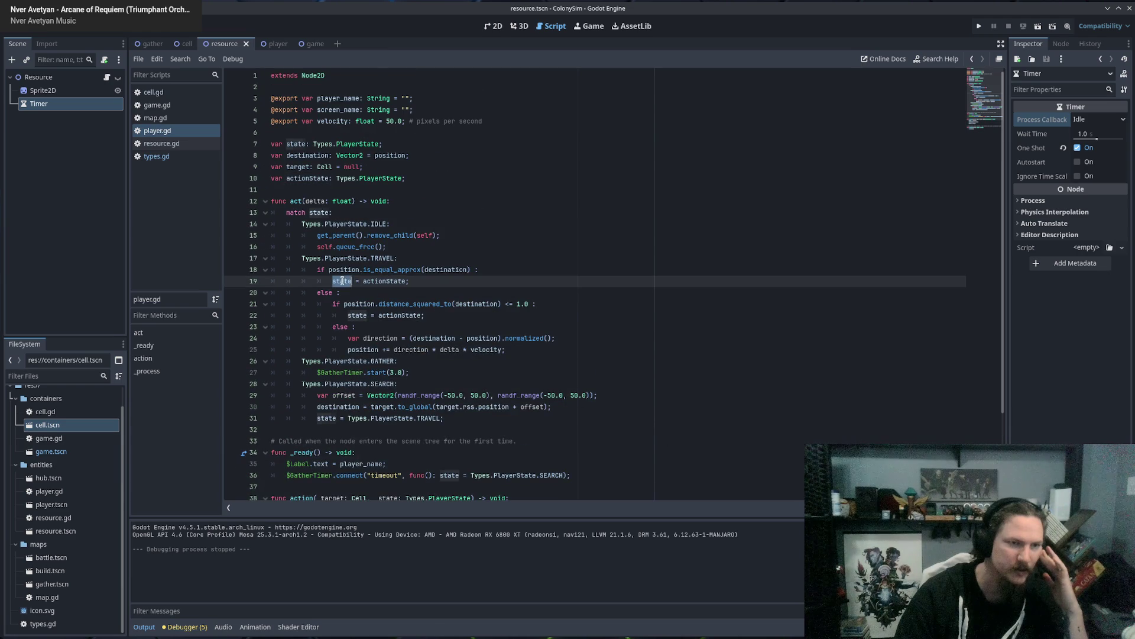
left_click(430, 282)
scroll(520, 305, "down", 3)
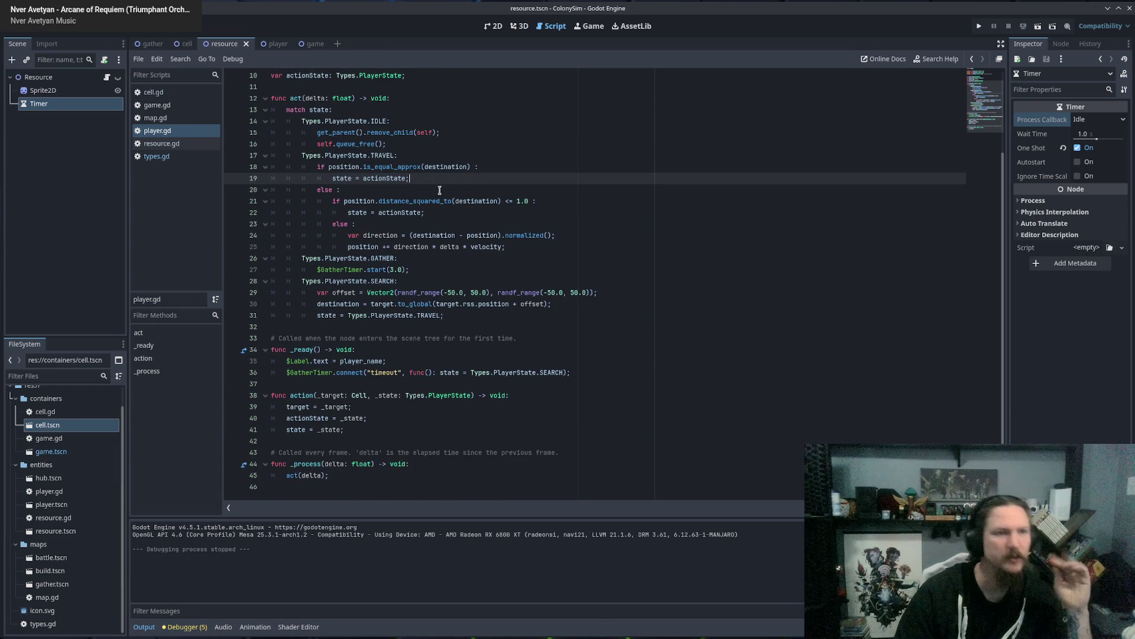
Delete the is_equal_approx check and its else from the TRAVEL case.
left_click(336, 167)
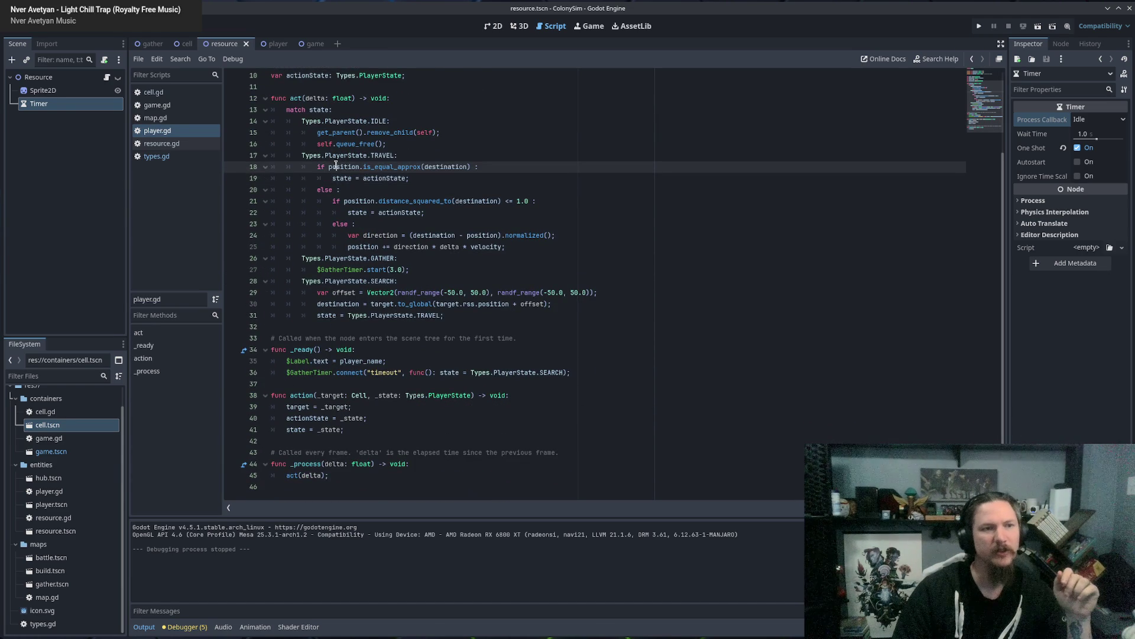
double_click(332, 167)
left_click_drag(333, 168, 500, 162)
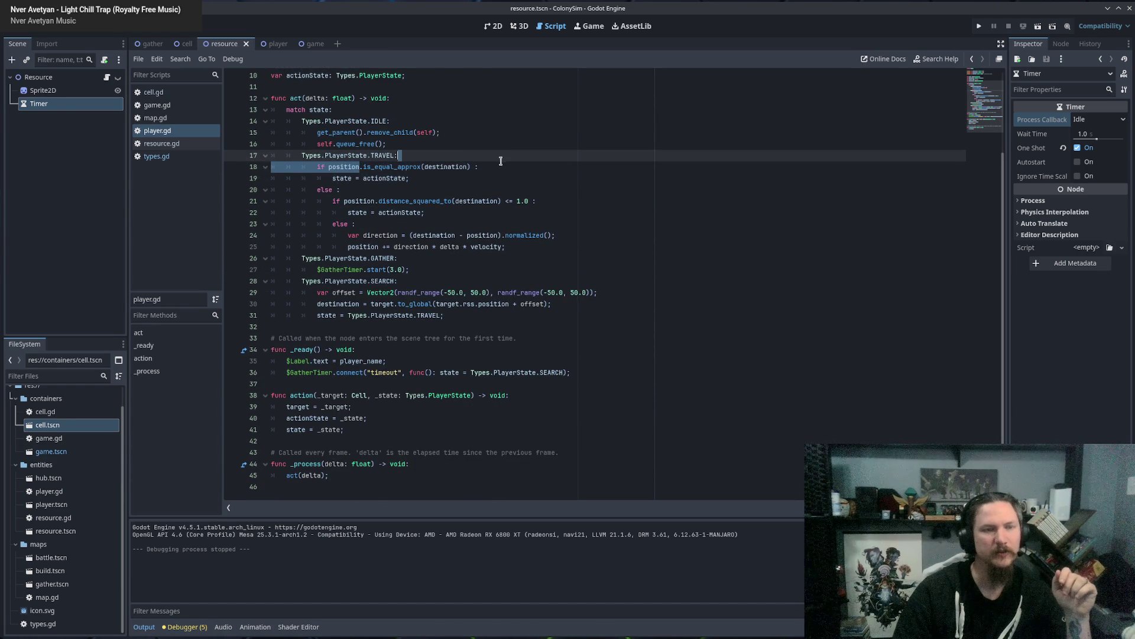
left_click(408, 178)
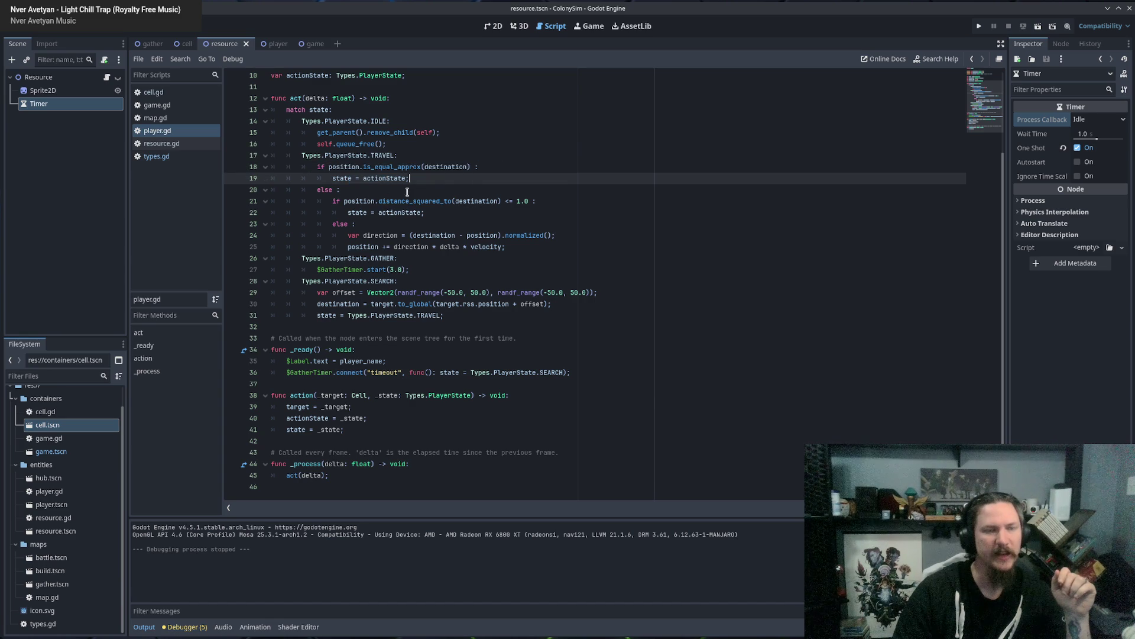
left_click(358, 201)
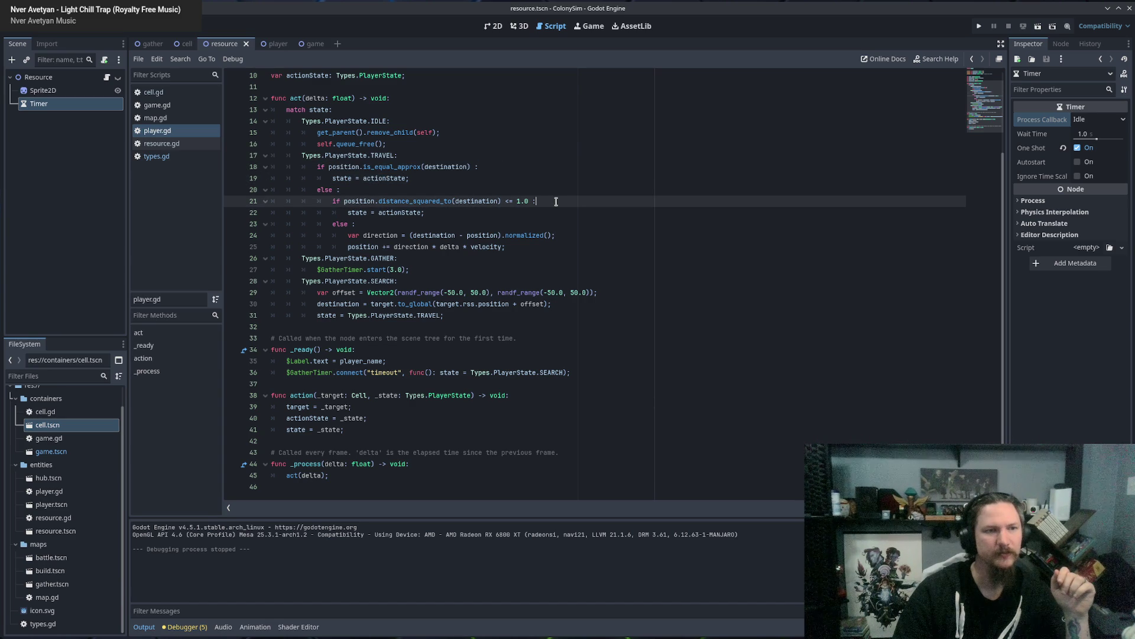
left_click_drag(425, 194, 424, 167)
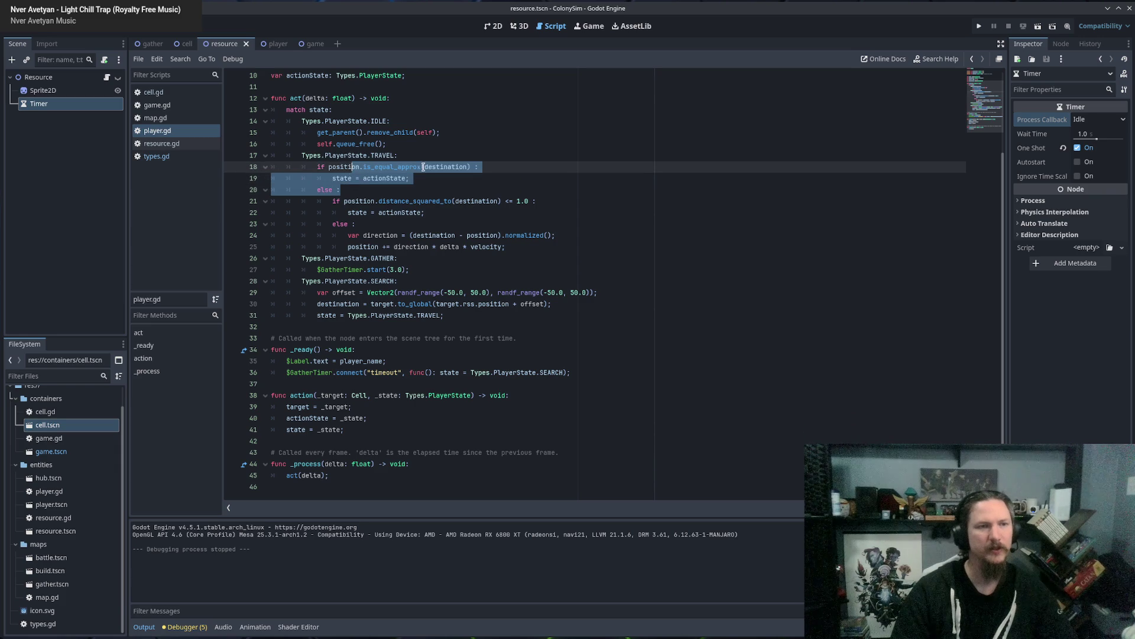
left_click(412, 155, "shift")
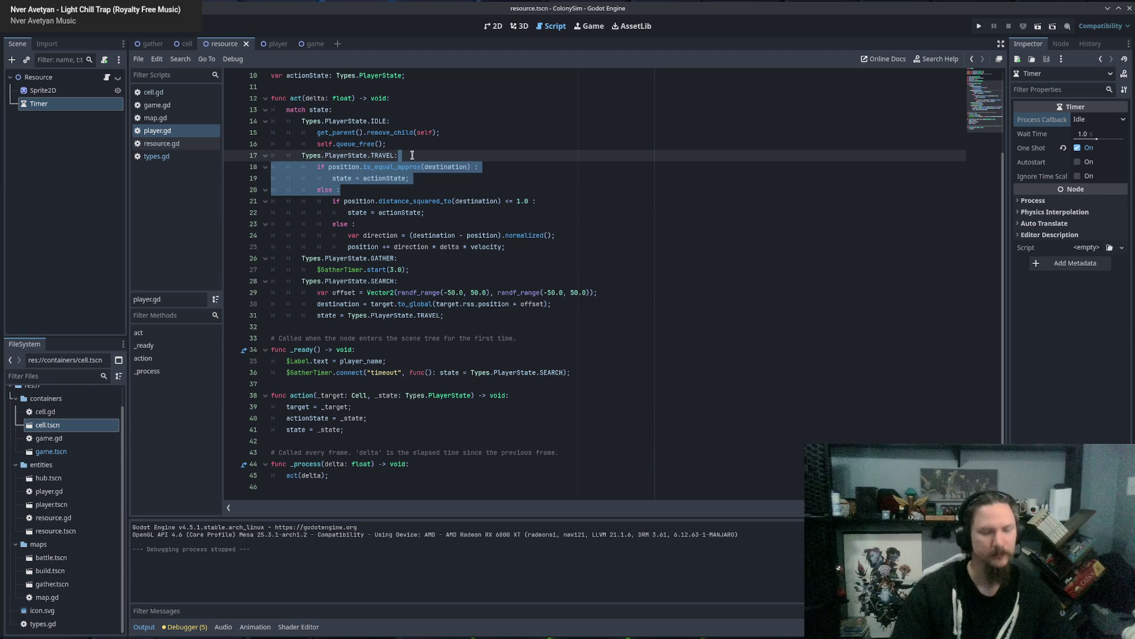
key("BackSpace")
Dedent the remaining distance_squared_to block one level and rerun the game.
left_click_drag(363, 166, 385, 211)
key("shift+Tab")
left_click(402, 189)
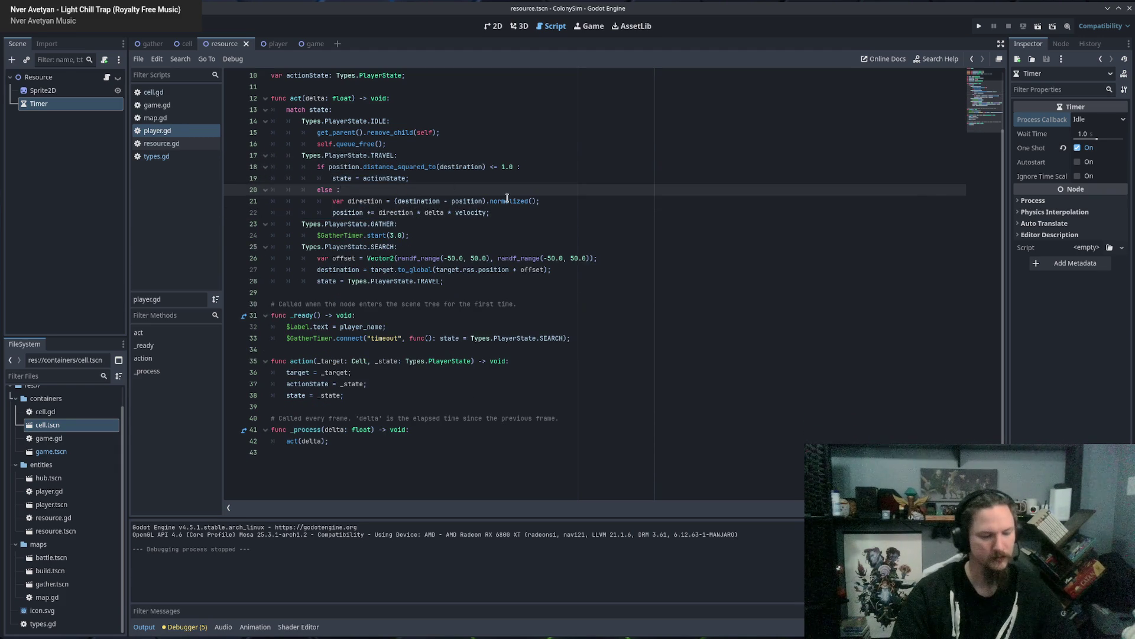
key("F5")
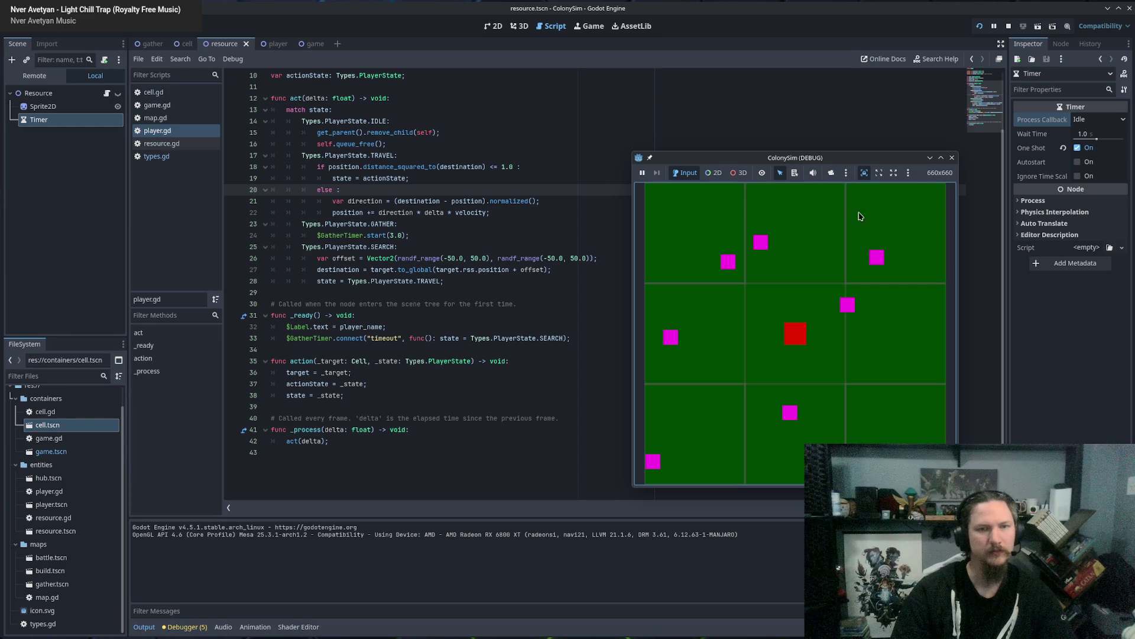
Stop the game, review the TRAVEL case, and leave the caret after state = actionState.
left_click(951, 157)
left_click(407, 177)
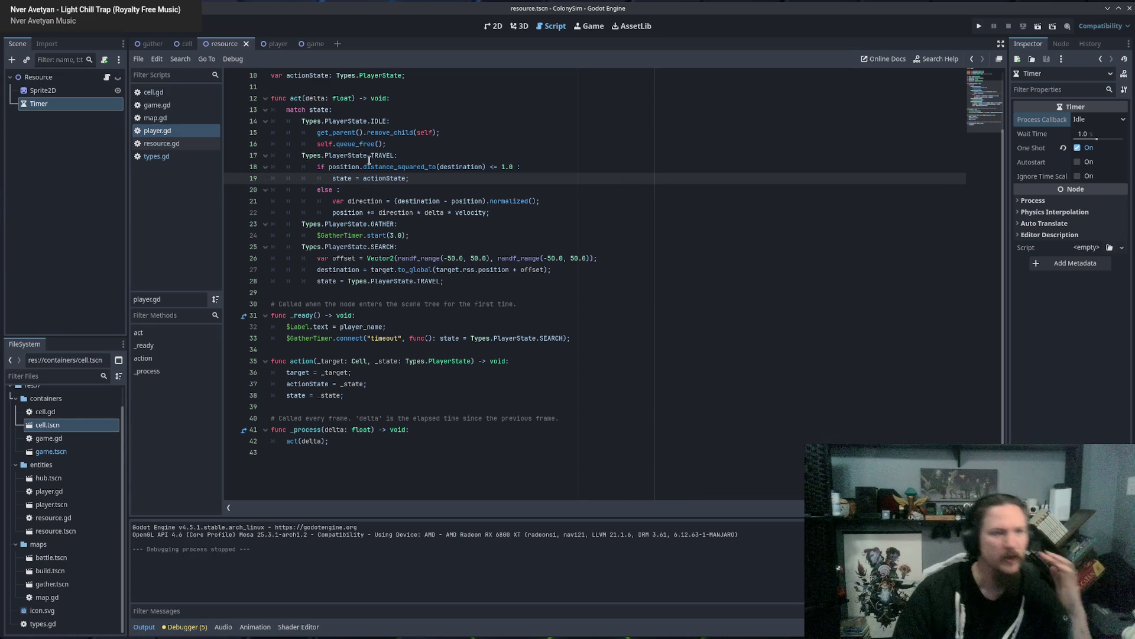
left_click_drag(347, 127, 385, 144)
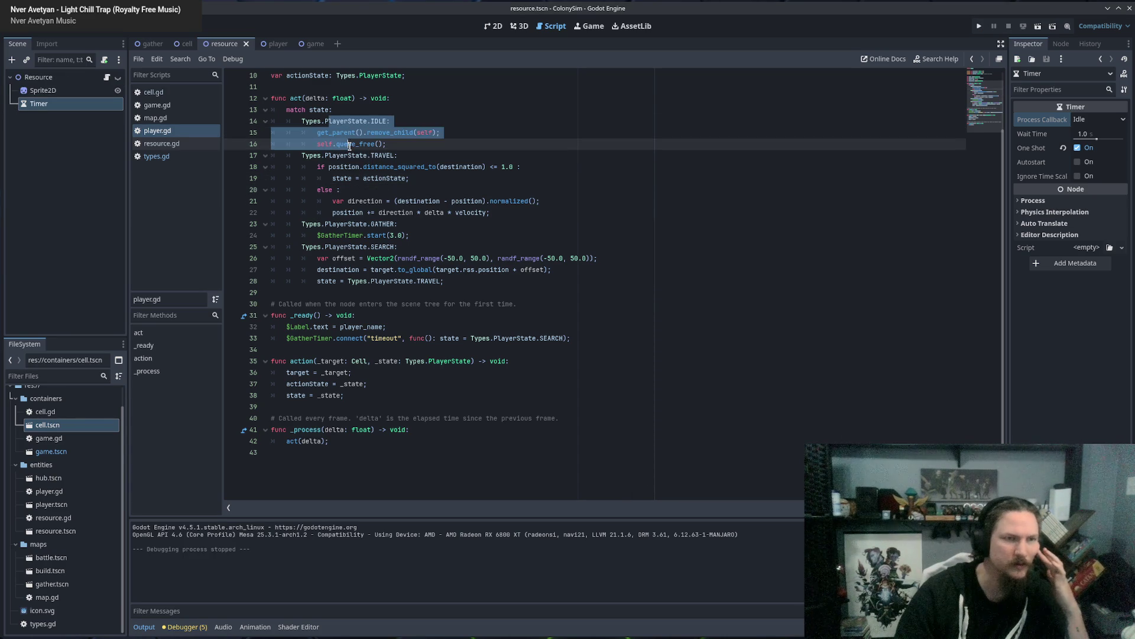
key("Right")
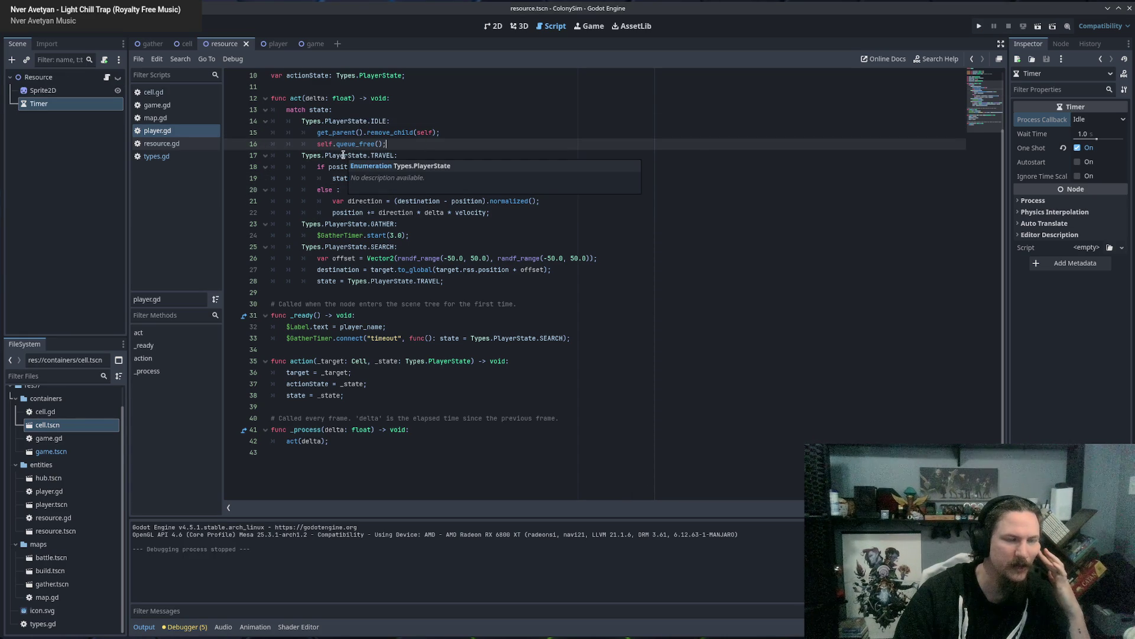
double_click(375, 156)
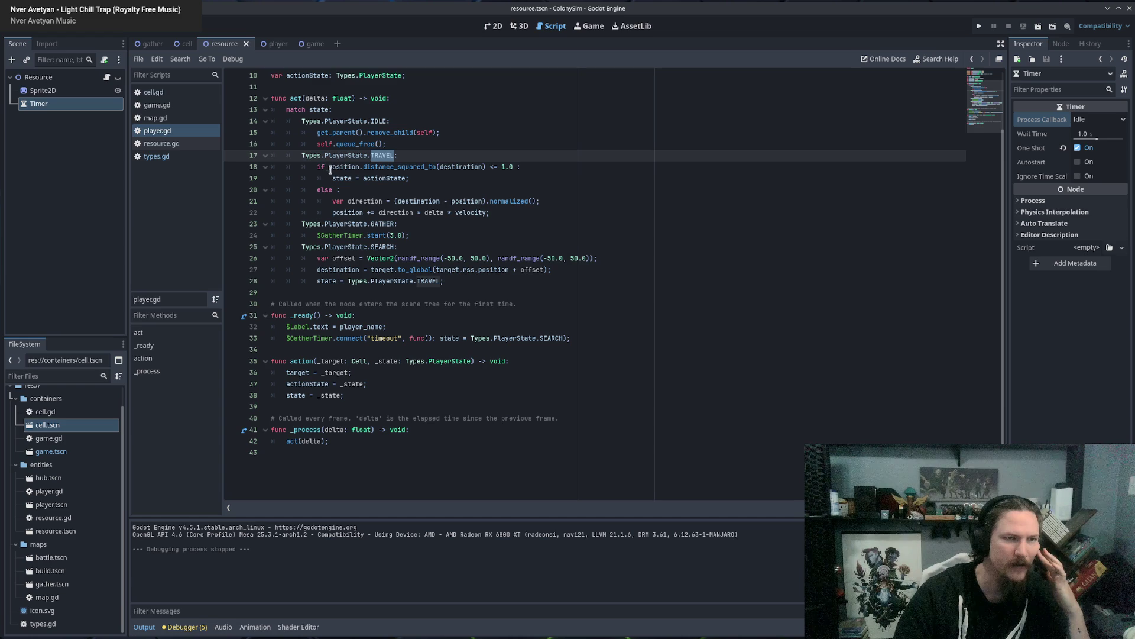
left_click_drag(330, 166, 510, 169)
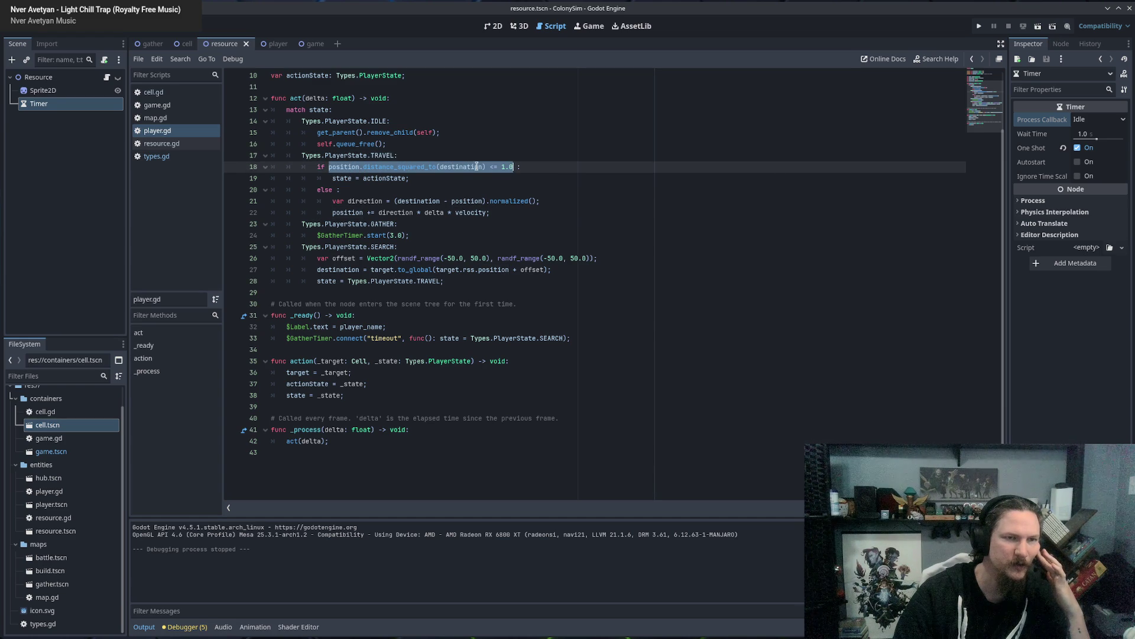
left_click_drag(332, 178, 407, 178)
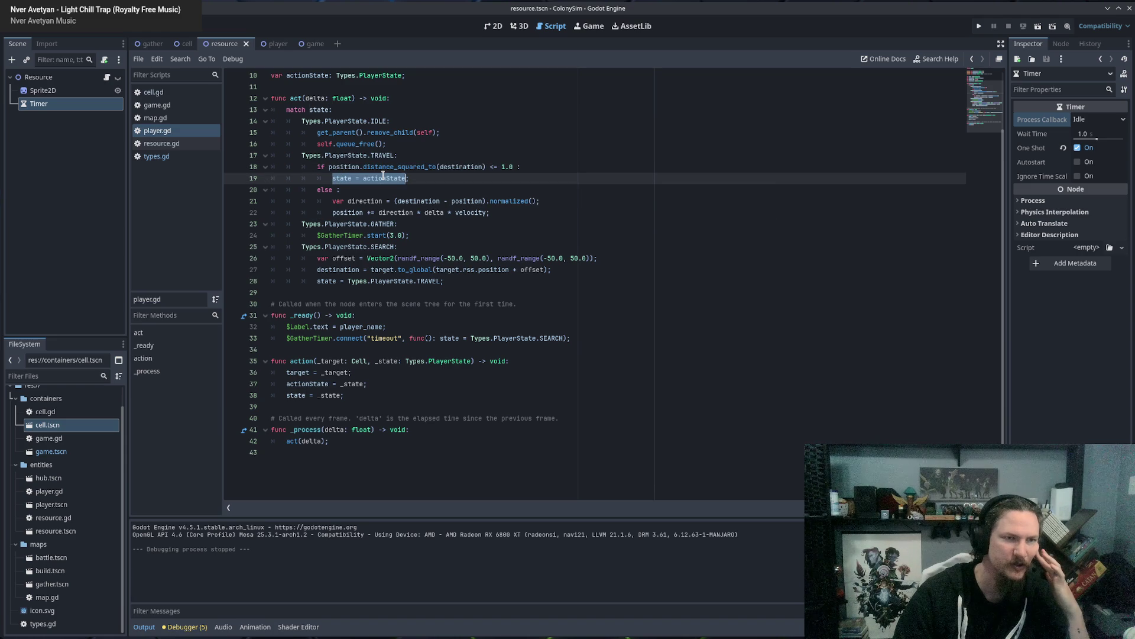
left_click(318, 193)
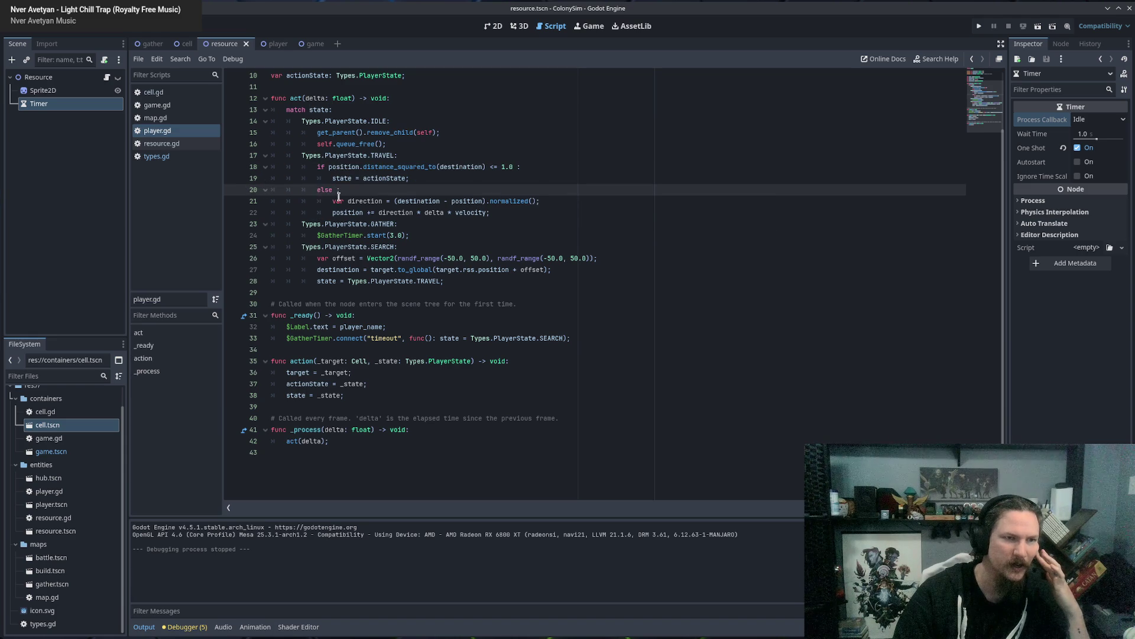
left_click_drag(339, 198, 530, 211)
left_click(505, 208)
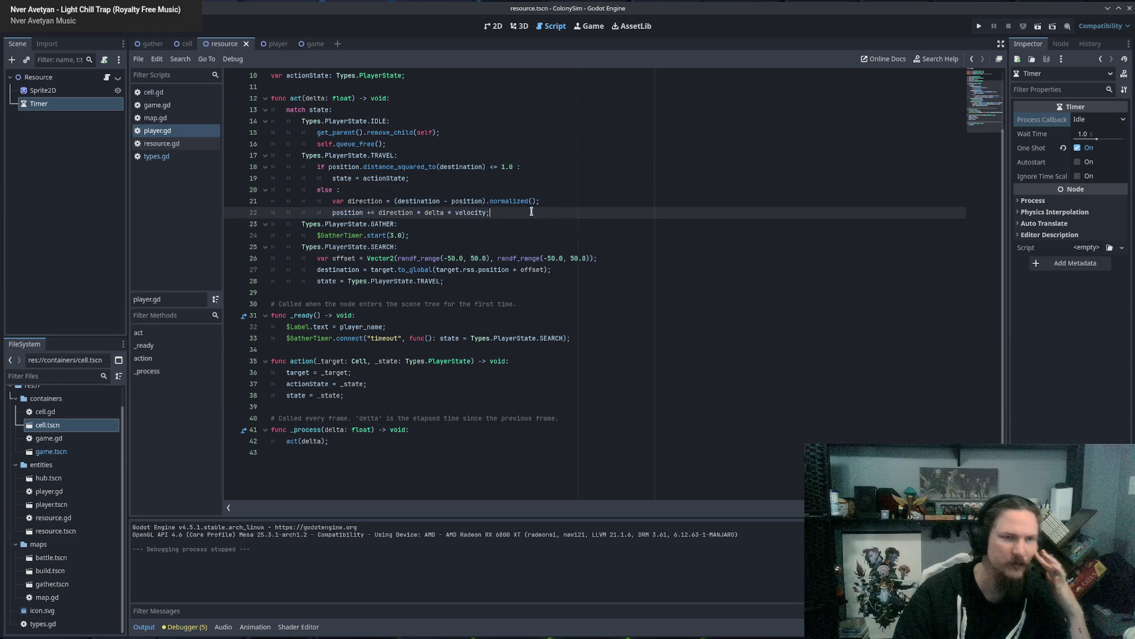
left_click(454, 178)
Add print("test") after state = actionState and a print("test2") after the position update.
key("Return")
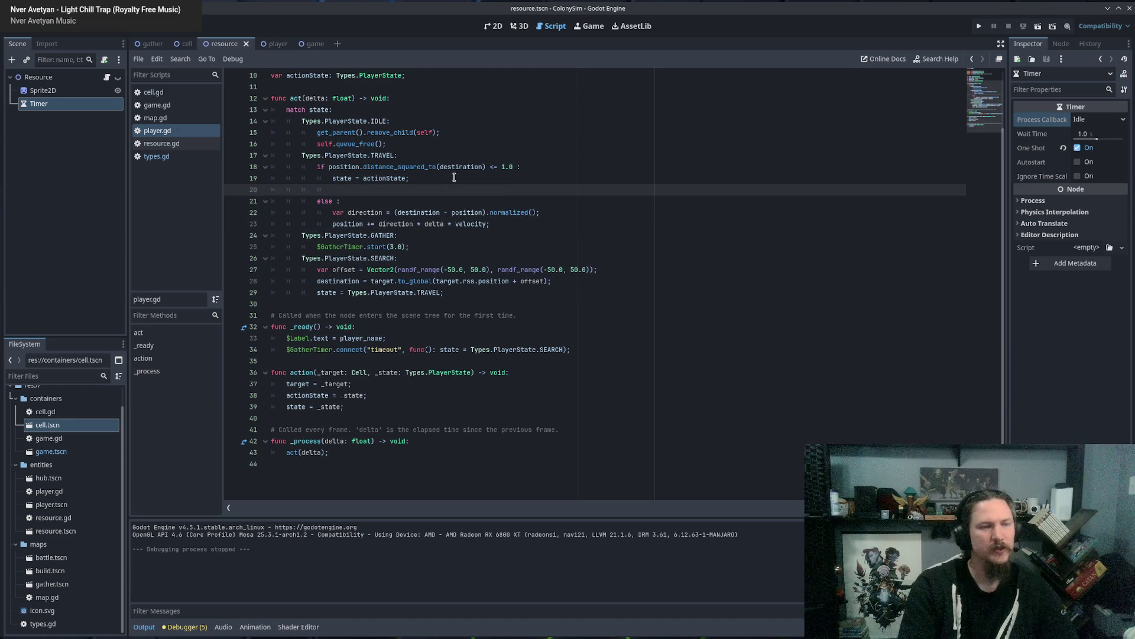
type("print(\"")
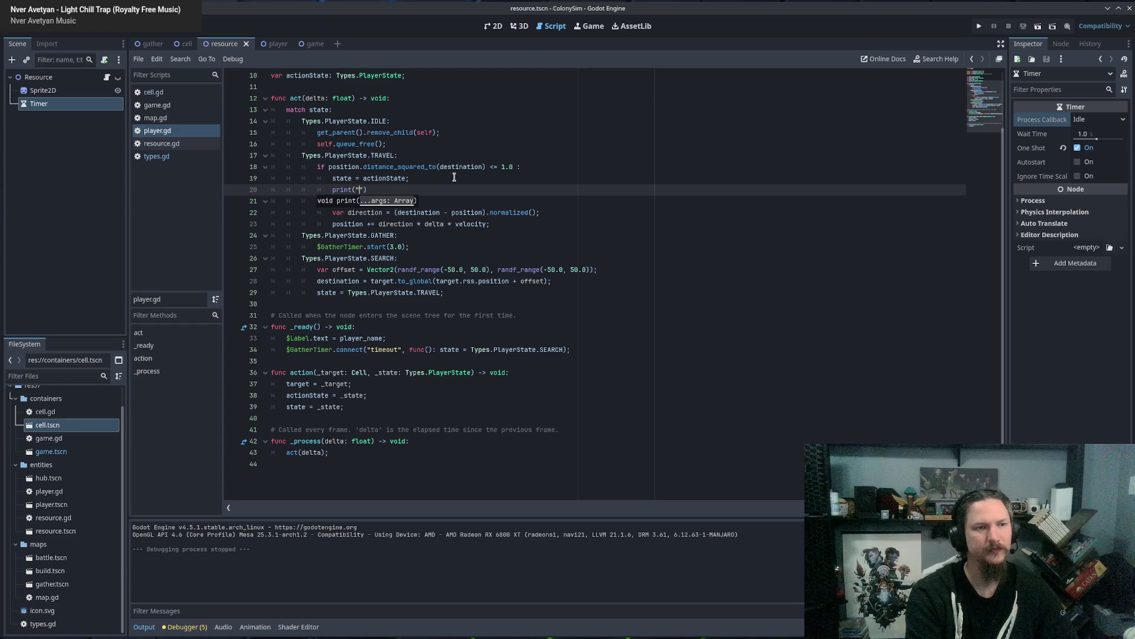
type("test")
key("Escape")
key("Down")
key("Down")
key("Down")
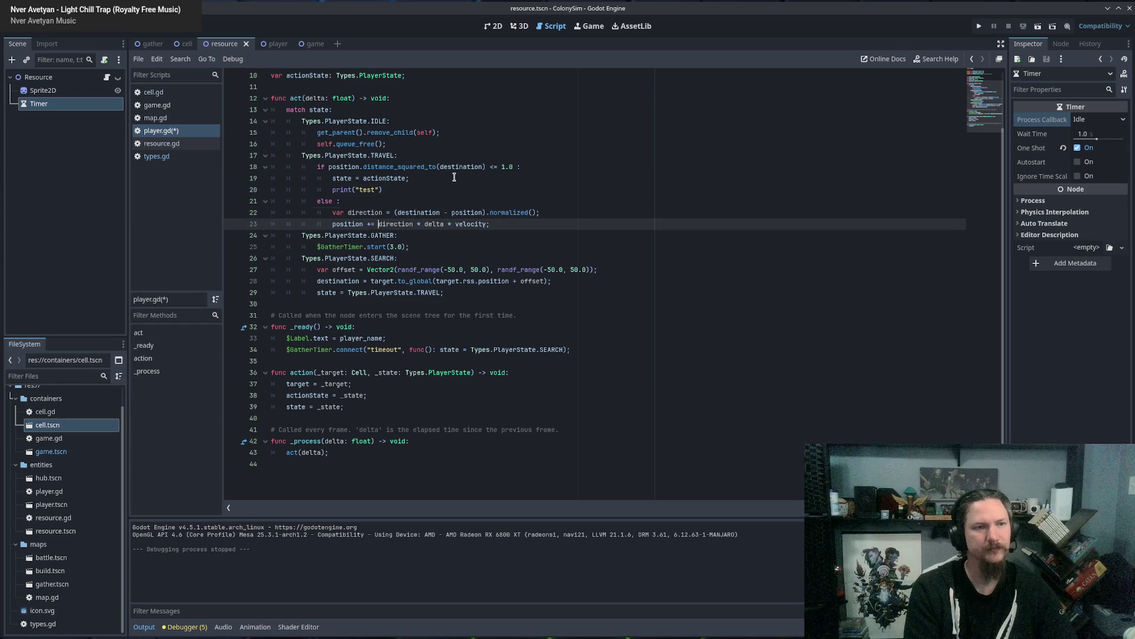
key("Return")
type("print")
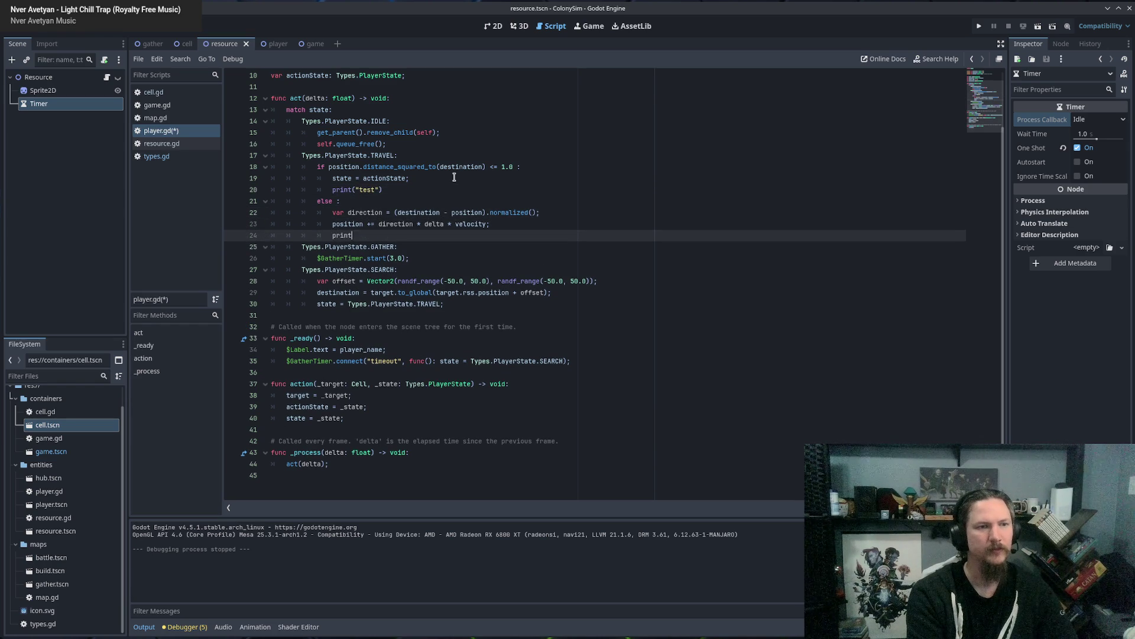
type("(\"test2")
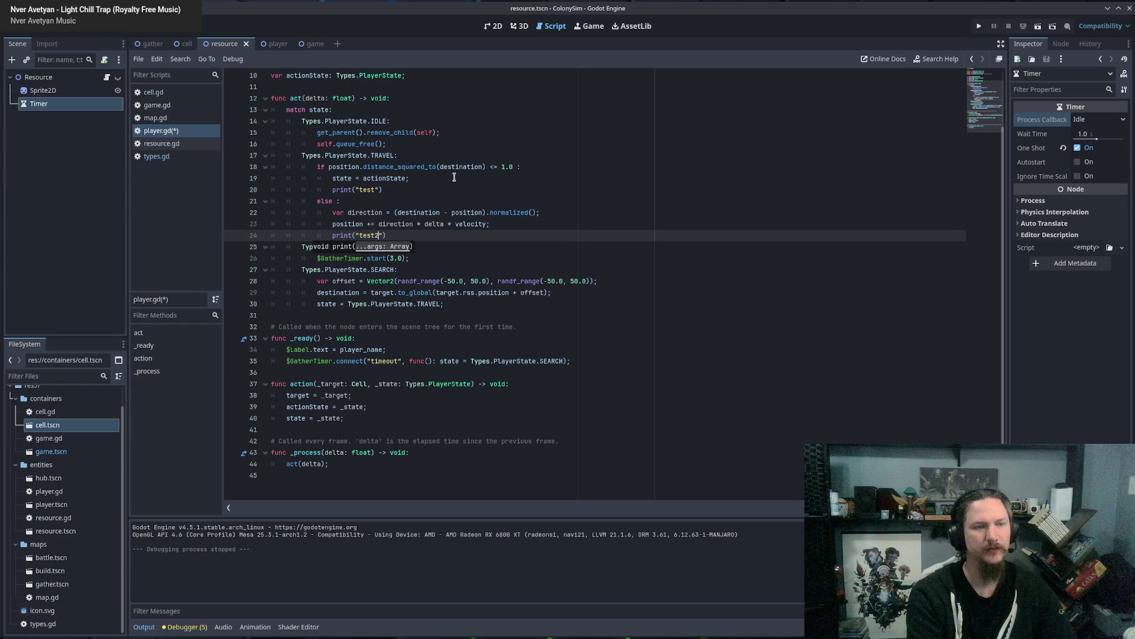
Save and run the game, stop it, and show the debugger's Errors list.
key("F5")
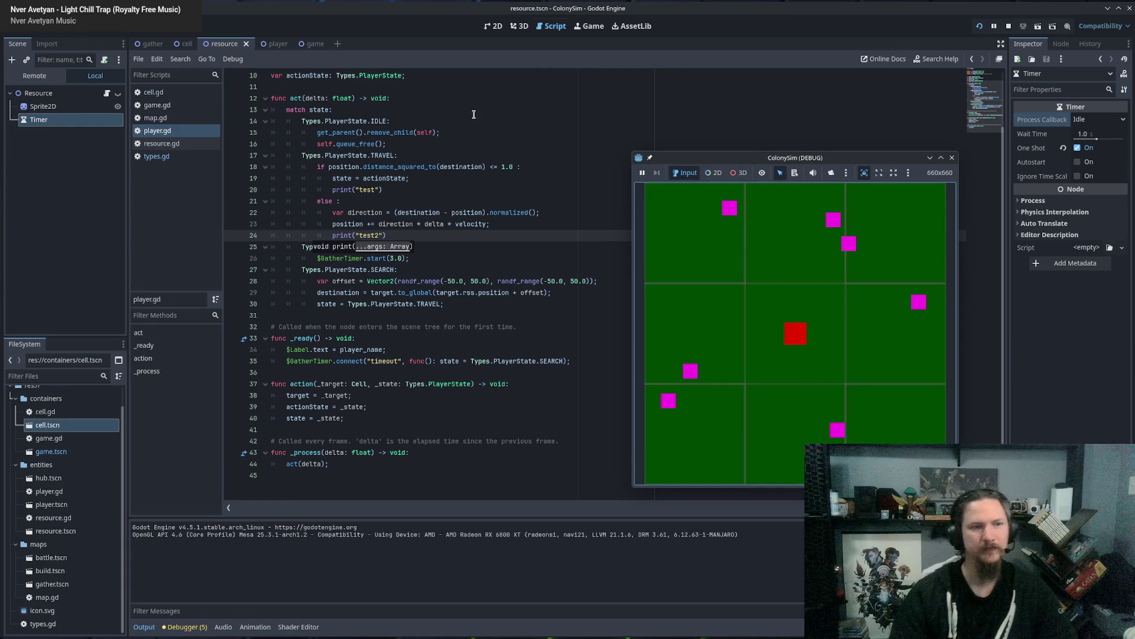
left_click(952, 157)
left_click(185, 627)
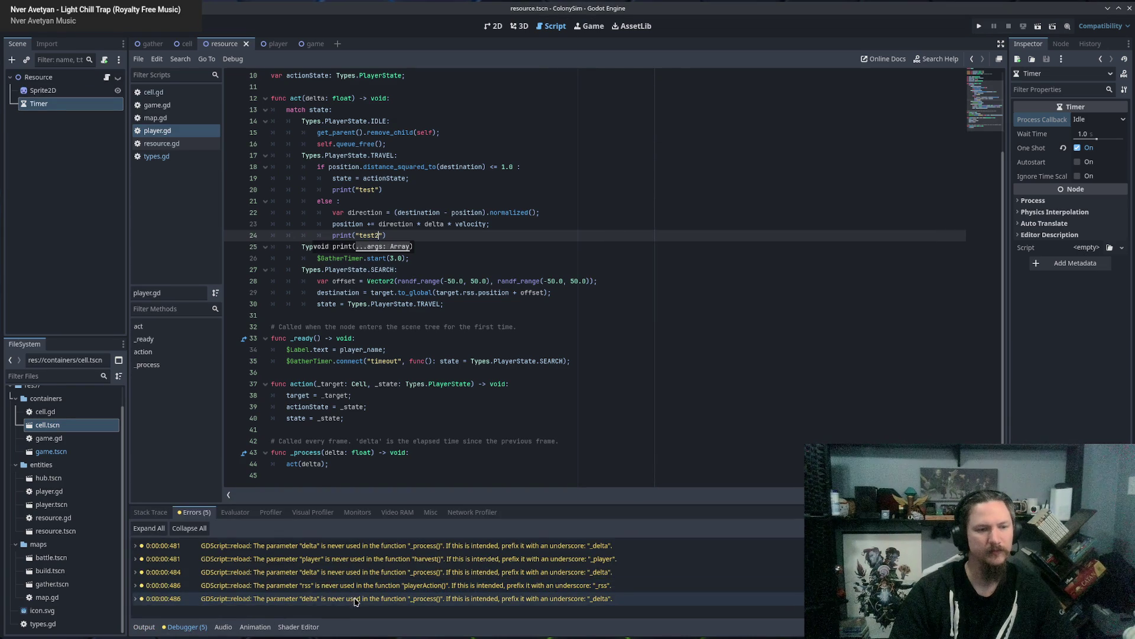
Jump to the unused delta, rss and player parameter warnings in game.gd and resource.gd.
double_click(339, 599)
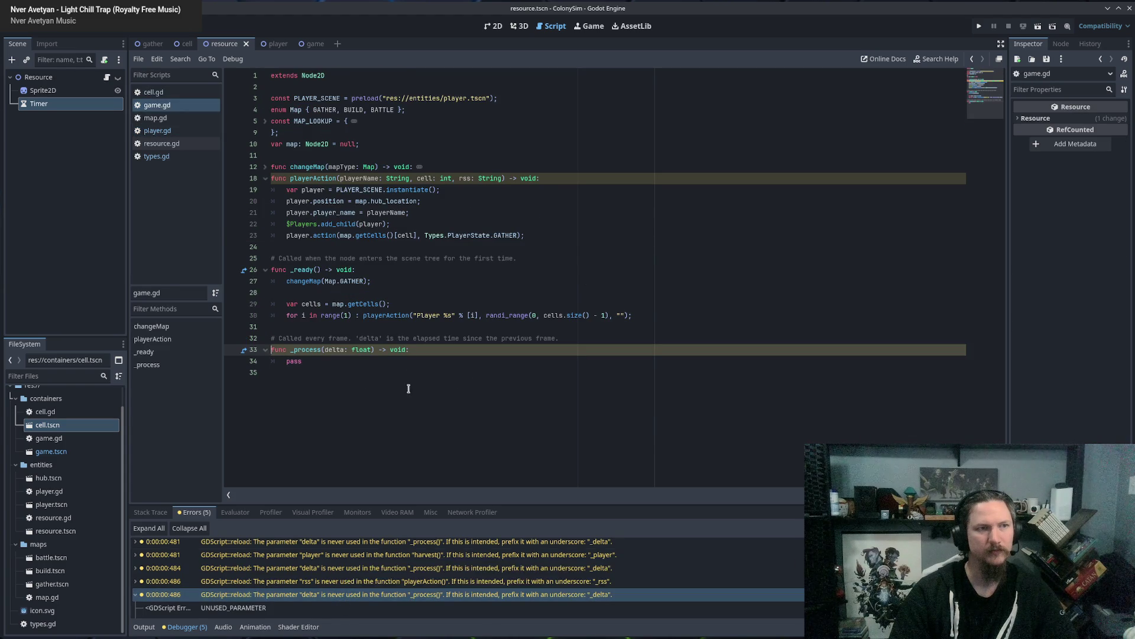
double_click(289, 581)
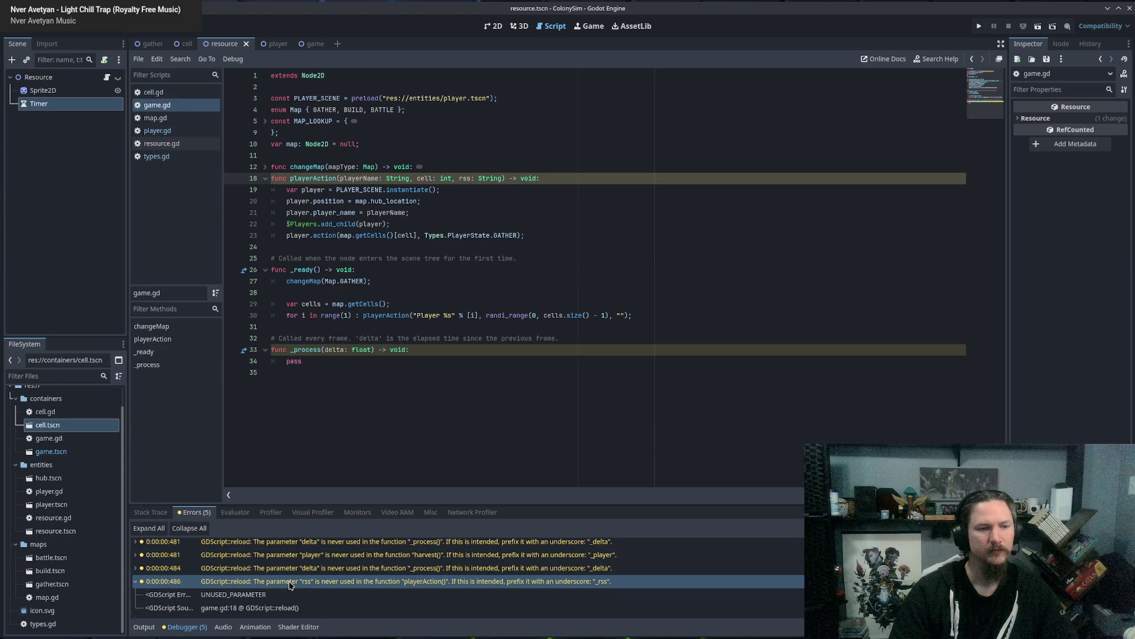
double_click(305, 556)
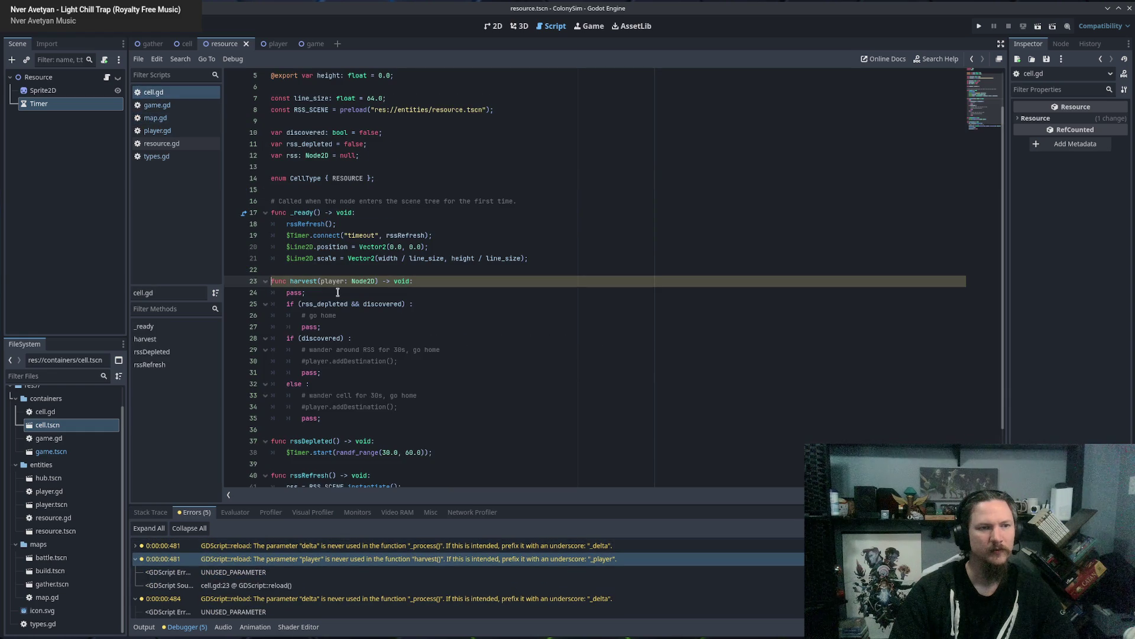
left_click(385, 291)
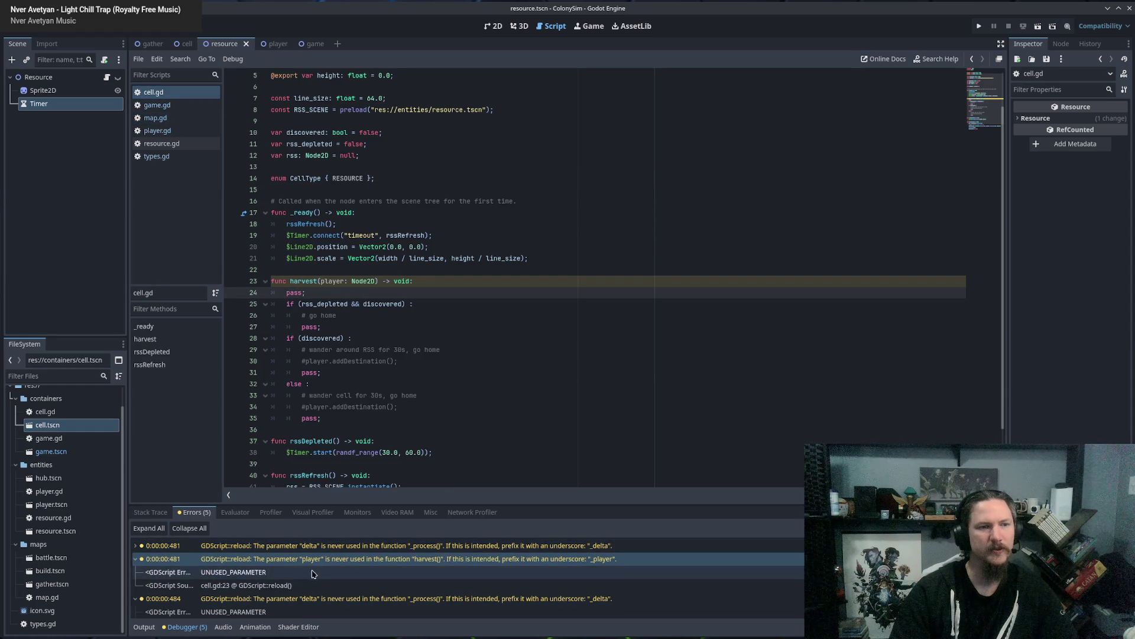
double_click(307, 546)
left_click(352, 278)
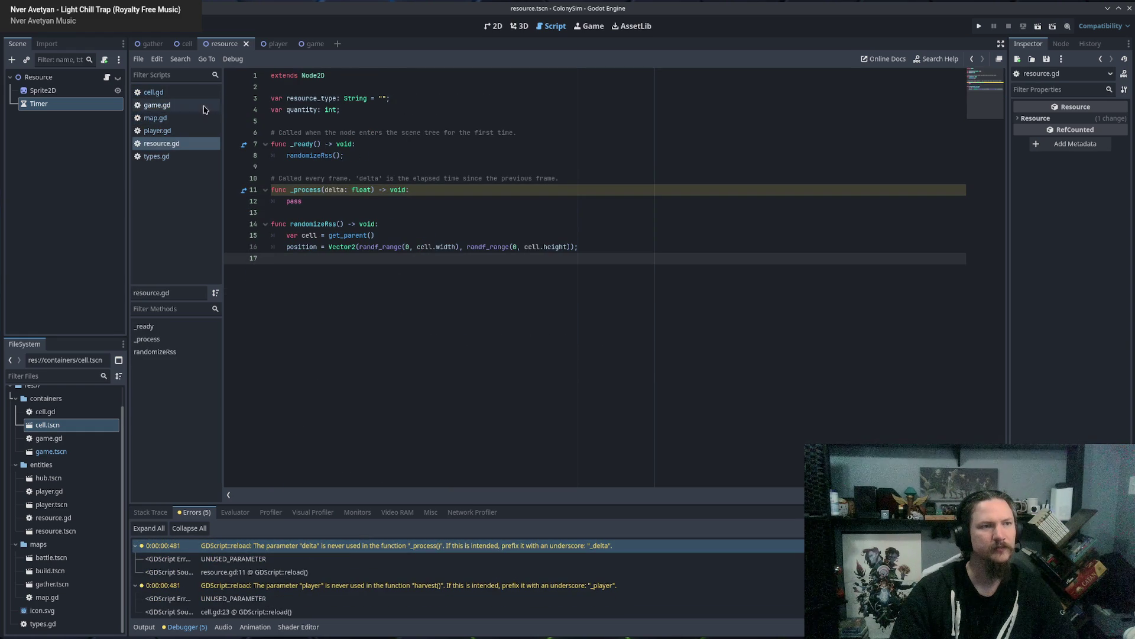
Open map.gd, then game.gd, and place the caret before the loop's playerAction call.
left_click(171, 120)
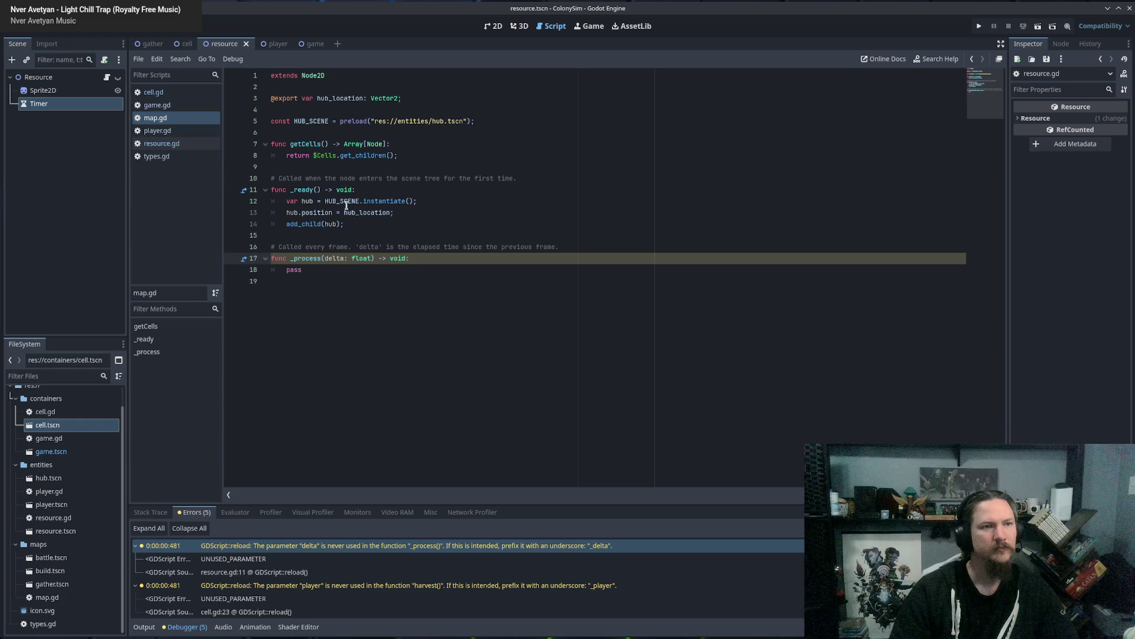
left_click(170, 105)
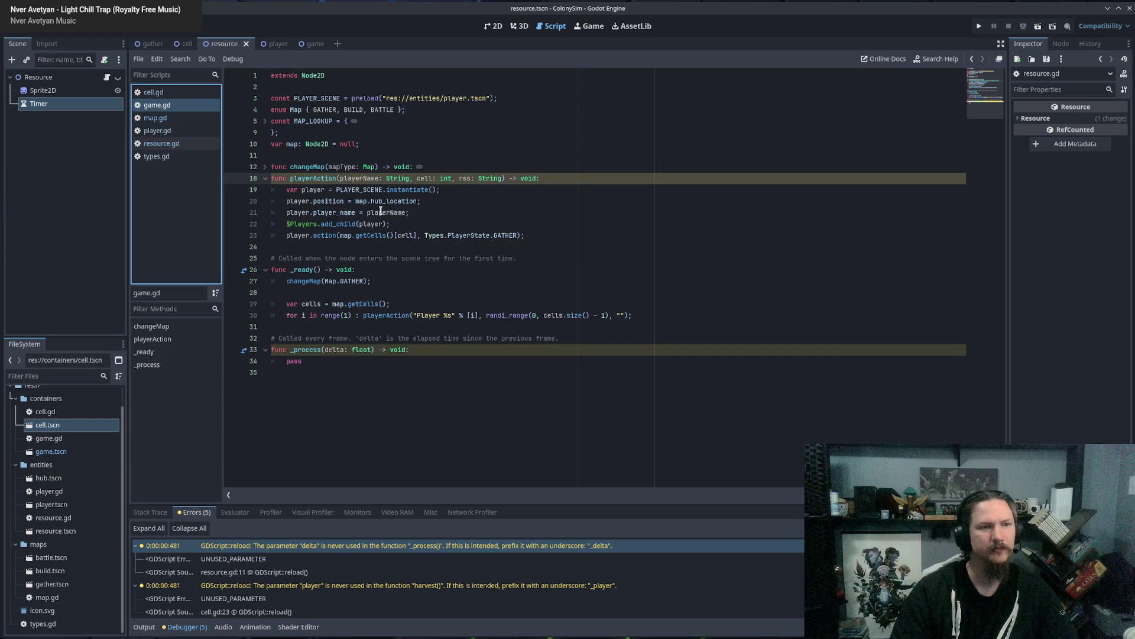
left_click(324, 225)
left_click(389, 236)
left_click(358, 246)
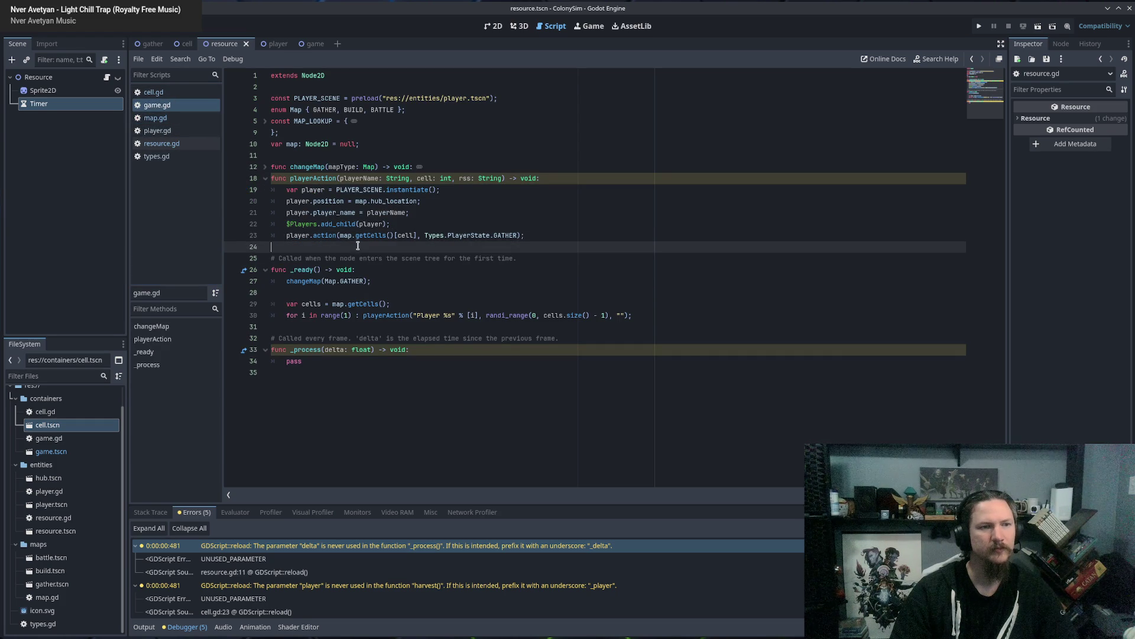
left_click_drag(324, 315, 633, 315)
left_click(633, 315)
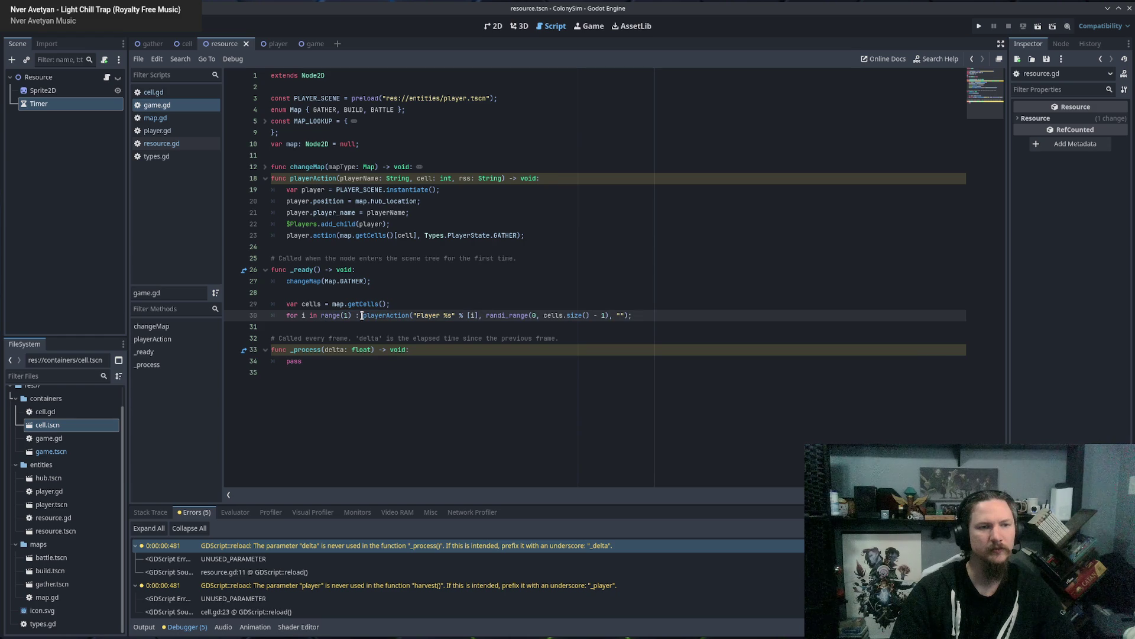
Put playerAction on its own loop line with print("spawning"), then run and stop the game.
key("Return")
key("End")
key("Return")
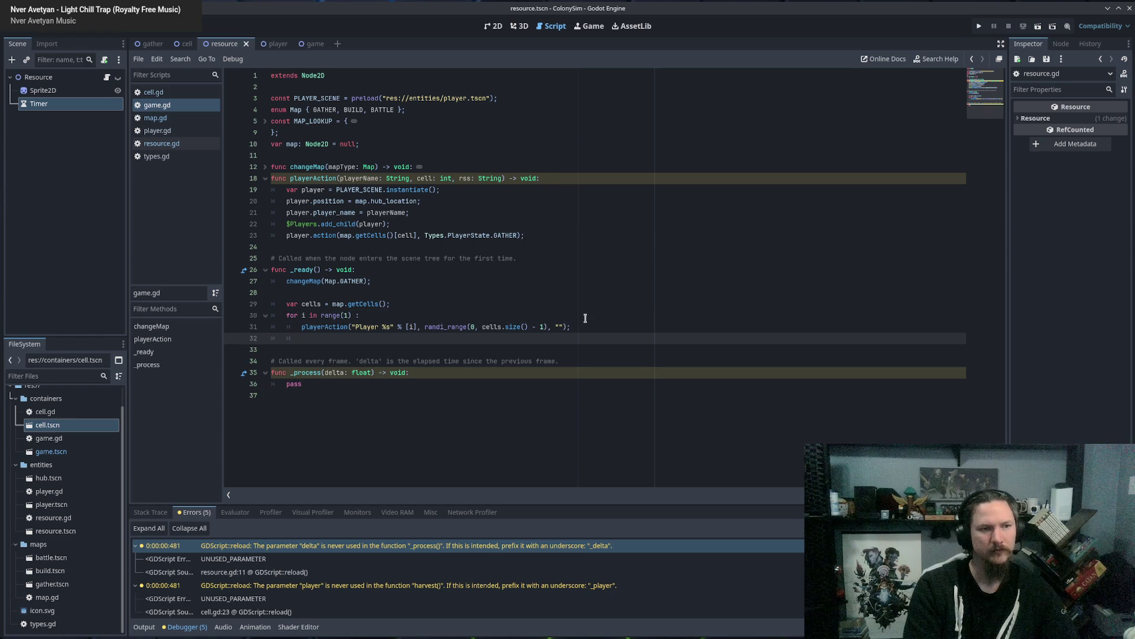
type("print(\"s")
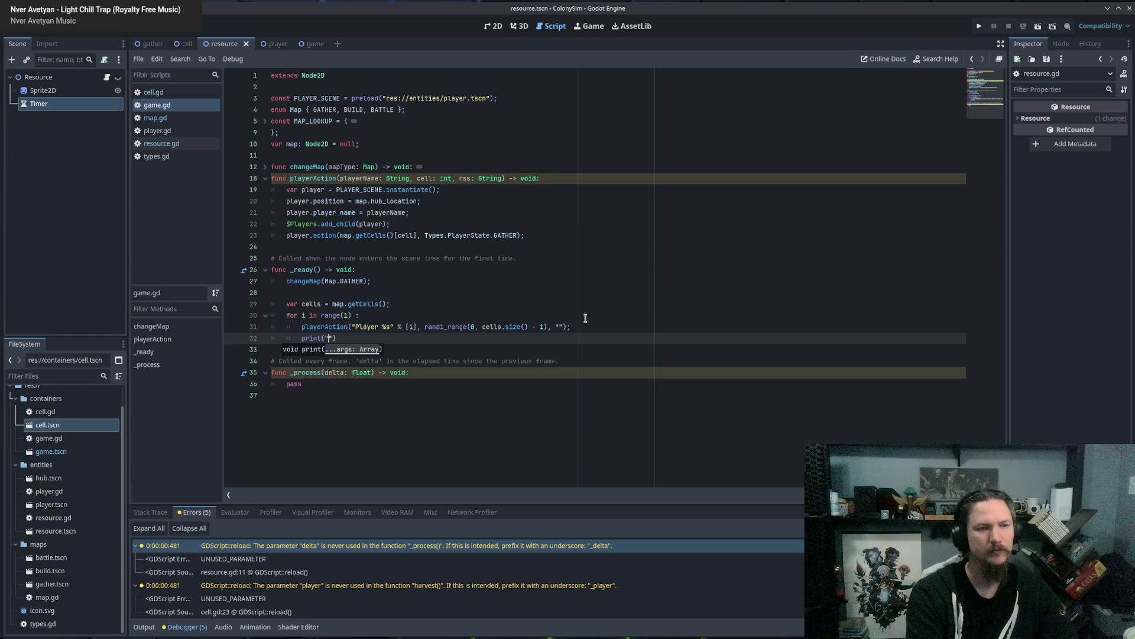
type("pawning")
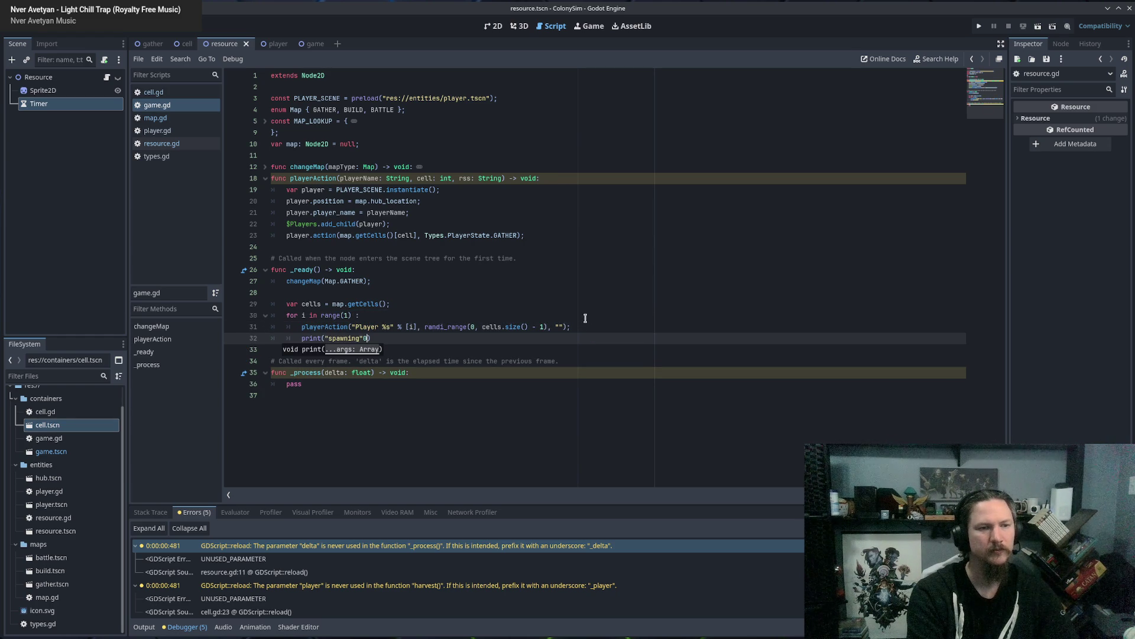
type("\");")
key("F5")
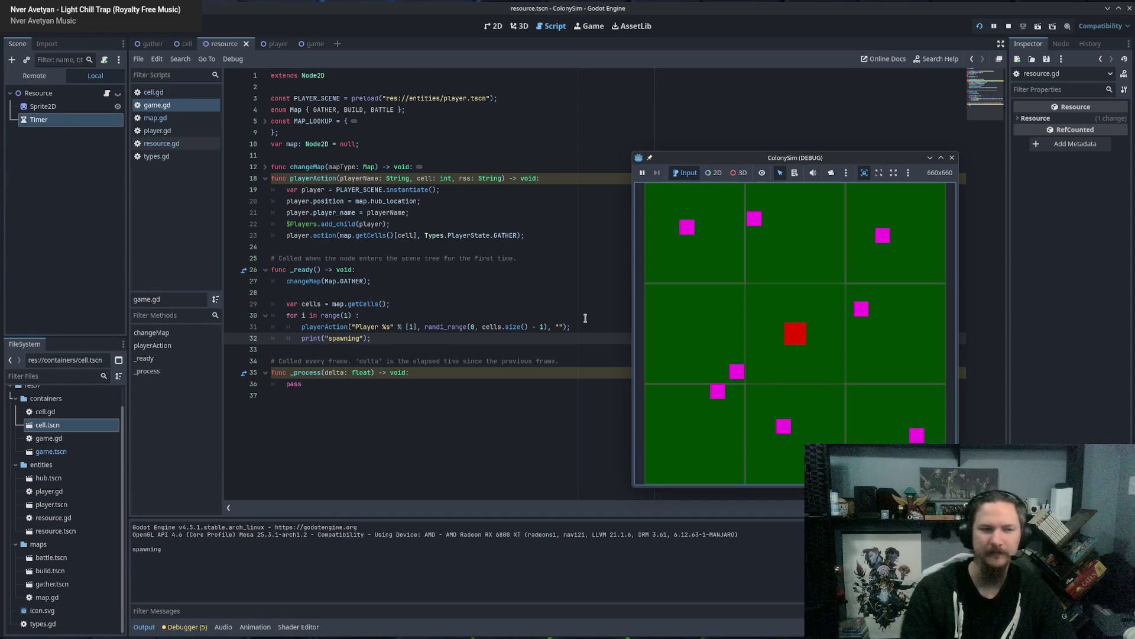
left_click(951, 158)
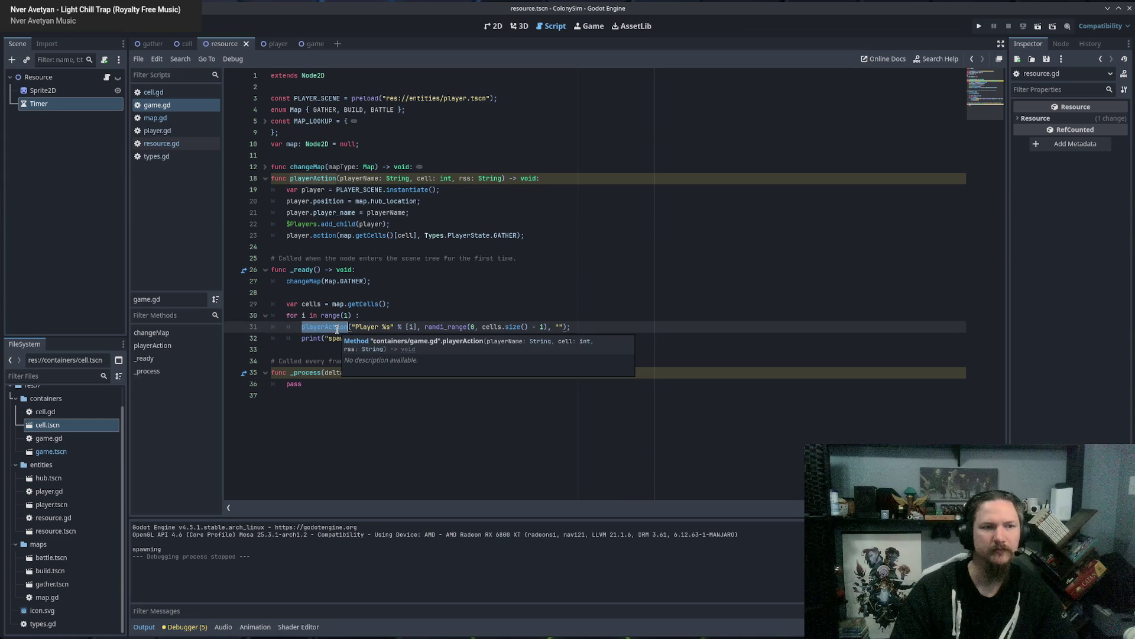
Inspect game.gd's player setup lines and the player.action GATHER call, then open player.tscn.
left_click(467, 188)
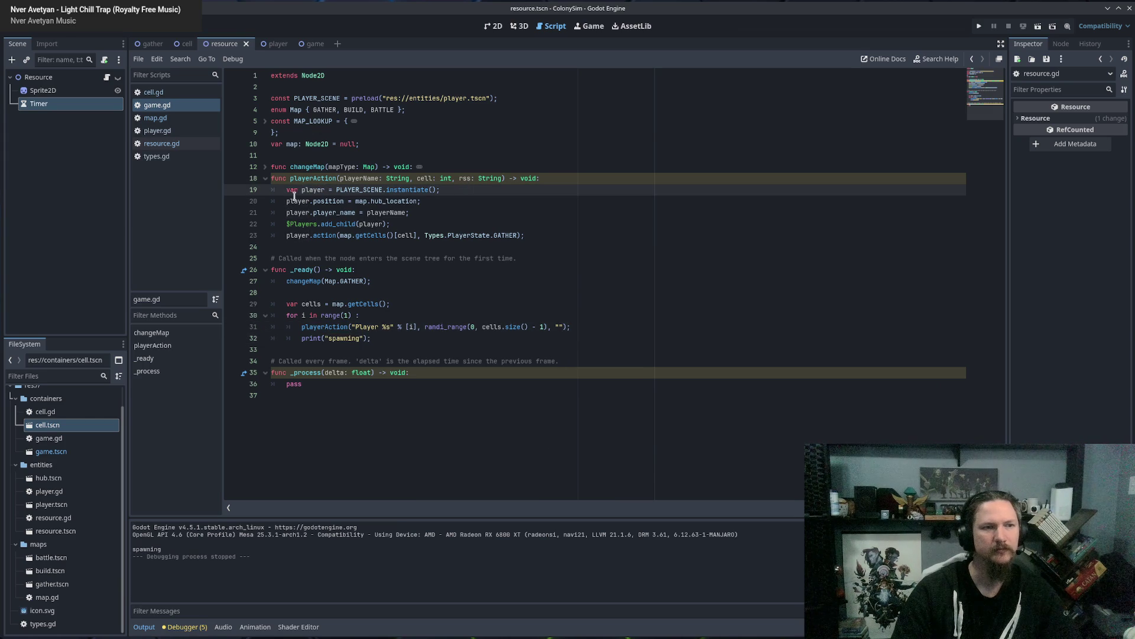
left_click_drag(293, 202, 355, 202)
key("Up")
key("End")
left_click_drag(286, 212, 420, 213)
left_click(287, 223)
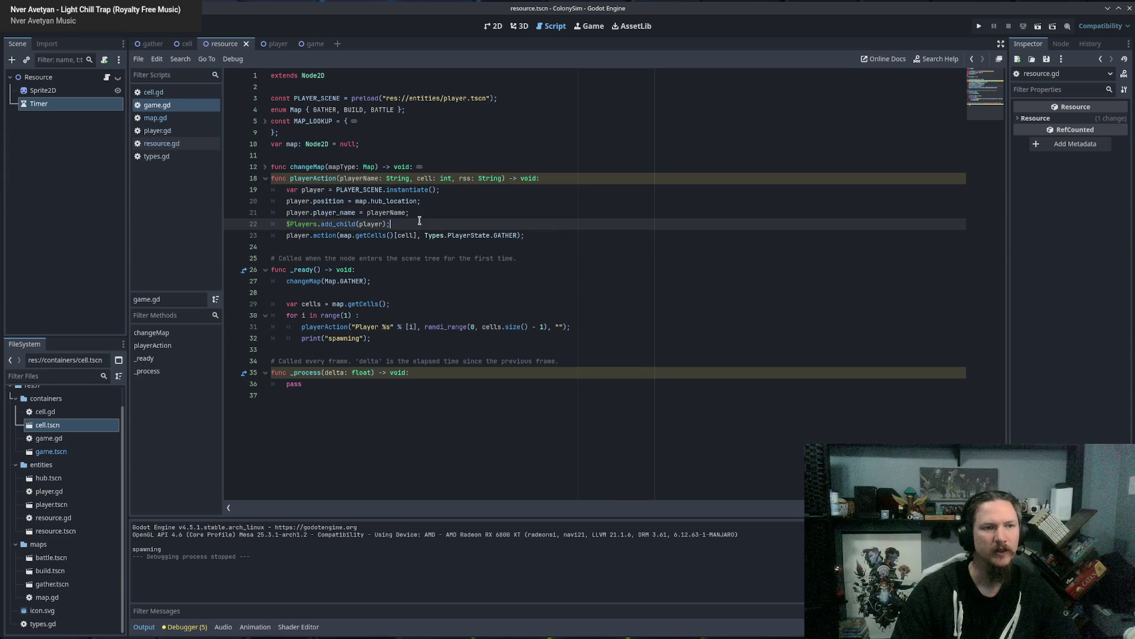
left_click_drag(287, 235, 452, 235)
left_click(463, 235)
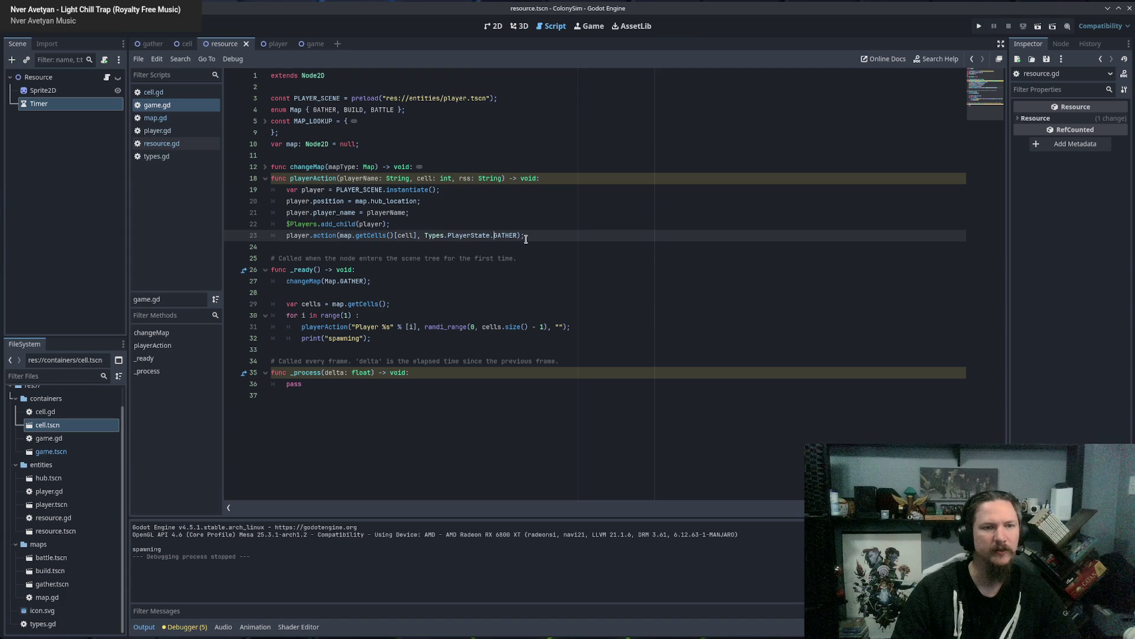
double_click(506, 235)
left_click(524, 235)
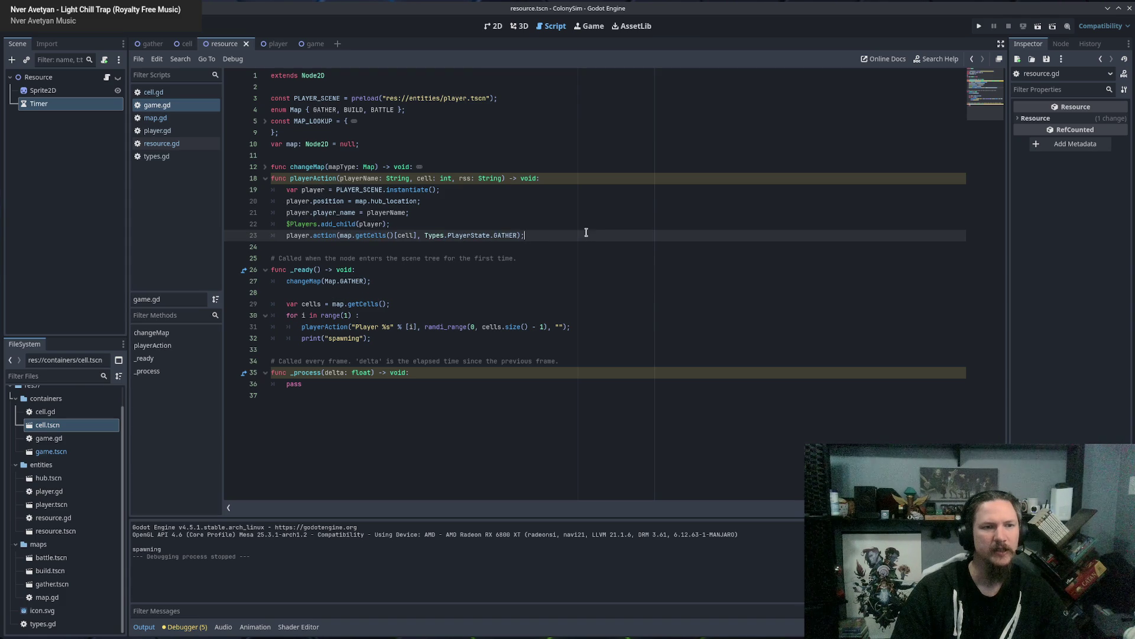
left_click(266, 44)
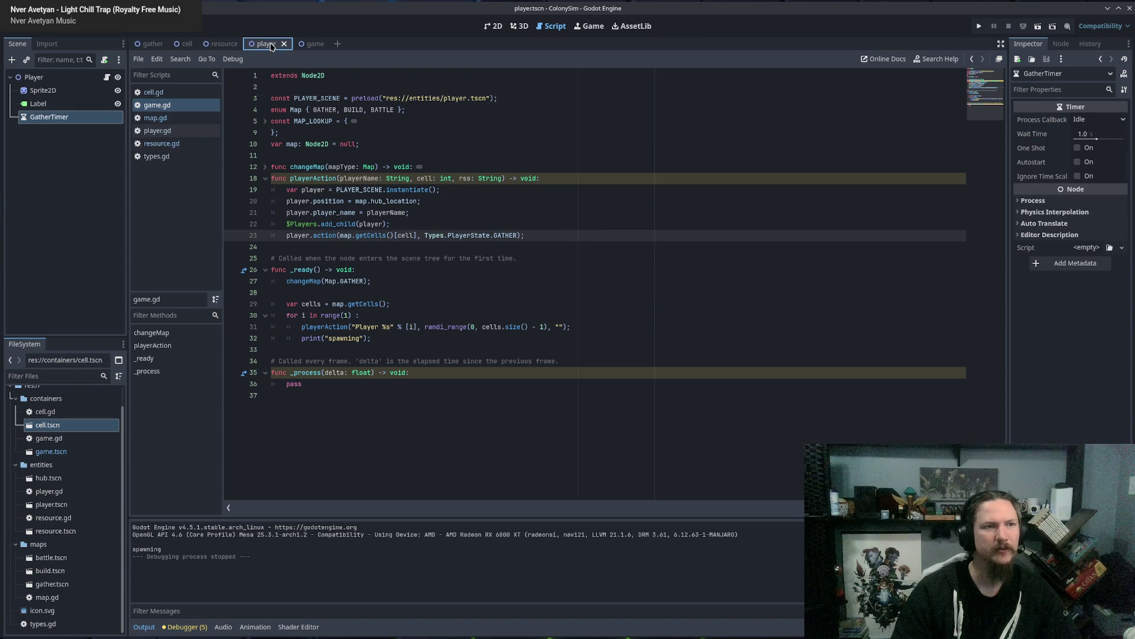
Open player.gd and locate the act and action functions.
left_click(161, 145)
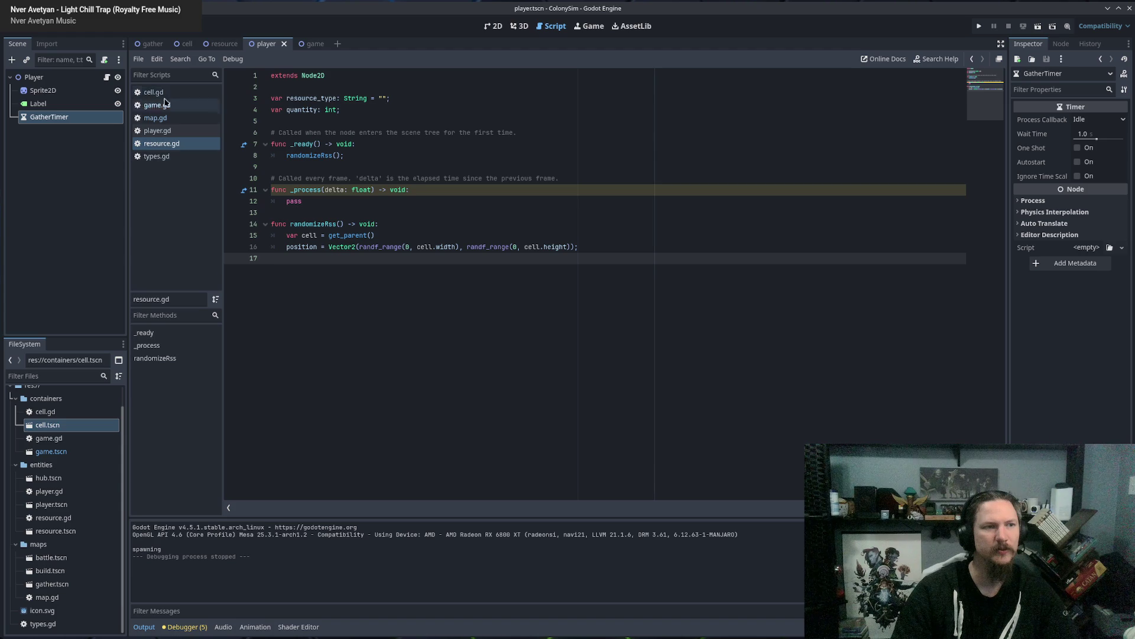
left_click(159, 131)
left_click(489, 258)
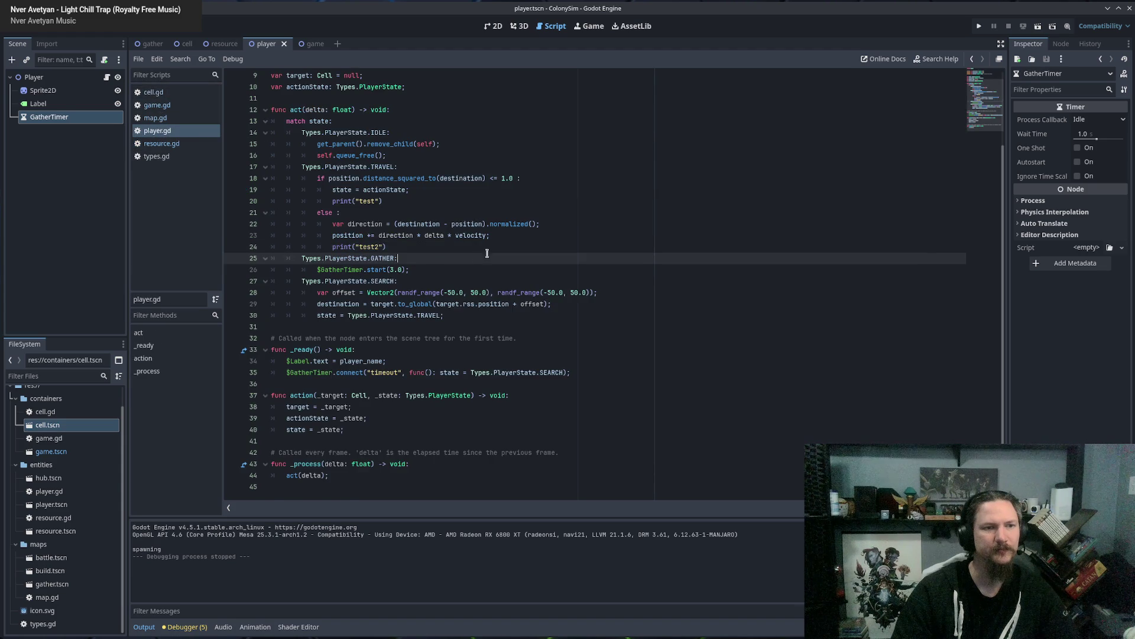
scroll(489, 258, "up", 3)
left_click(294, 201)
scroll(298, 352, "down", 3)
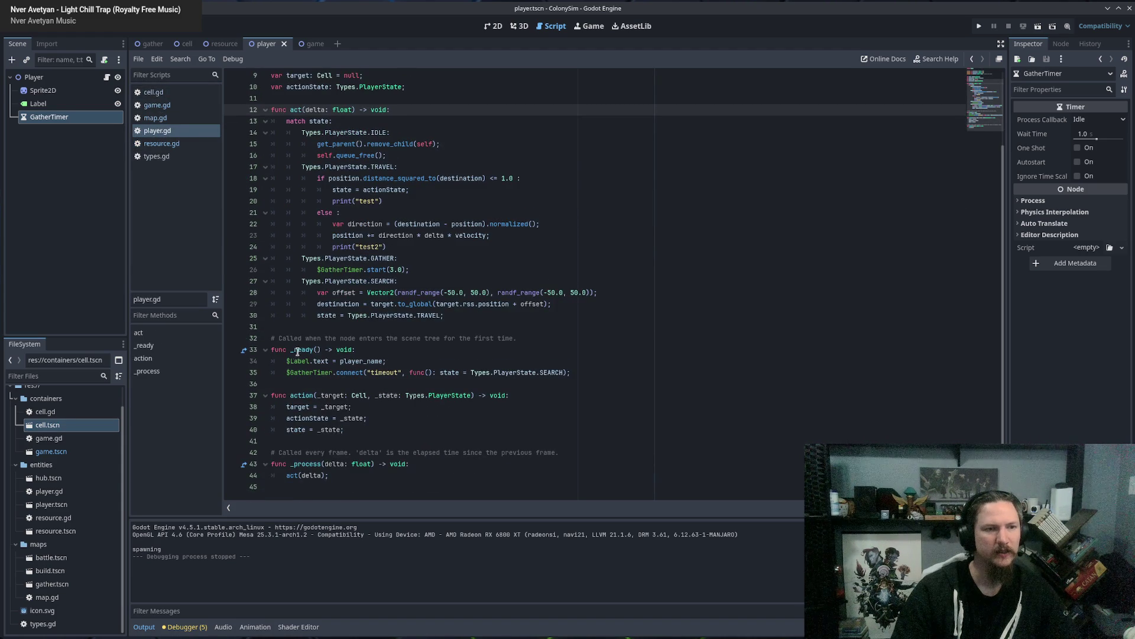
left_click(302, 385)
Examine action()'s parameters, its target and state assignments, and the GATHER case.
double_click(304, 396)
left_click(375, 396)
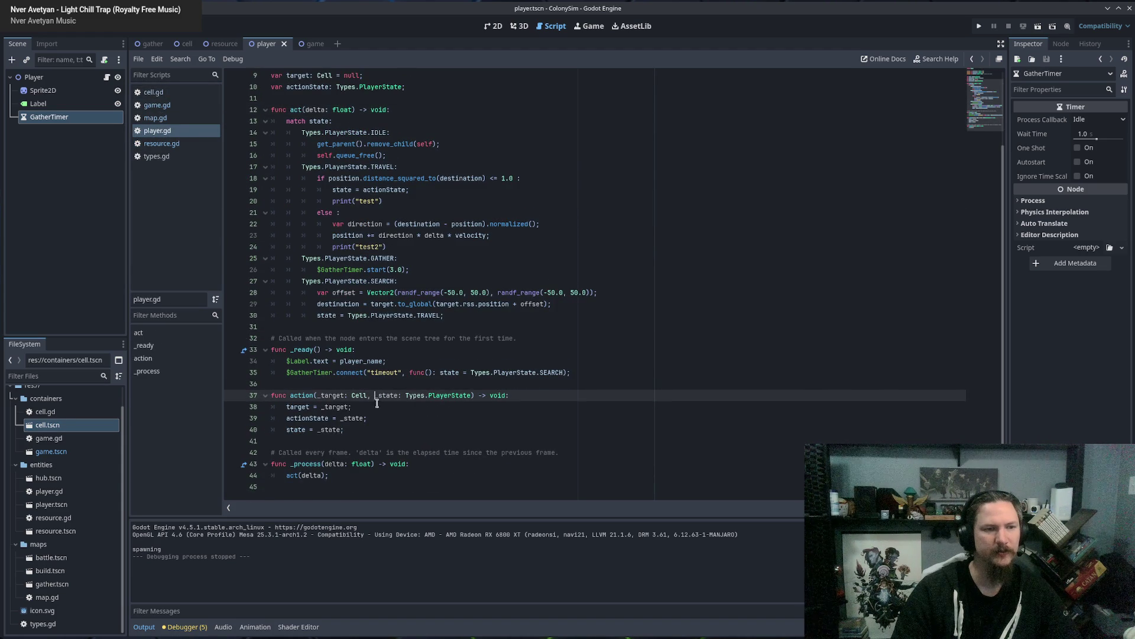
double_click(291, 407)
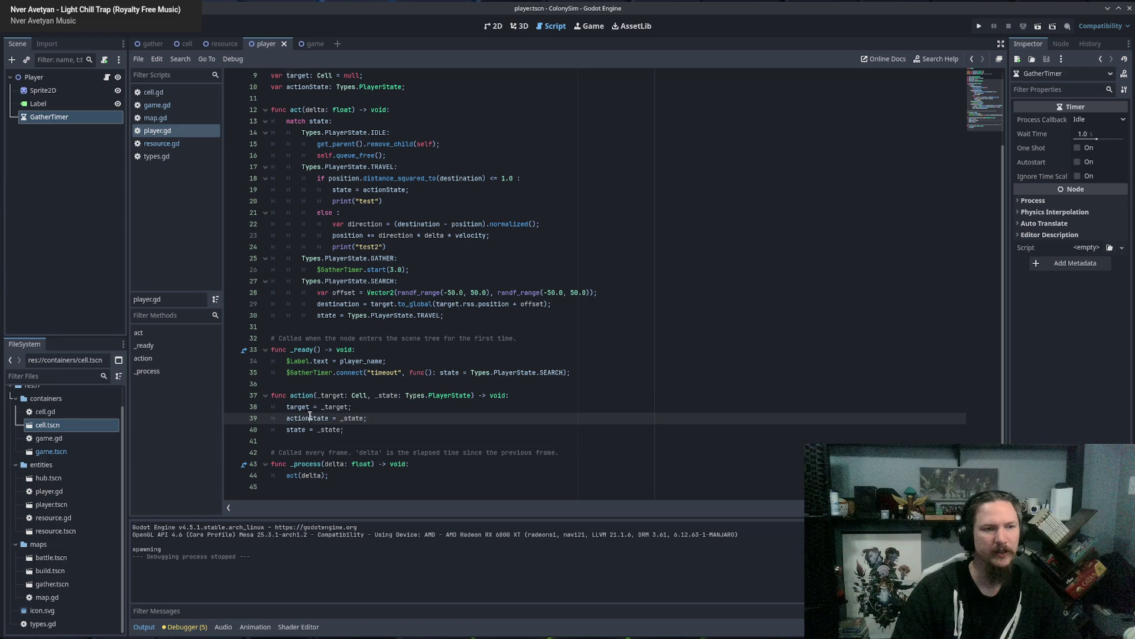
double_click(308, 418)
key("End")
left_click_drag(333, 395, 463, 395)
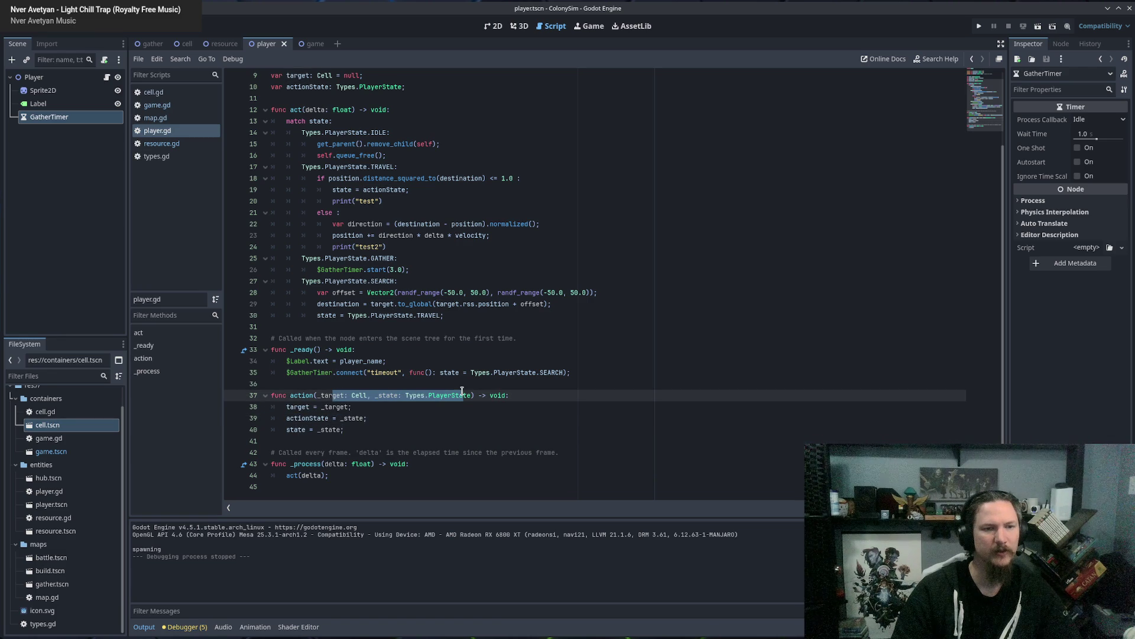
left_click(342, 437)
left_click(300, 429)
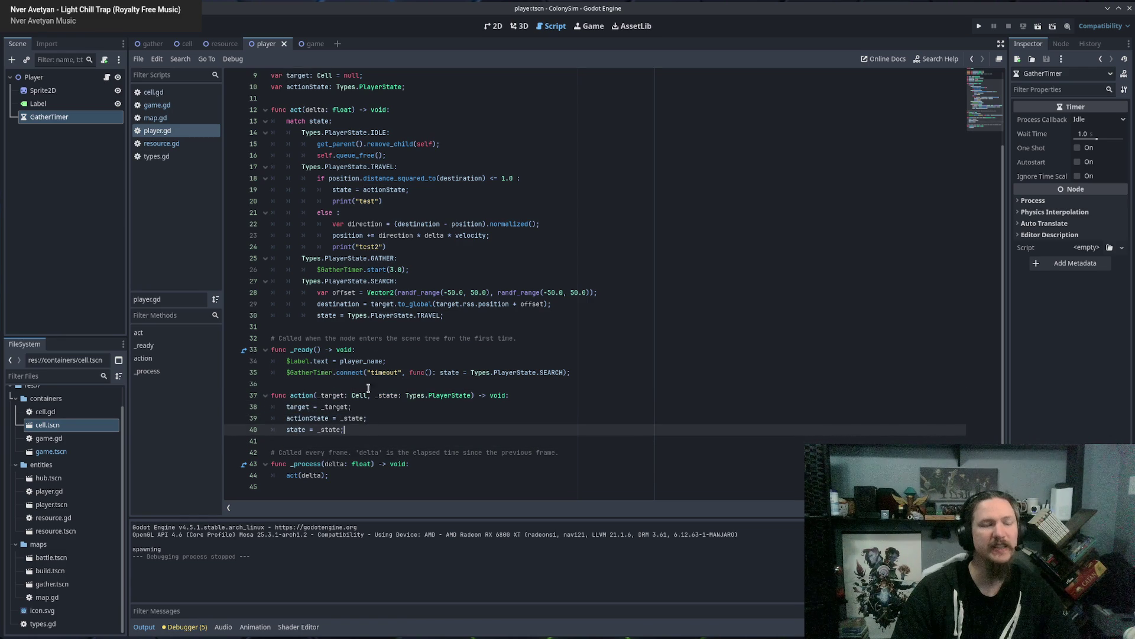
left_click_drag(326, 259, 364, 271)
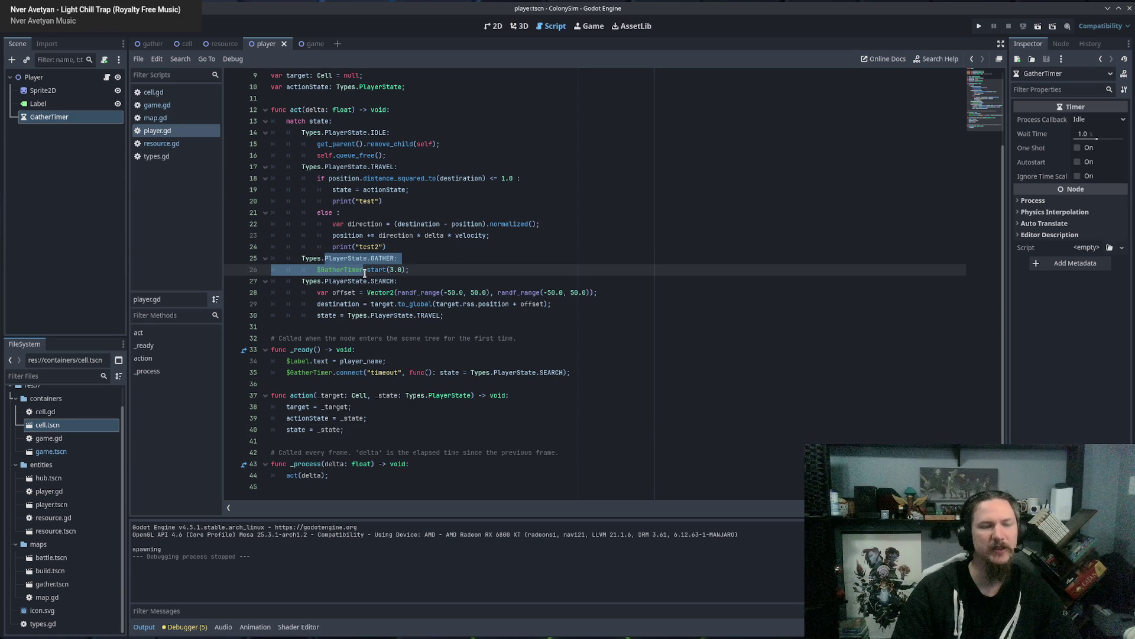
left_click(350, 430)
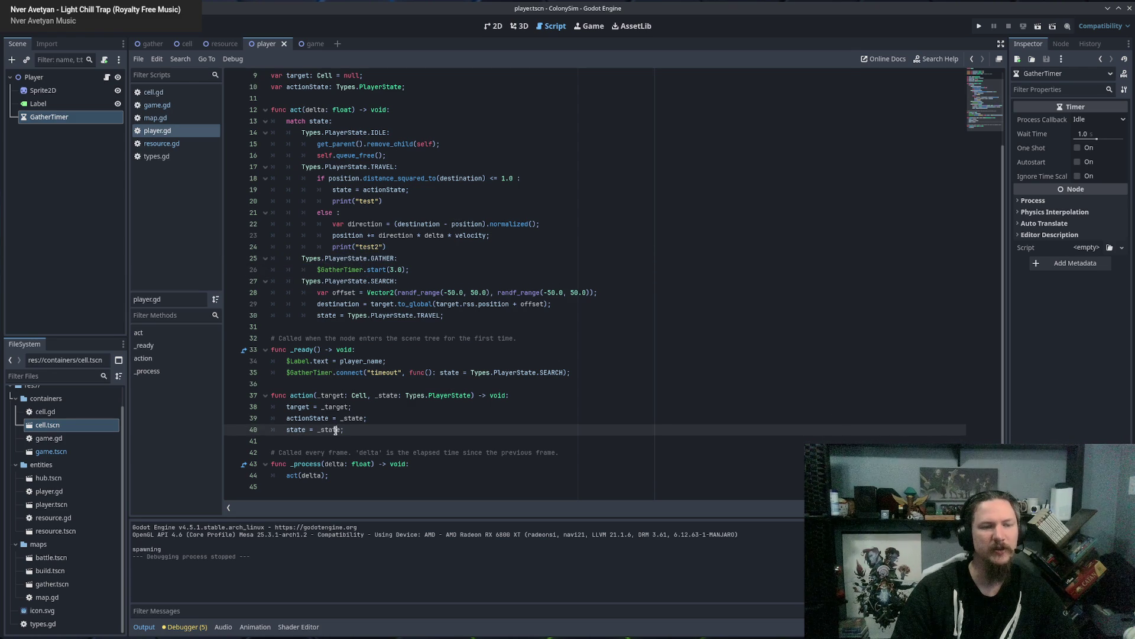
Change line 40 to state = Types.PlayerState.SEARCH, save player.gd and run the game.
double_click(336, 430)
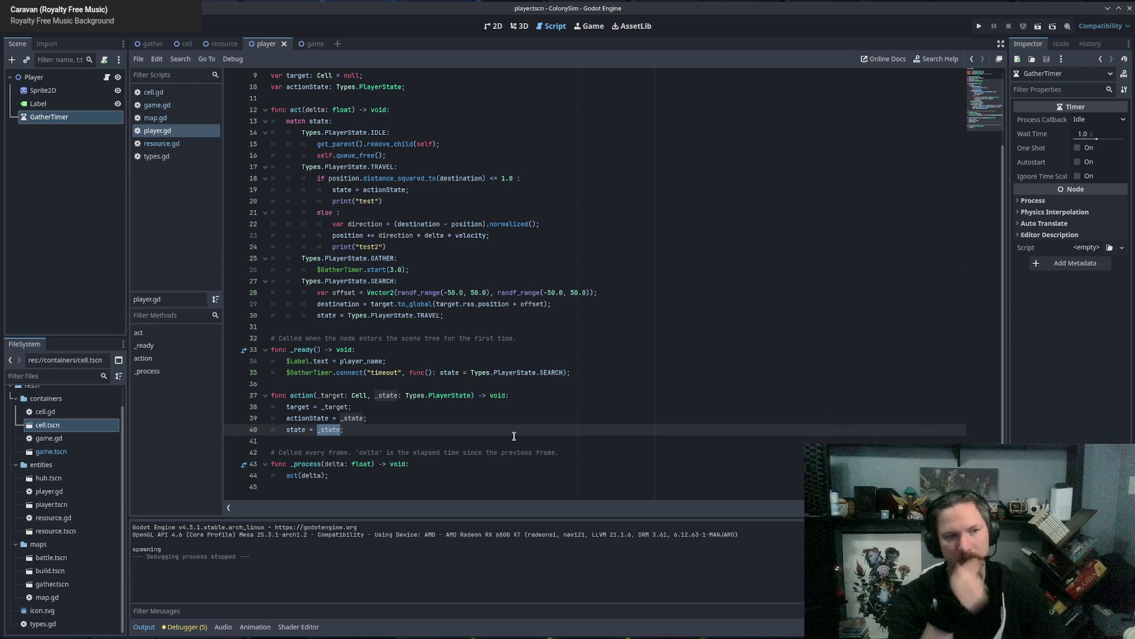
type("Types.")
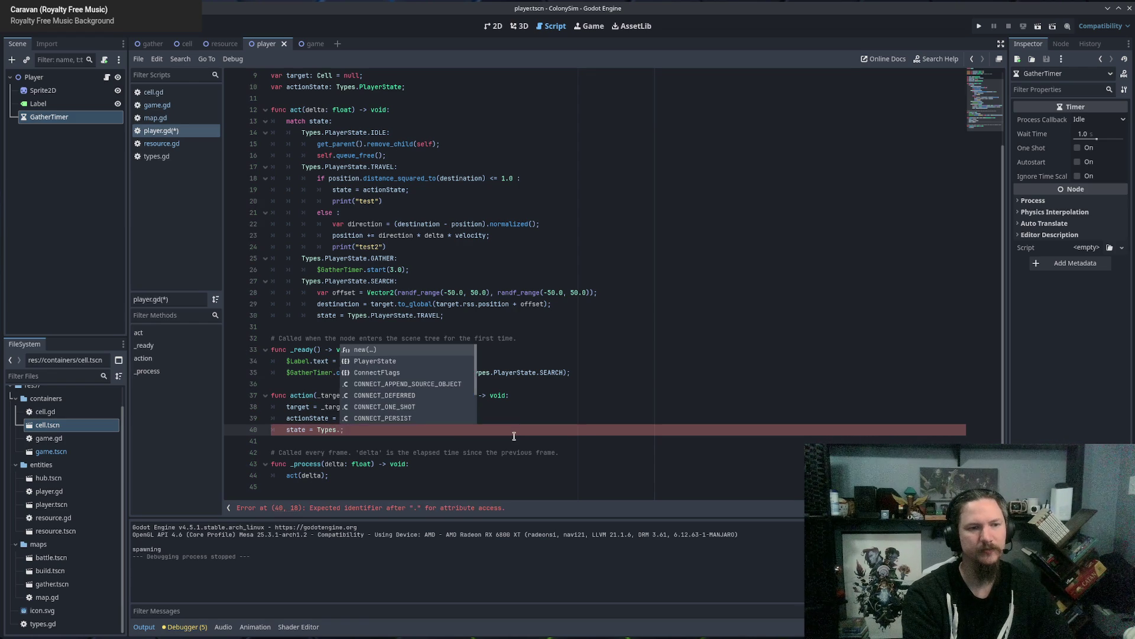
type("PL")
key("Return")
type(".SEAR")
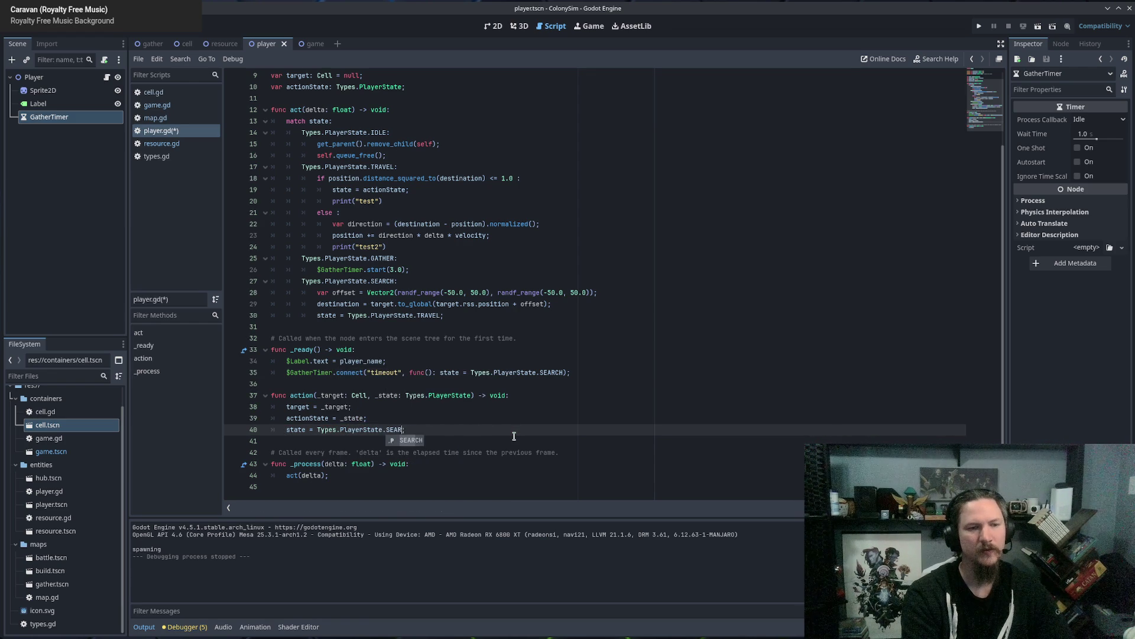
key("Return")
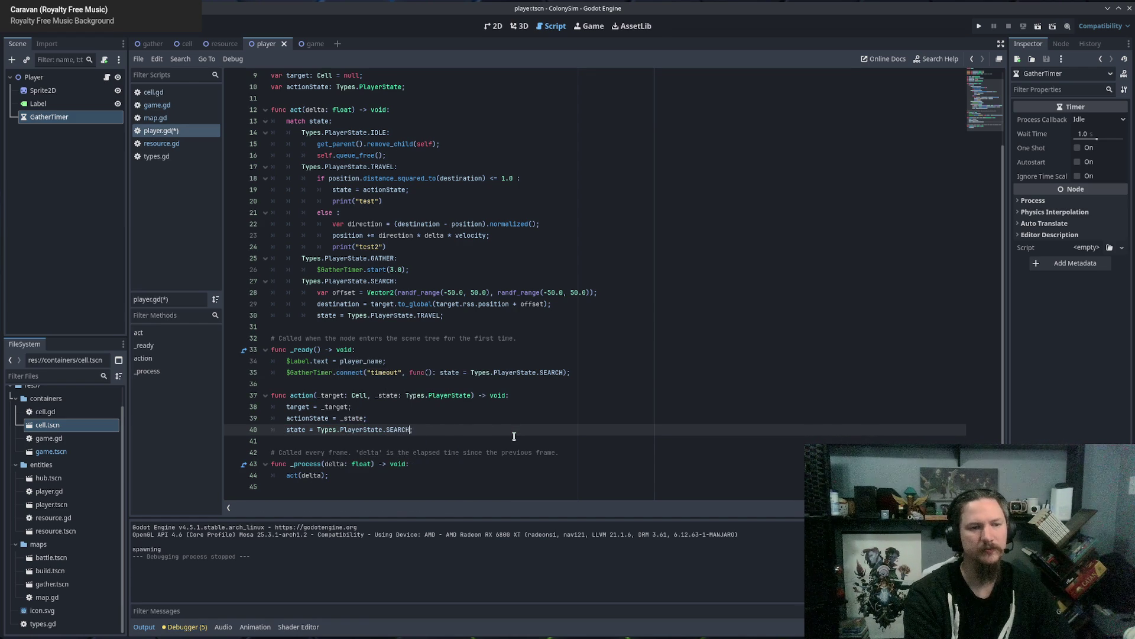
key("ctrl+s")
key("F5")
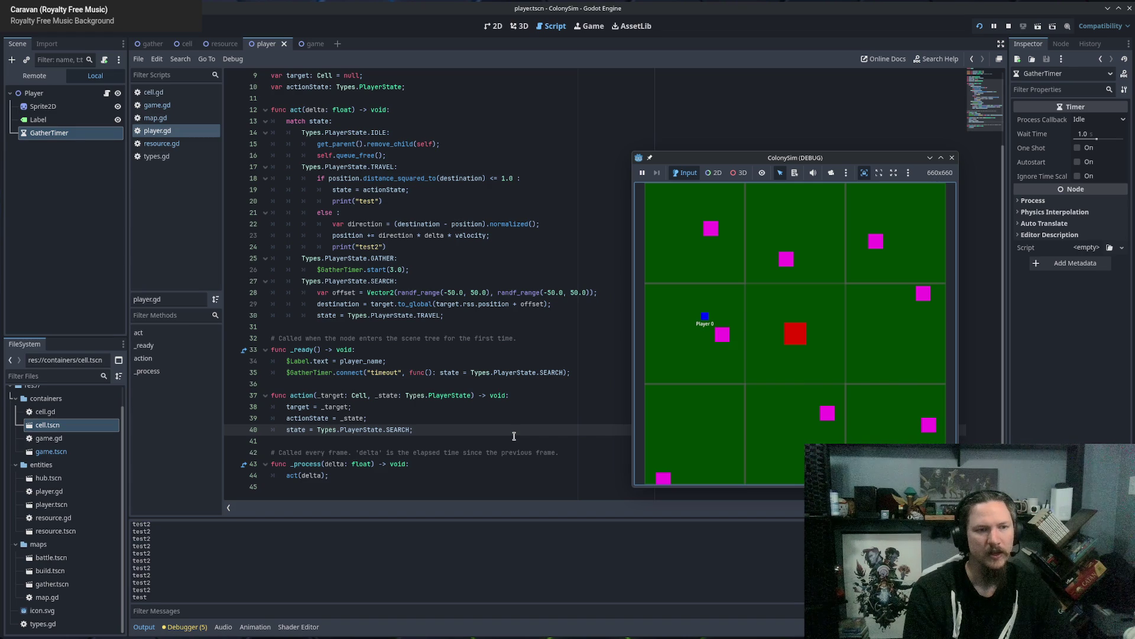
Stop the game and split the GatherTimer timeout lambda across lines to add print("timeout").
left_click(952, 158)
left_click(439, 373)
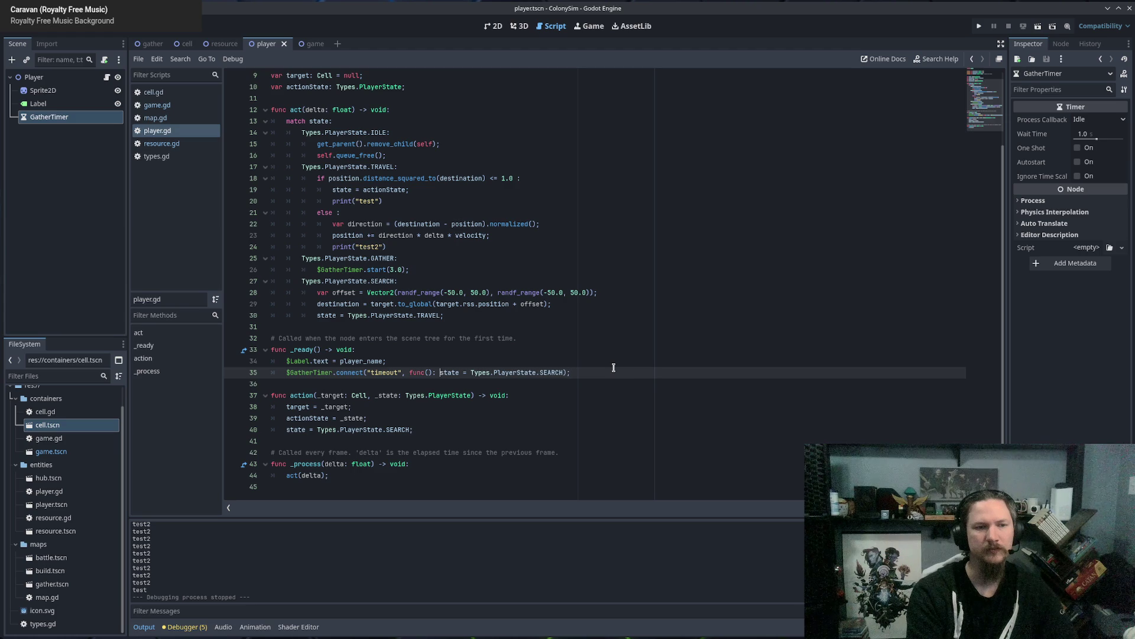
key("Return")
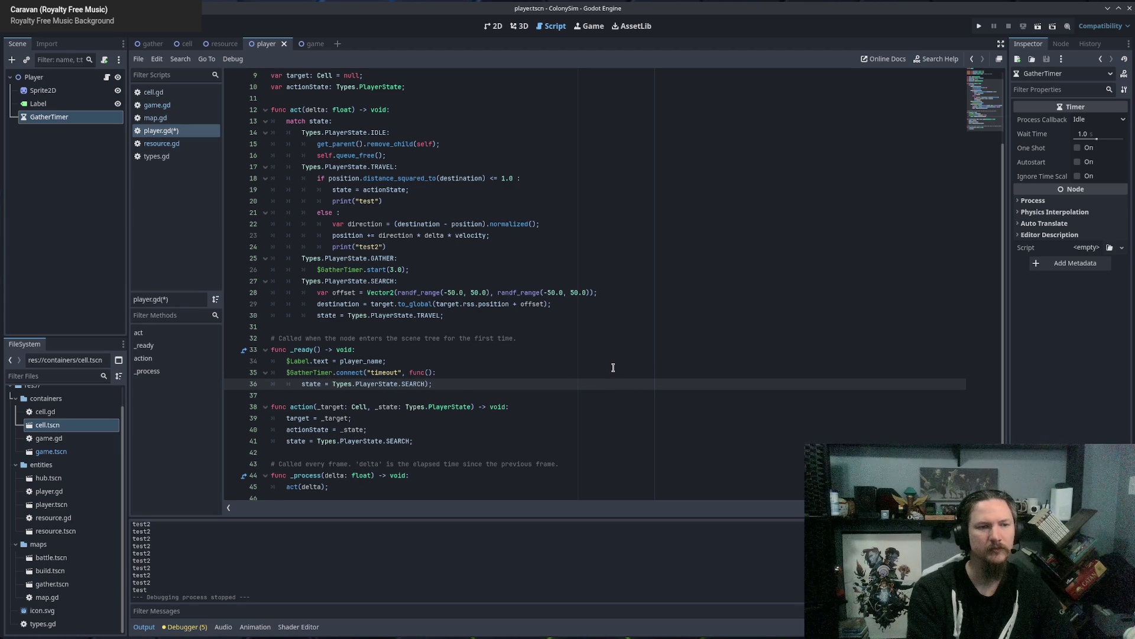
type(";")
key("Return")
key("Up")
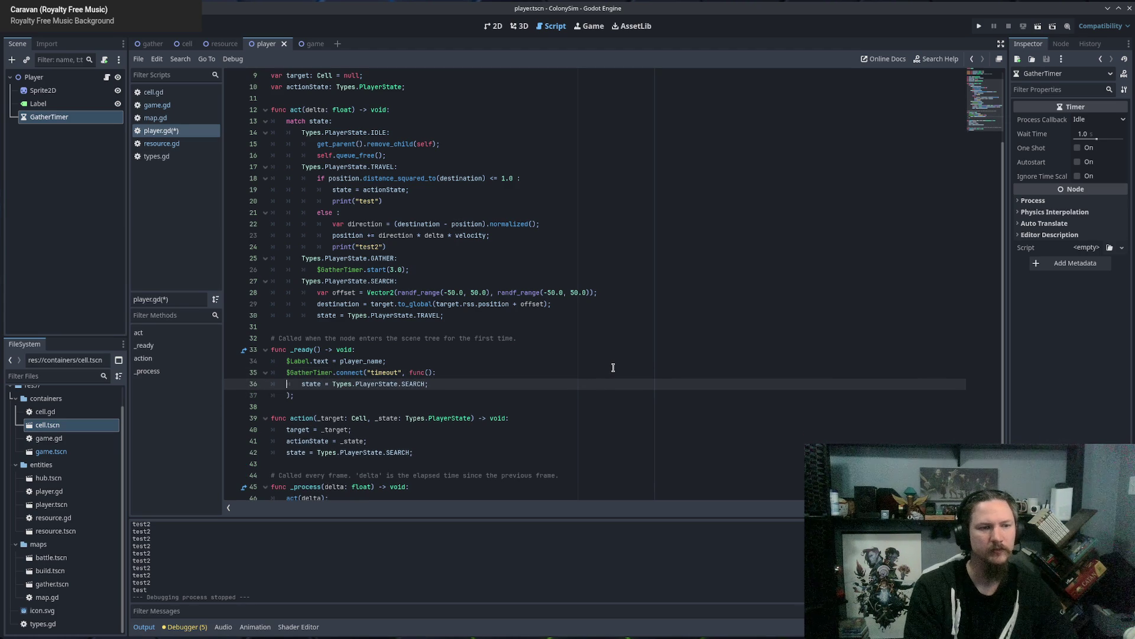
key("Return")
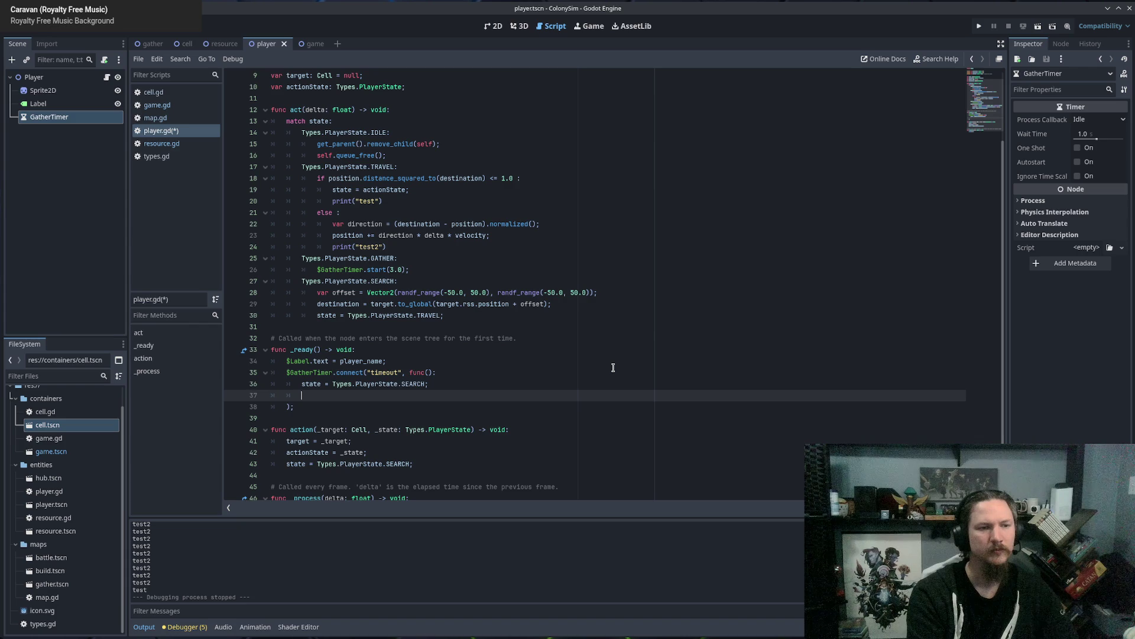
type("print(\"timeout")
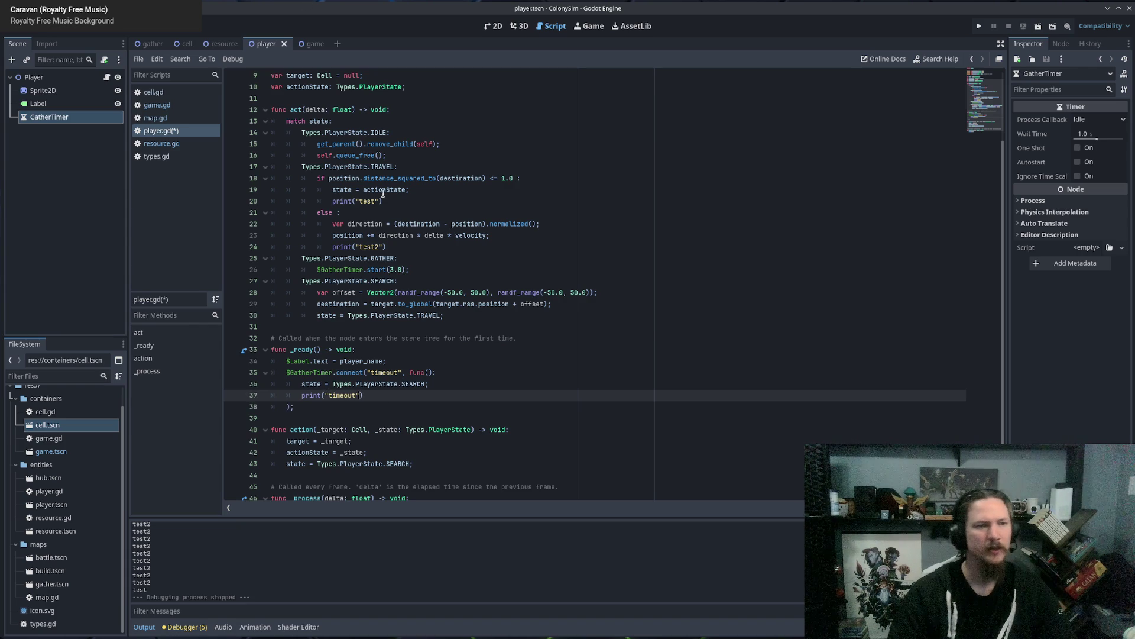
Delete the print("test2") and print("test") debug lines from player.gd.
left_click(517, 236)
key("Down")
left_click(532, 234, "shift")
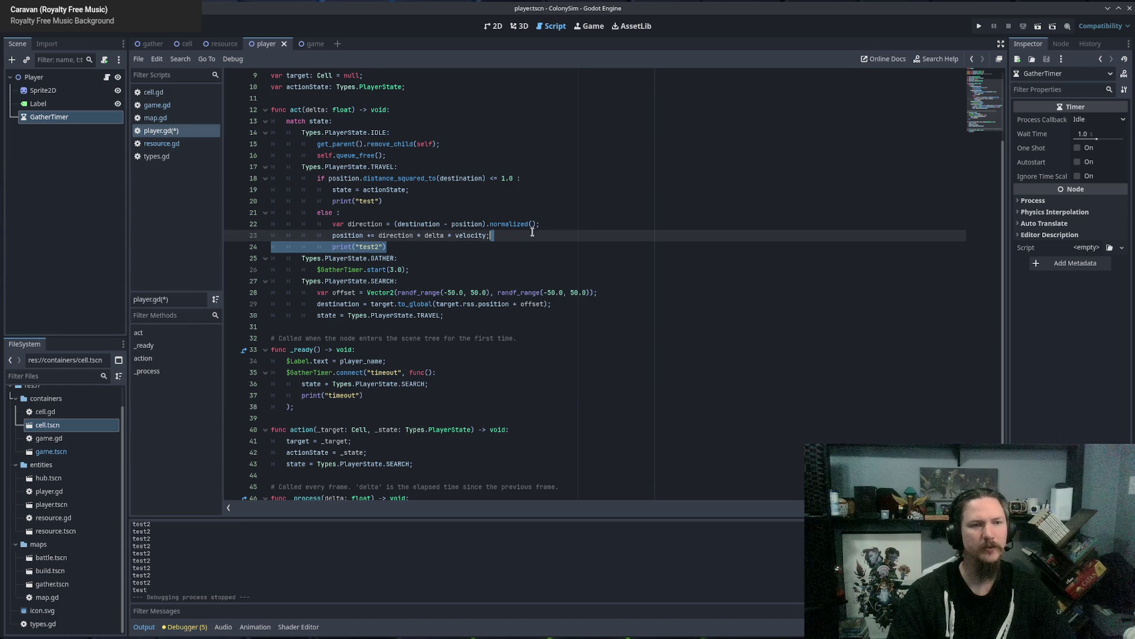
key("BackSpace")
left_click(436, 197)
left_click(433, 191, "shift")
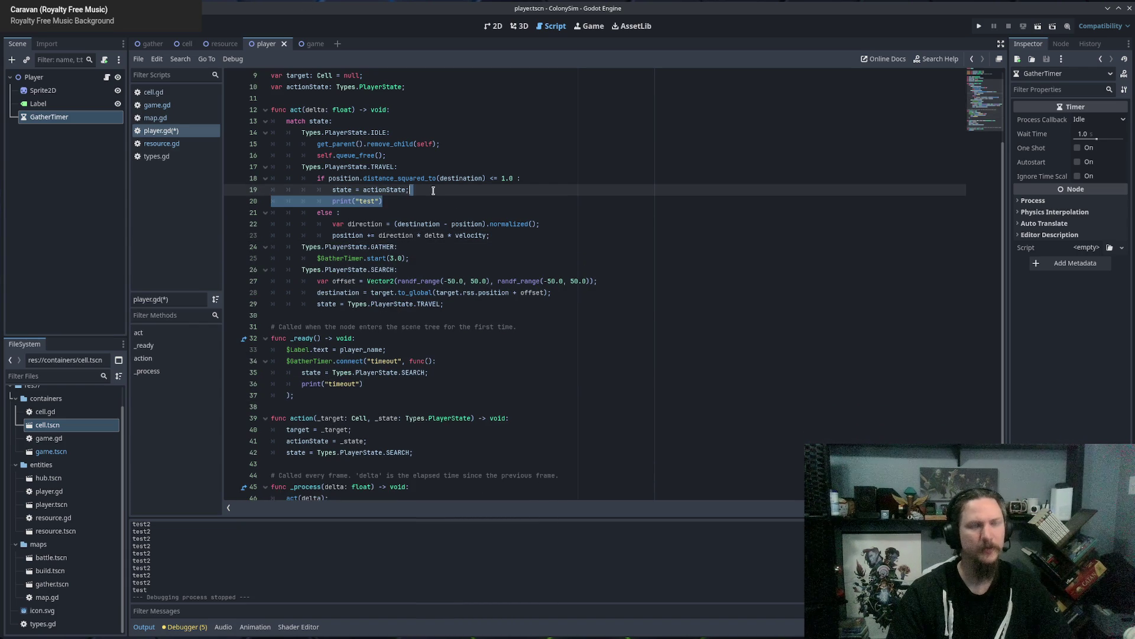
key("BackSpace")
Rerun the game with F5, stop it, and review the GatherTimer timeout connect line.
key("F5")
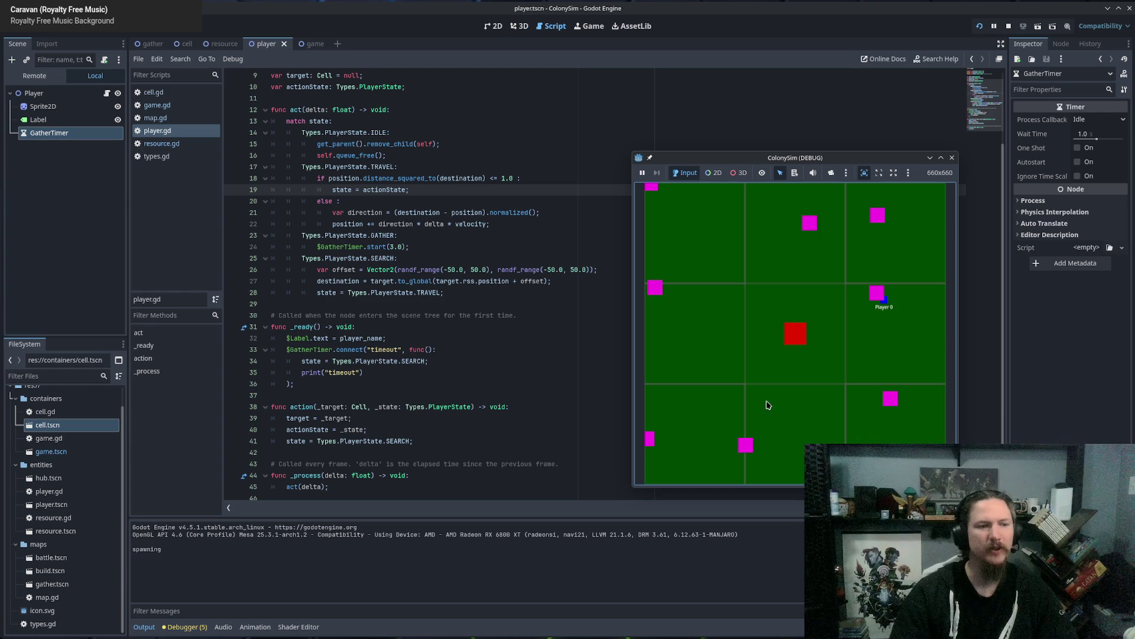
left_click(952, 157)
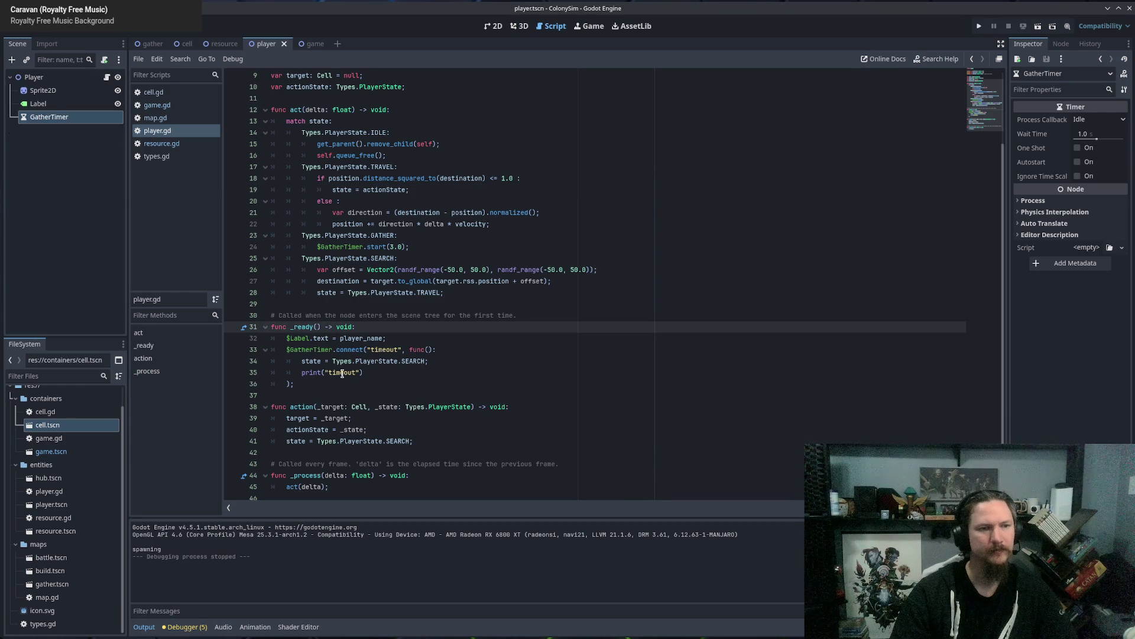
left_click(387, 350)
double_click(387, 350)
double_click(342, 351)
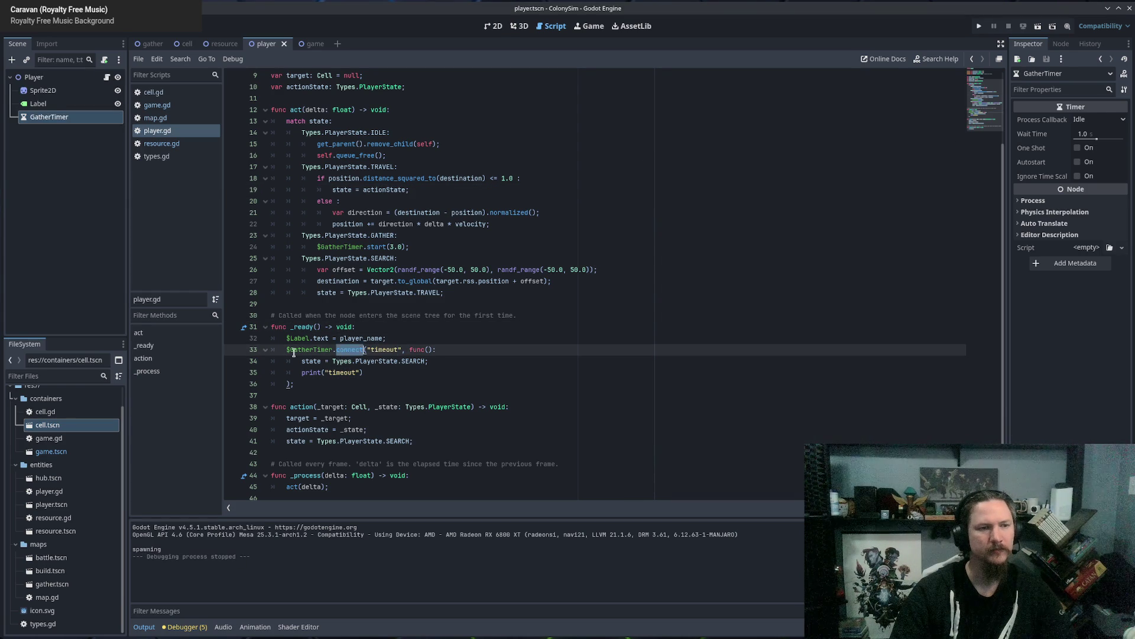
double_click(300, 350)
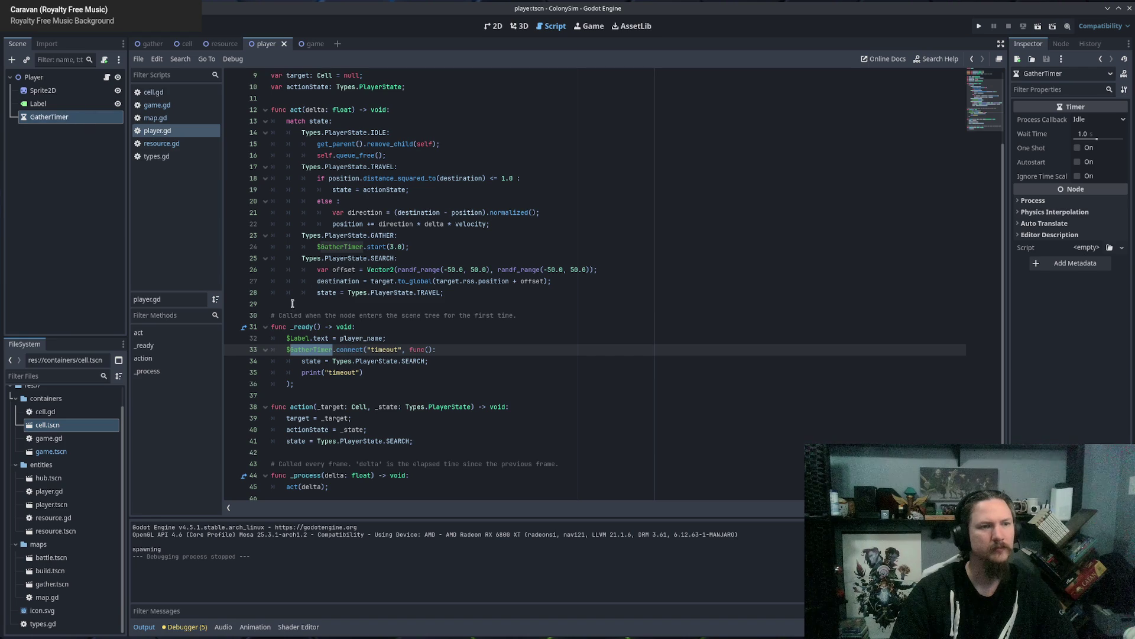
Review the GatherTimer start call and keep its Inspector process callback at Idle.
left_click(351, 246)
key("End")
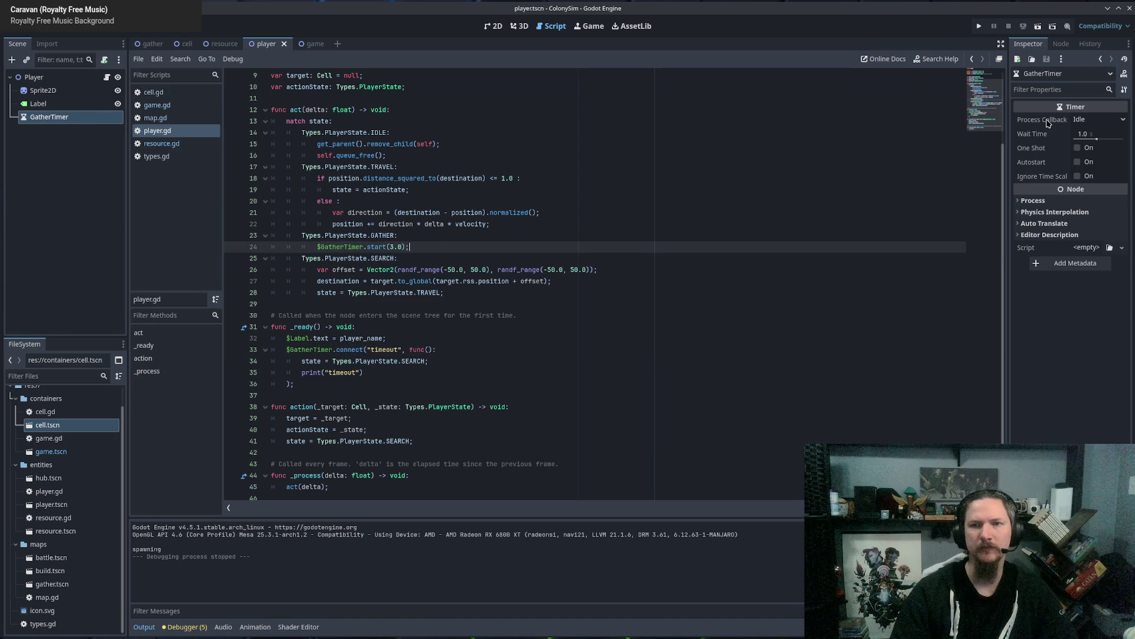
left_click(1095, 120)
left_click(1095, 120)
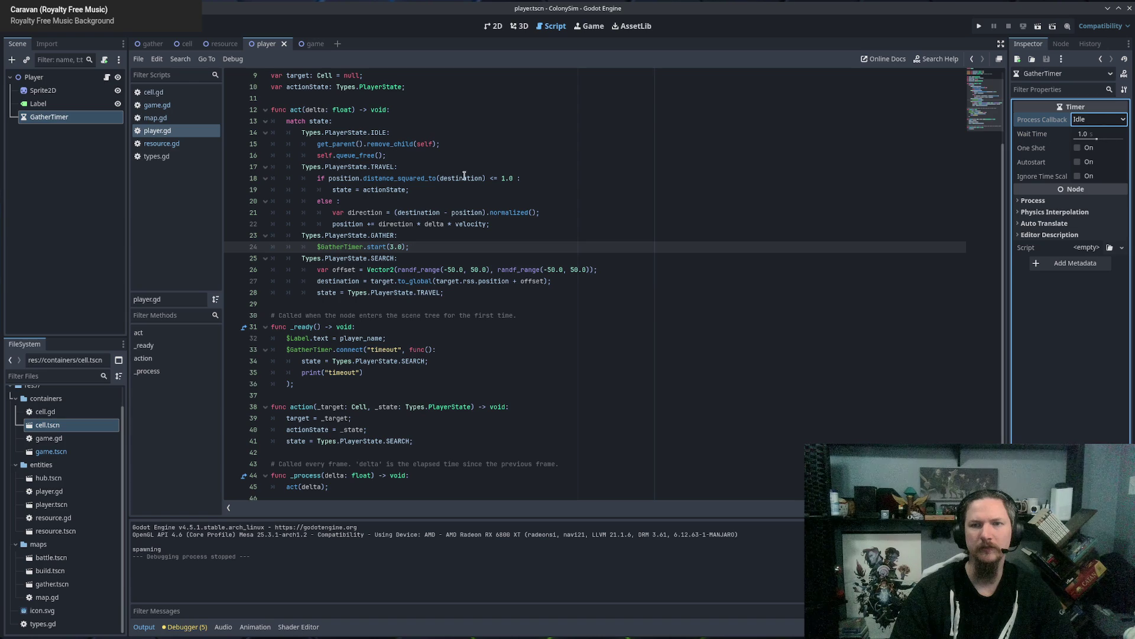
left_click(400, 292)
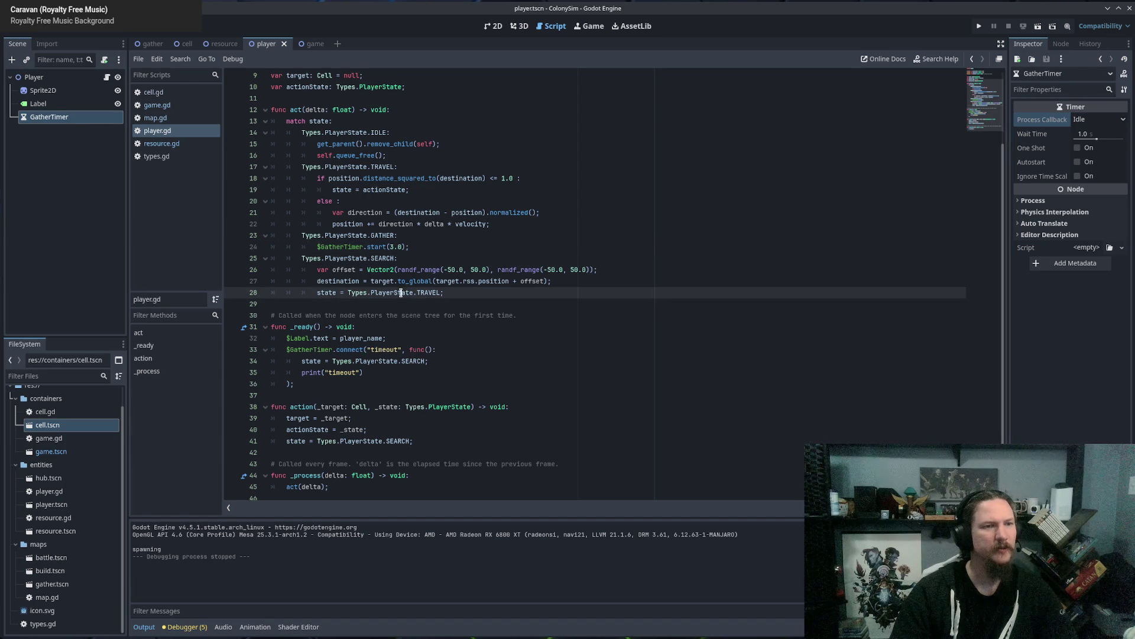
Open cell.gd and the cell.tscn scene, selecting its Timer node.
left_click(172, 94)
left_click(59, 412)
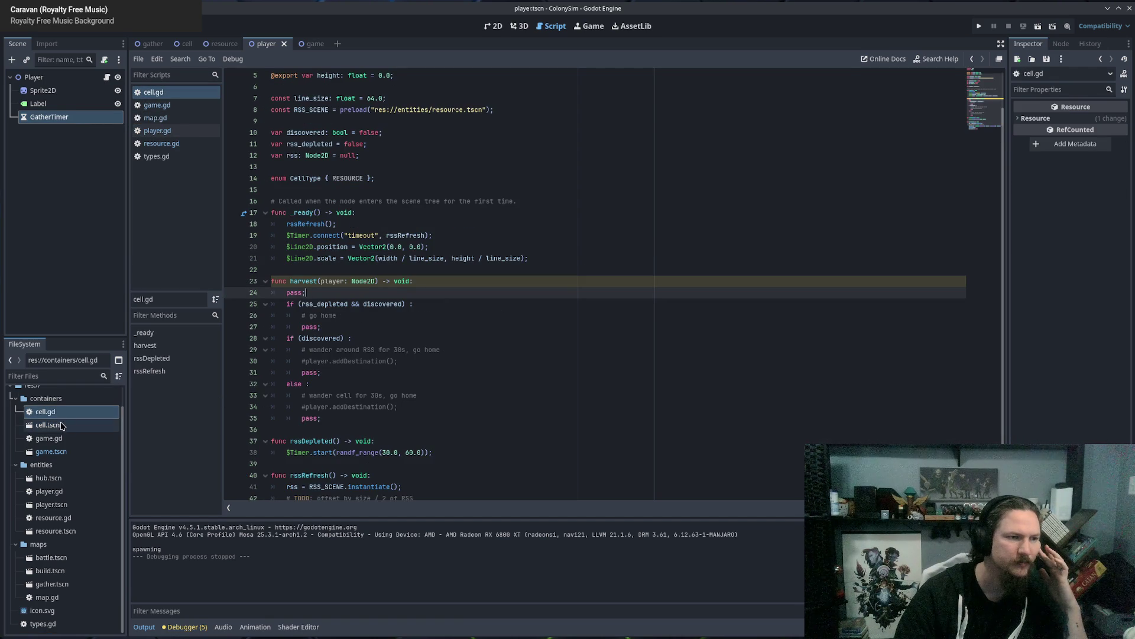
double_click(60, 426)
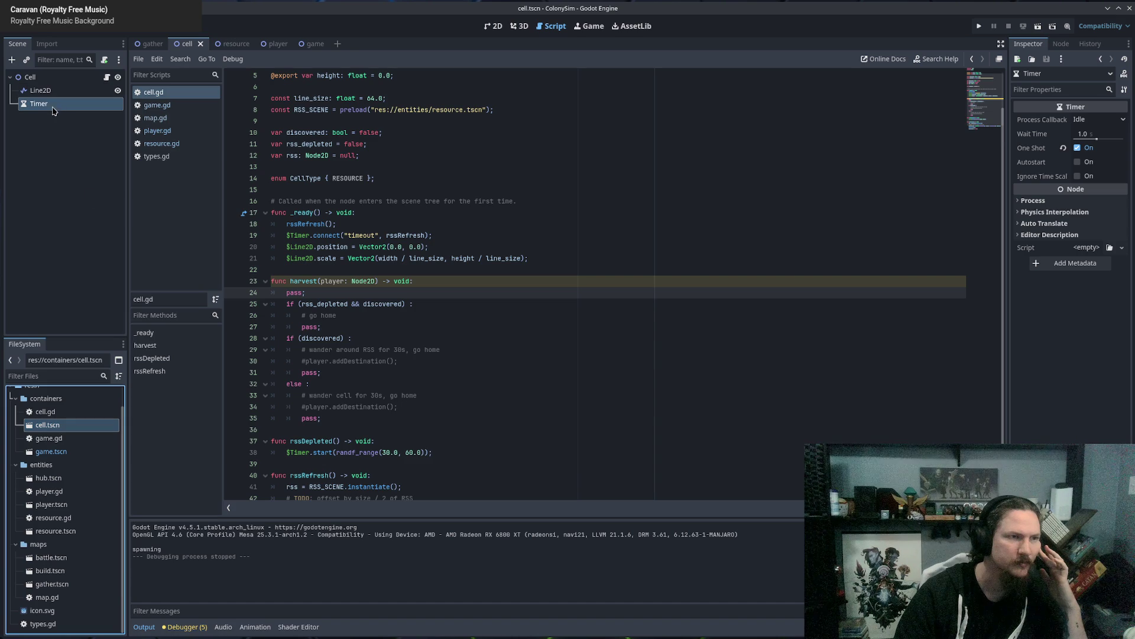
left_click(38, 103)
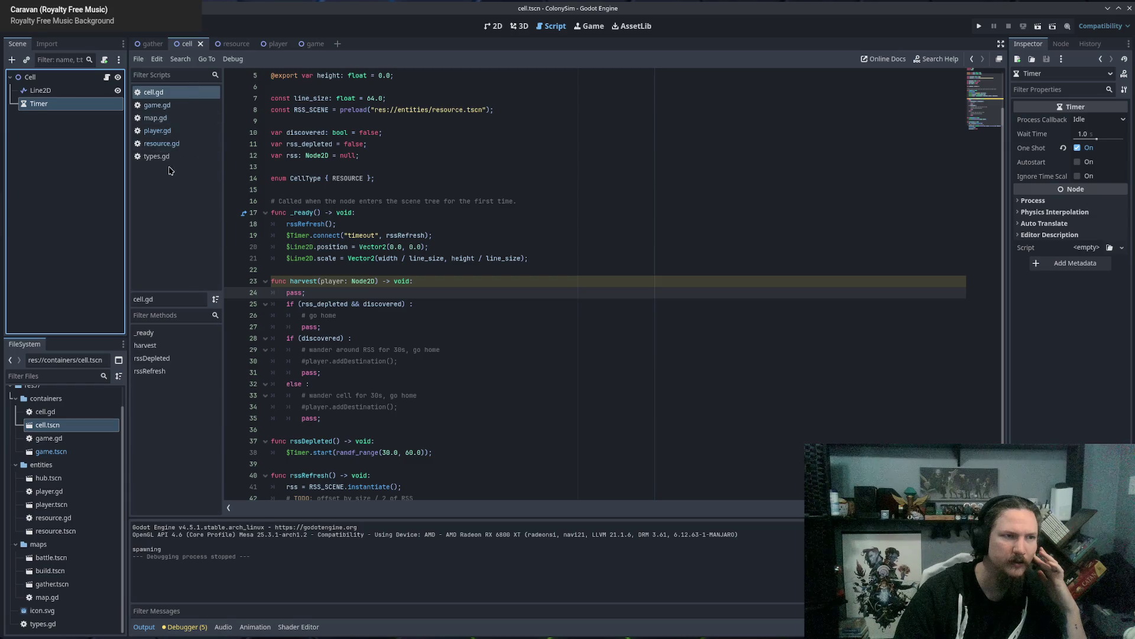
left_click(174, 99)
scroll(581, 225, "up", 2)
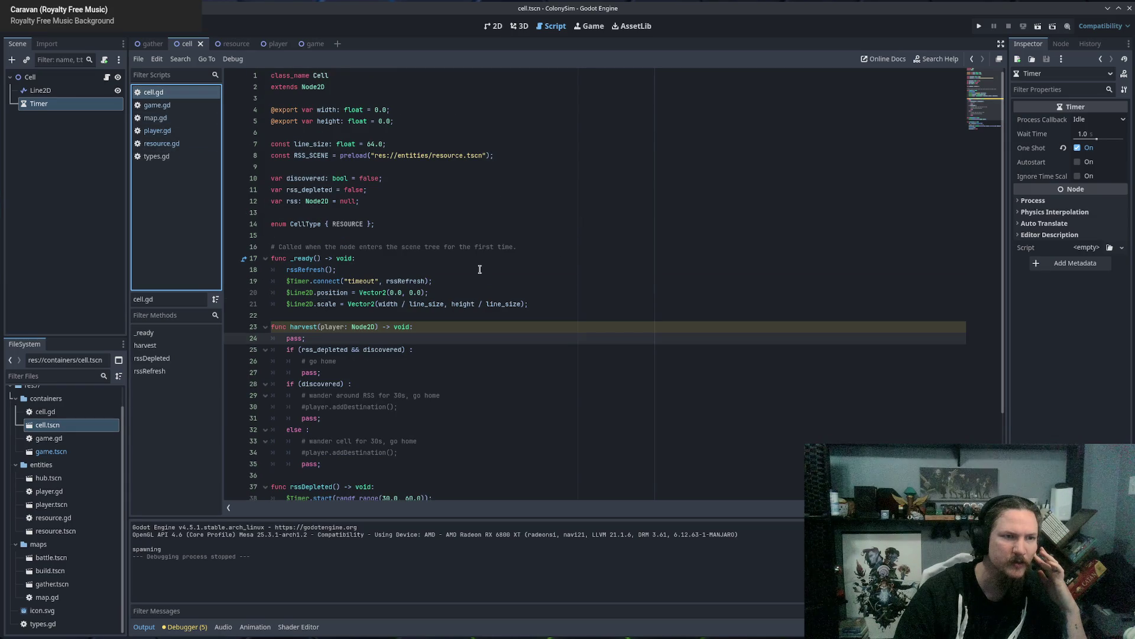
Review cell.gd's Timer.connect to rssRefresh and Timer.start in rssDepleted, then return to player.gd.
left_click_drag(291, 281, 425, 282)
double_click(408, 281)
scroll(505, 290, "down", 1)
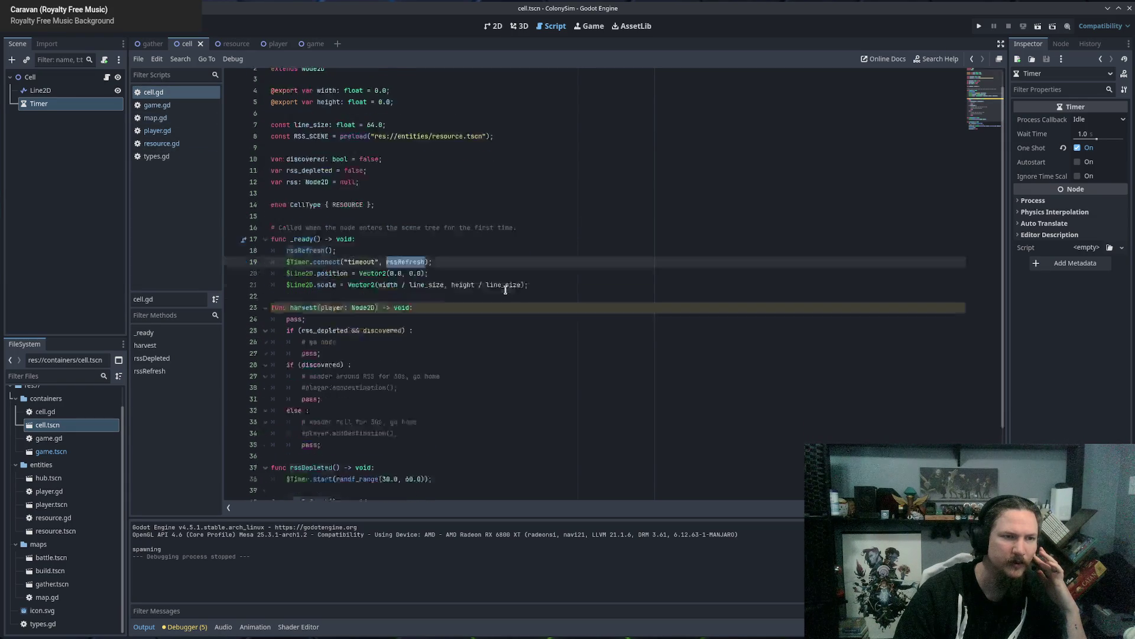
scroll(505, 290, "down", 3)
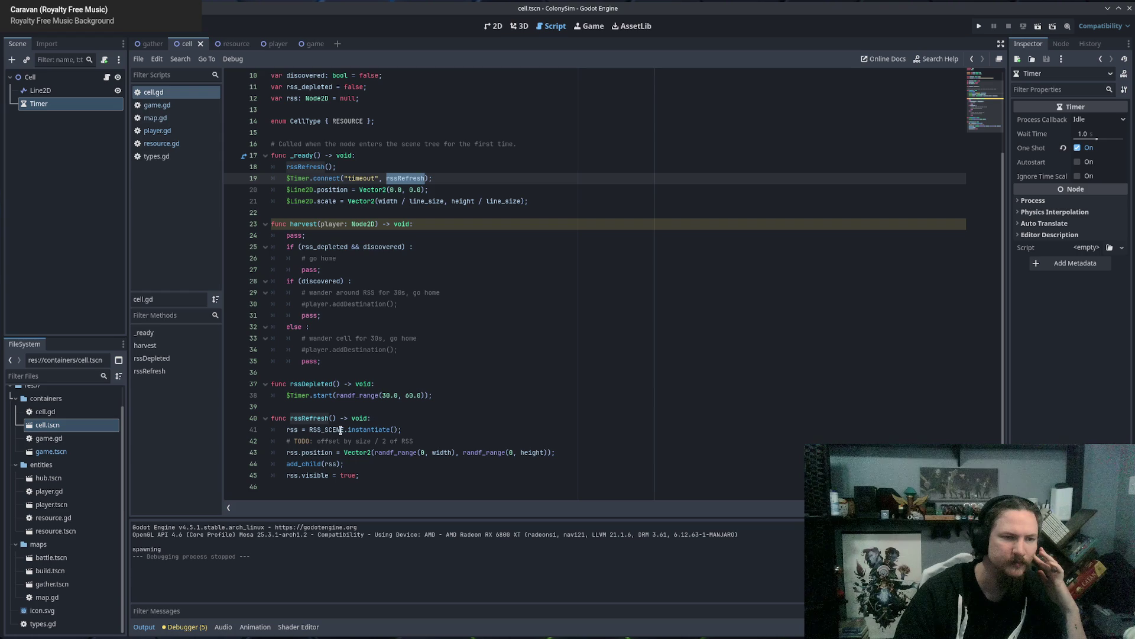
left_click(384, 476)
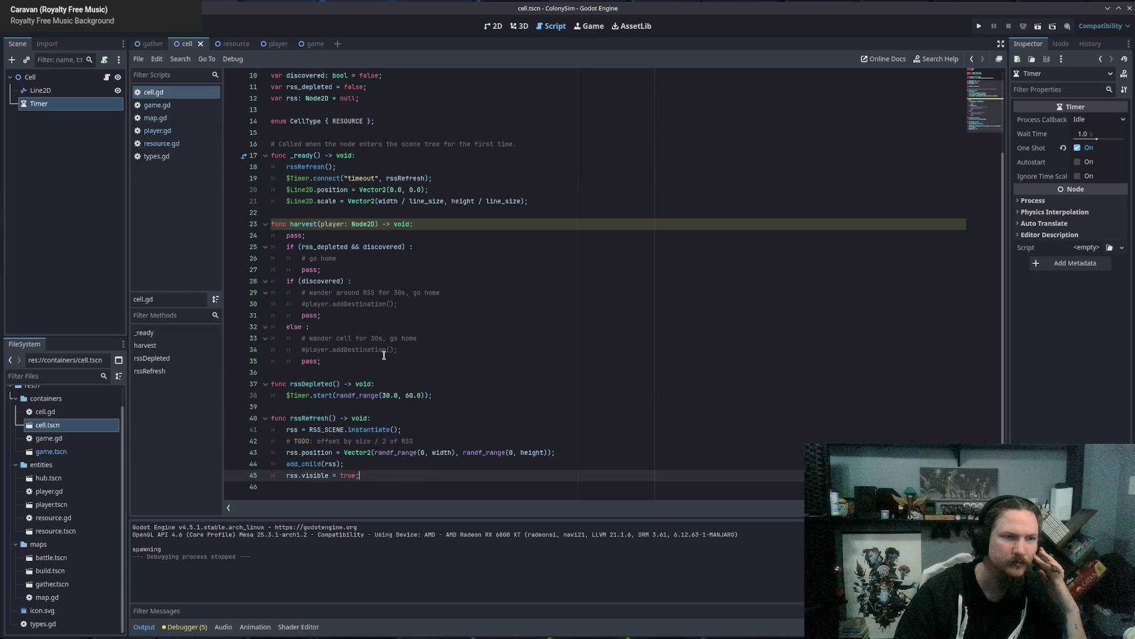
scroll(473, 178, "up", 3)
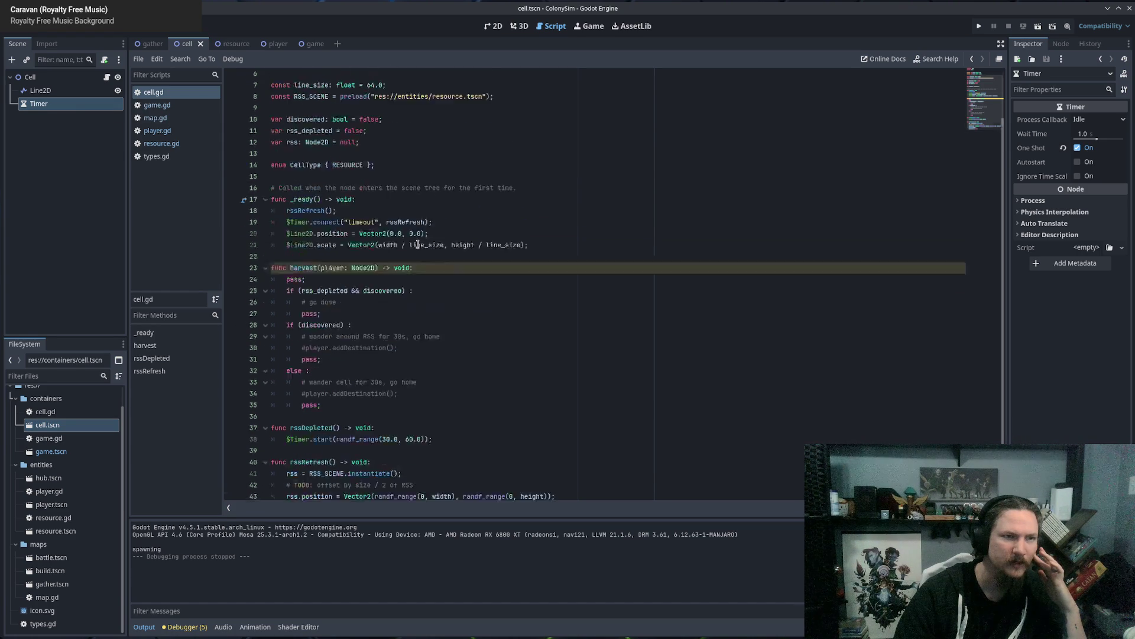
left_click(307, 282)
double_click(307, 282)
scroll(692, 306, "down", 3)
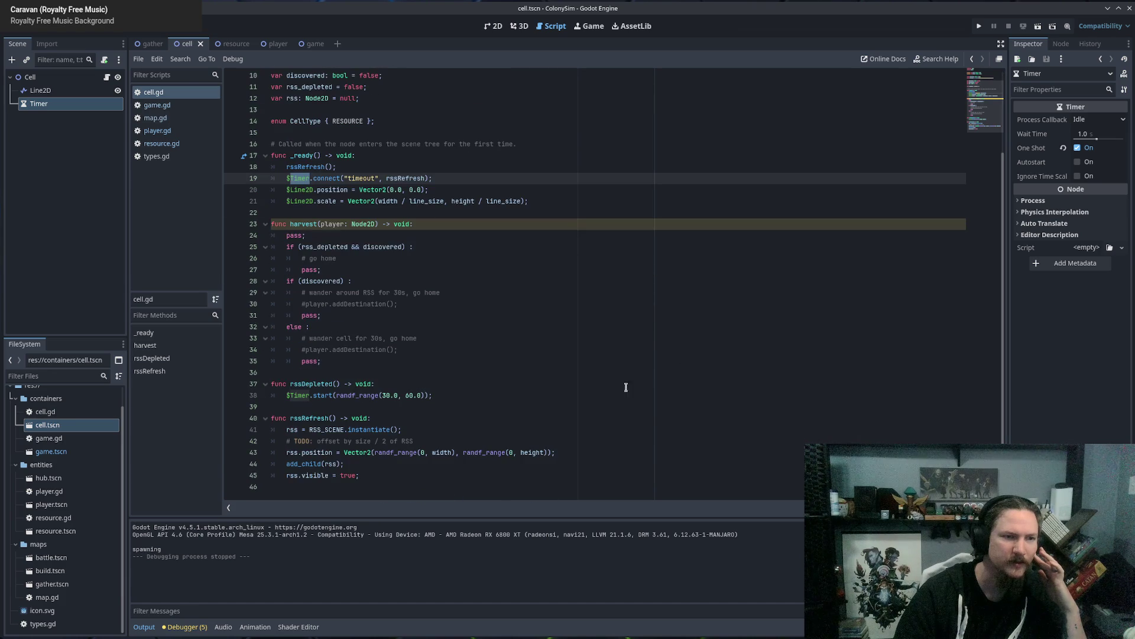
left_click_drag(447, 402, 292, 395)
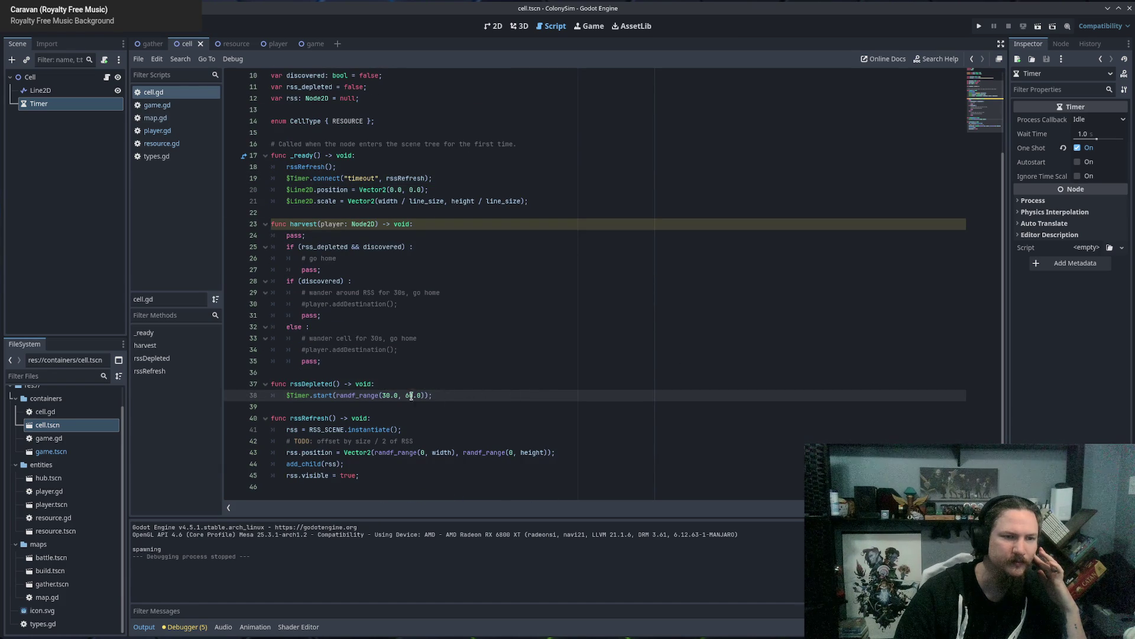
left_click(461, 396)
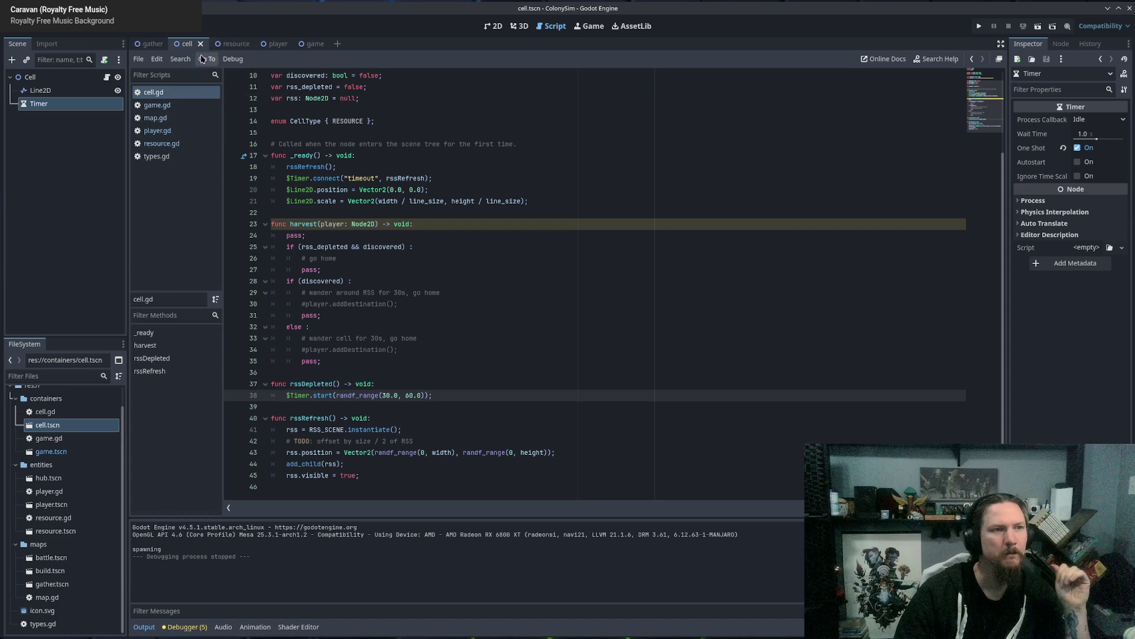
left_click(166, 131)
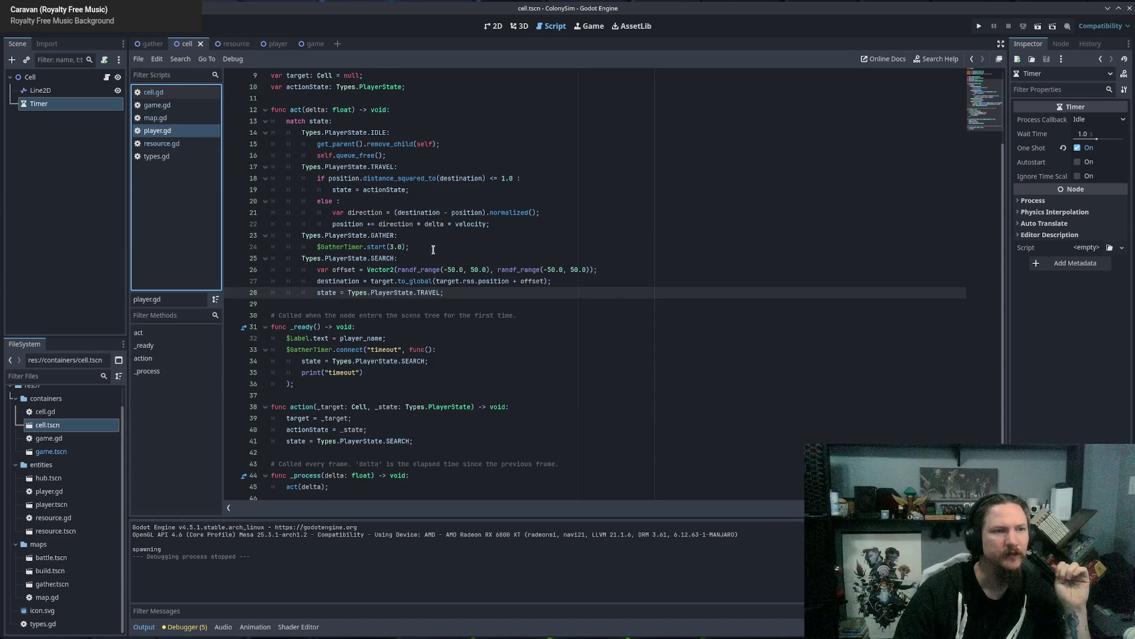
Write a search() function that sets state = Types.PlayerState.SEARCH.
left_click(374, 327)
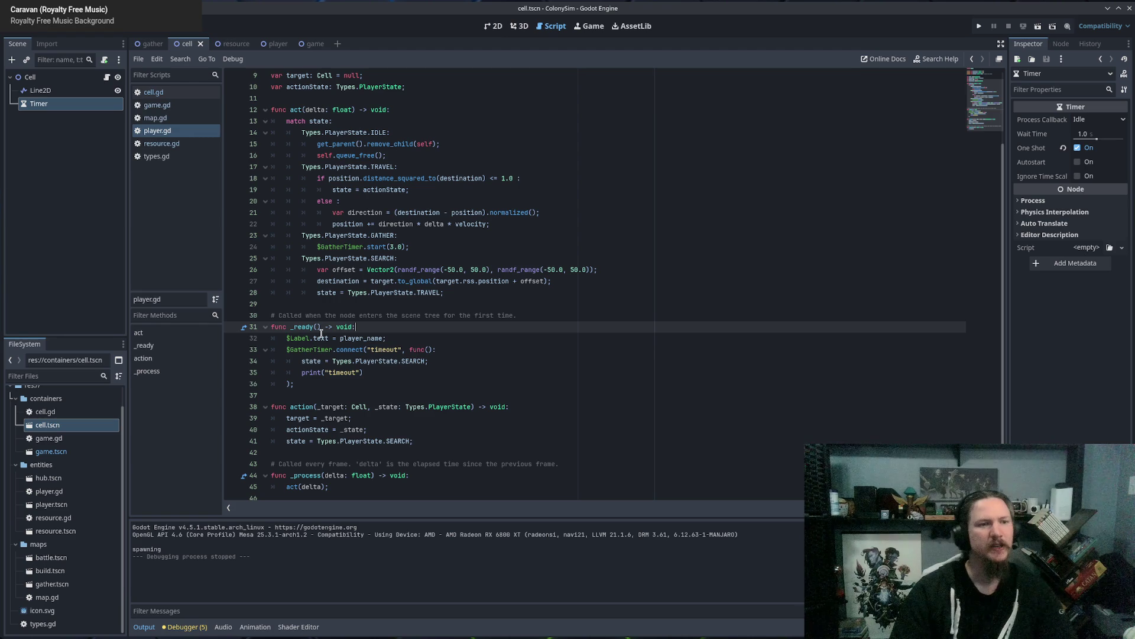
left_click(474, 299)
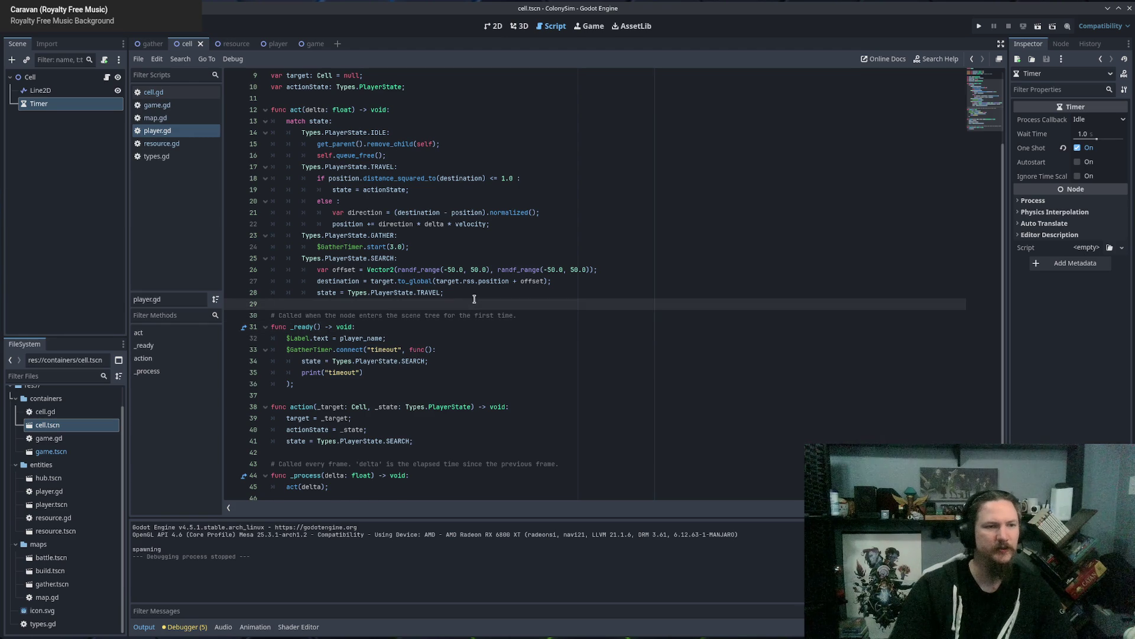
key("Return")
key("Return")
key("Up")
type("func")
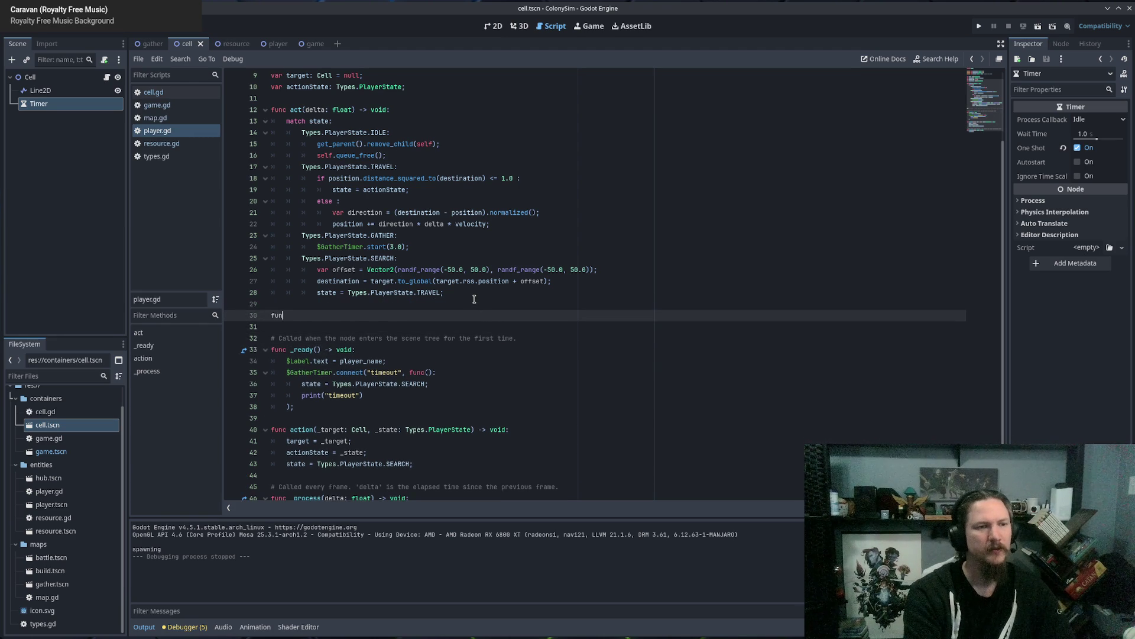
key("Escape")
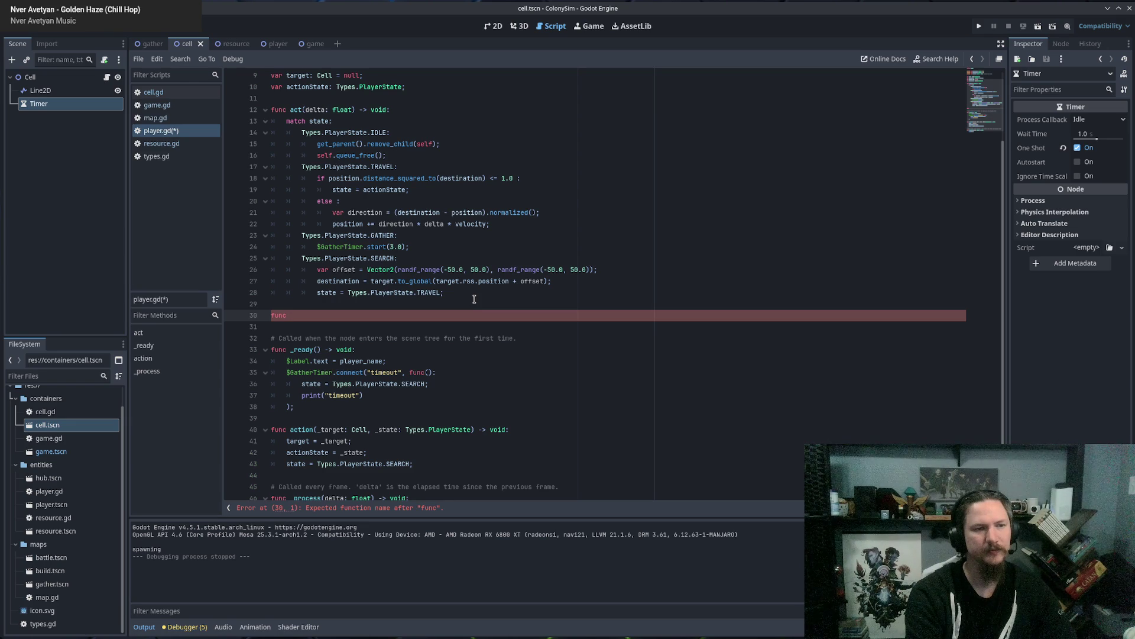
type(" search() -> void :")
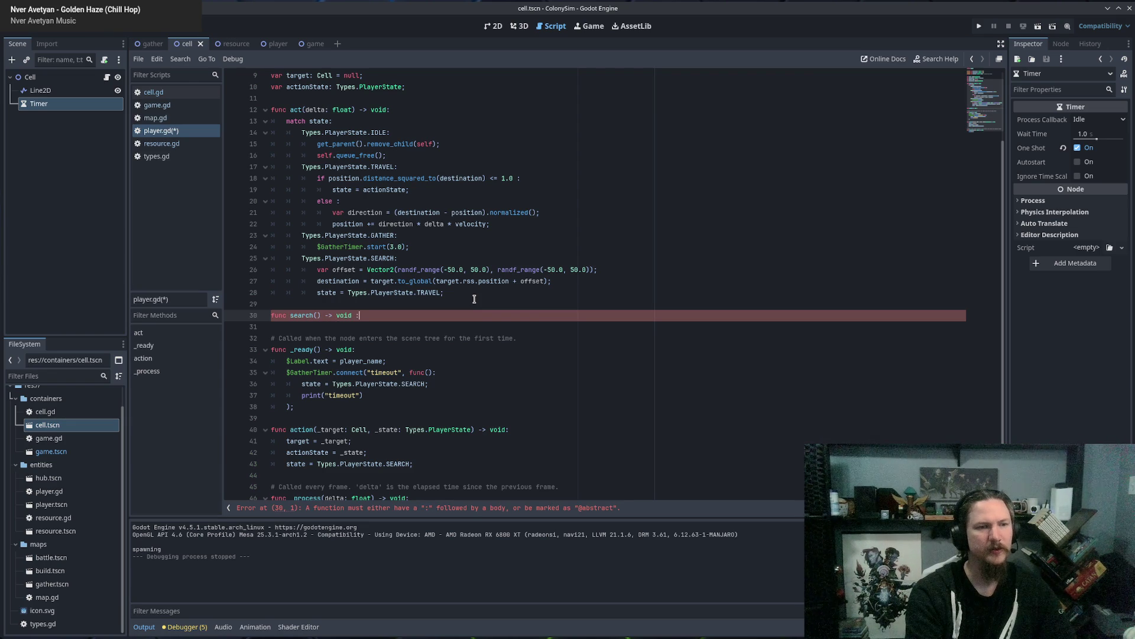
key("Return")
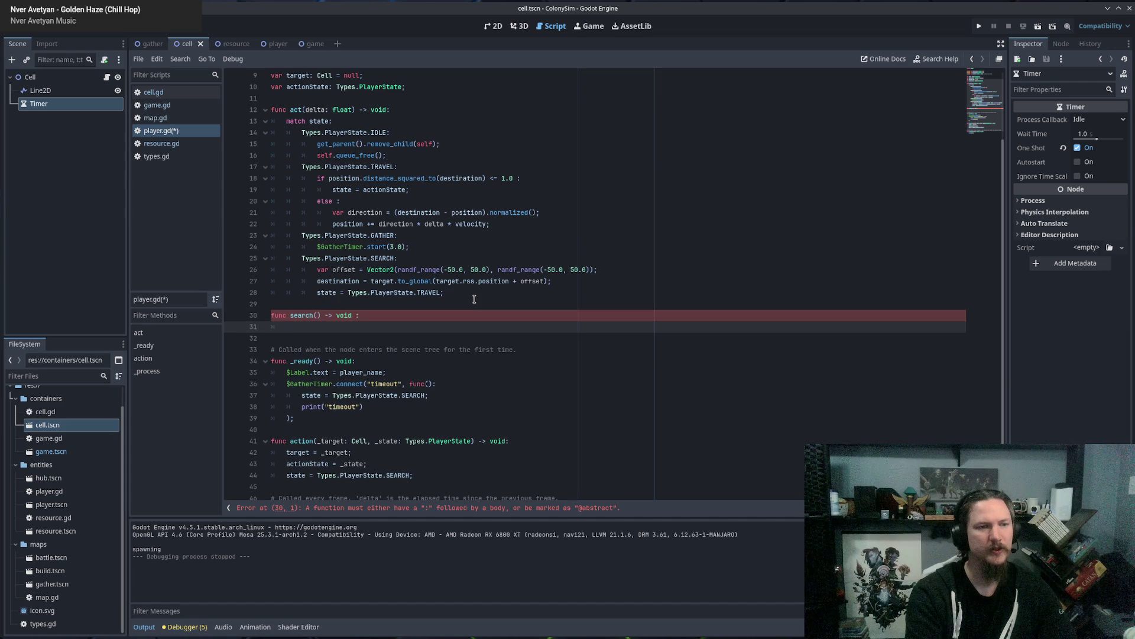
type("T")
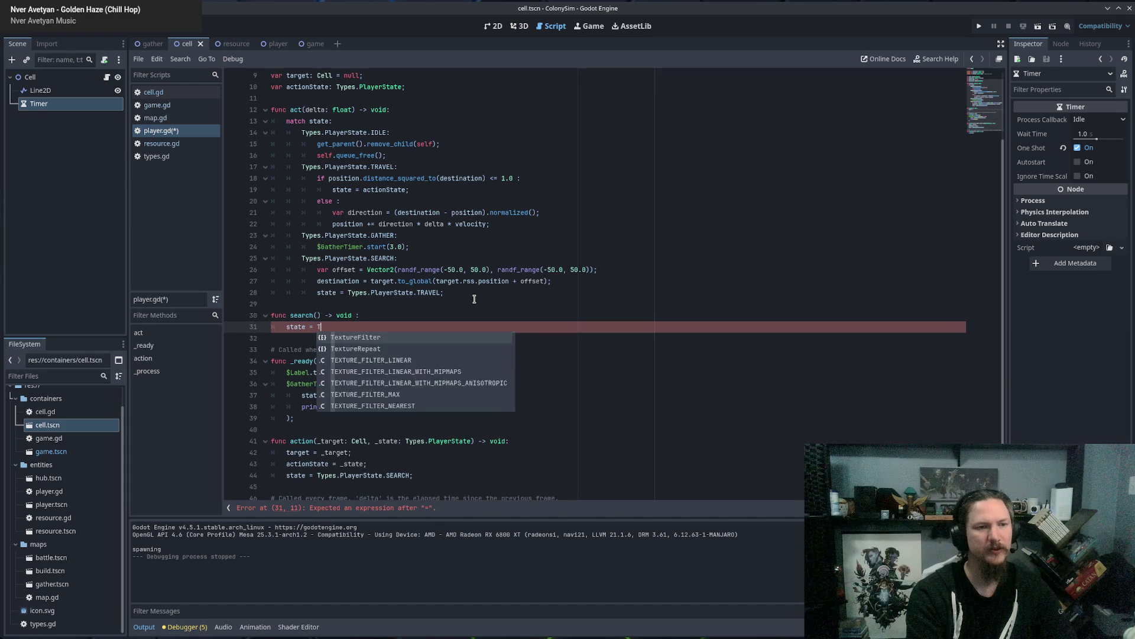
type("ypes.PlayerState.SEAR")
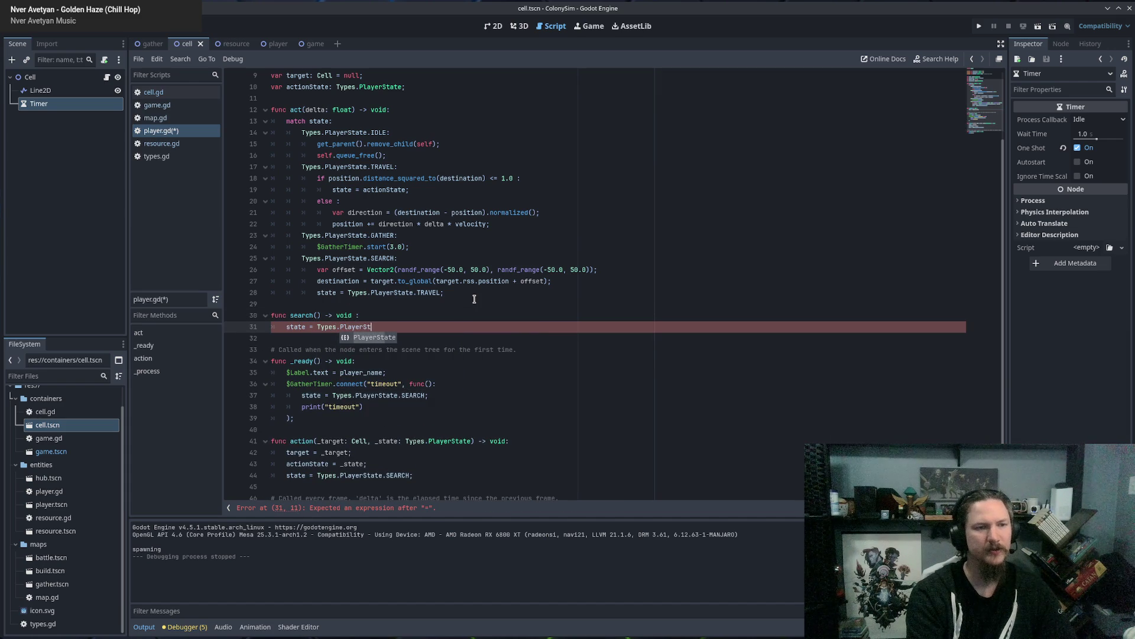
key("Return")
type(";")
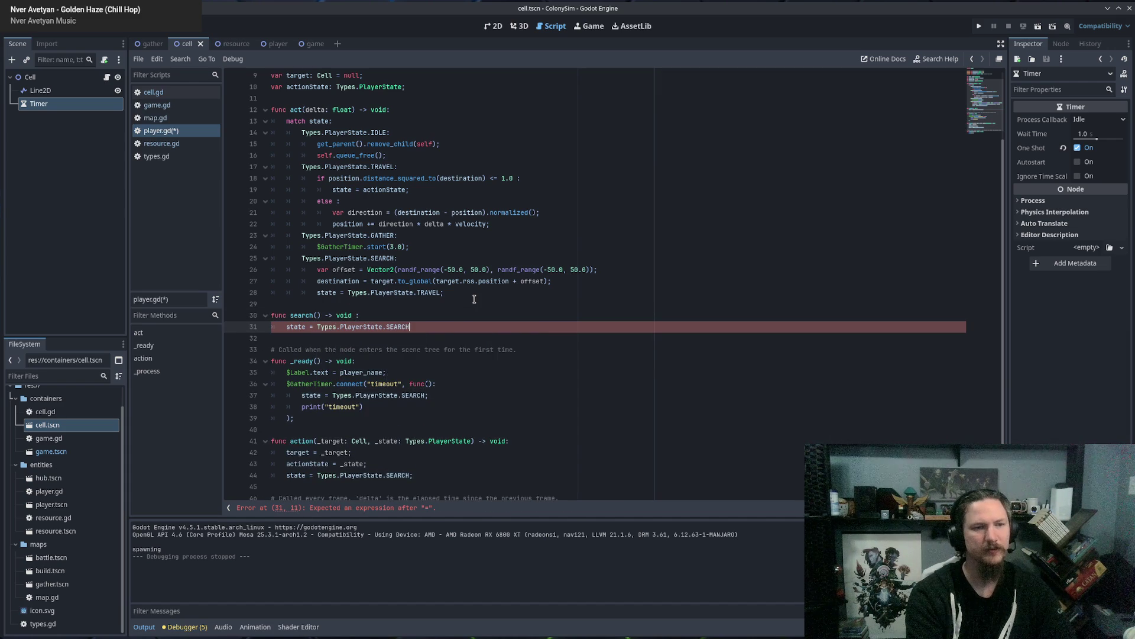
Replace the timeout lambda with search in the connect call, save, and run with F5.
scroll(479, 320, "down", 1)
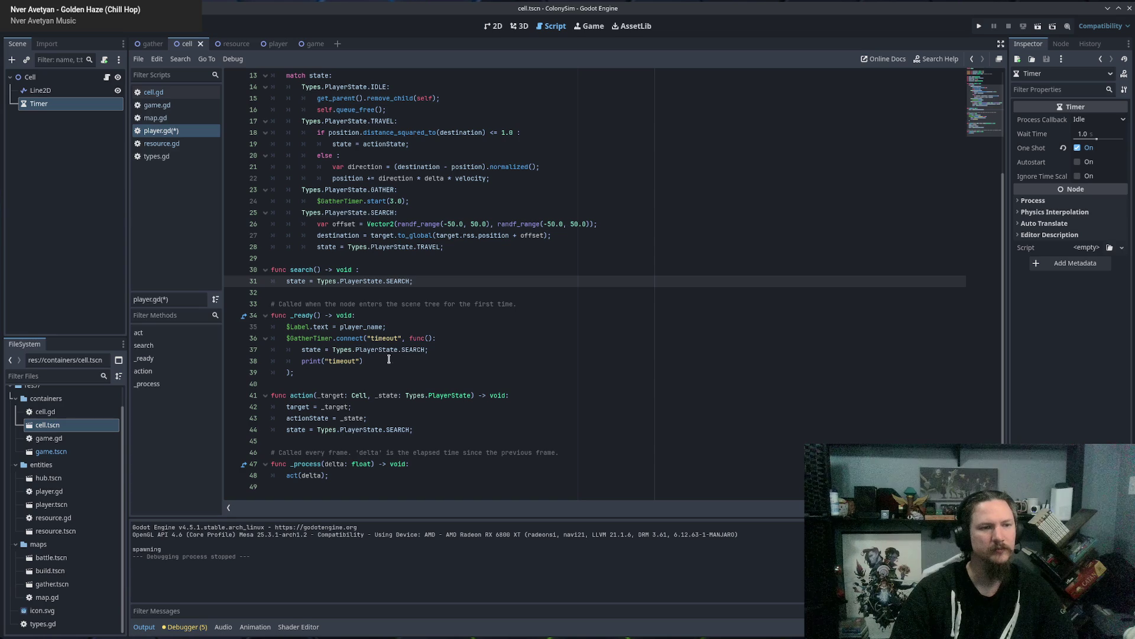
left_click(288, 373)
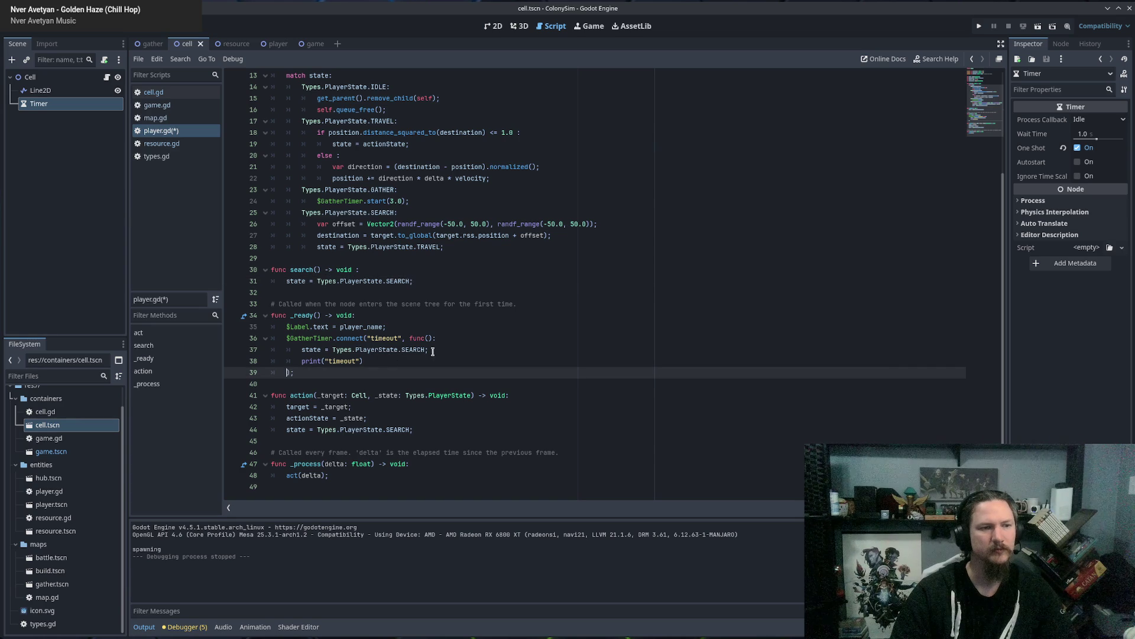
left_click(411, 337, "shift")
type("search")
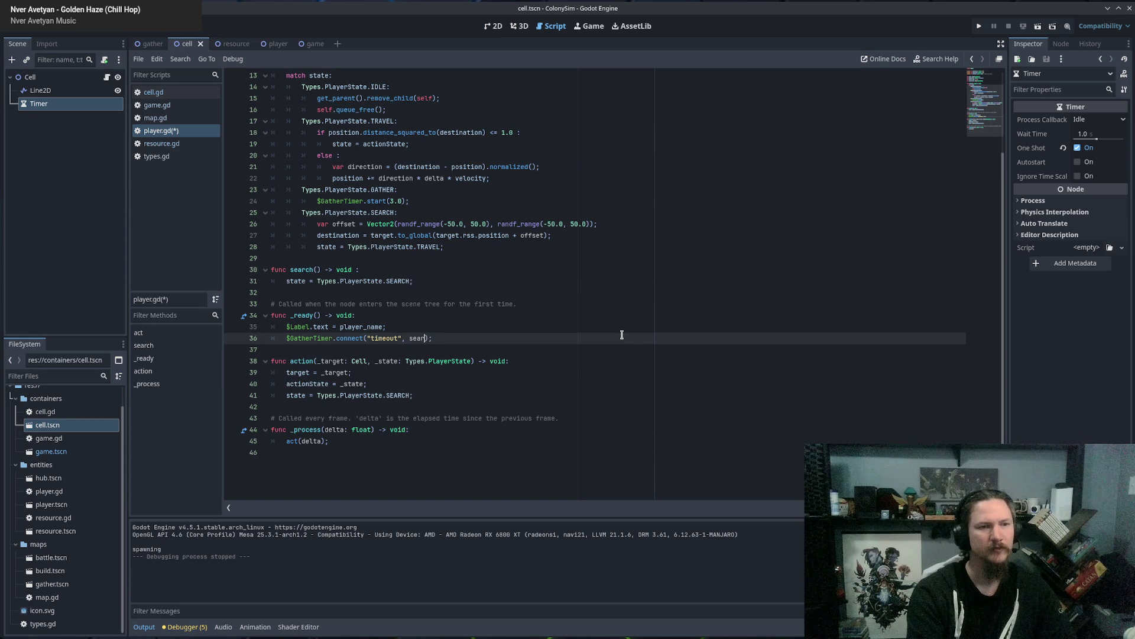
key("ctrl+s")
key("Escape")
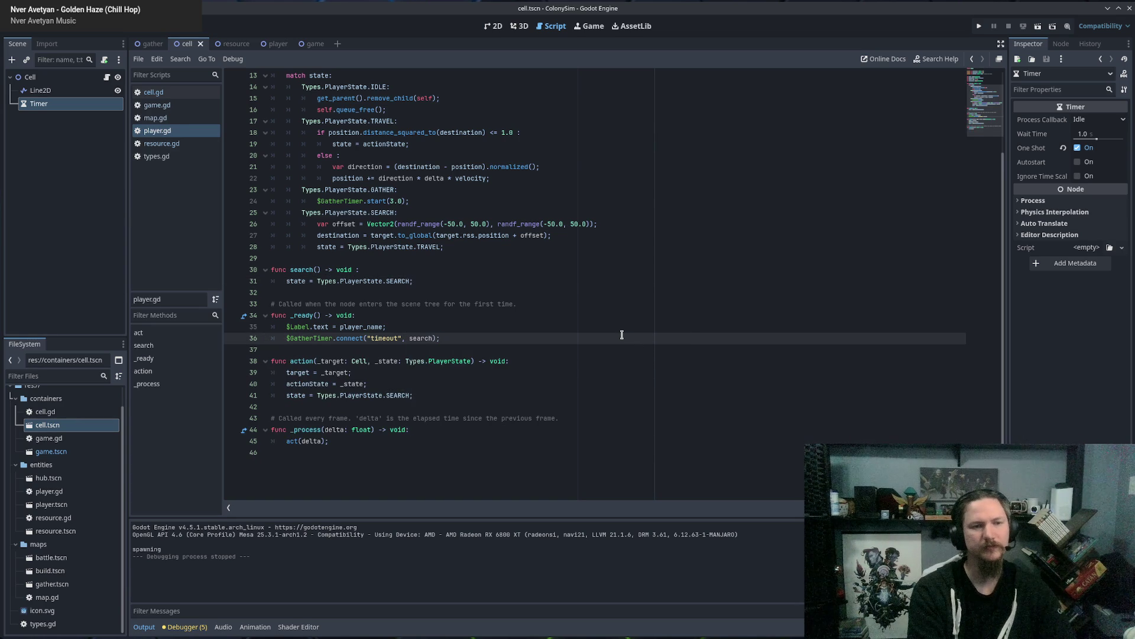
key("F5")
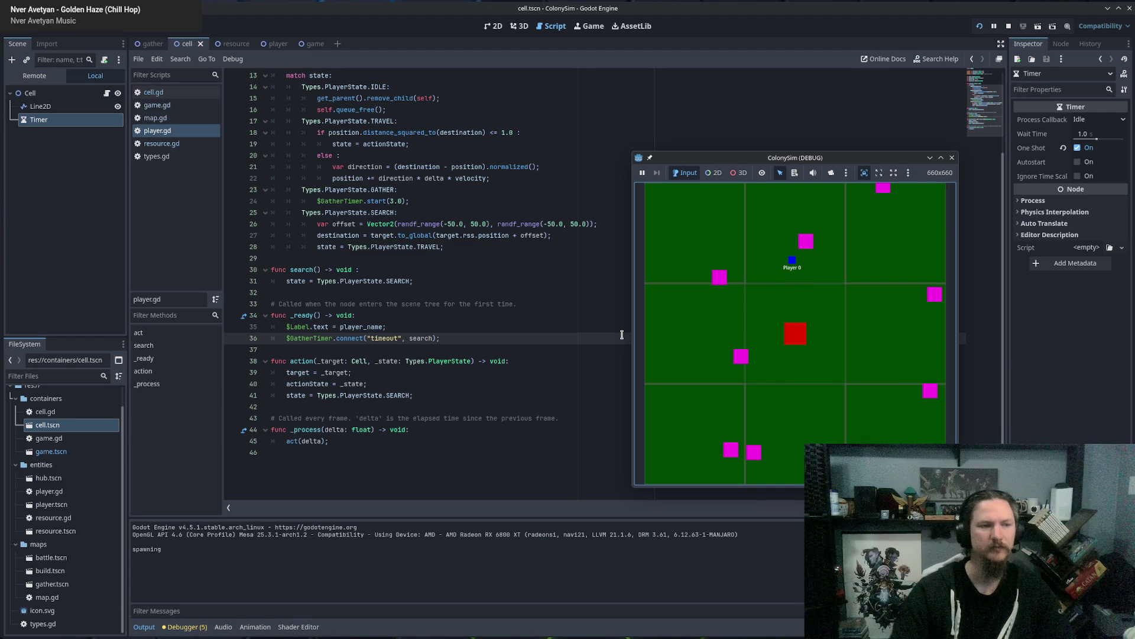
Stop the game, uncheck One Shot on the cell Timer, and save the cell scene.
left_click(951, 158)
left_click(476, 291)
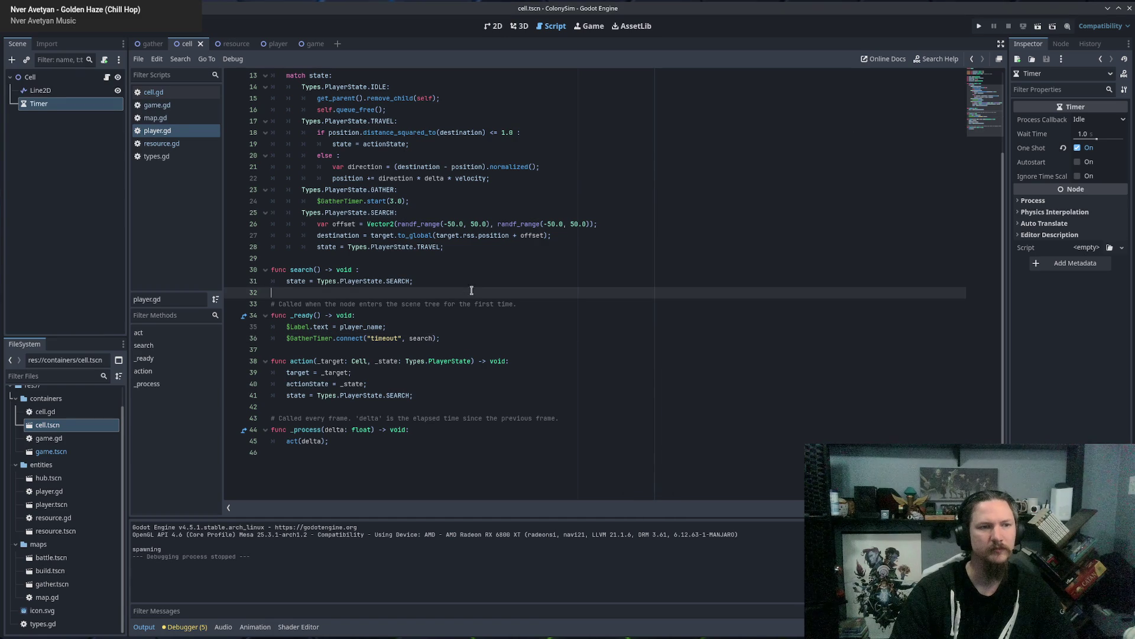
left_click(459, 282)
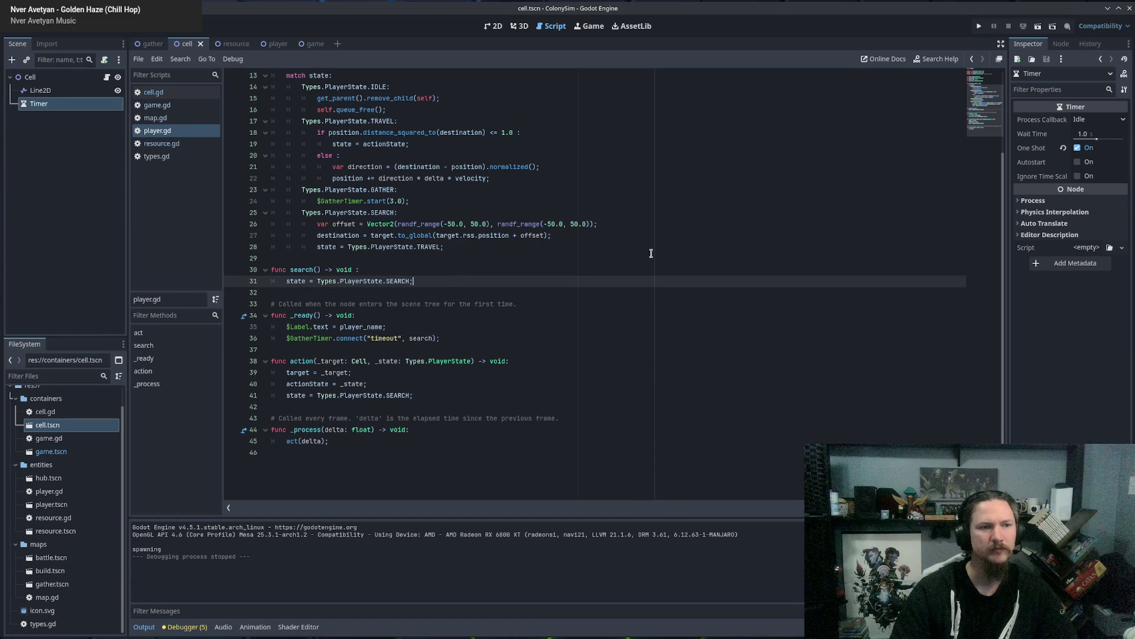
left_click(1077, 149)
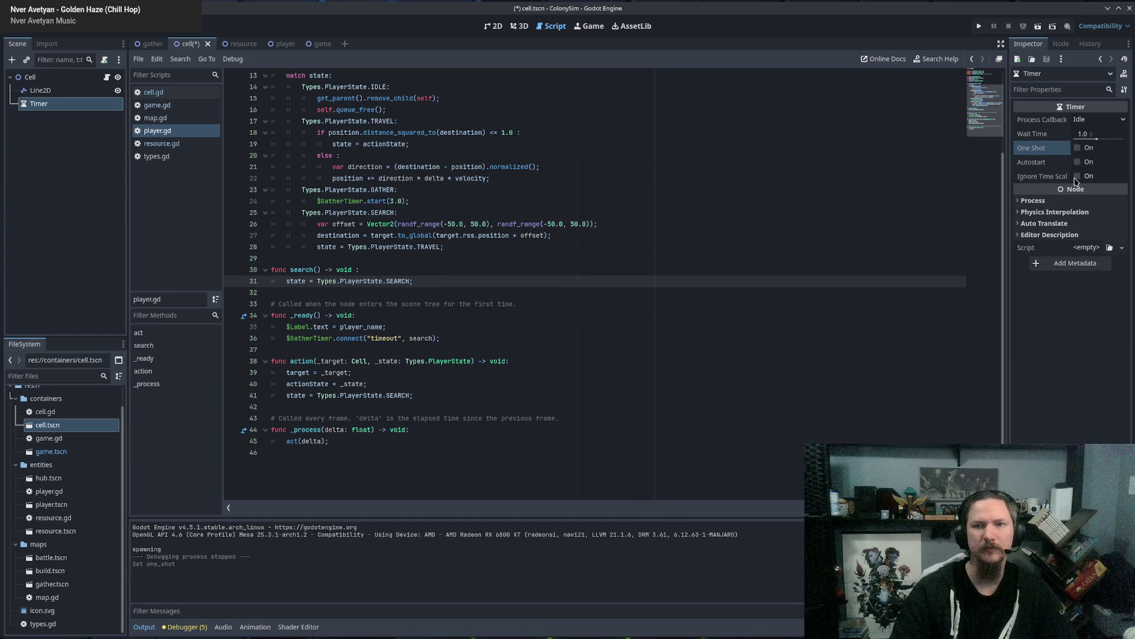
left_click(593, 304)
key("ctrl+s")
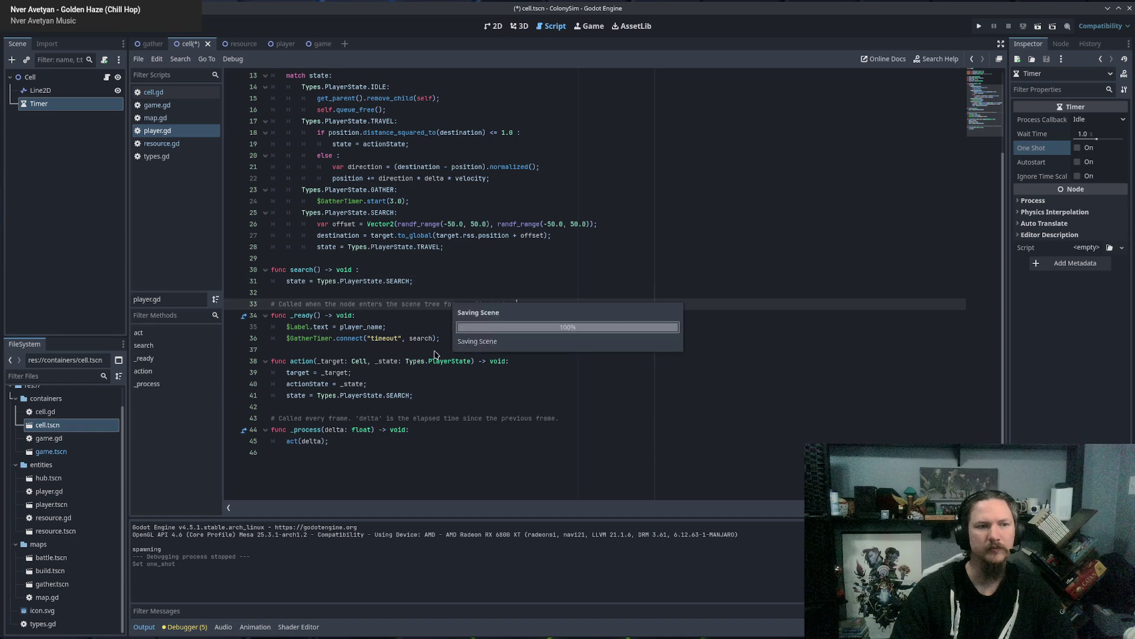
Move to the GatherTimer start call in player.gd.
left_click(465, 336)
key("Up")
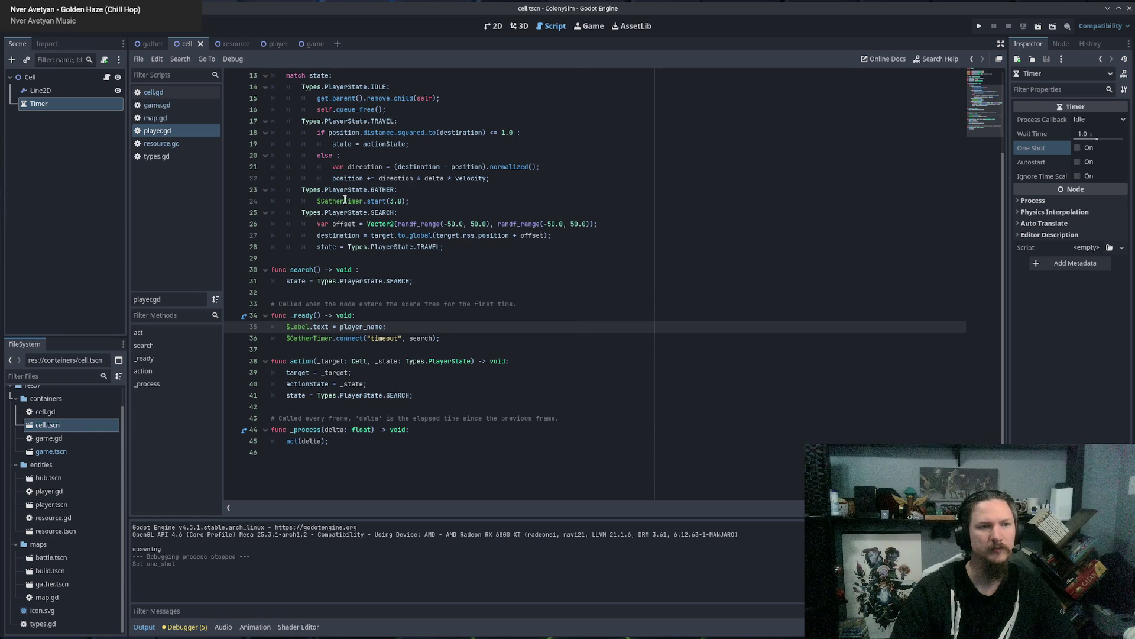
left_click(425, 201)
left_click(497, 190)
left_click(446, 202)
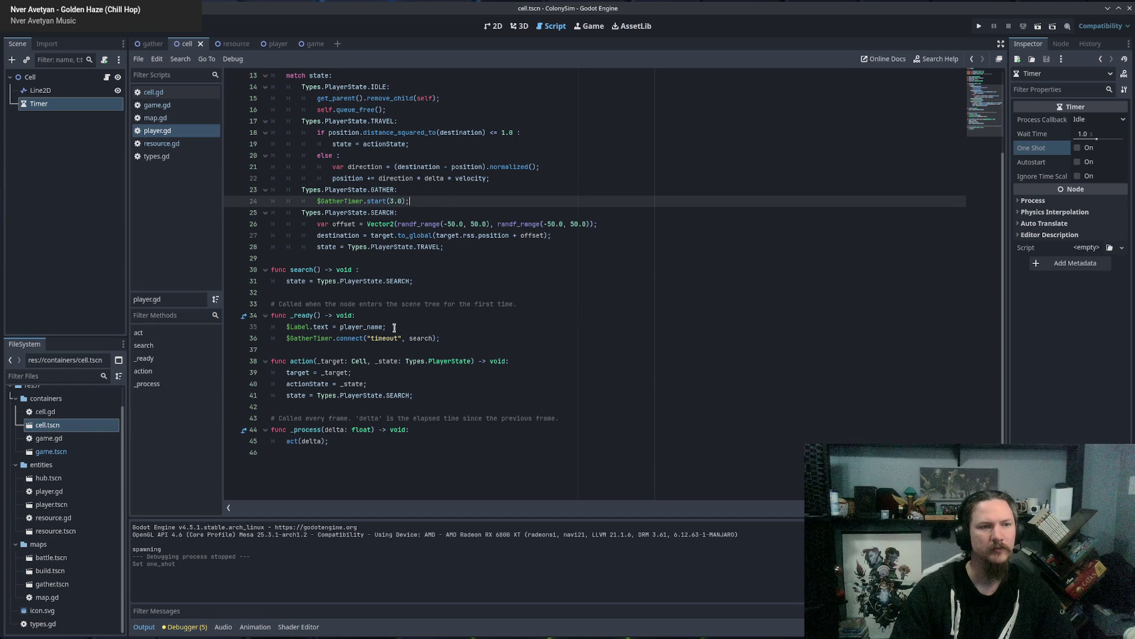
Add $GatherTimer.timeout(); after the connect call, then read Object docs at ConnectFlags.
left_click(453, 338)
key("Return")
type("prin")
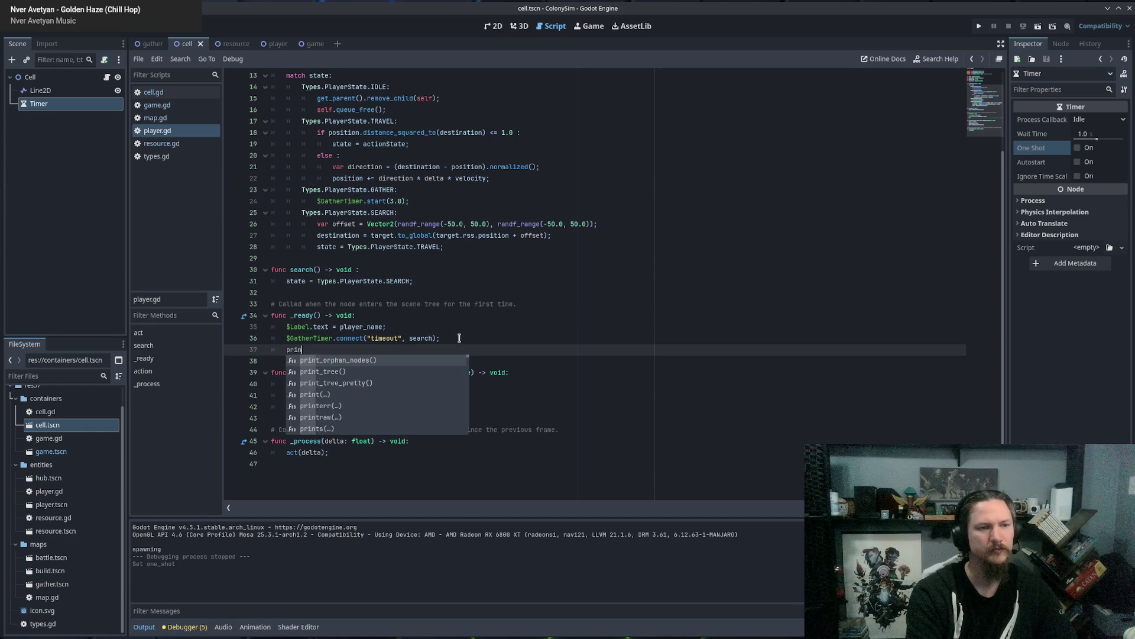
key("BackSpace")
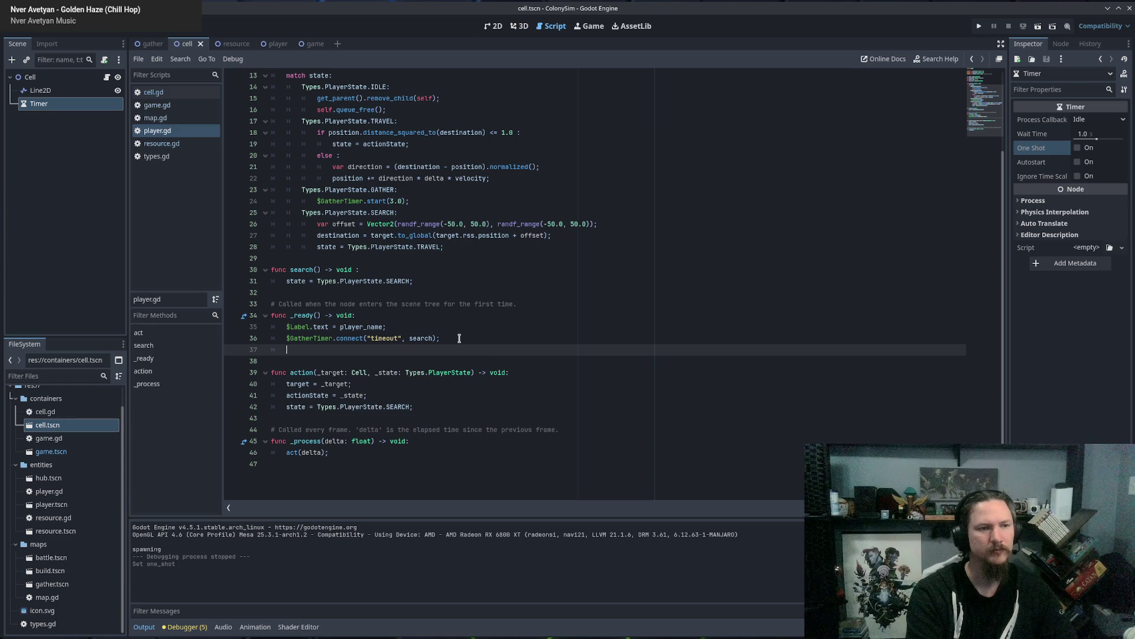
key("BackSpace")
type("$")
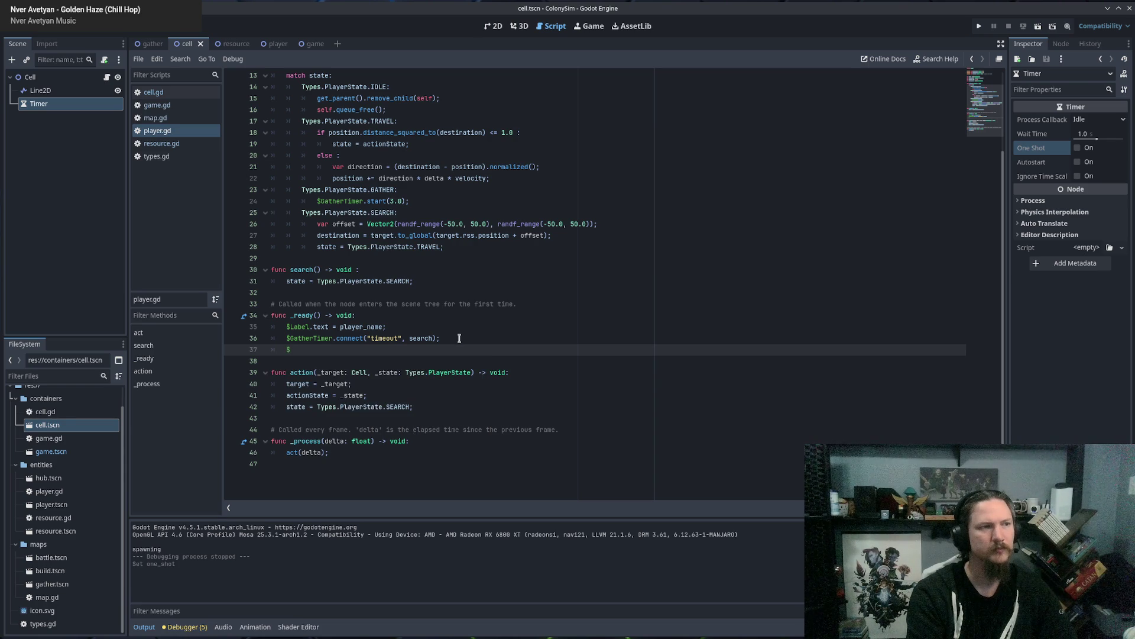
type("Gather")
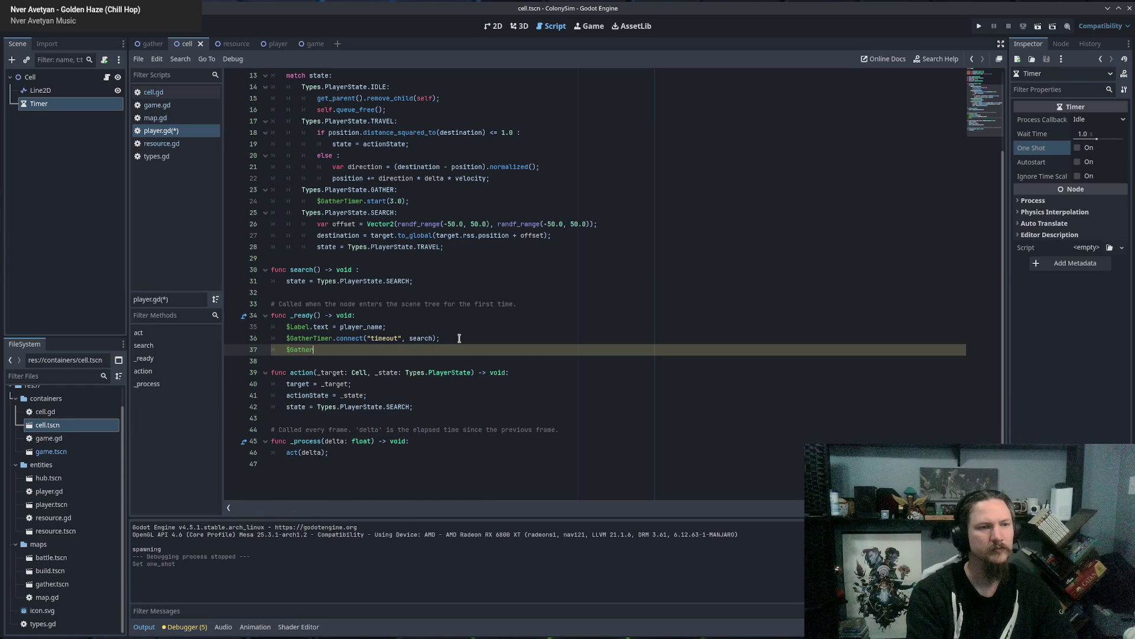
type("Timer.timeout")
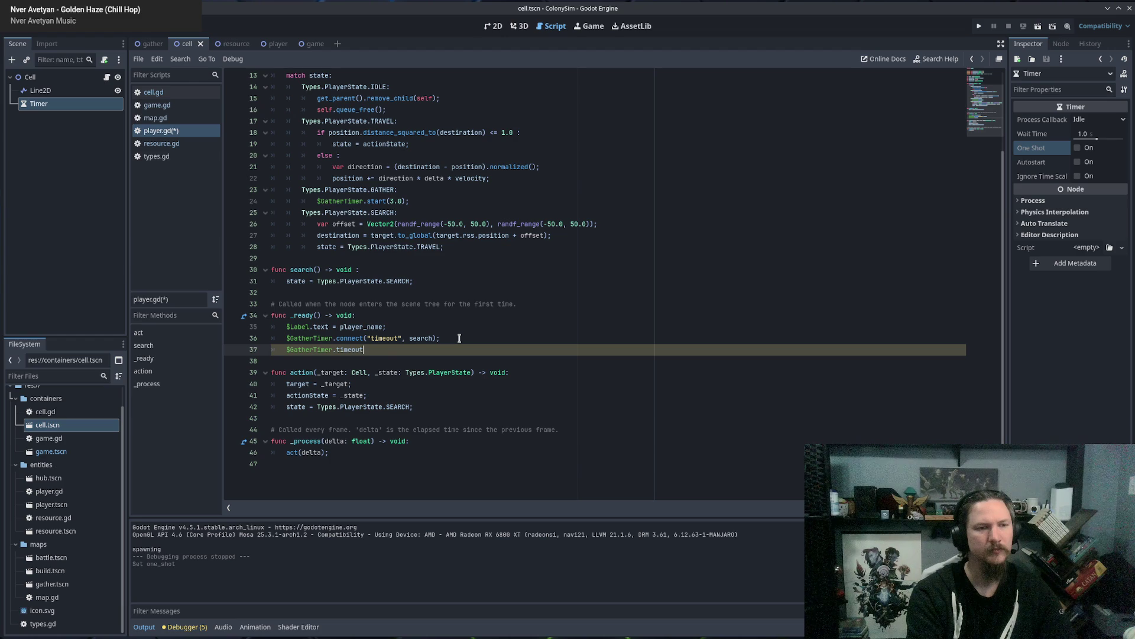
type("();")
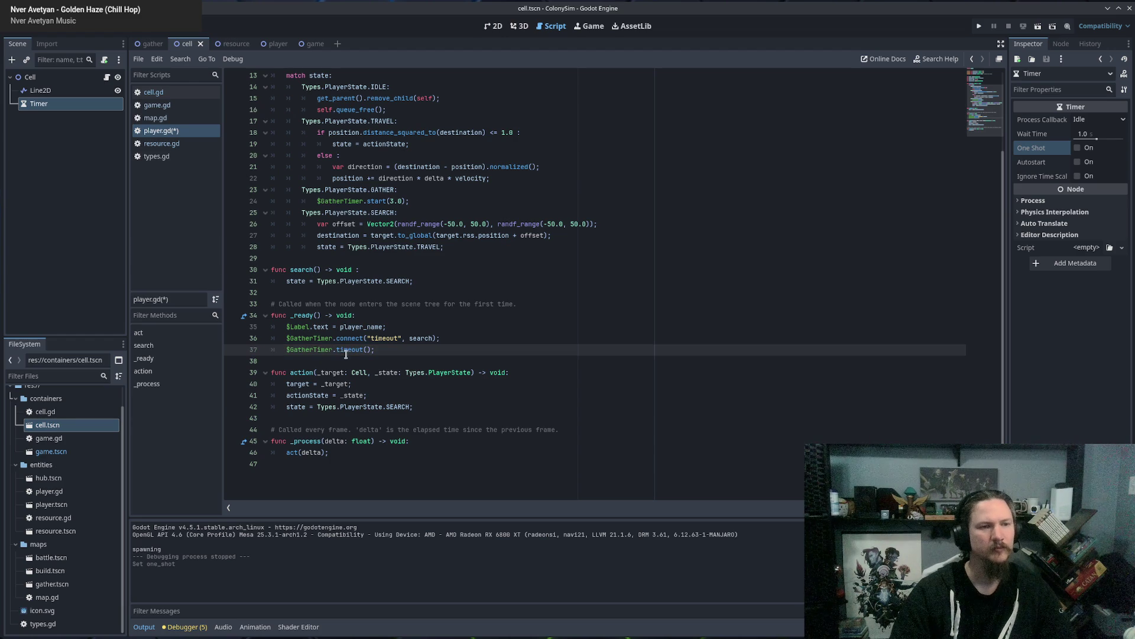
left_click(348, 349, "ctrl")
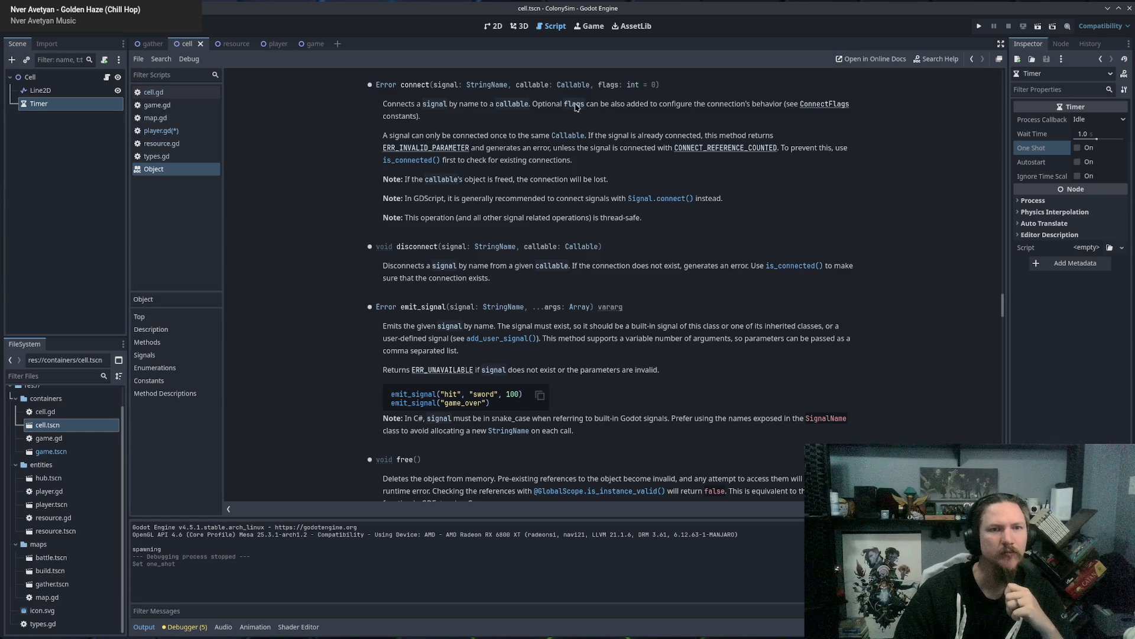
left_click(817, 106)
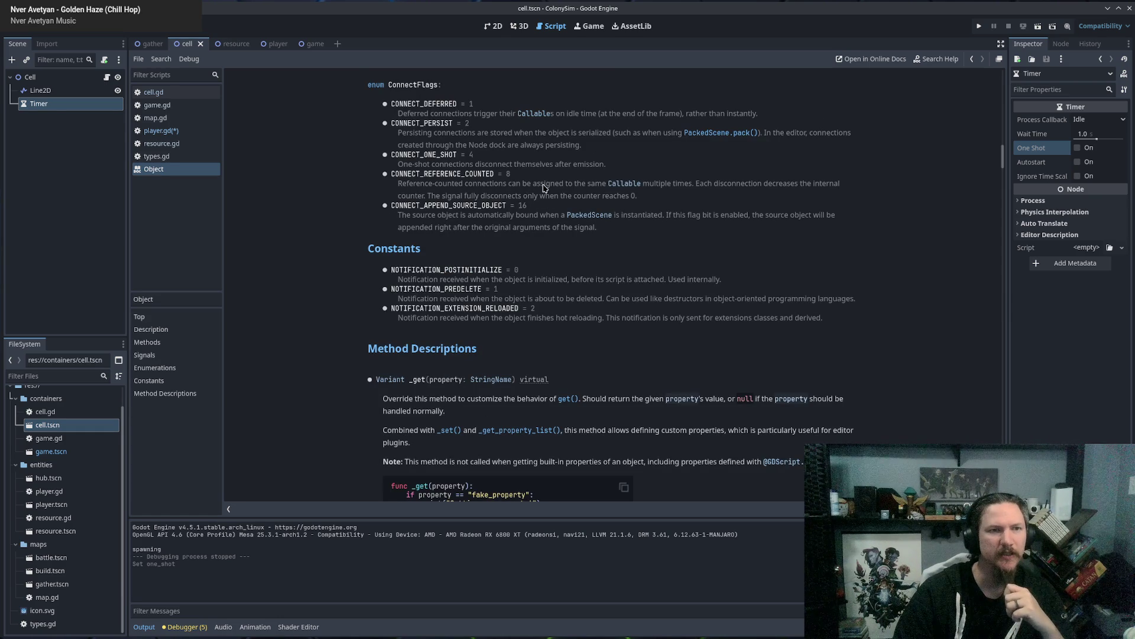
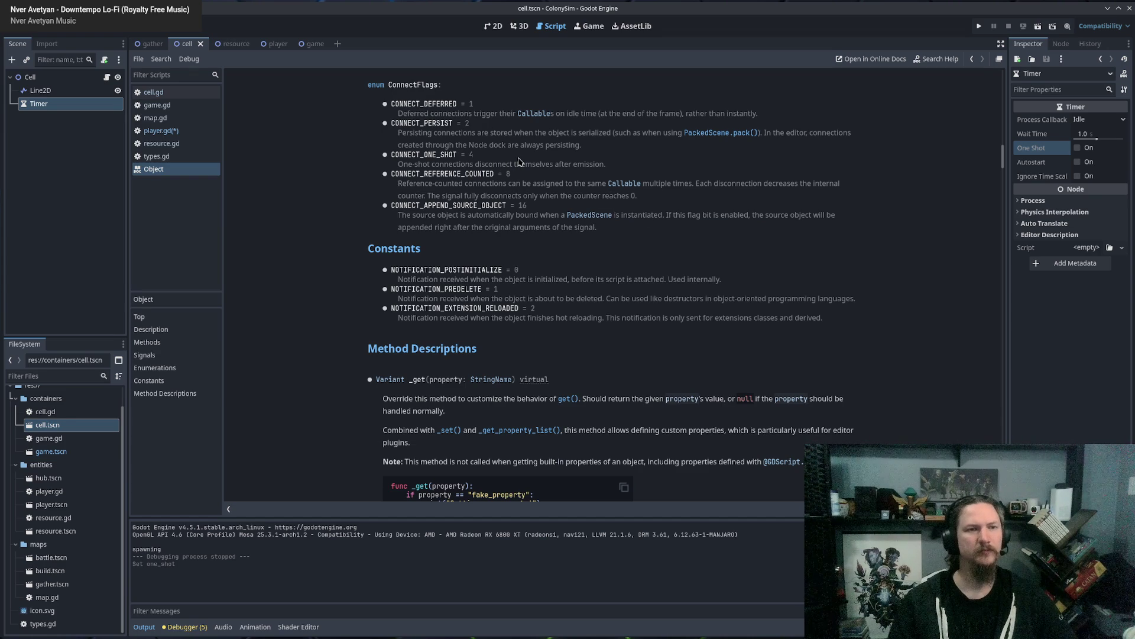
Add flag 2 (one-shot) to the $GatherTimer.connect call on line 36, checking the ConnectFlags docs.
key("alt+Left")
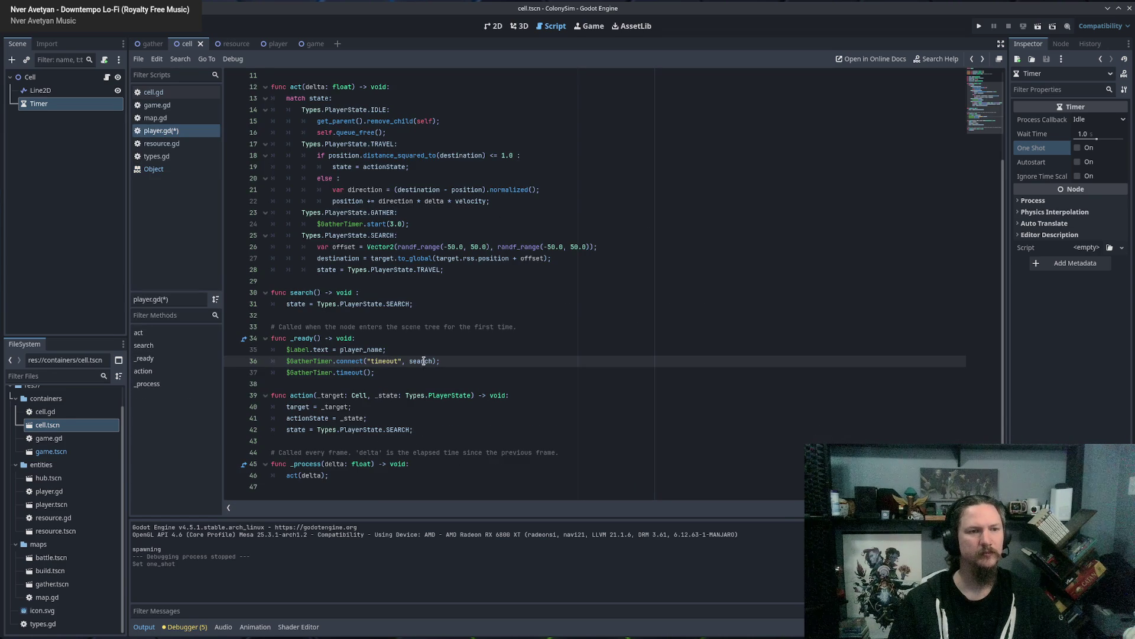
double_click(423, 361)
left_click(387, 362)
type(",")
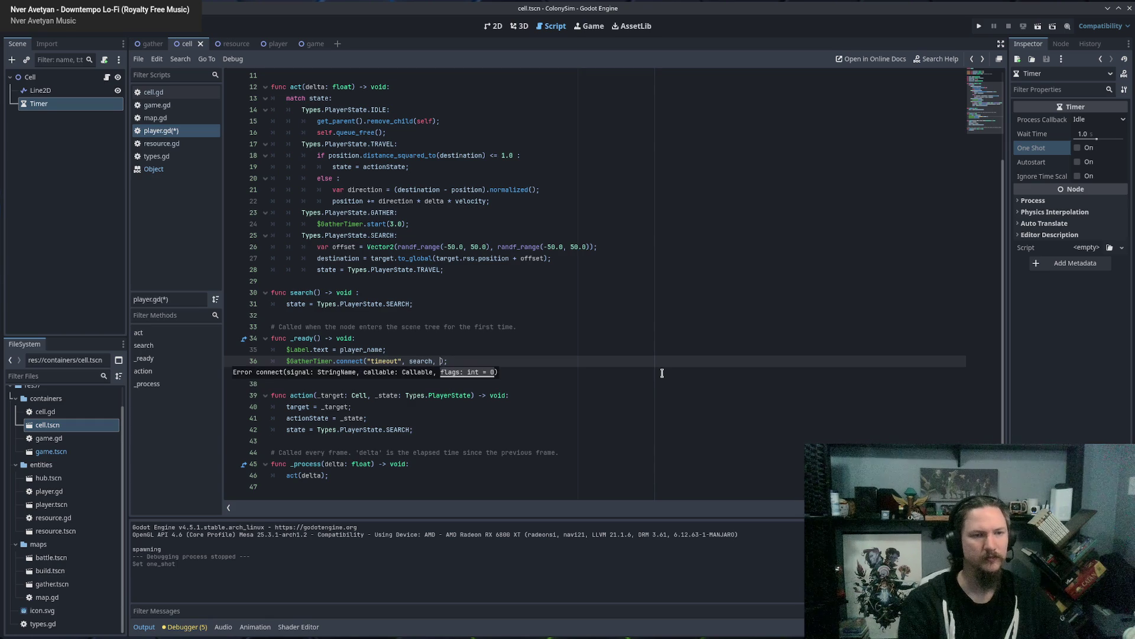
left_click(349, 361, "ctrl")
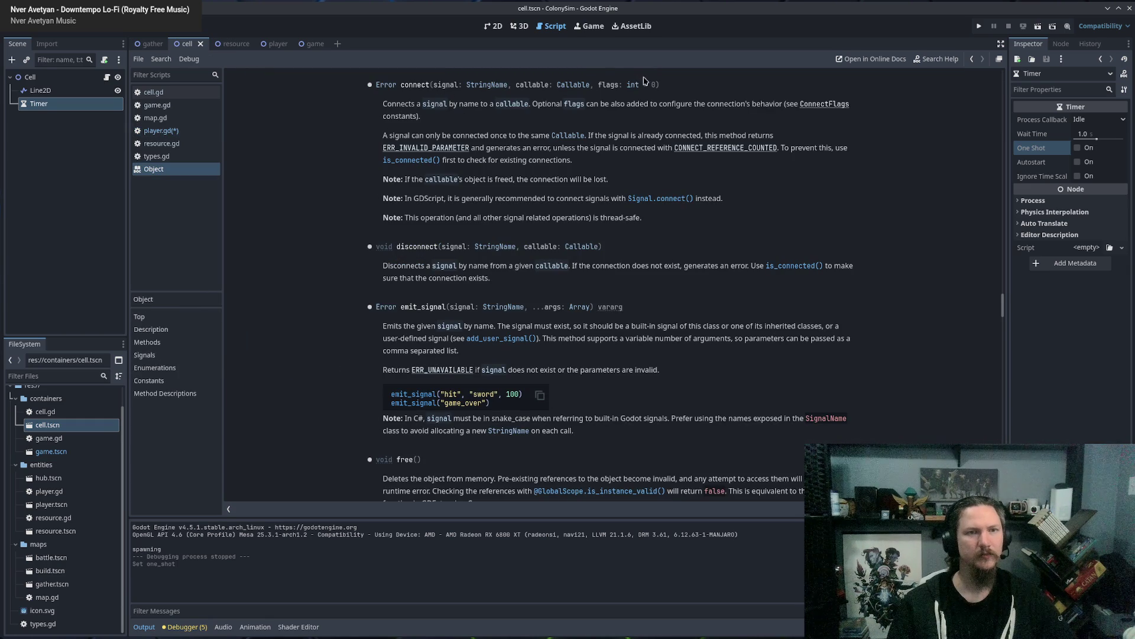
left_click(816, 105)
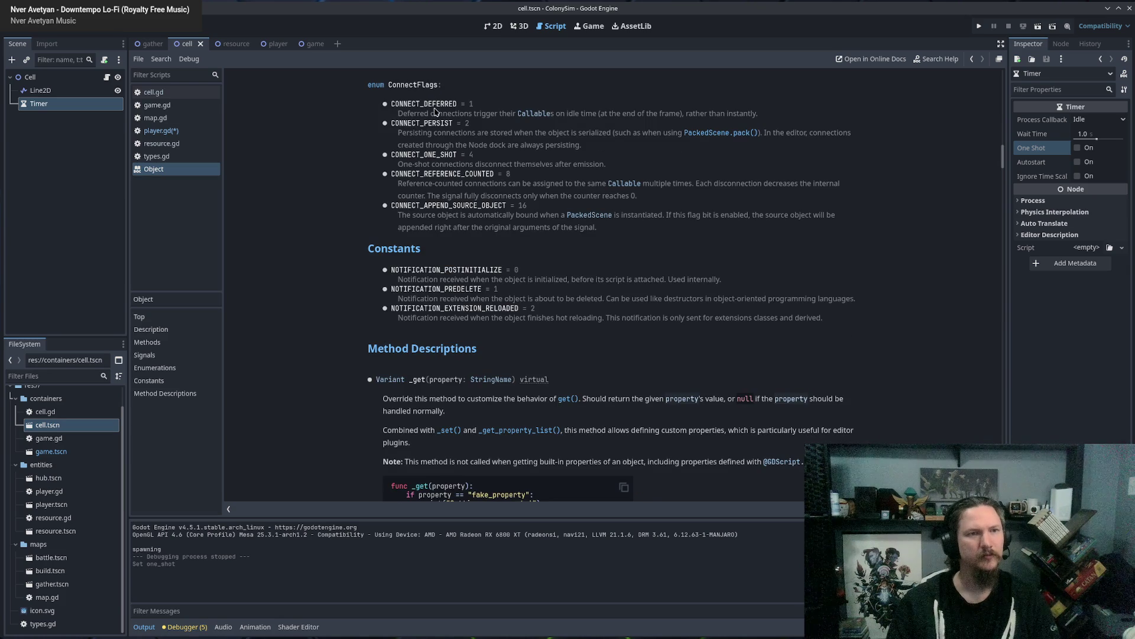
left_click(159, 130)
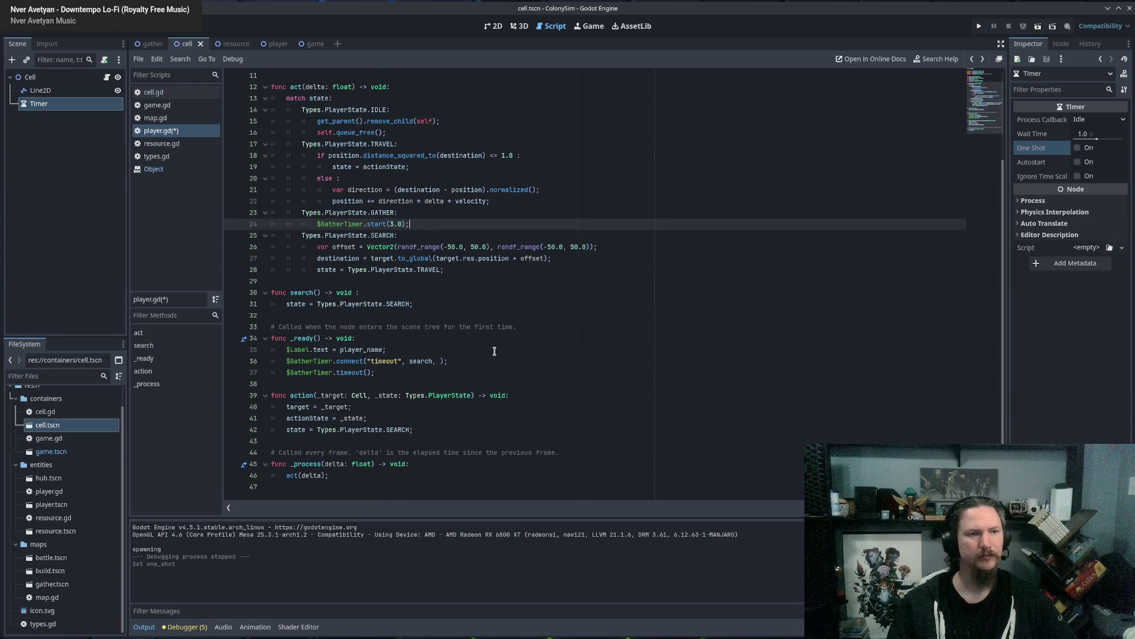
left_click(157, 130)
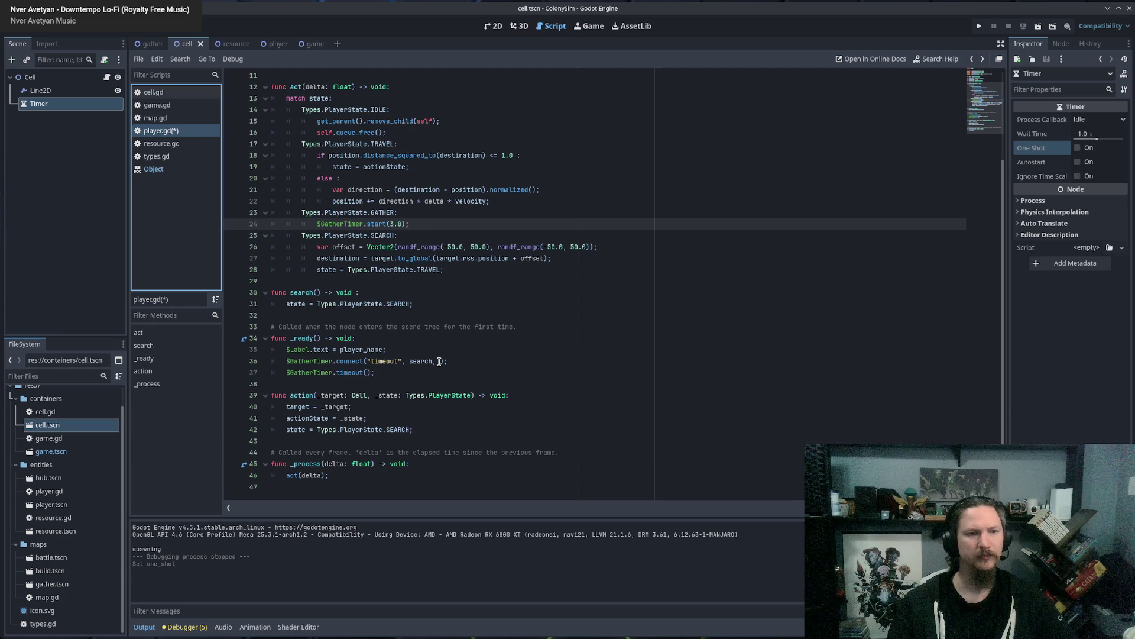
left_click(439, 361)
type("2")
Delete the manual $GatherTimer.timeout() line and run the game with F5.
key("End")
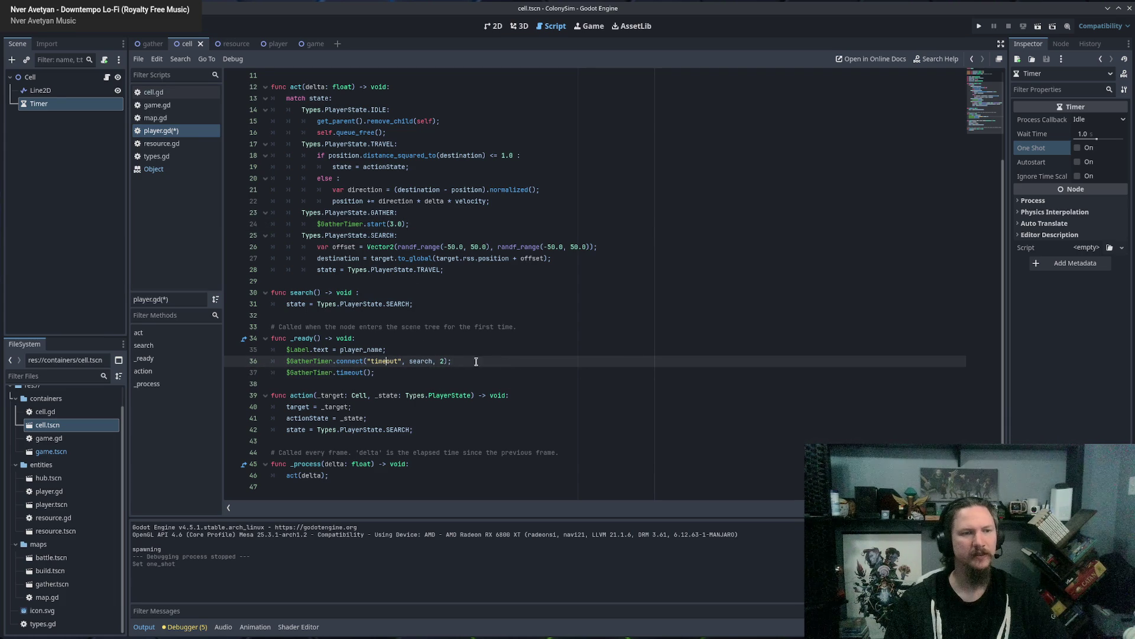
left_click(455, 374)
key("ctrl+shift+k")
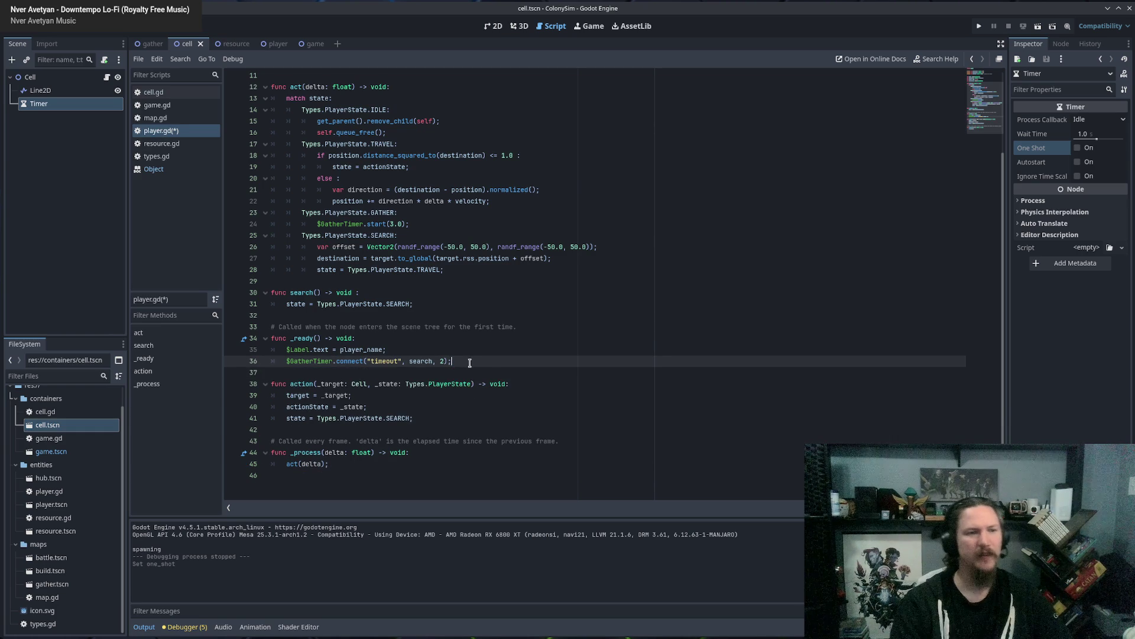
key("F5")
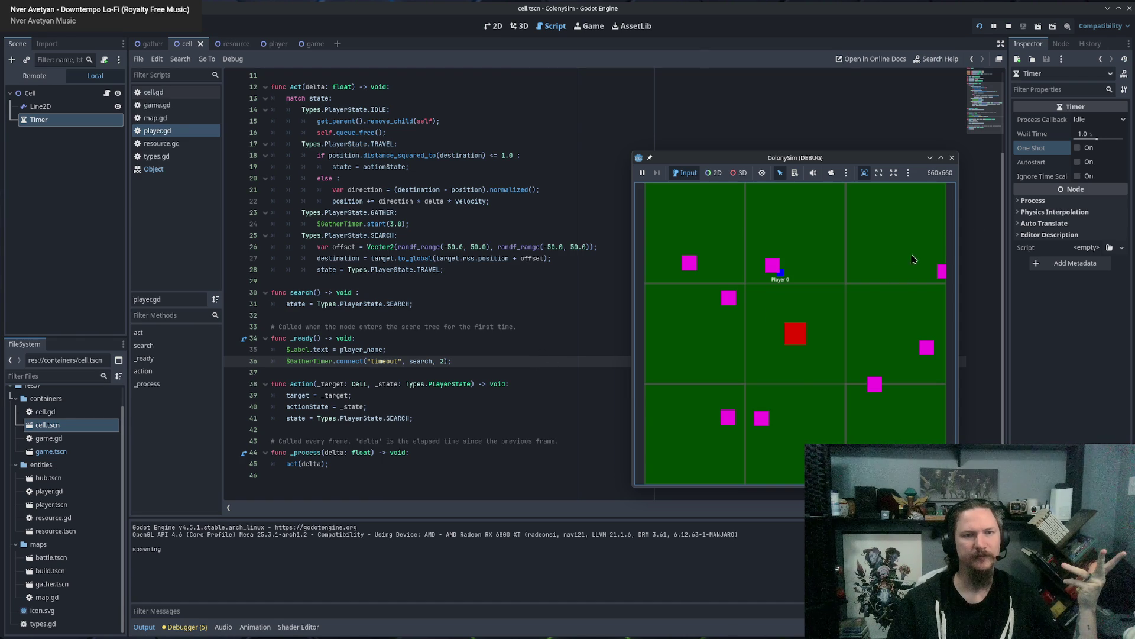
Stop the game, add print("test") inside search(), and switch to resource.gd.
left_click(952, 157)
left_click(456, 304)
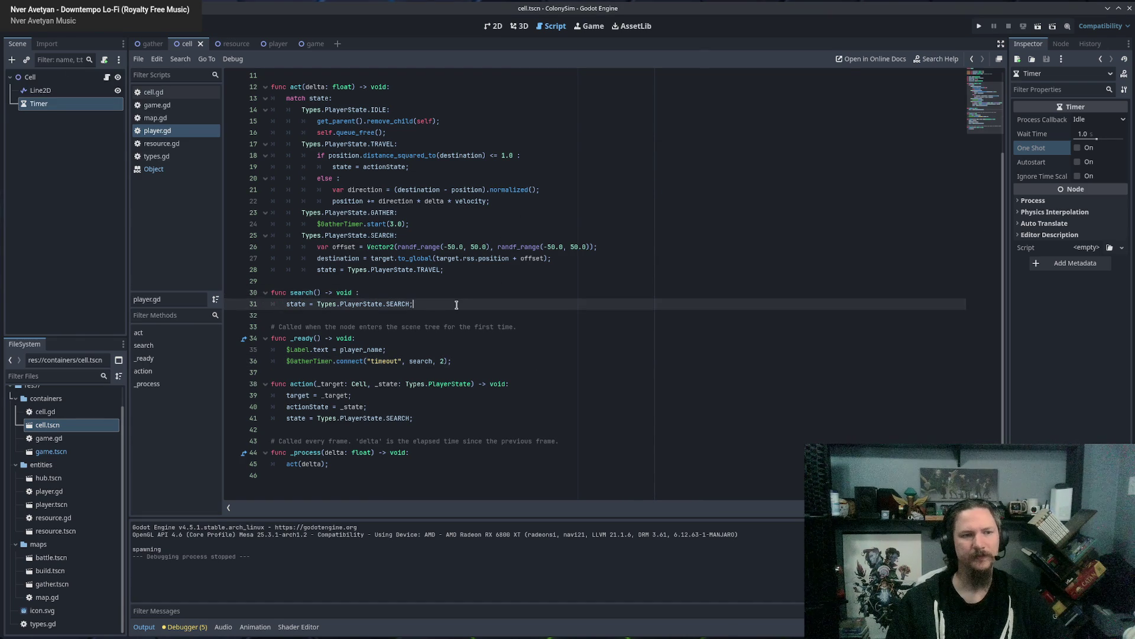
key("Return")
type("print(\"")
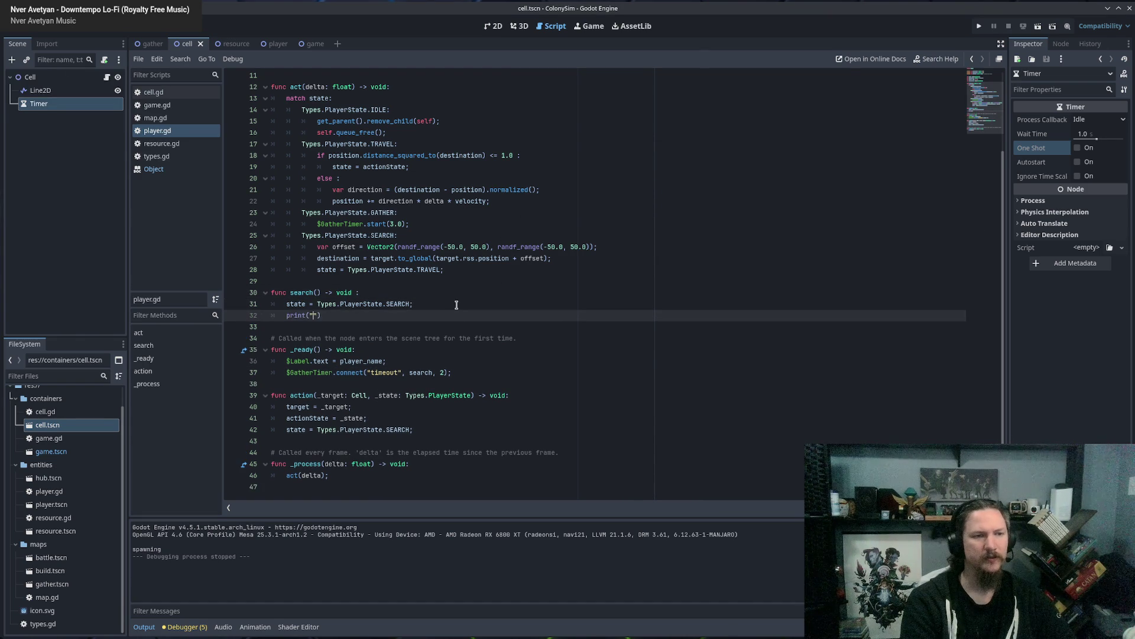
type("test")
key("End")
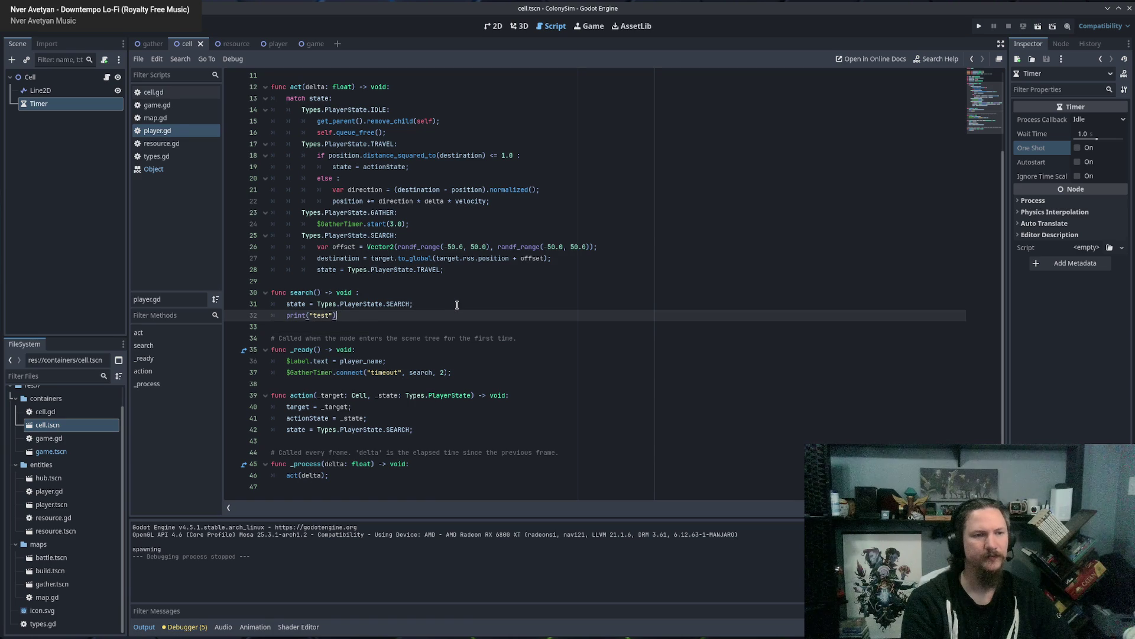
type(";")
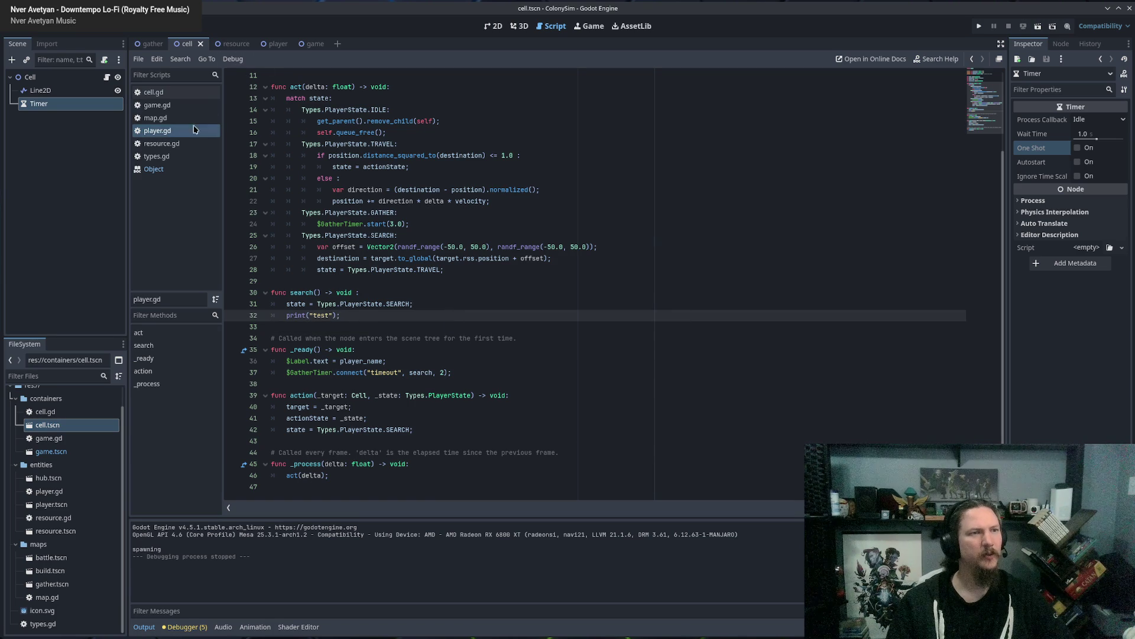
left_click(162, 144)
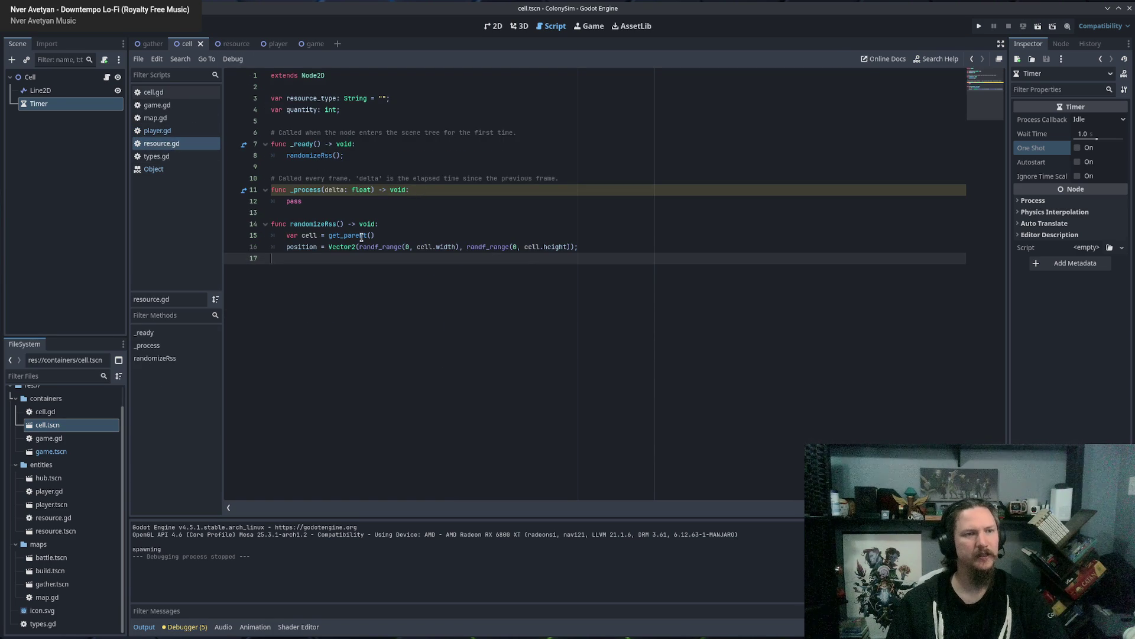
In cell.gd, trace the $Timer timeout connection to the rssRefresh function.
left_click(153, 91)
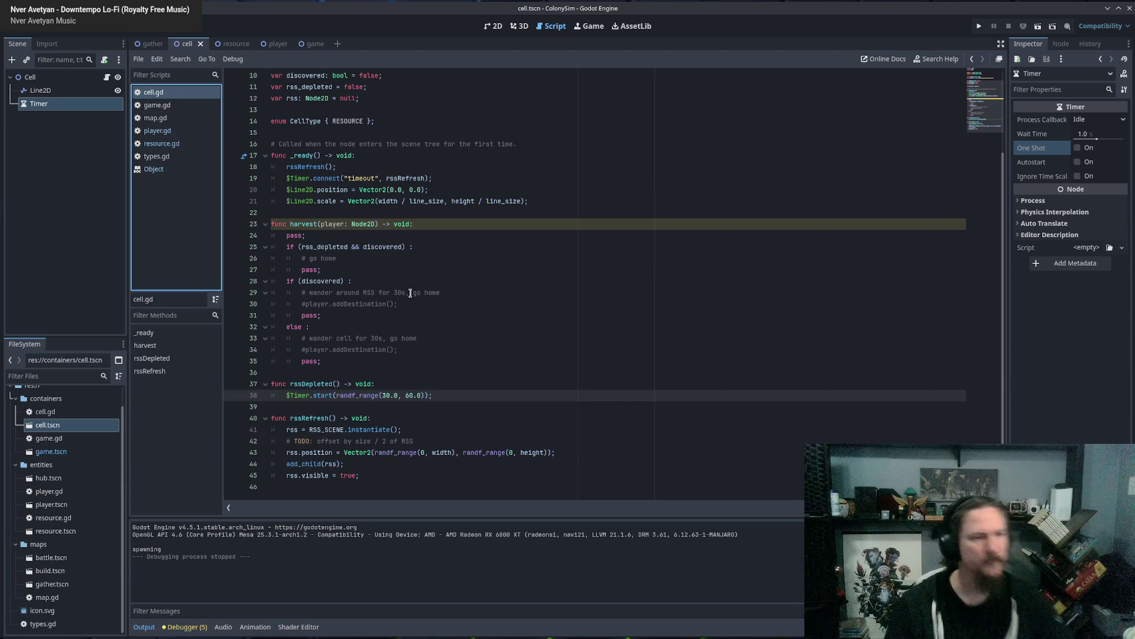
left_click(301, 400)
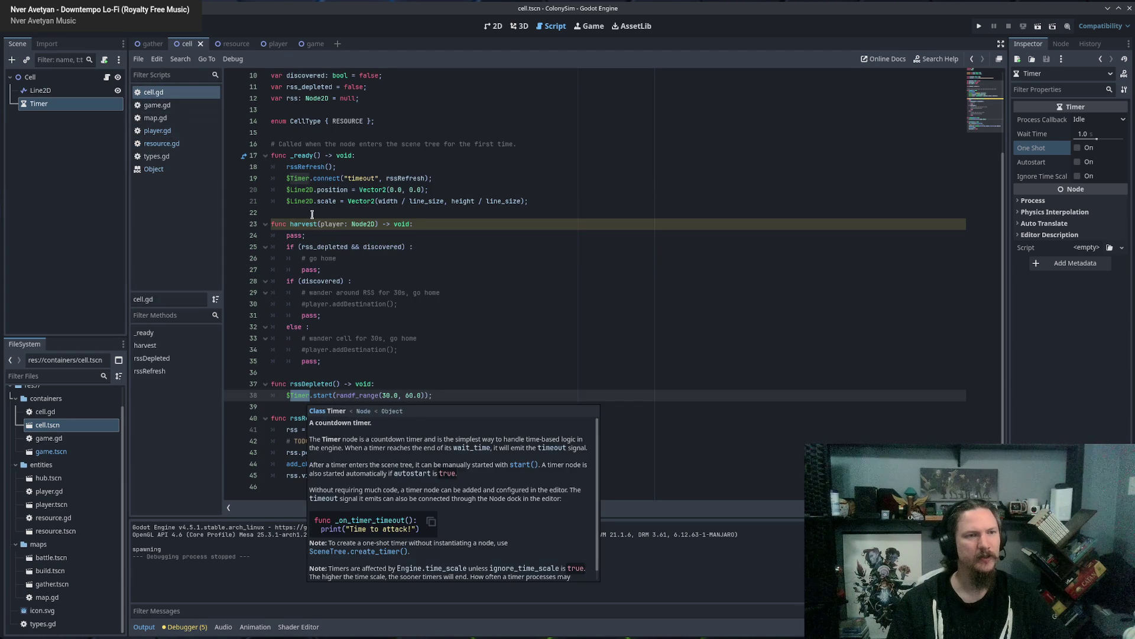
left_click(298, 178)
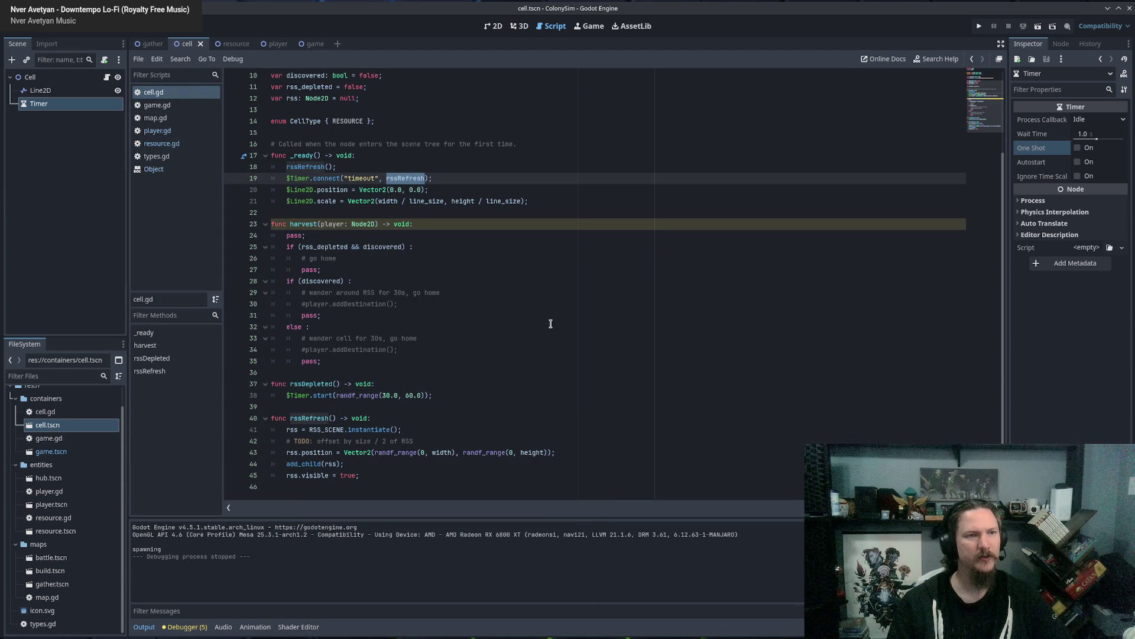
left_click(309, 168)
left_click(321, 434)
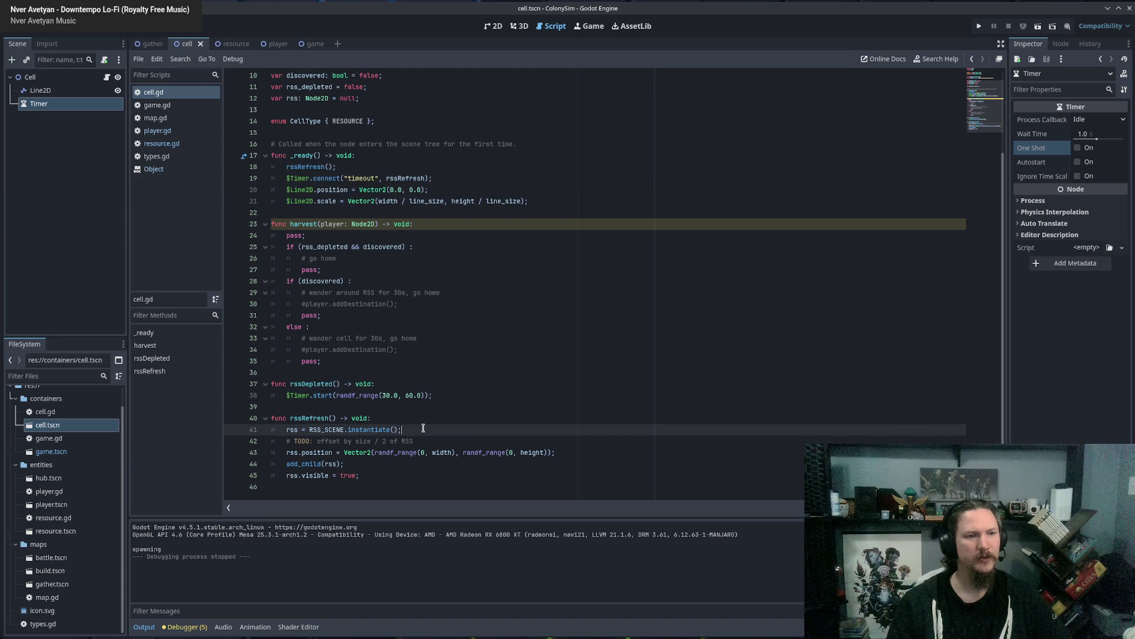
Add print("testing") at the top of rssRefresh, run the game, and close it.
left_click(416, 420)
key("Return")
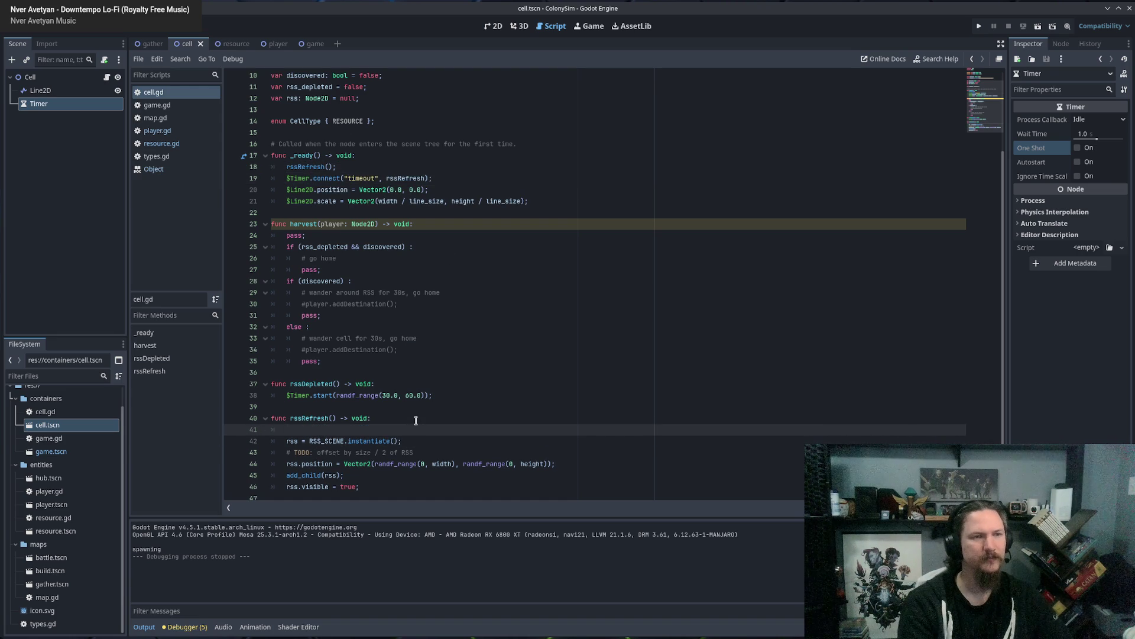
type("print('t")
type("testing")
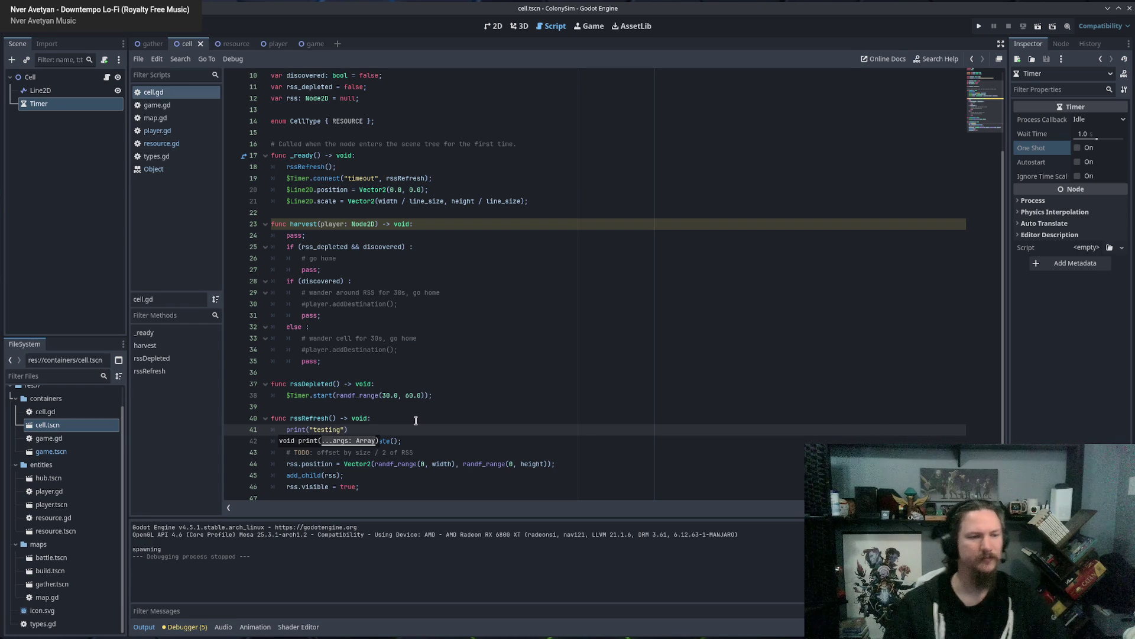
key("F5")
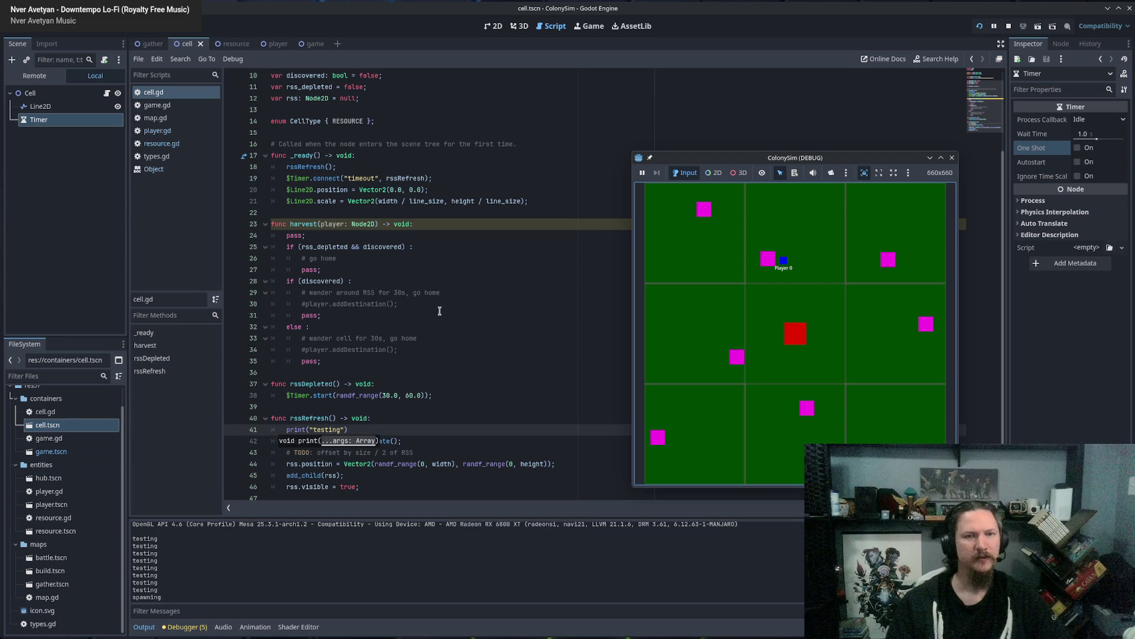
left_click(952, 158)
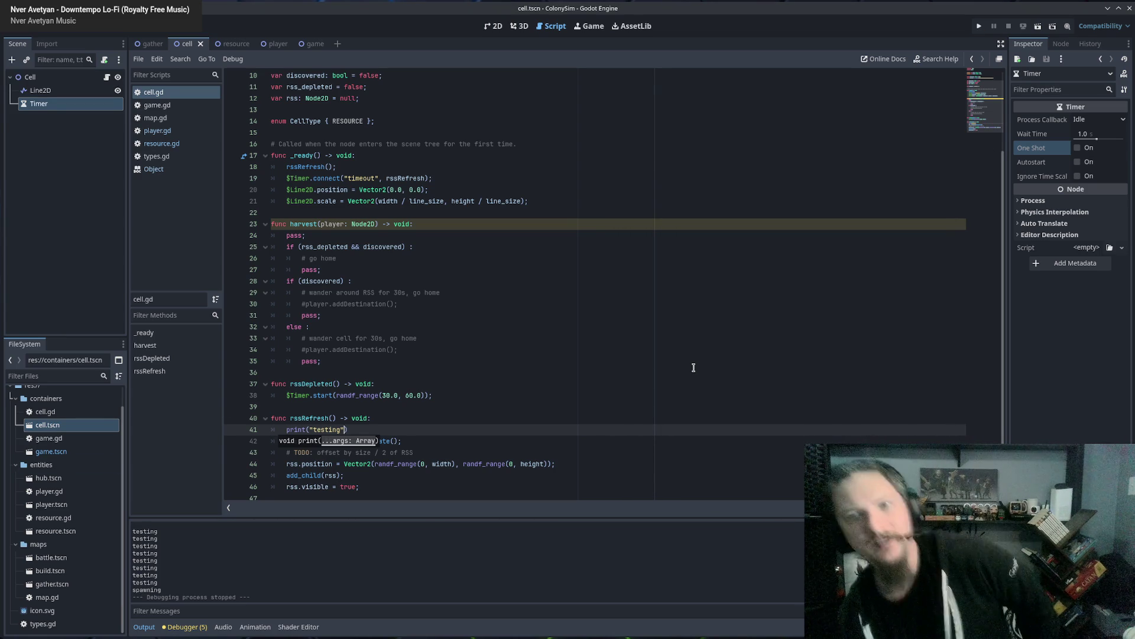
Set the Timer node's process callback to Physics in the Inspector and save.
left_click(1019, 201)
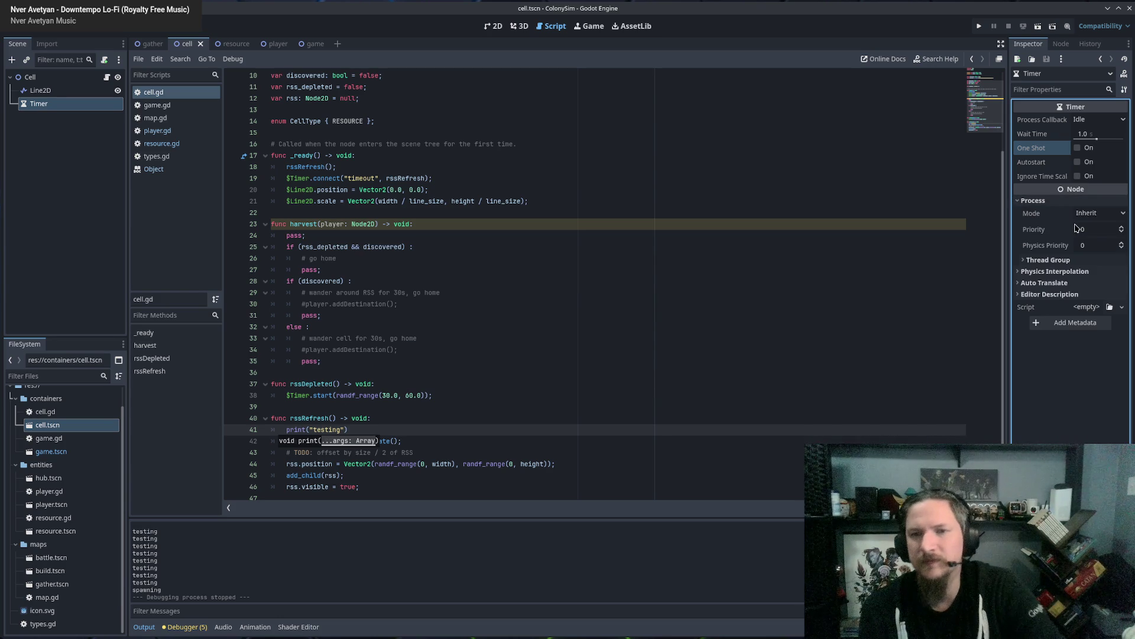
left_click(1020, 202)
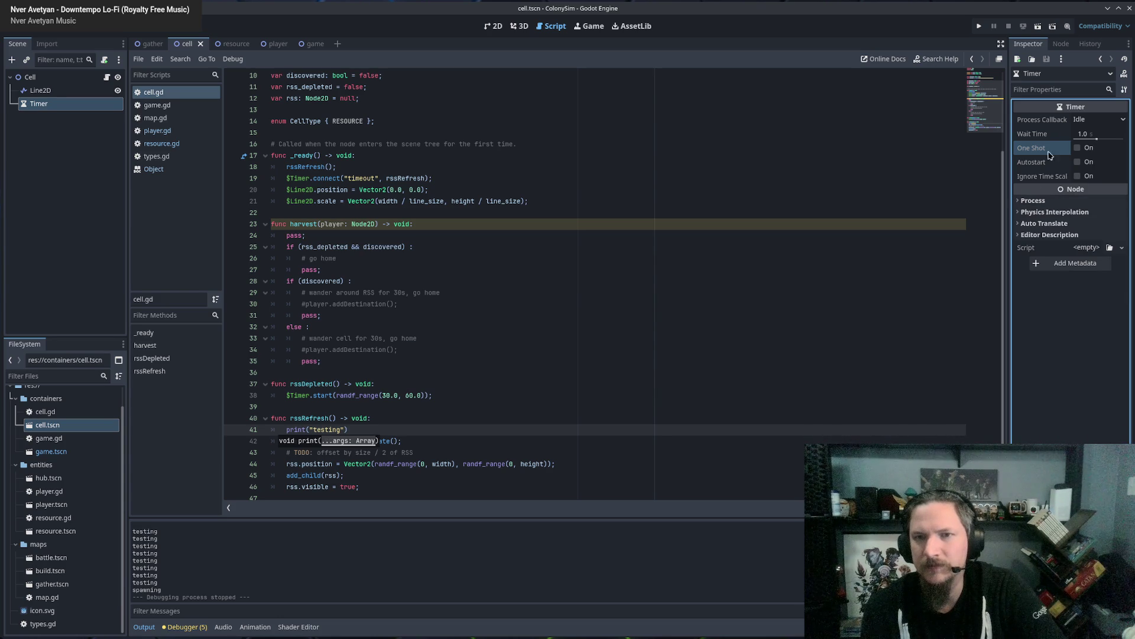
left_click(1094, 121)
left_click(1094, 134)
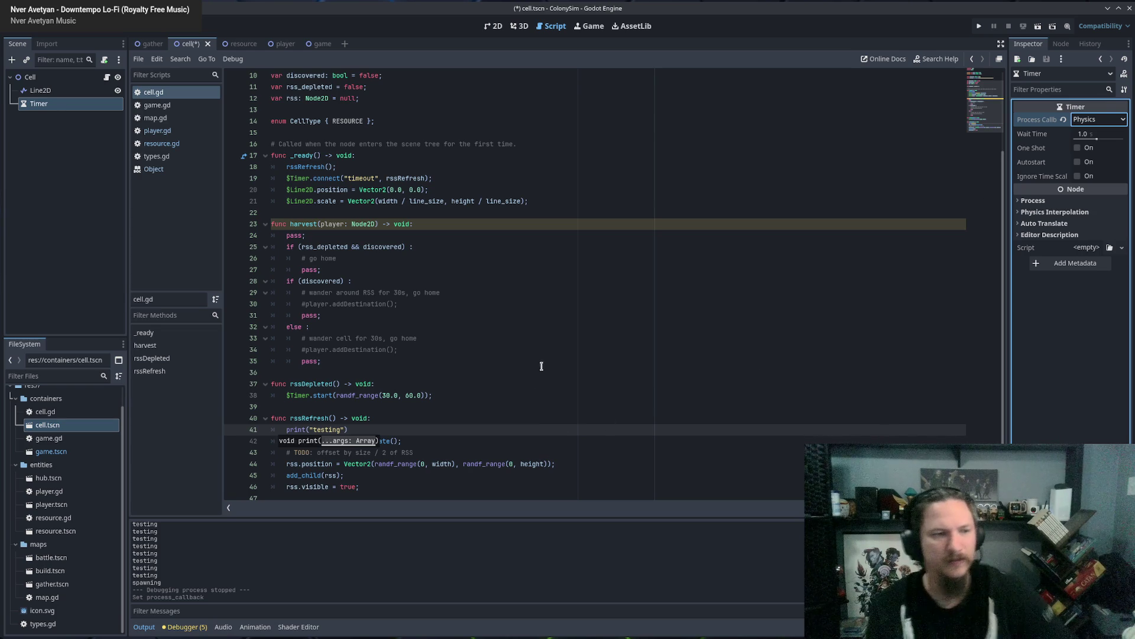
left_click(1064, 120)
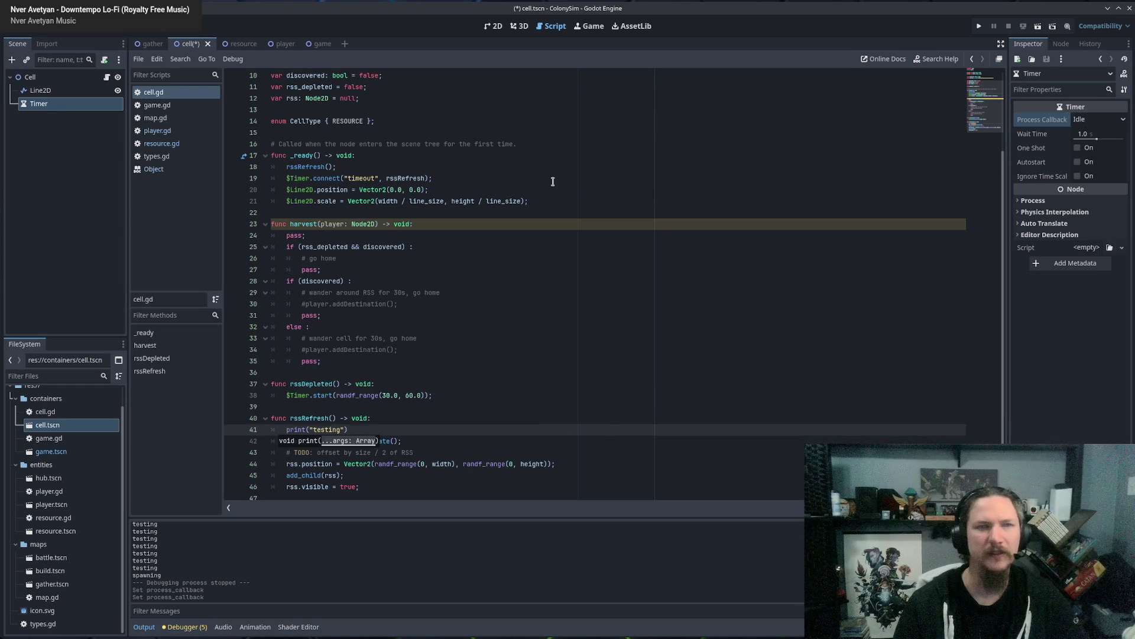
left_click(552, 180)
left_click(158, 130)
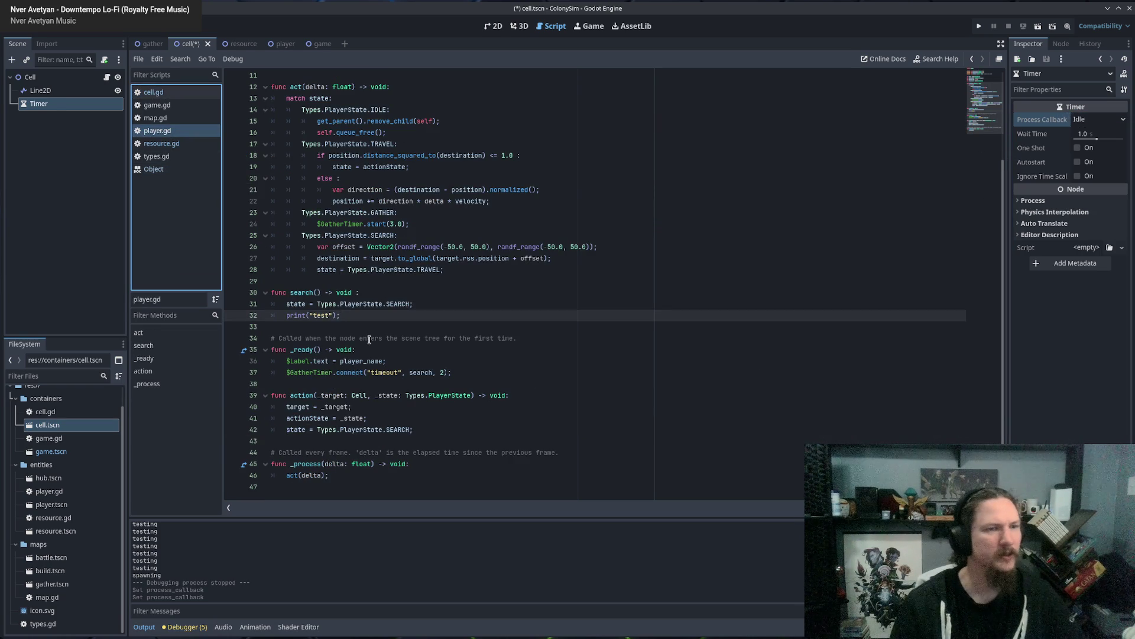
left_click(81, 105)
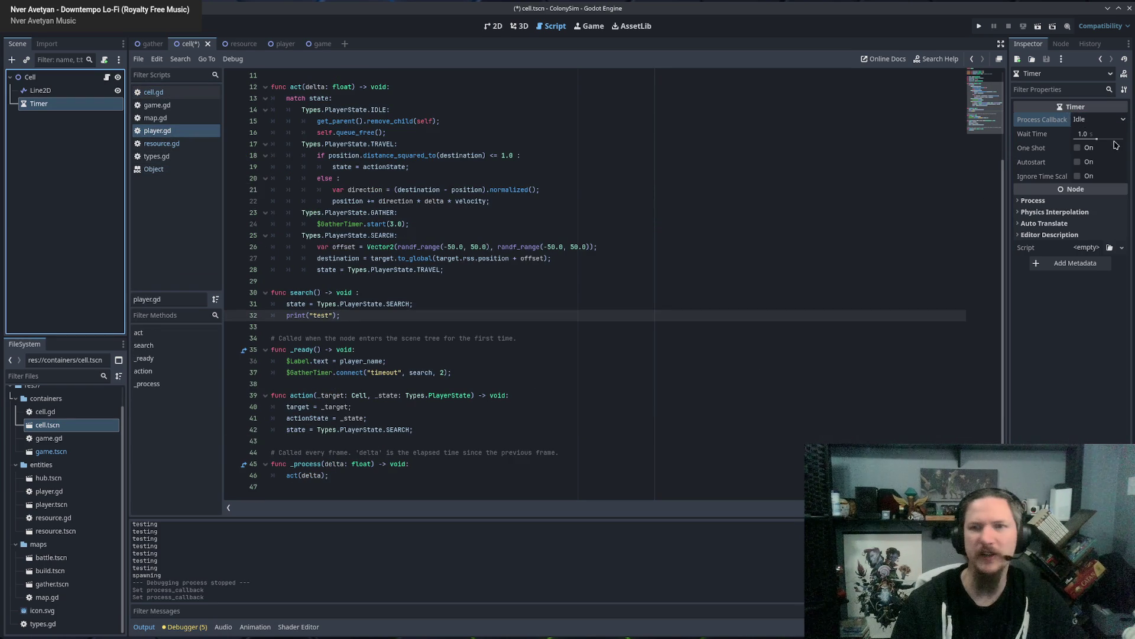
left_click(1115, 120)
left_click(1094, 133)
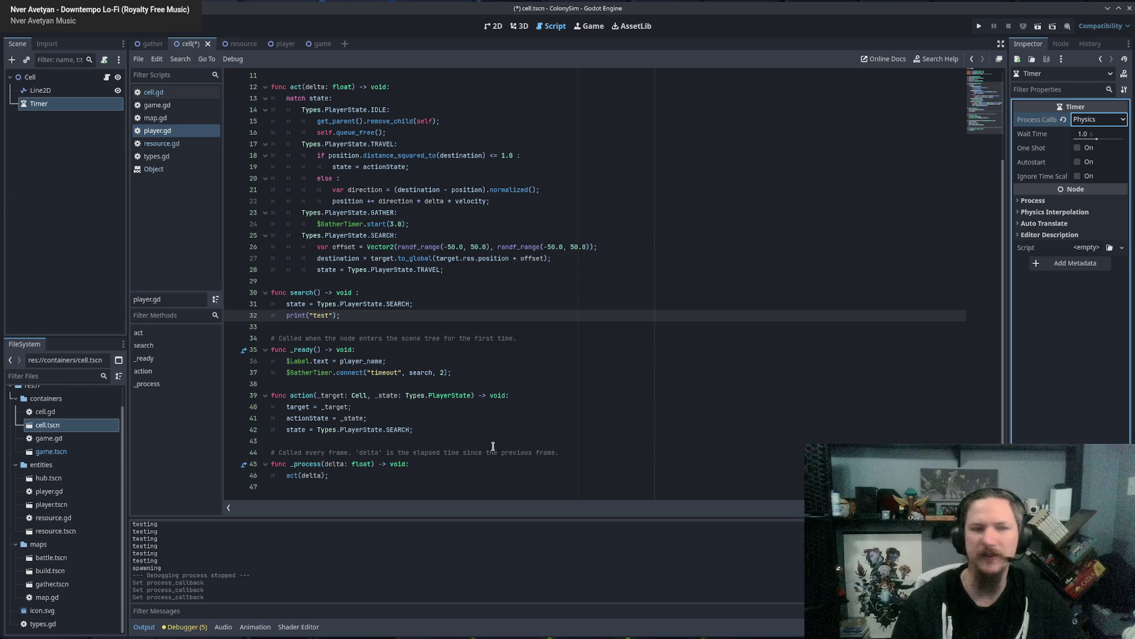
left_click(471, 349)
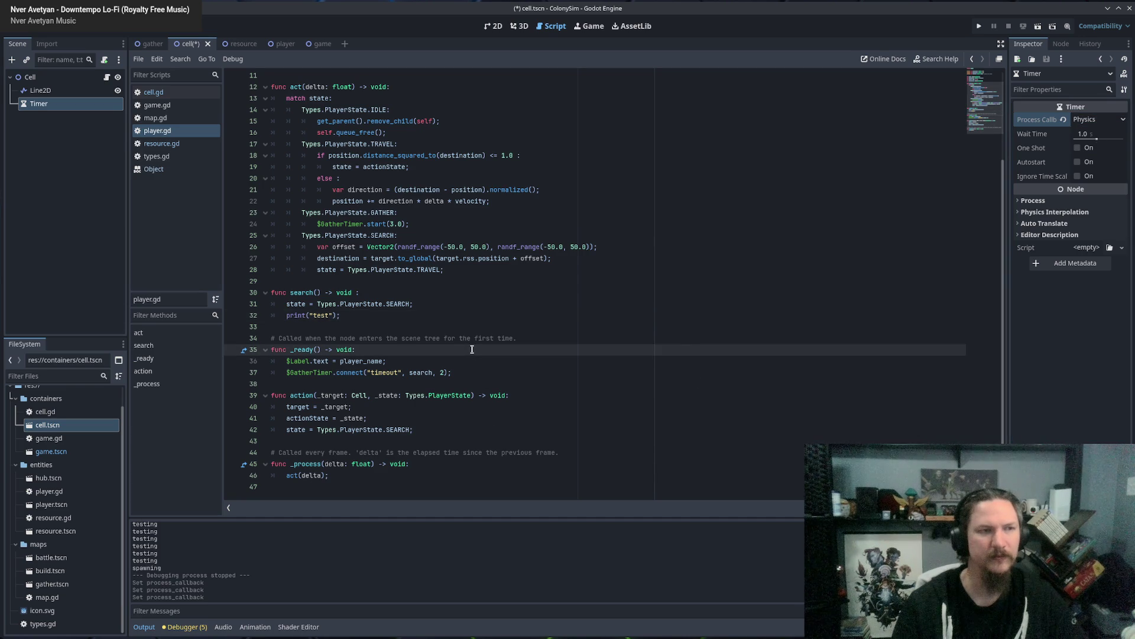
key("ctrl+s")
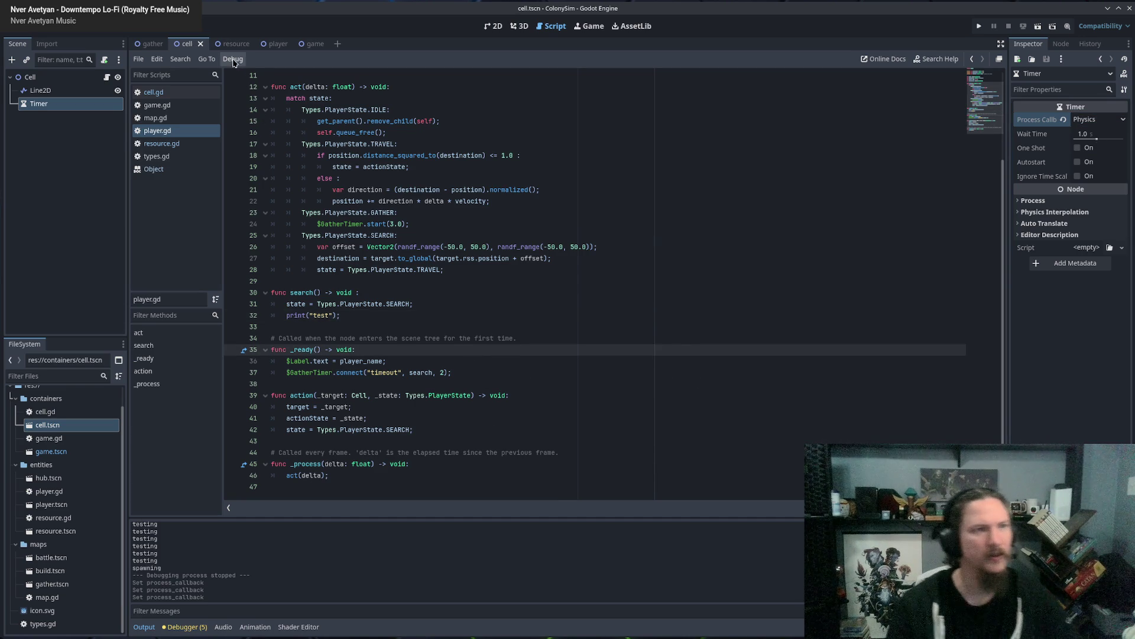
Delete the print("testing") line from rssRefresh in cell.gd and run the game.
left_click(179, 95)
left_click(441, 179)
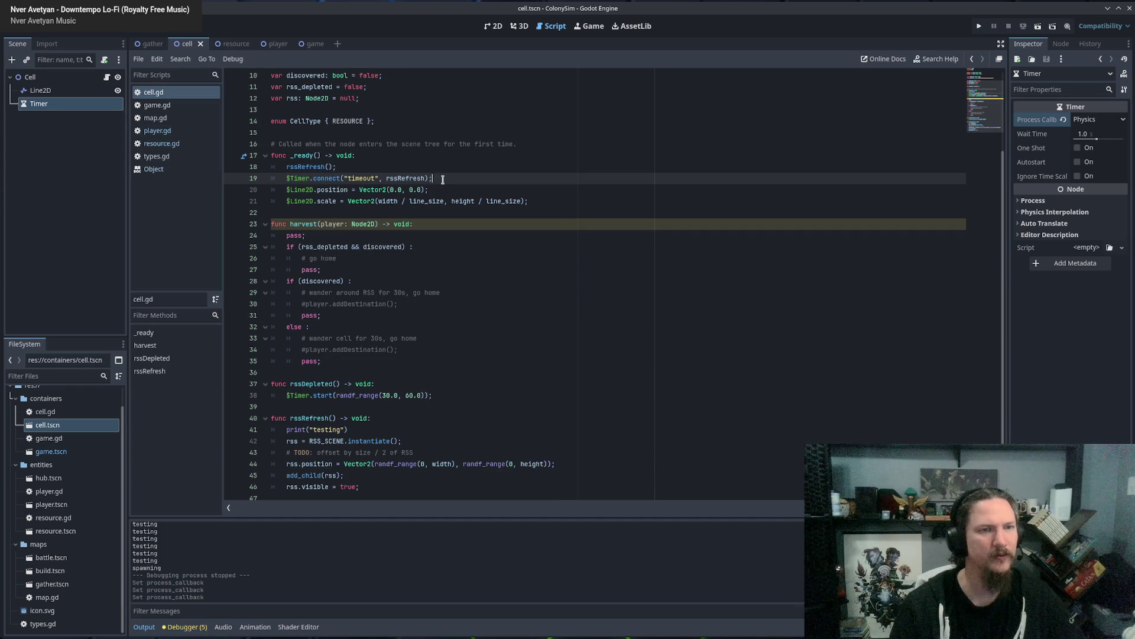
left_click_drag(371, 434, 381, 419)
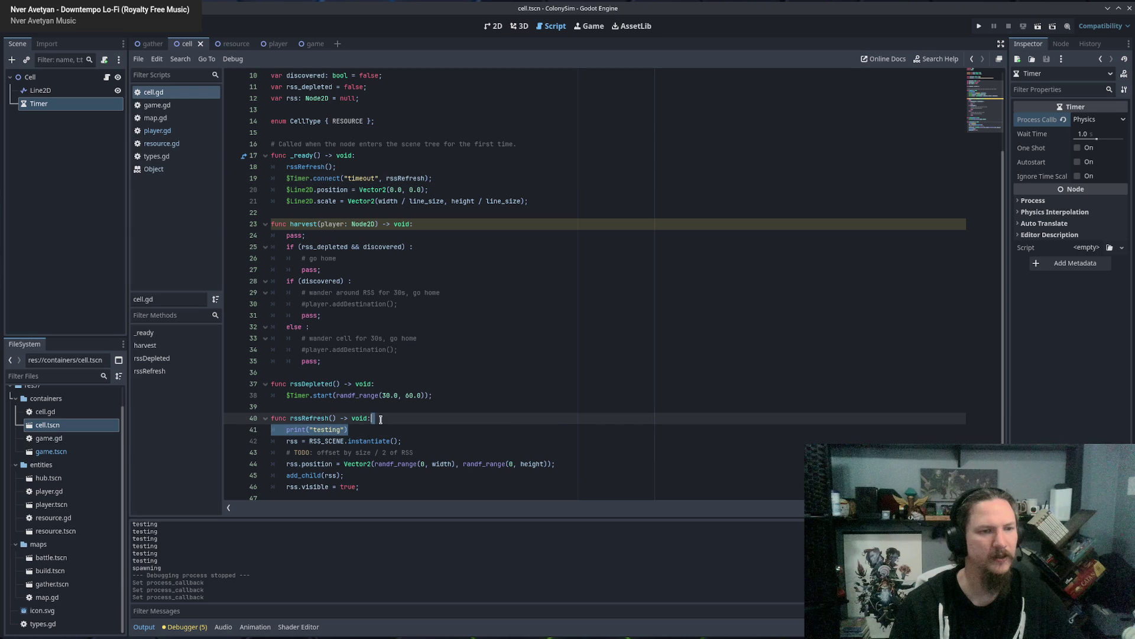
key("BackSpace")
key("F5")
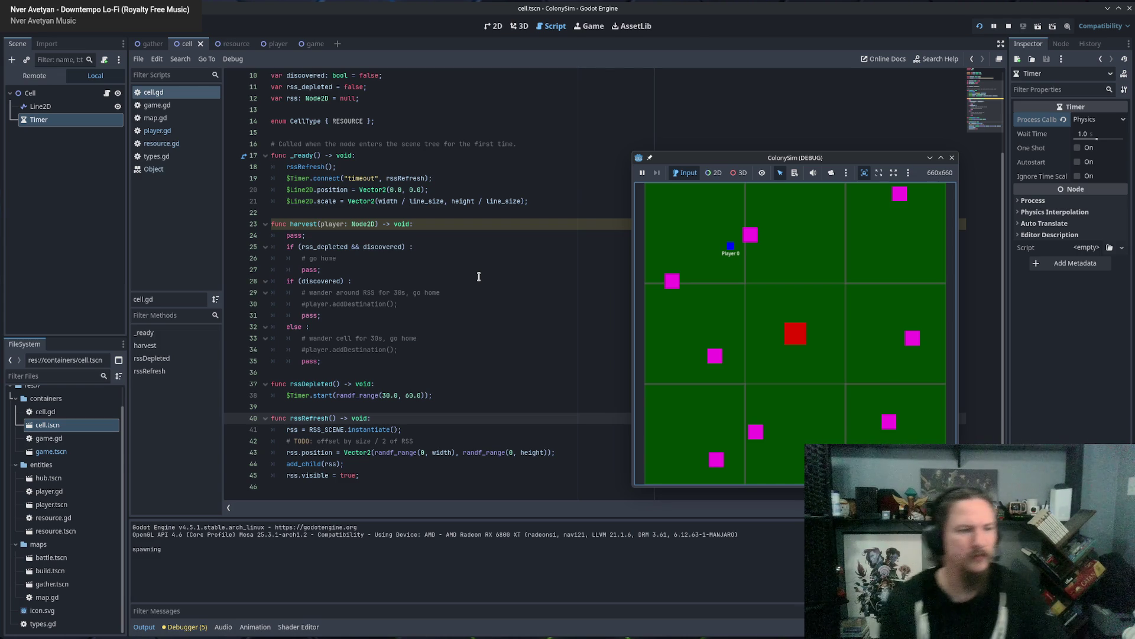
Stop the game and enable One Shot on the cell's Timer.
left_click(951, 158)
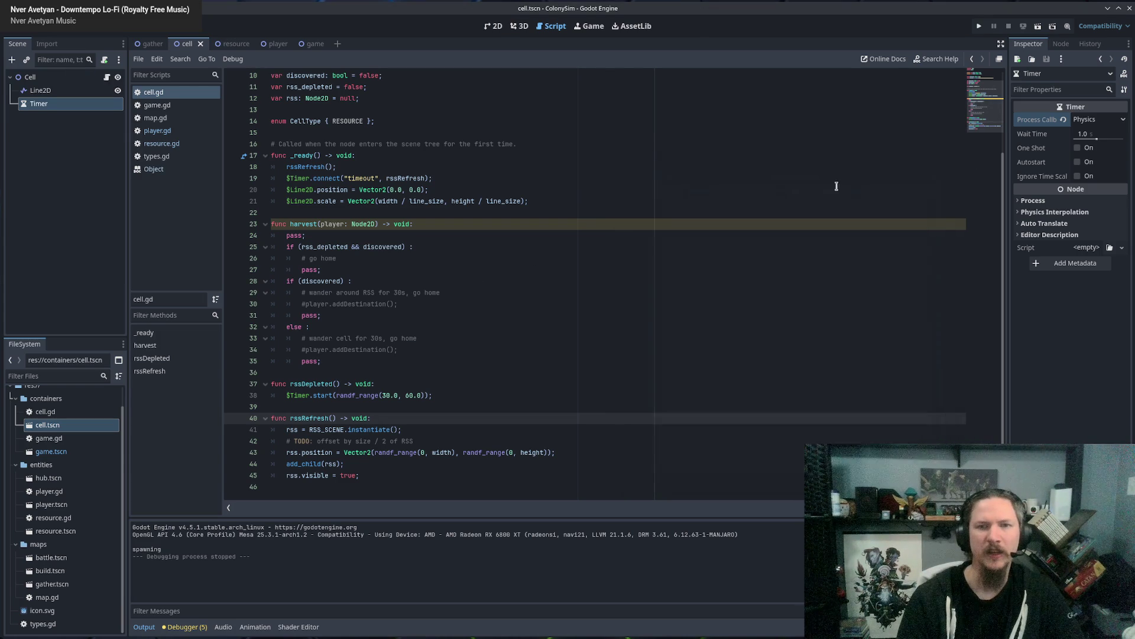
left_click(398, 246)
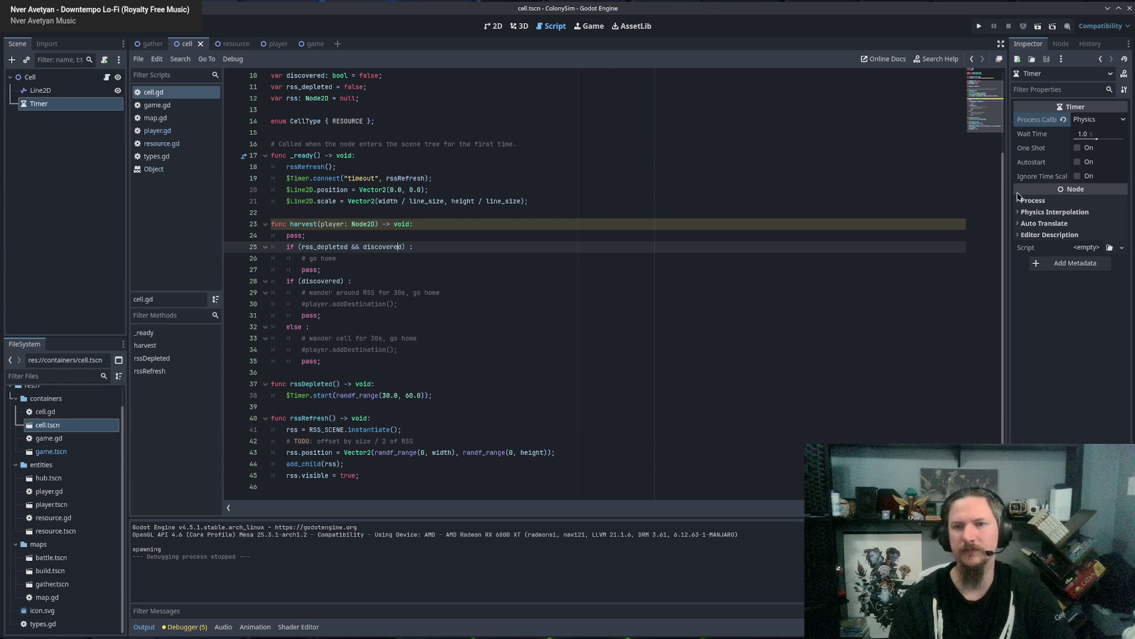
left_click(1077, 148)
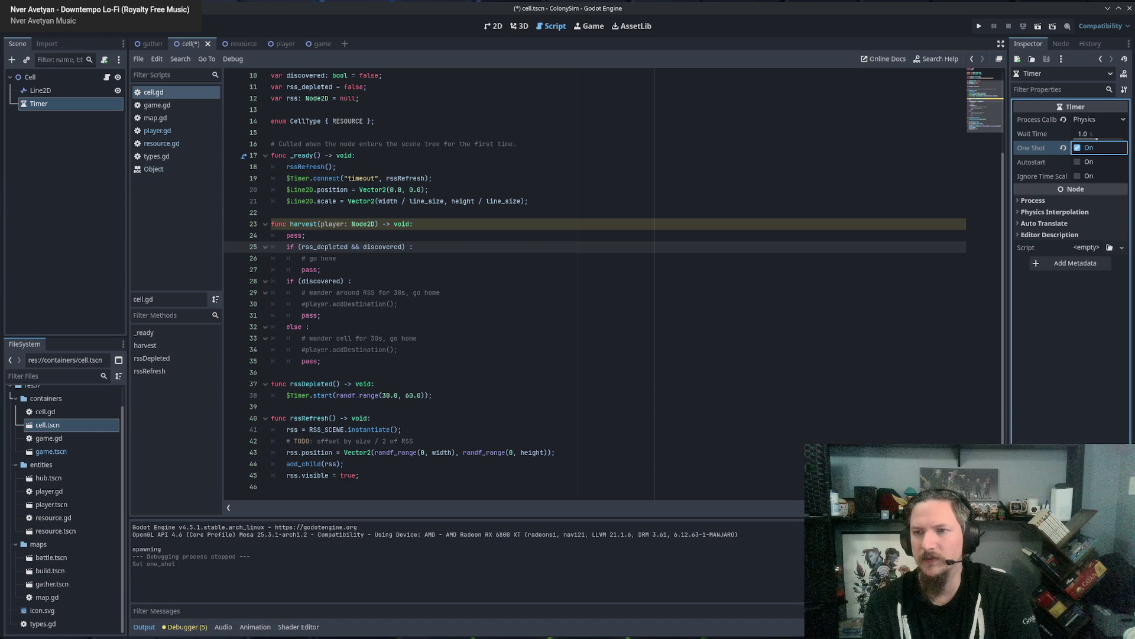
Review player.gd's GatherTimer lines, ending at the GATHER case.
left_click(443, 362)
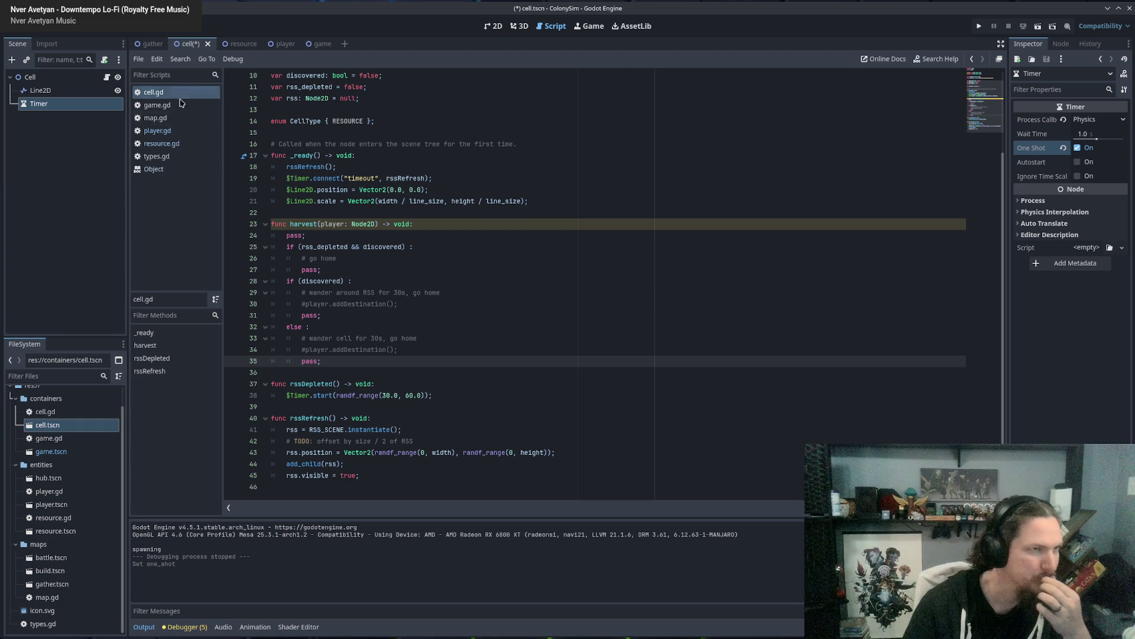
left_click(165, 131)
left_click(161, 135)
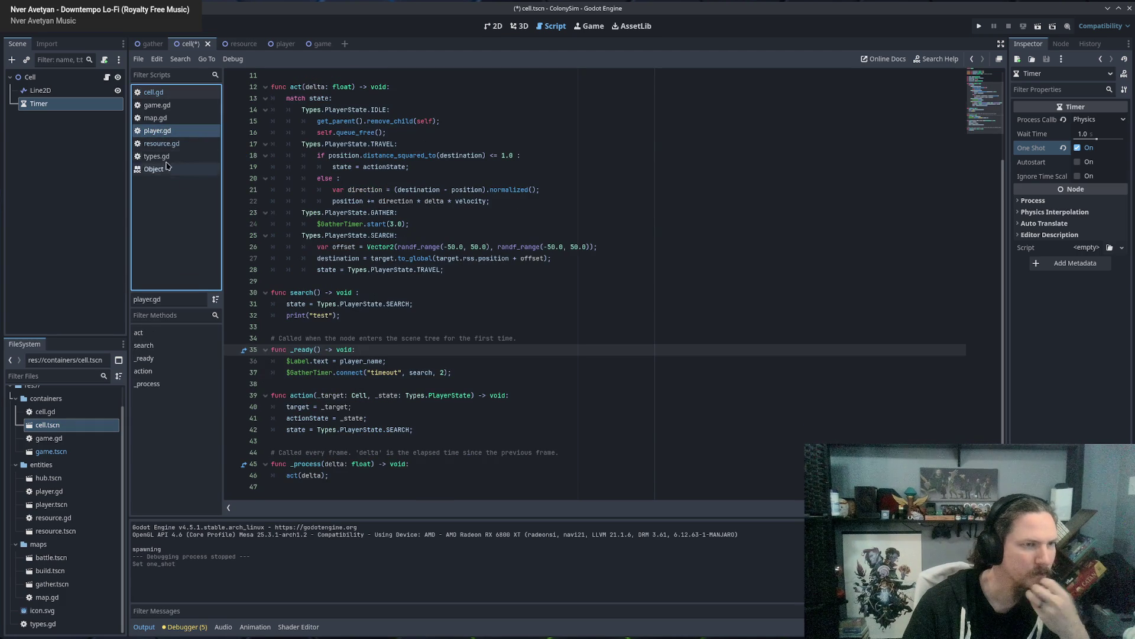
double_click(355, 223)
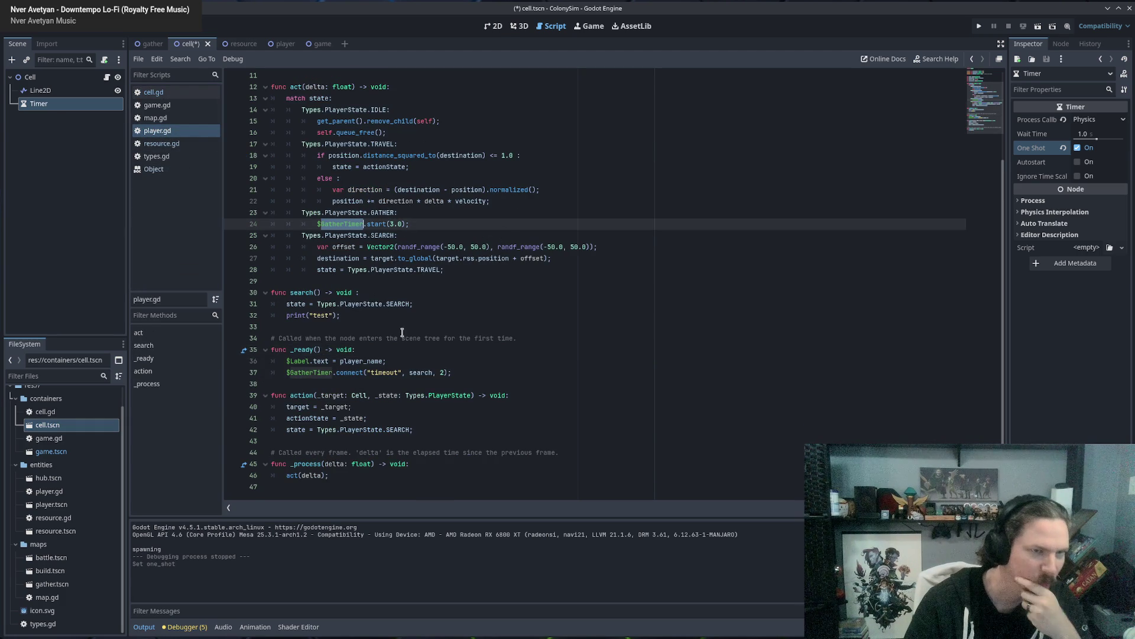
left_click(360, 372)
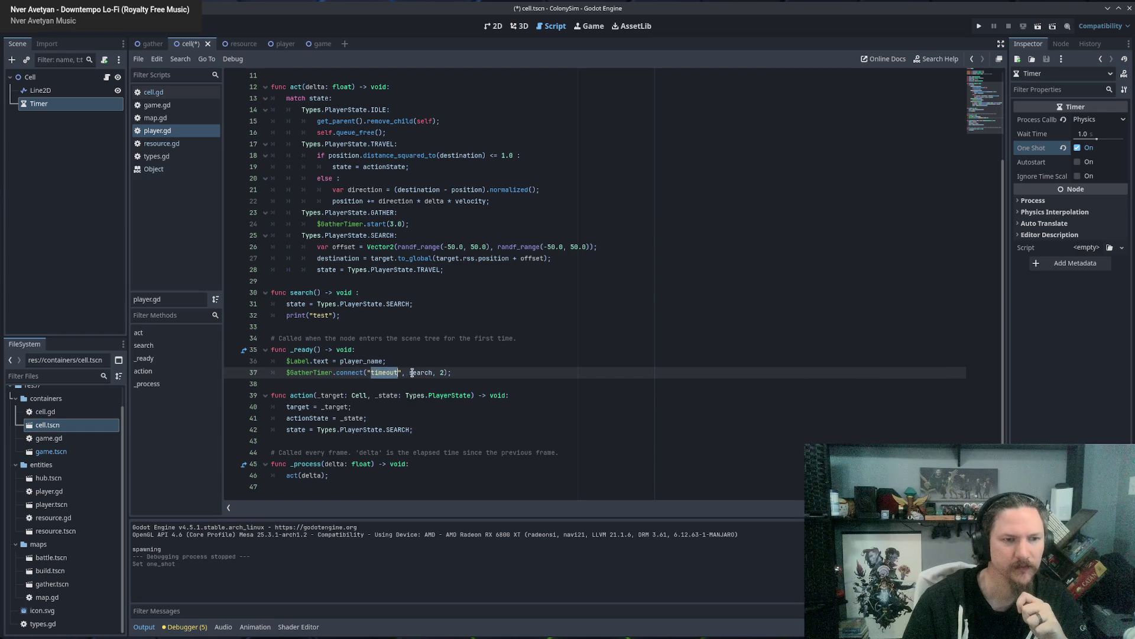
double_click(421, 372)
left_click(466, 373)
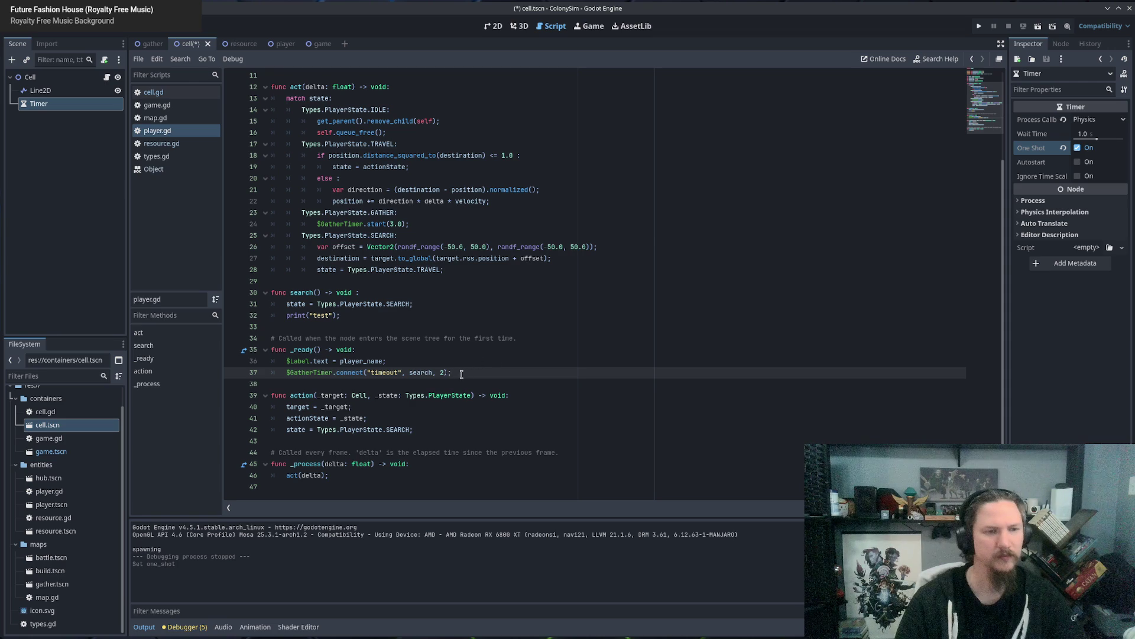
left_click(412, 215)
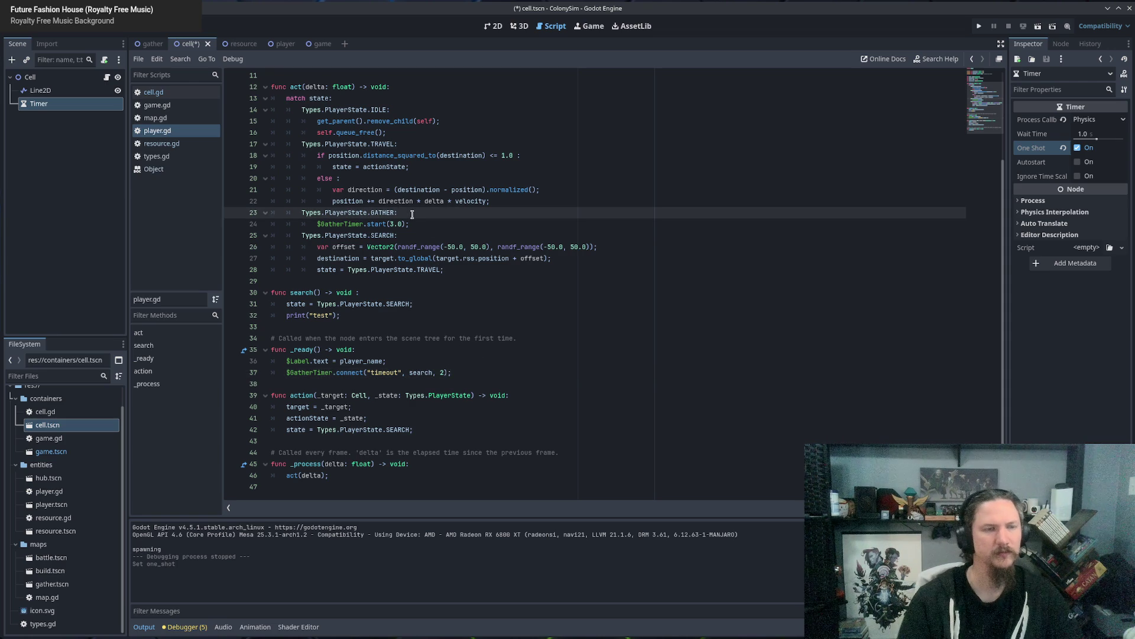
Add a temporary print("test") under the GATHER case, run the game, and stop it.
key("Return")
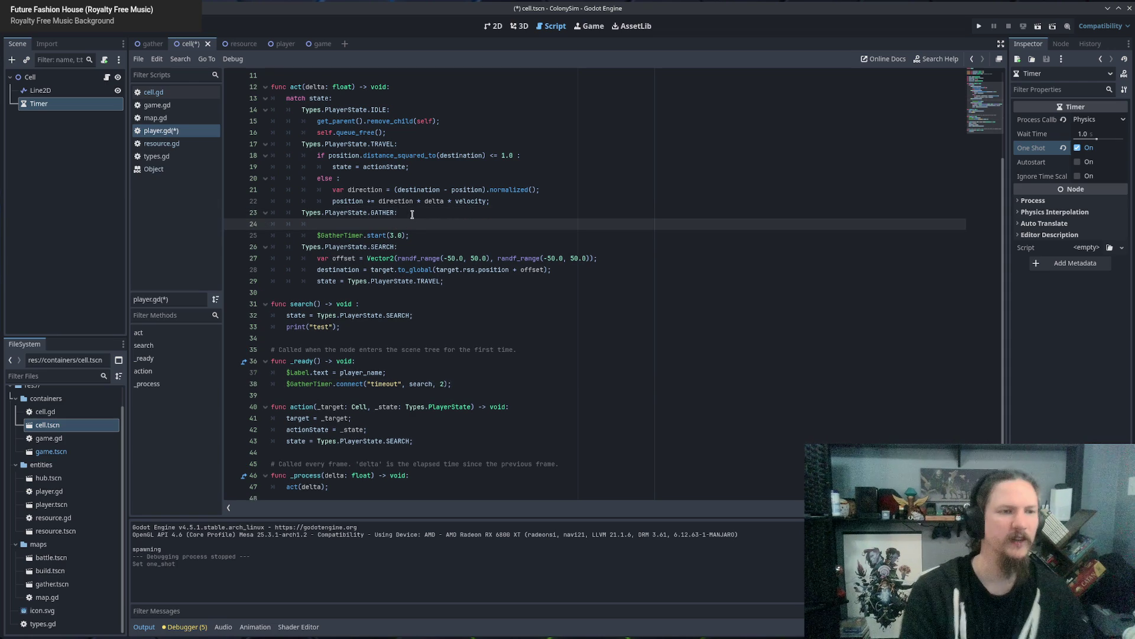
type("print('')test")
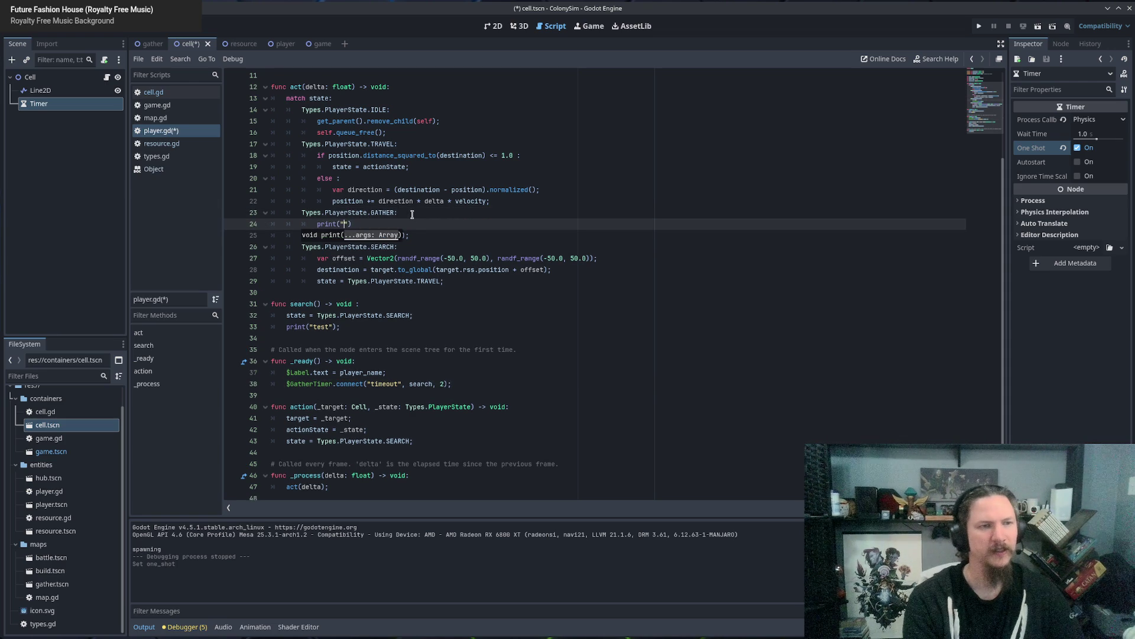
key("F5")
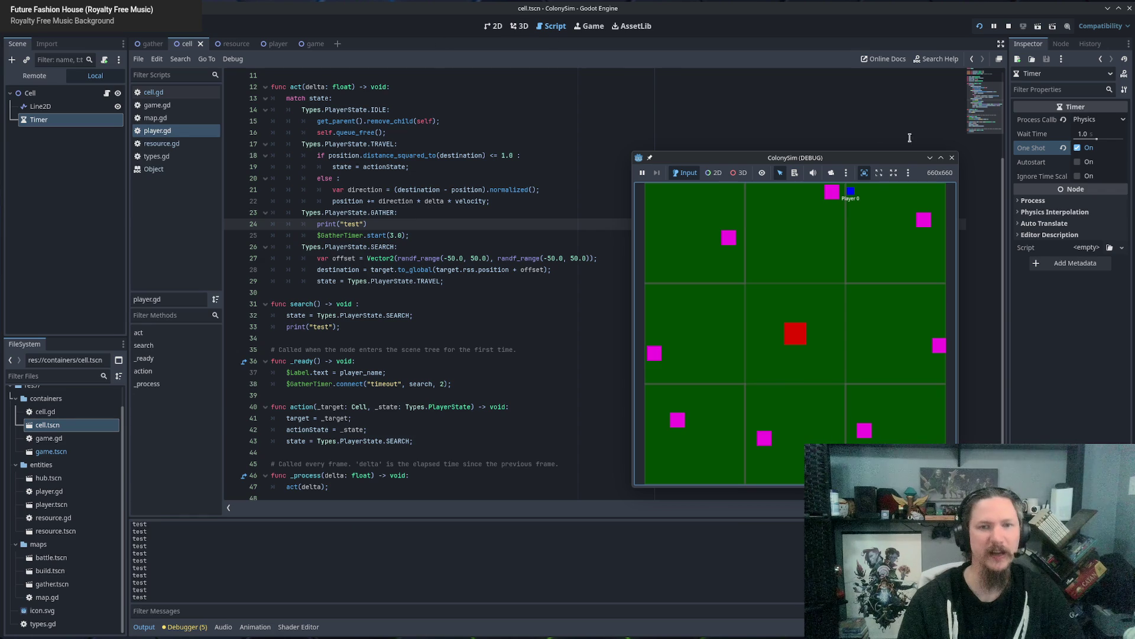
left_click(952, 157)
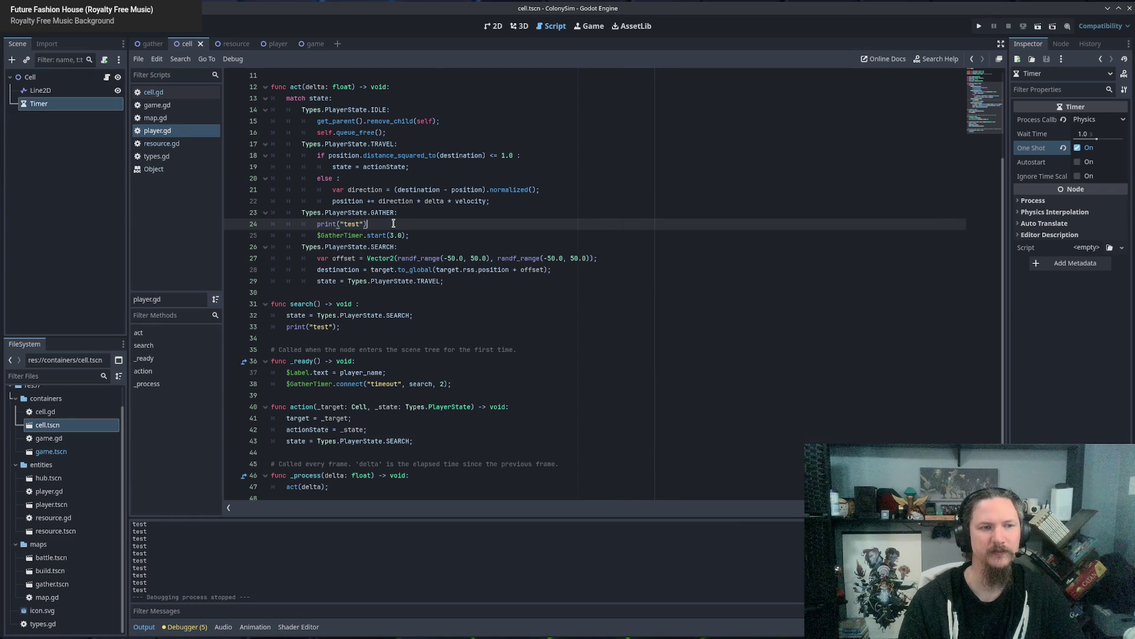
Delete the temporary test print so GATHER only calls $GatherTimer.start(3.0).
left_click_drag(318, 235, 410, 236)
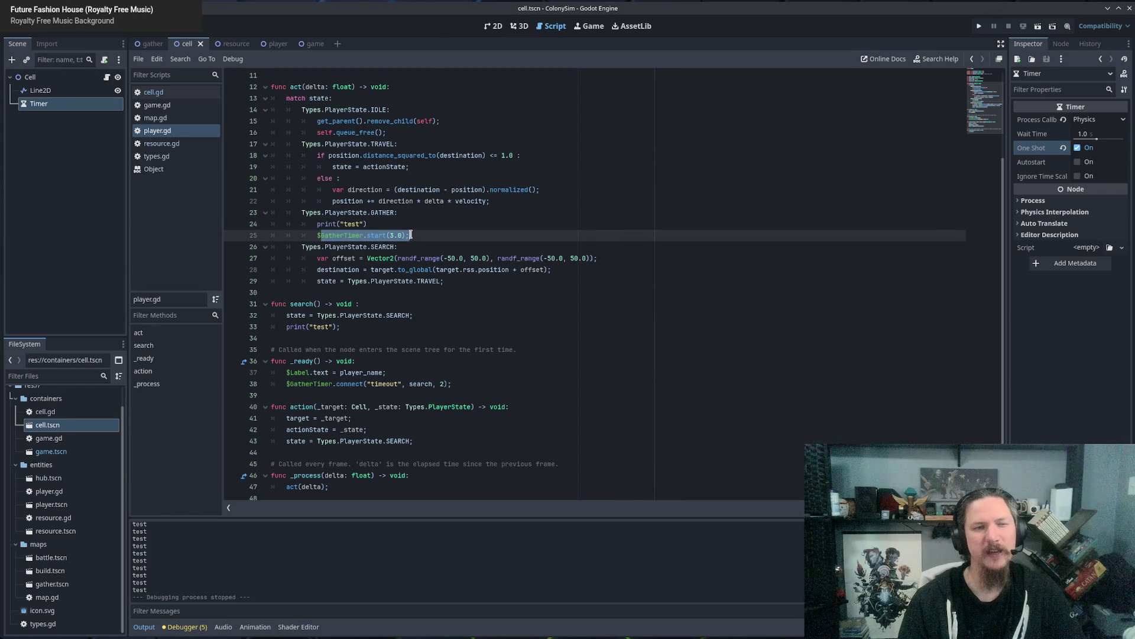
left_click(377, 225)
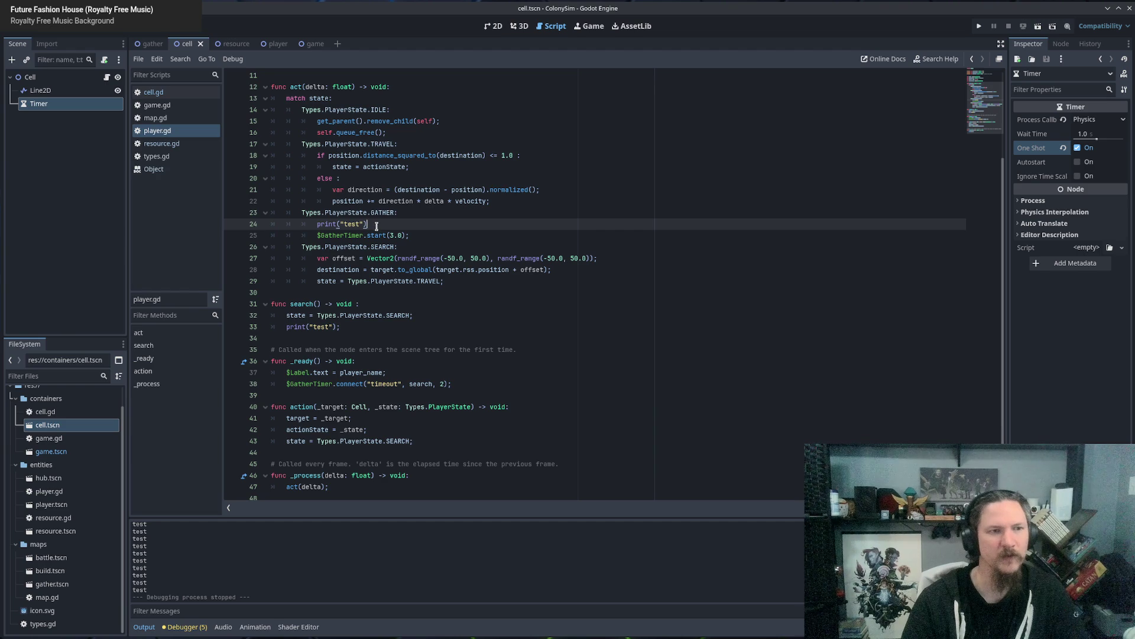
left_click_drag(320, 236, 403, 235)
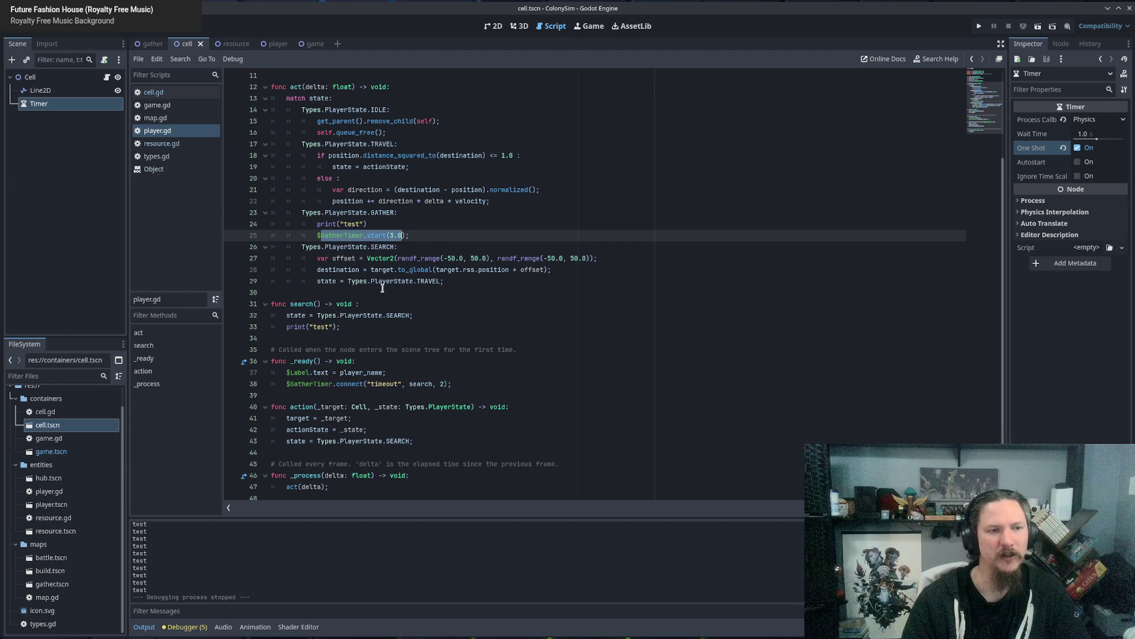
double_click(384, 213)
left_click(382, 235)
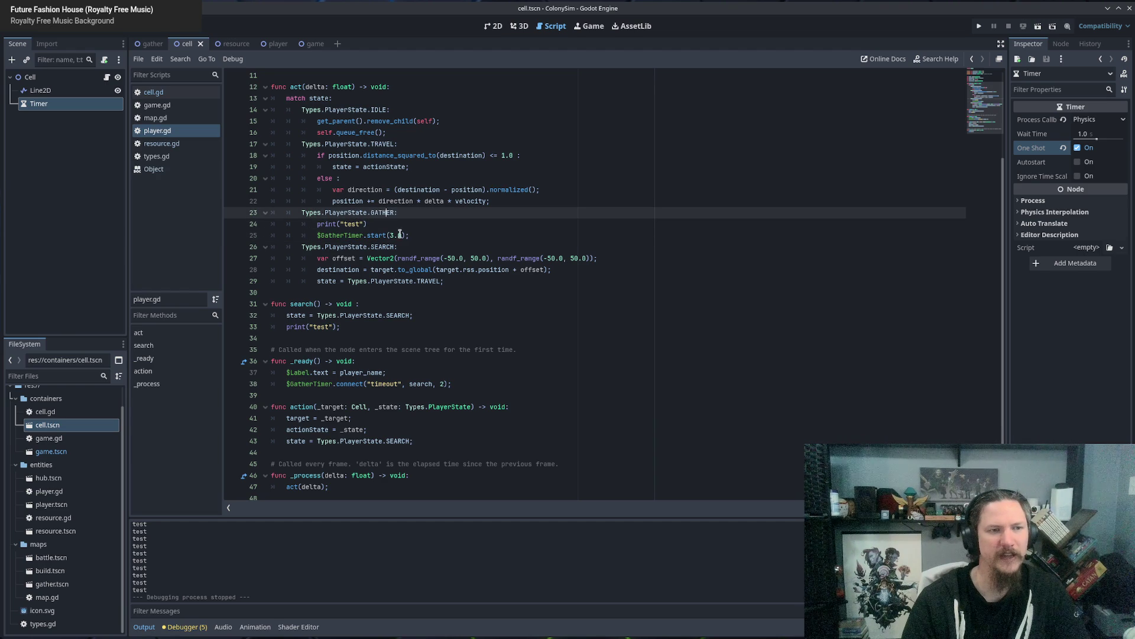
left_click_drag(383, 224, 419, 211)
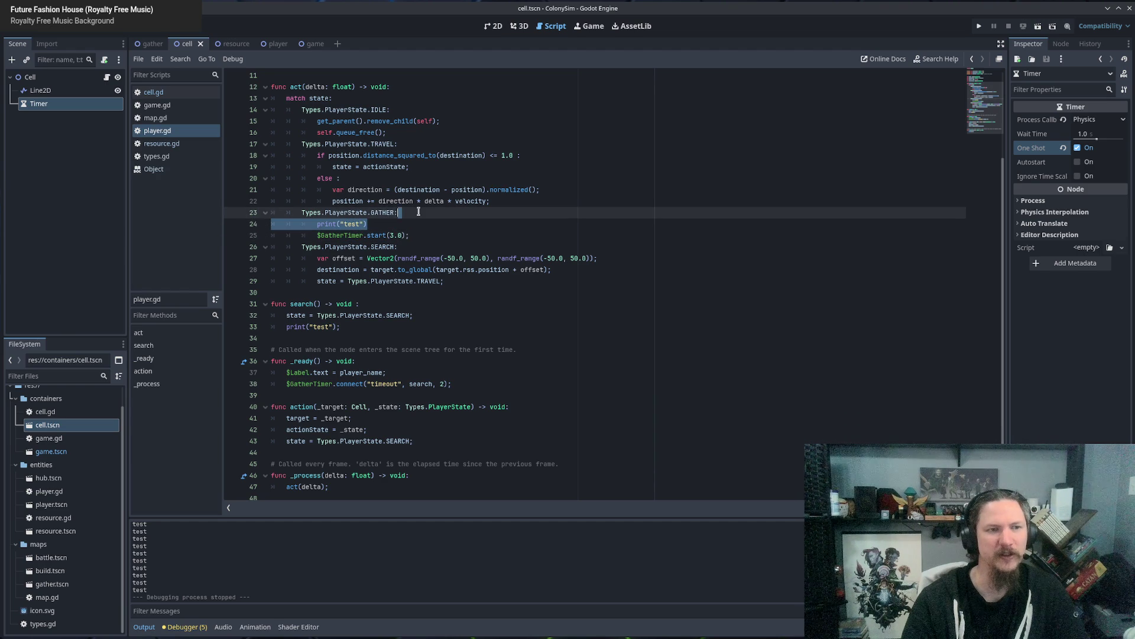
key("BackSpace")
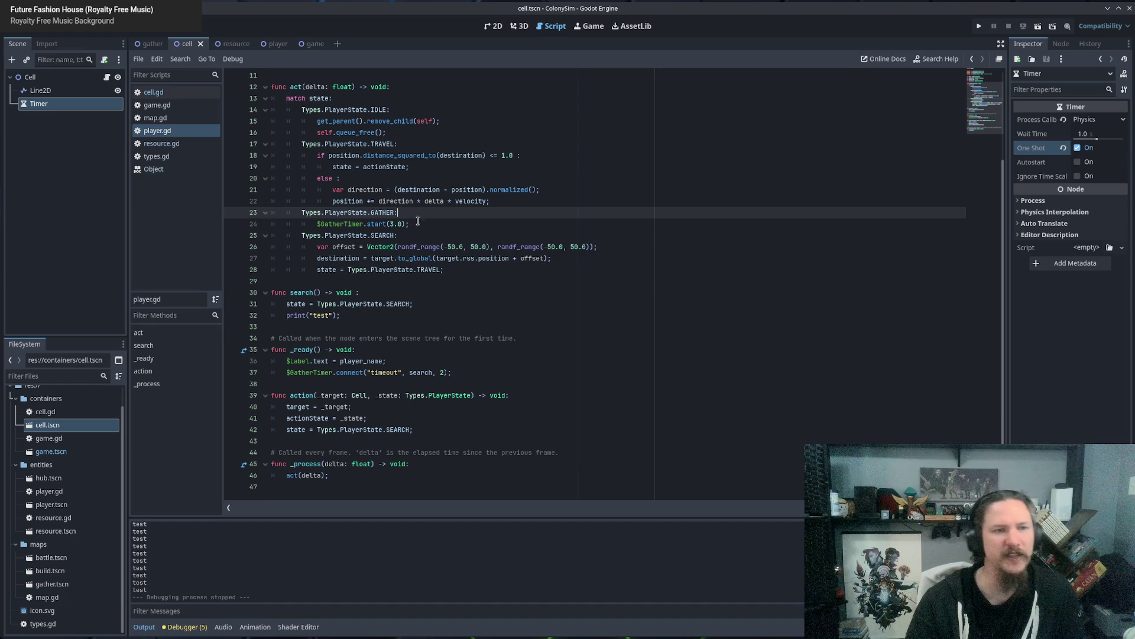
left_click(423, 224)
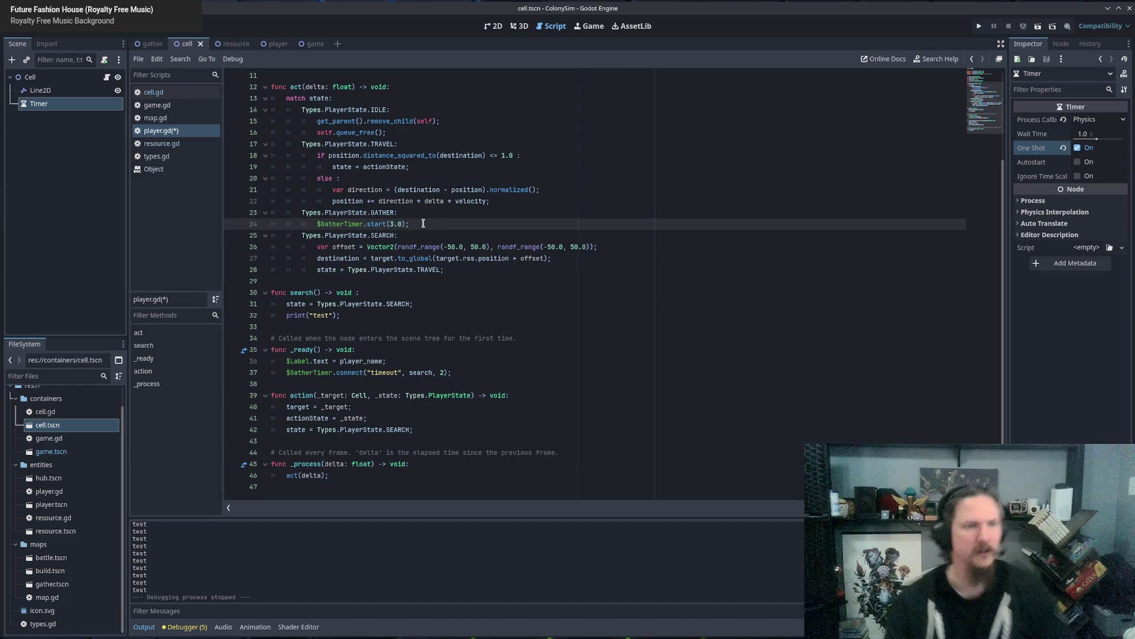
Begin a condition on $GatherTimer under the GATHER case, picking is_stopped() from suggestions.
left_click(434, 215)
key("Return")
type("if $G")
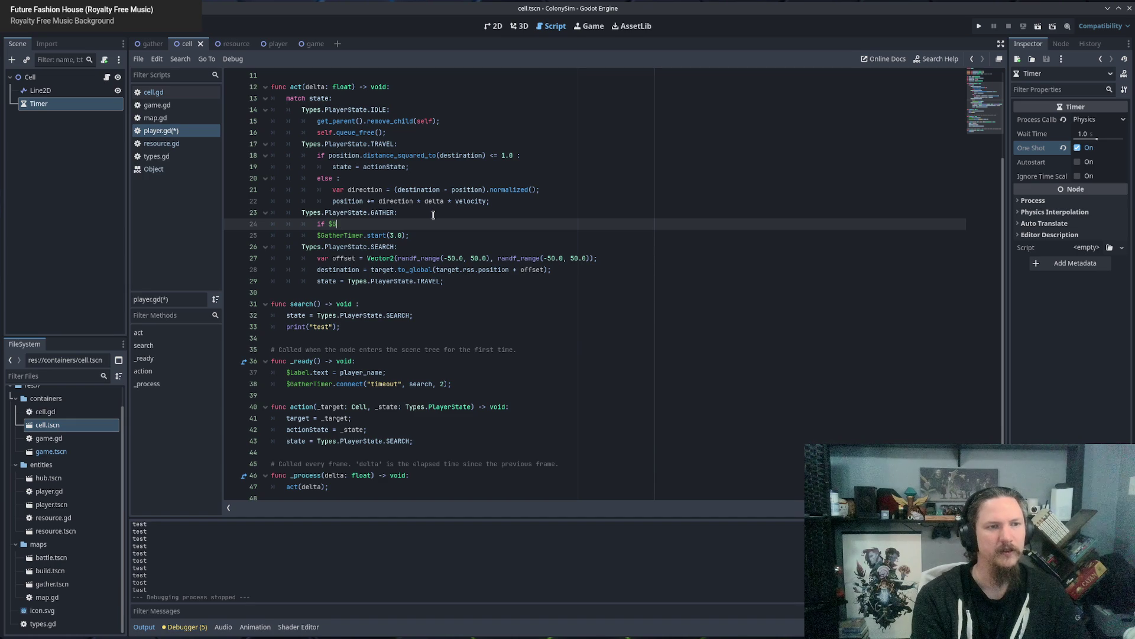
type("atherTimer.")
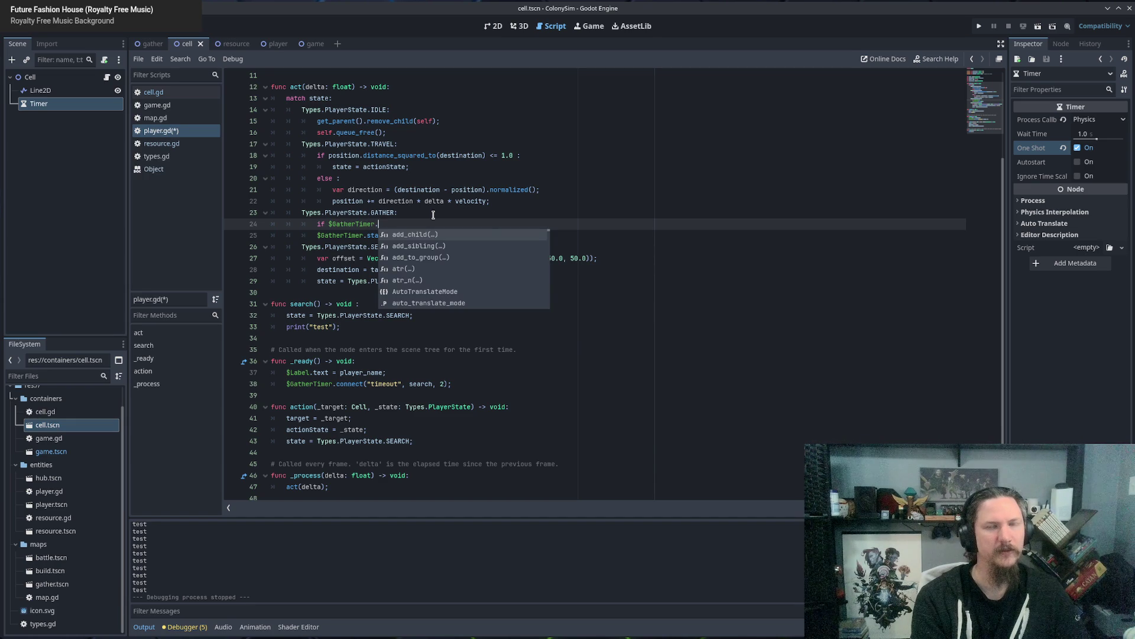
type("paused")
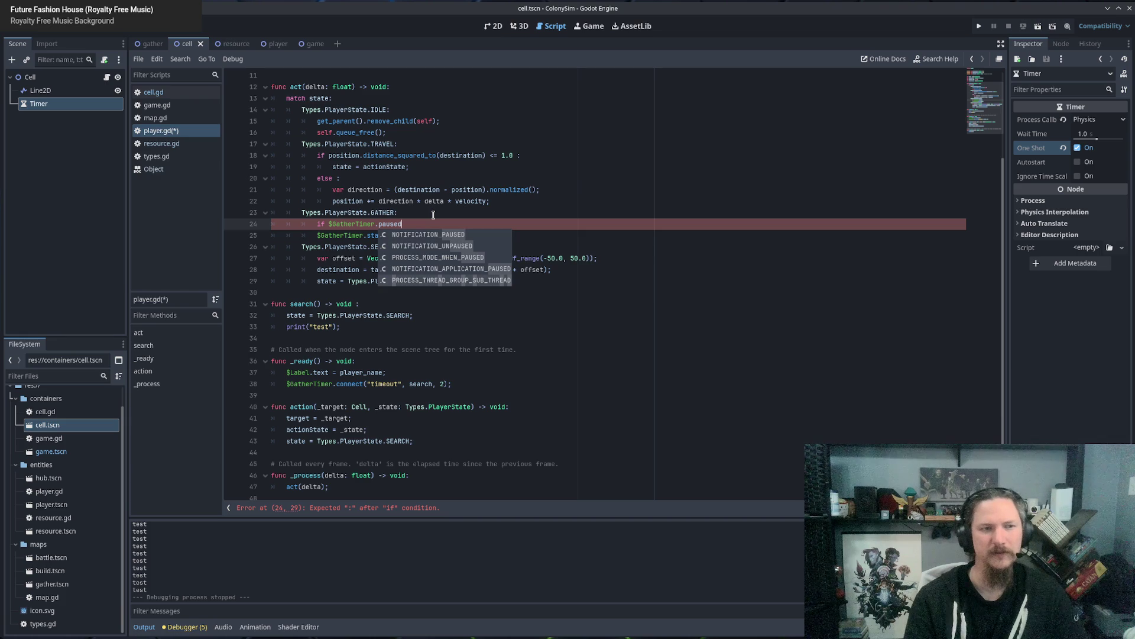
key("BackSpace")
key("BackSpace")
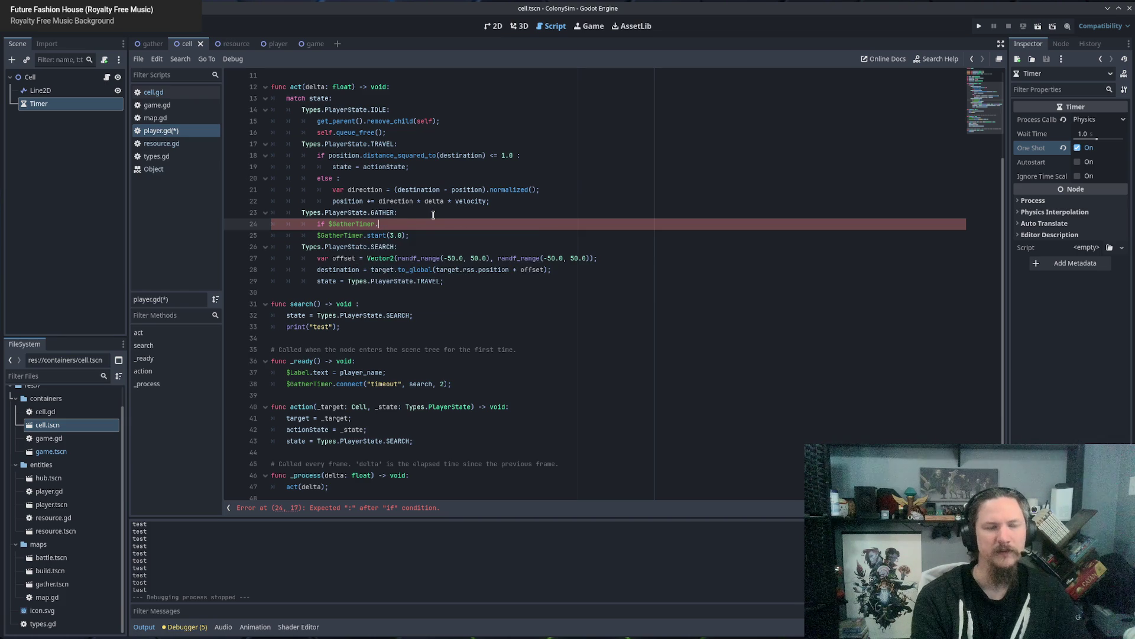
type(".")
key("Up")
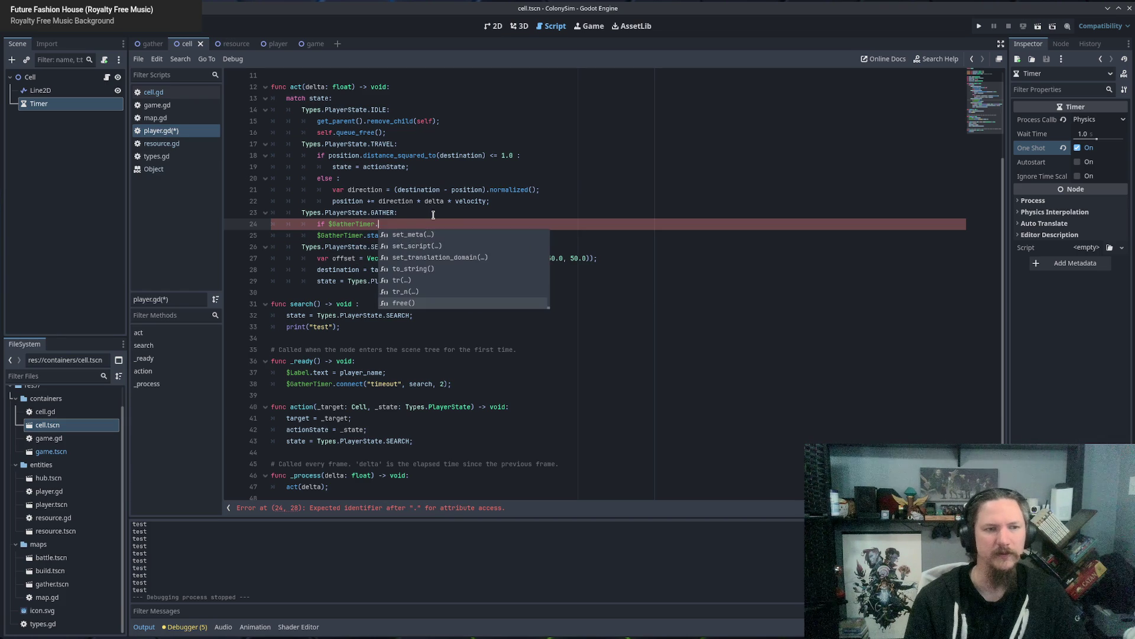
key("Up")
key("Up")
key("Up")
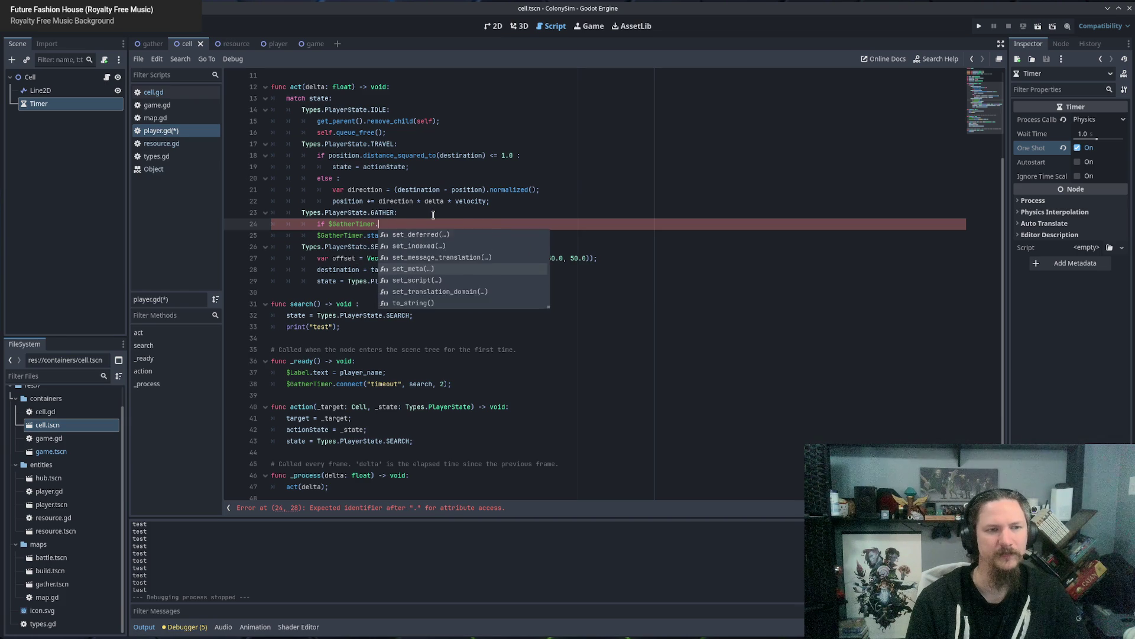
key("Up")
key("Up")
key("Up")
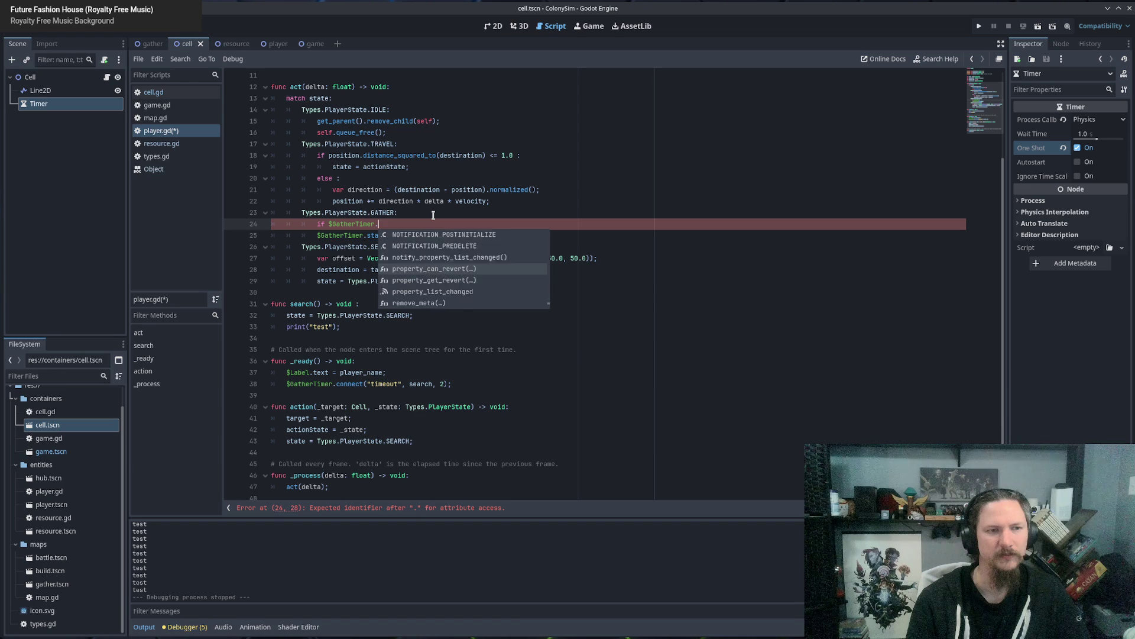
key("Up")
key("Up")
key("Up")
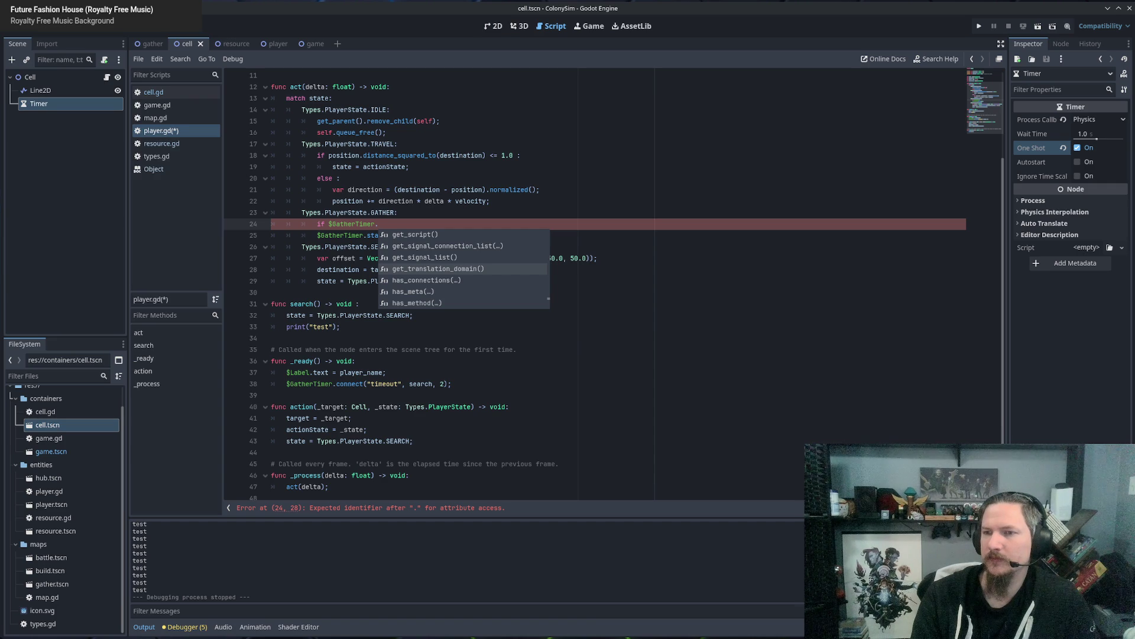
left_click(399, 220)
type("is_stopped")
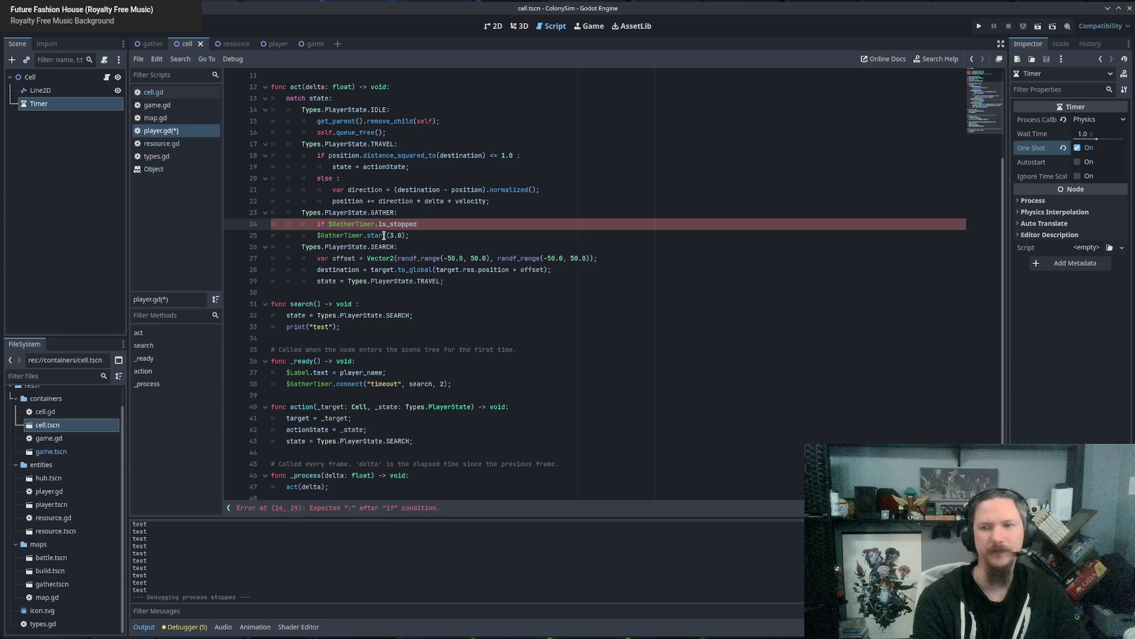
Join the start(3.0) call onto the is_stopped() condition line and run the game.
type("() :")
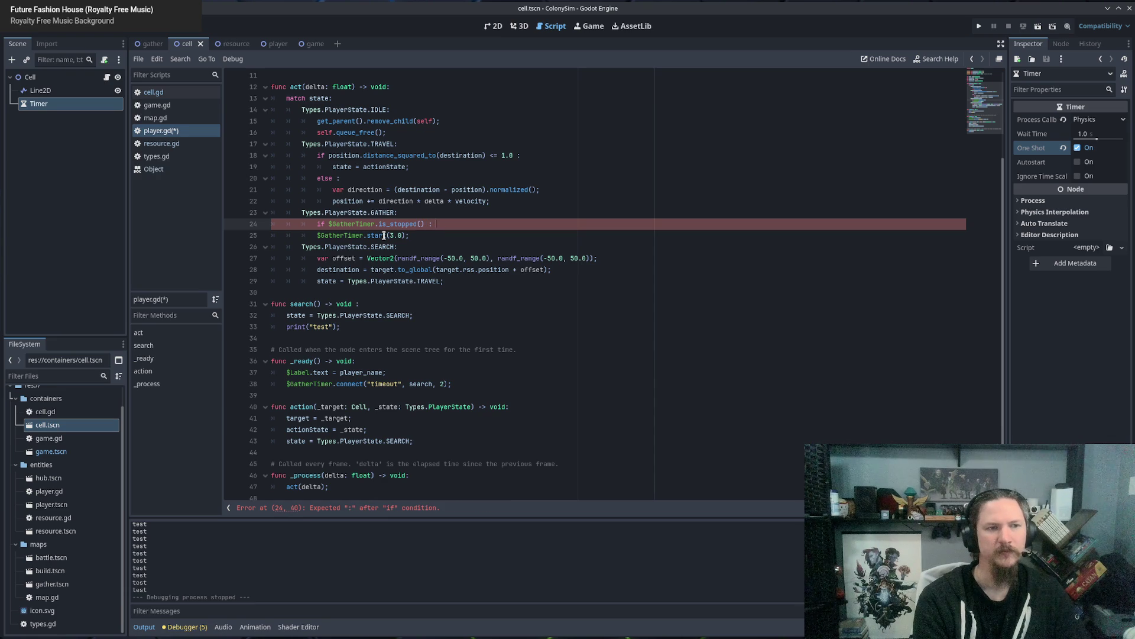
key("Delete")
key("Delete")
key("Delete")
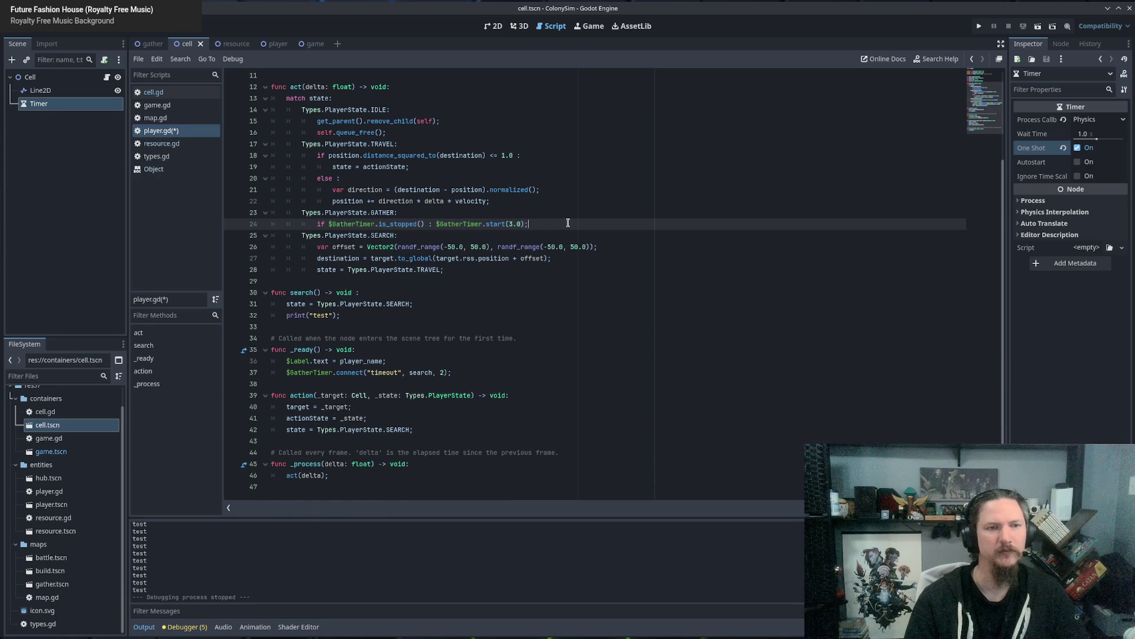
key("F5")
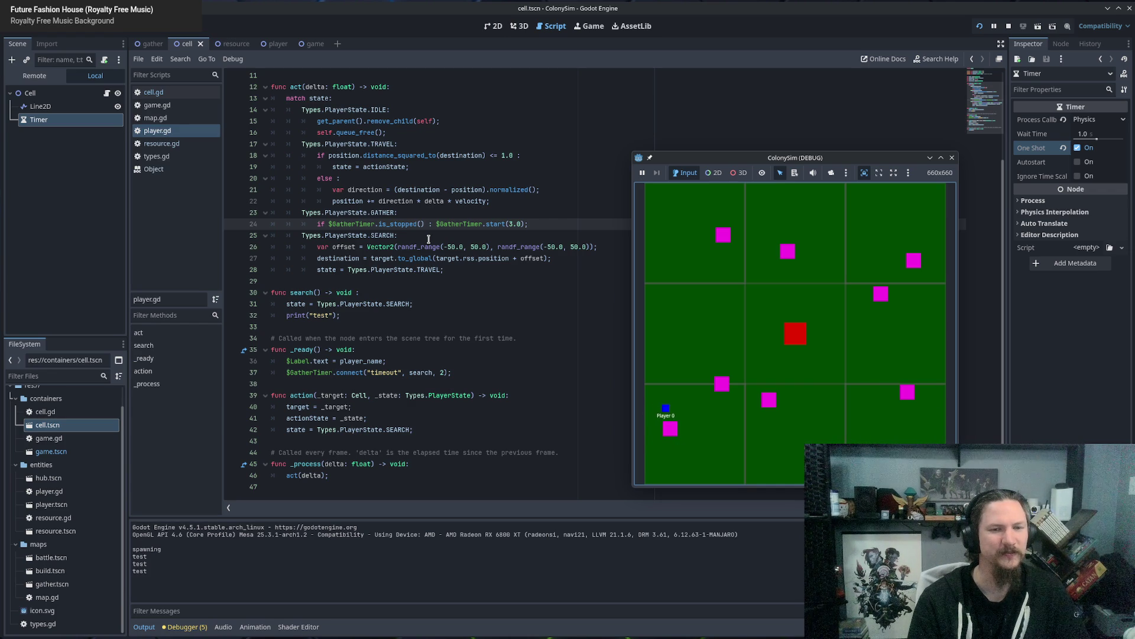
Close the ColonySim debug window after it logs "test" four times.
left_click(952, 158)
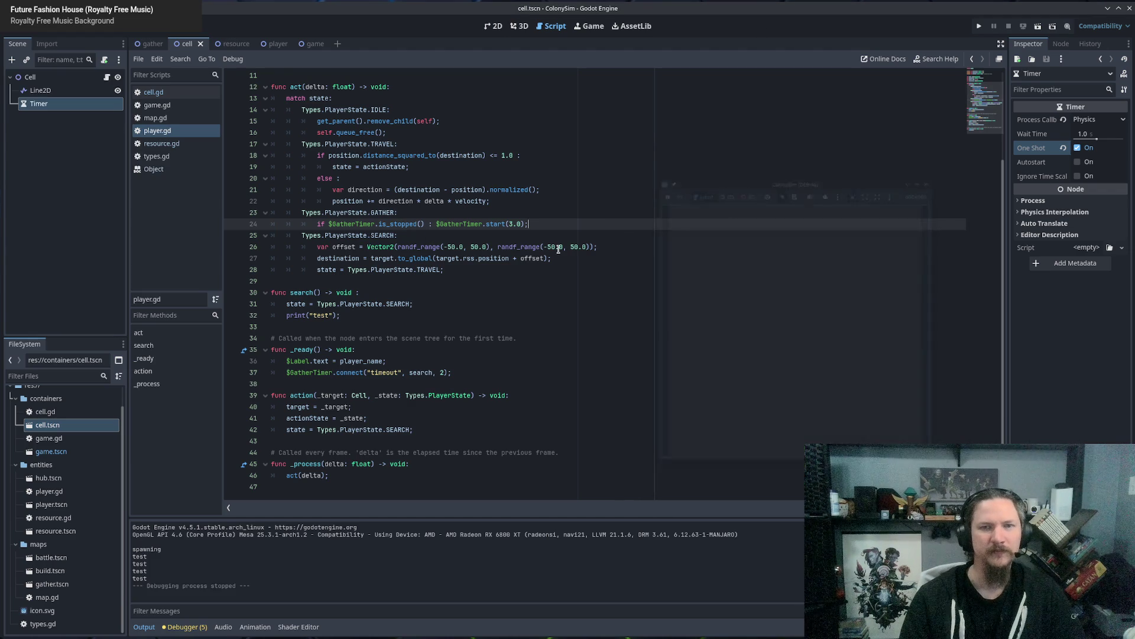
Replace the fixed 3.0 with randf_range(2.0, 4.0) in GatherTimer.start() and run the game.
double_click(513, 224)
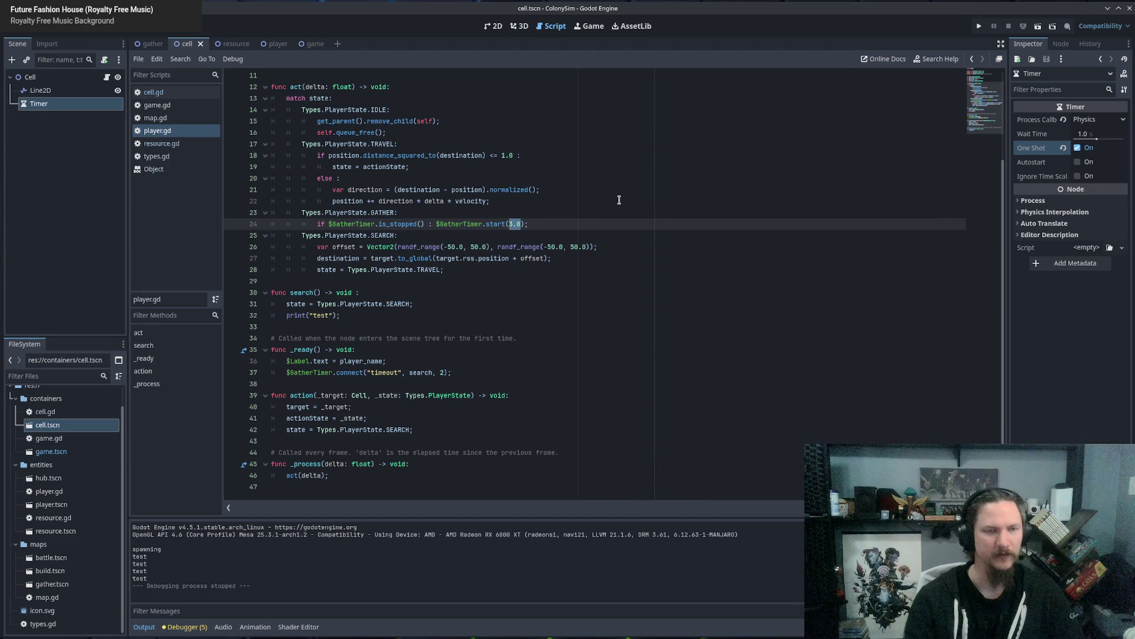
type("rand_")
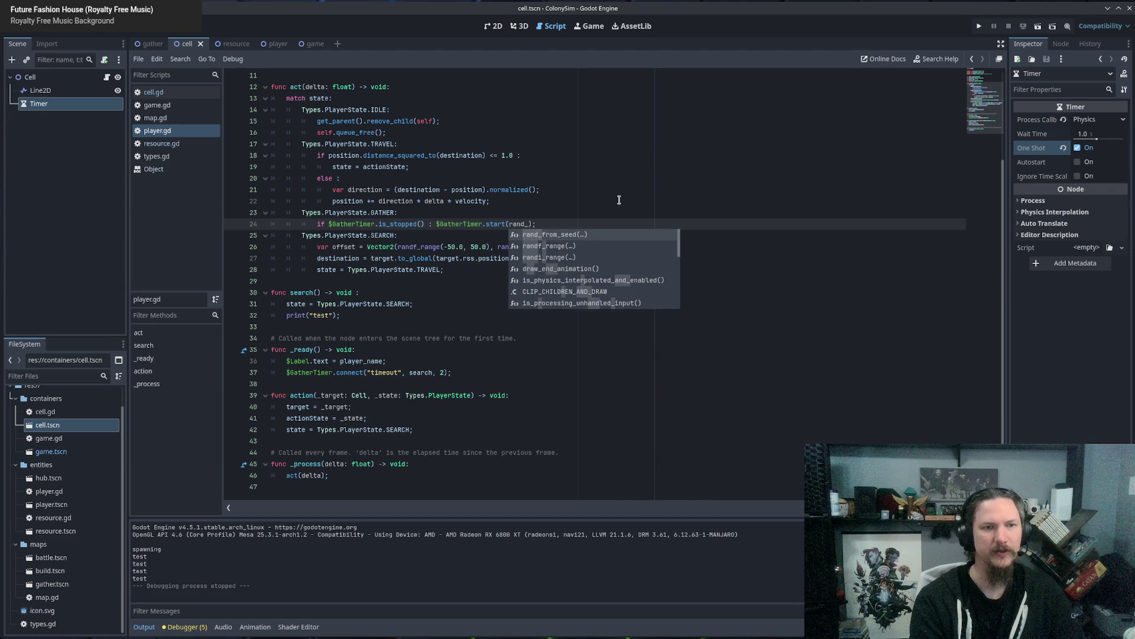
type("ran")
key("Return")
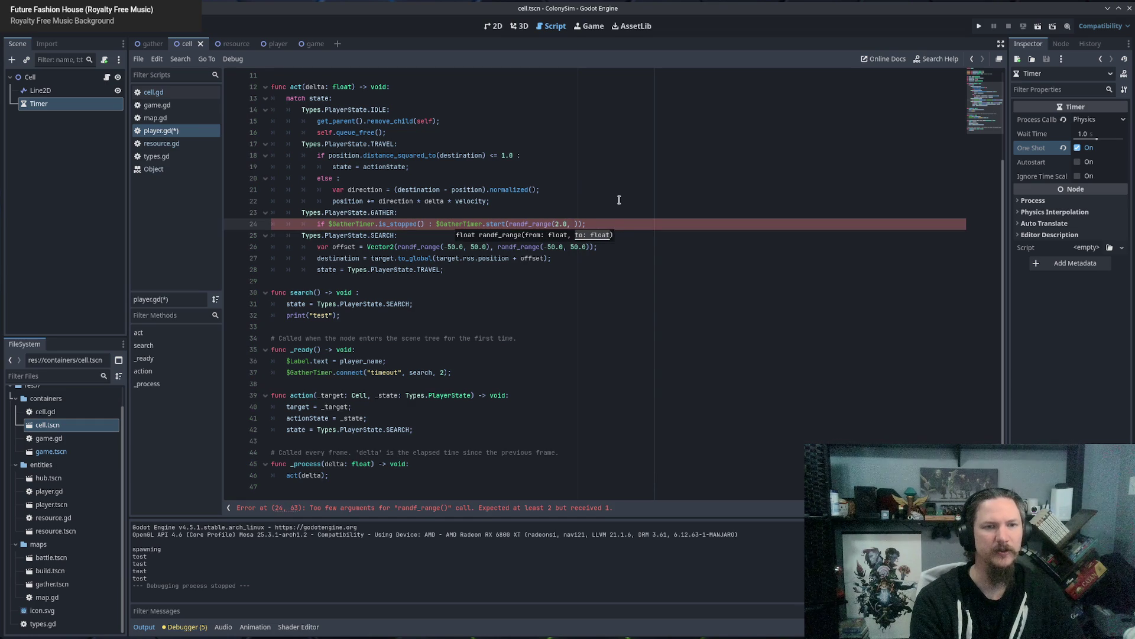
type("4.0")
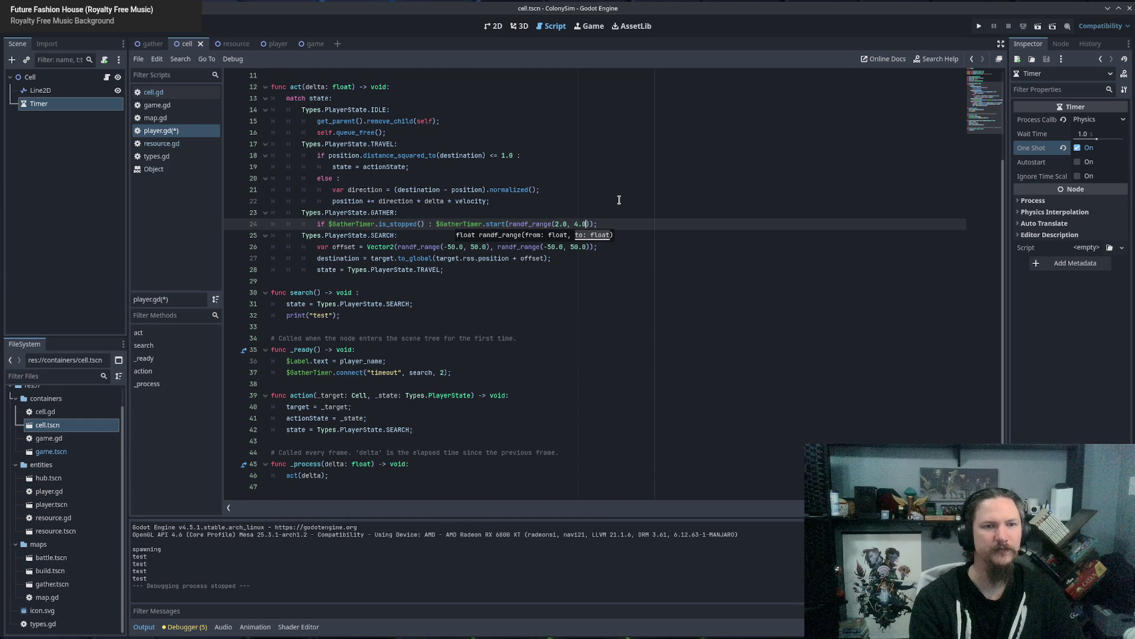
key("Escape")
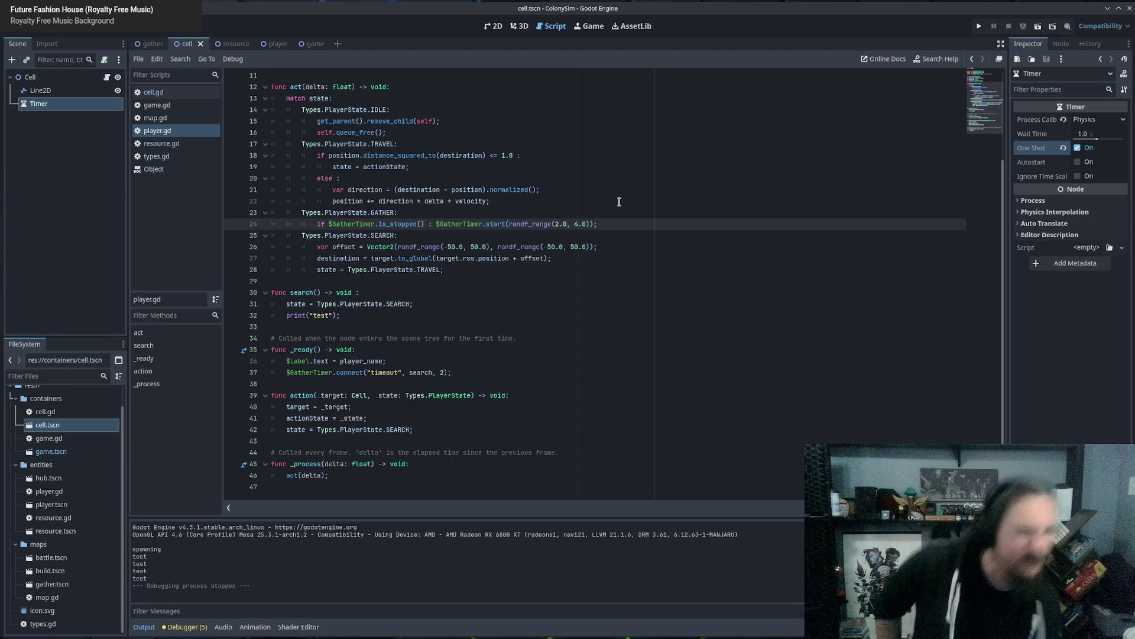
key("F5")
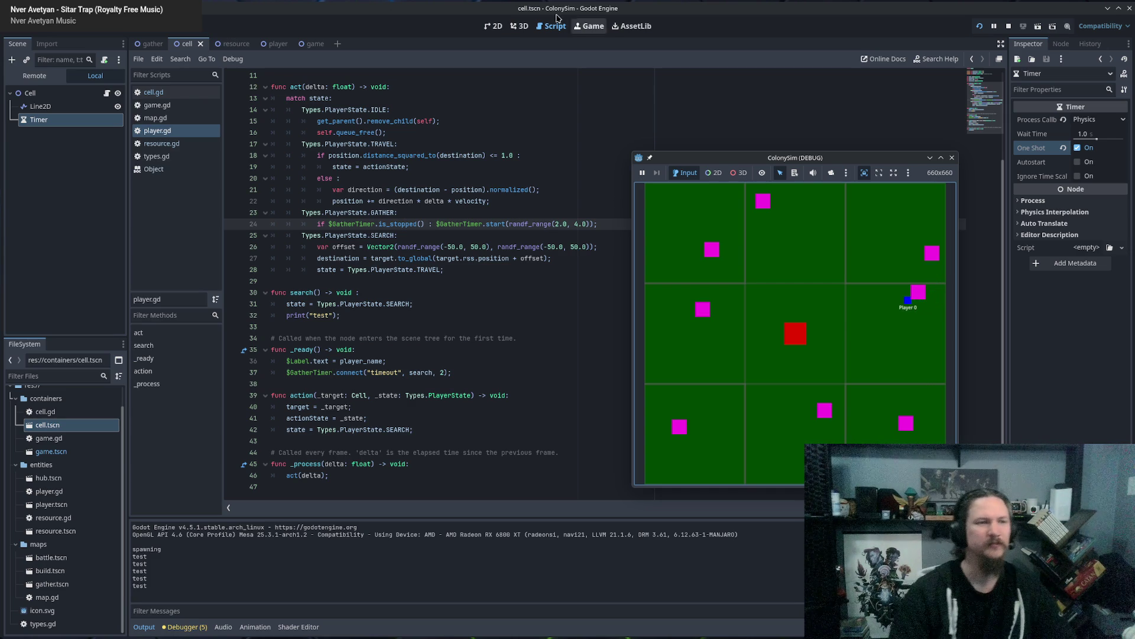
Close the ColonySim debug window and click back into player.gd at line 29.
left_click(952, 157)
left_click(461, 282)
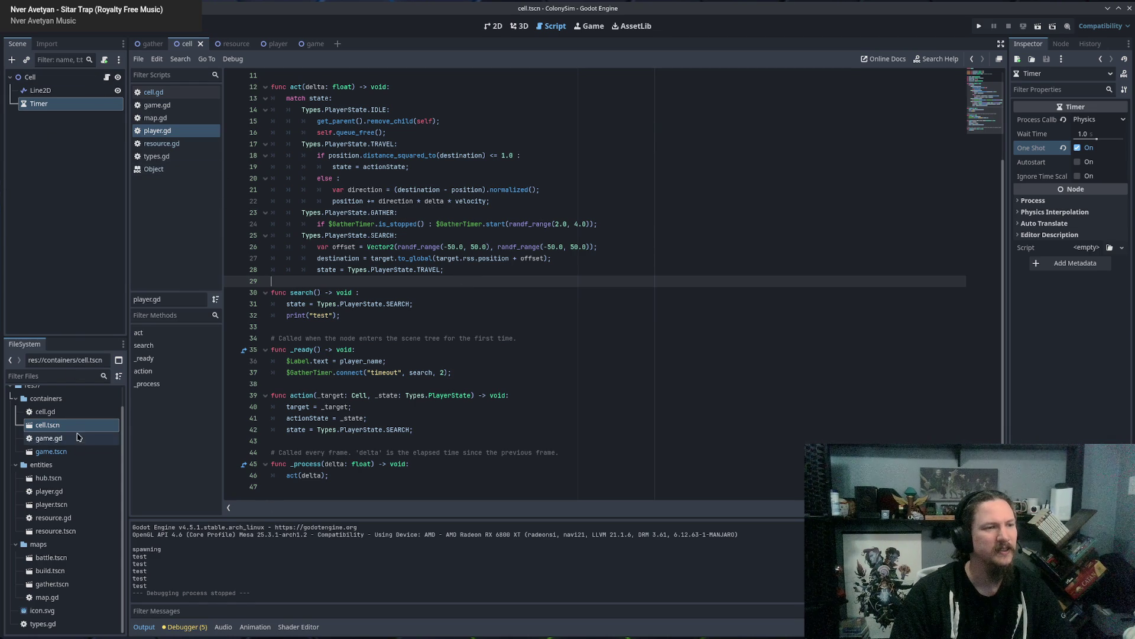
Open resource.tscn, hub.tscn and player.tscn, inspecting the Resource, its Sprite2D and the Player node.
double_click(66, 530)
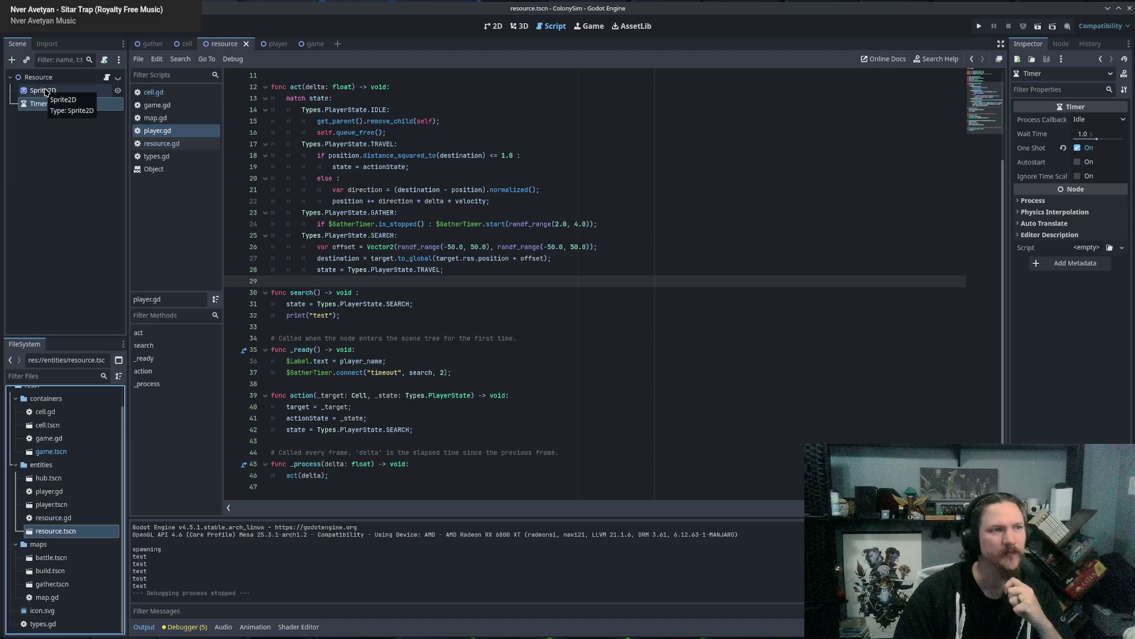
left_click(46, 91)
left_click(47, 77)
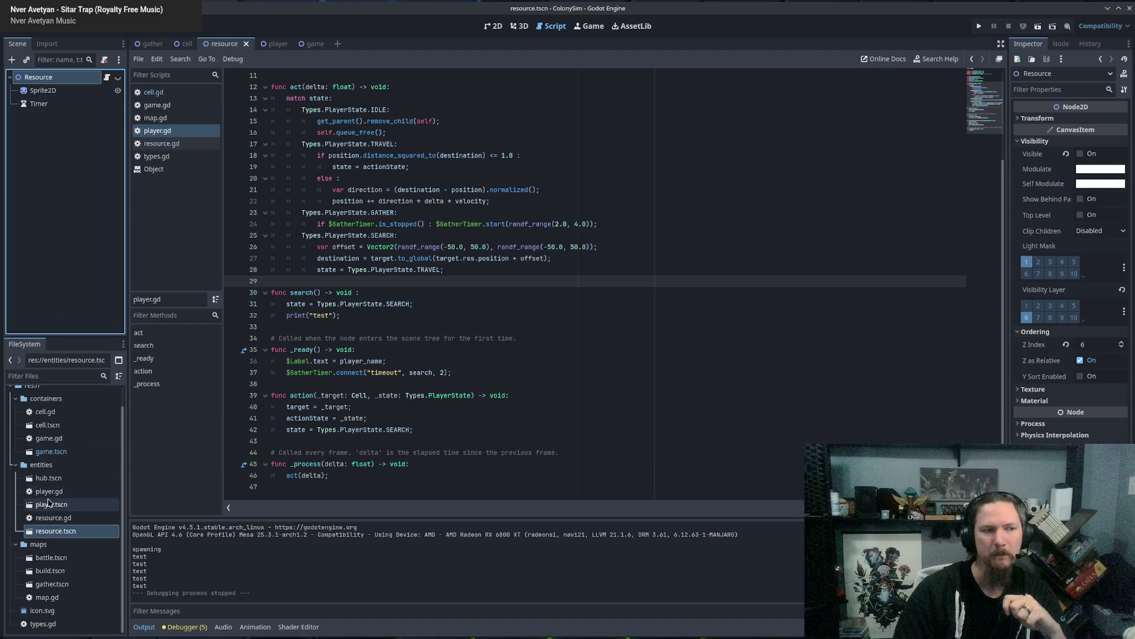
double_click(49, 480)
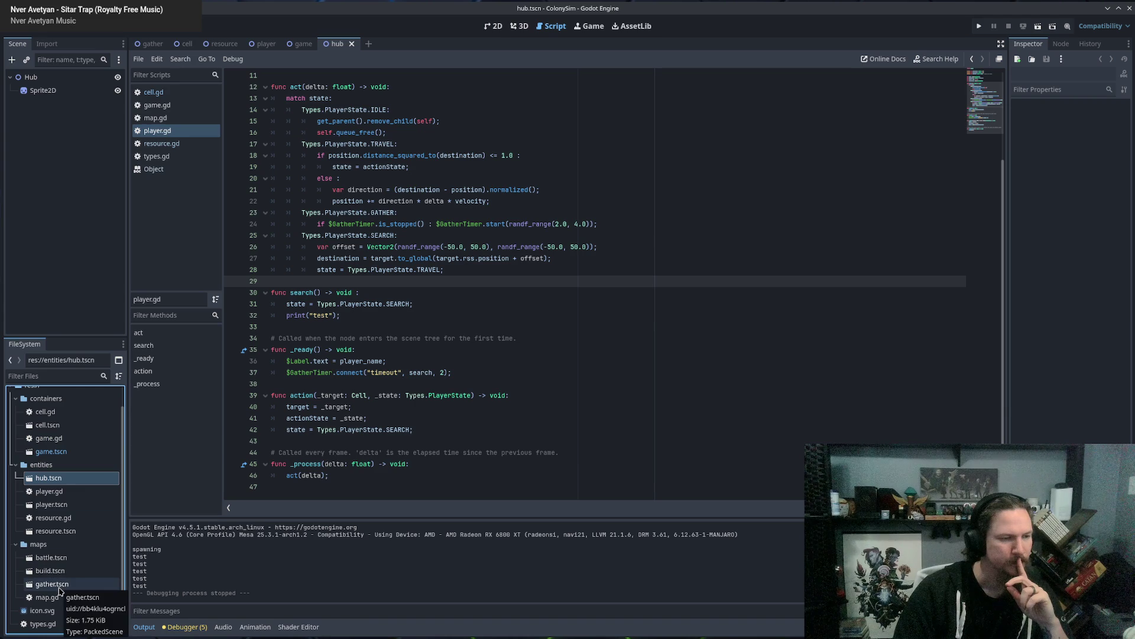
double_click(52, 504)
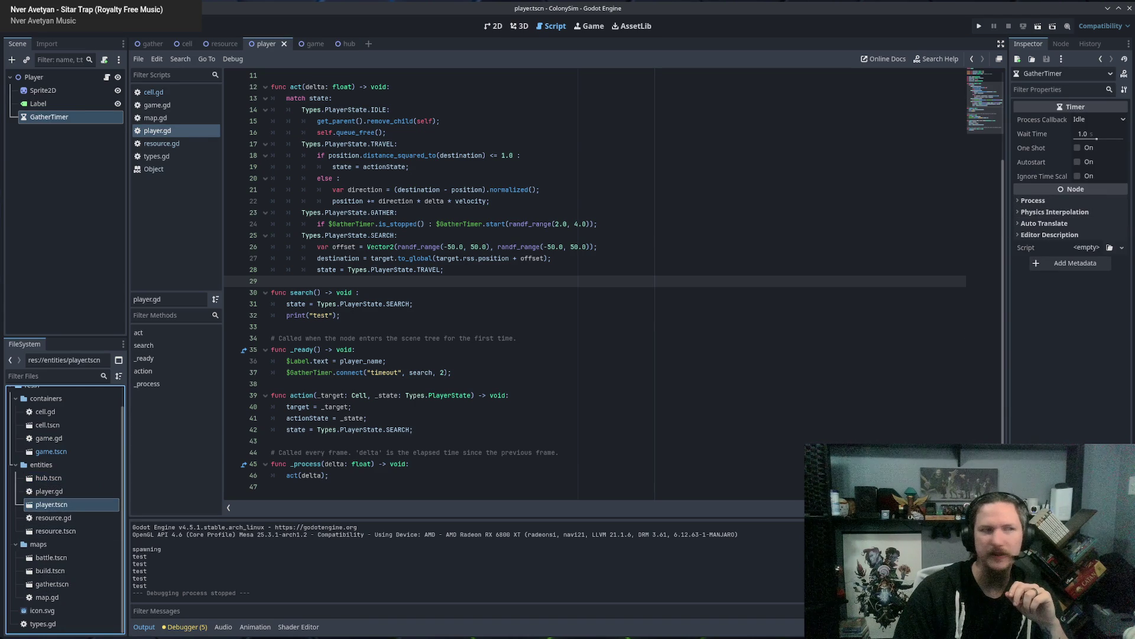
left_click(43, 90)
left_click(35, 77)
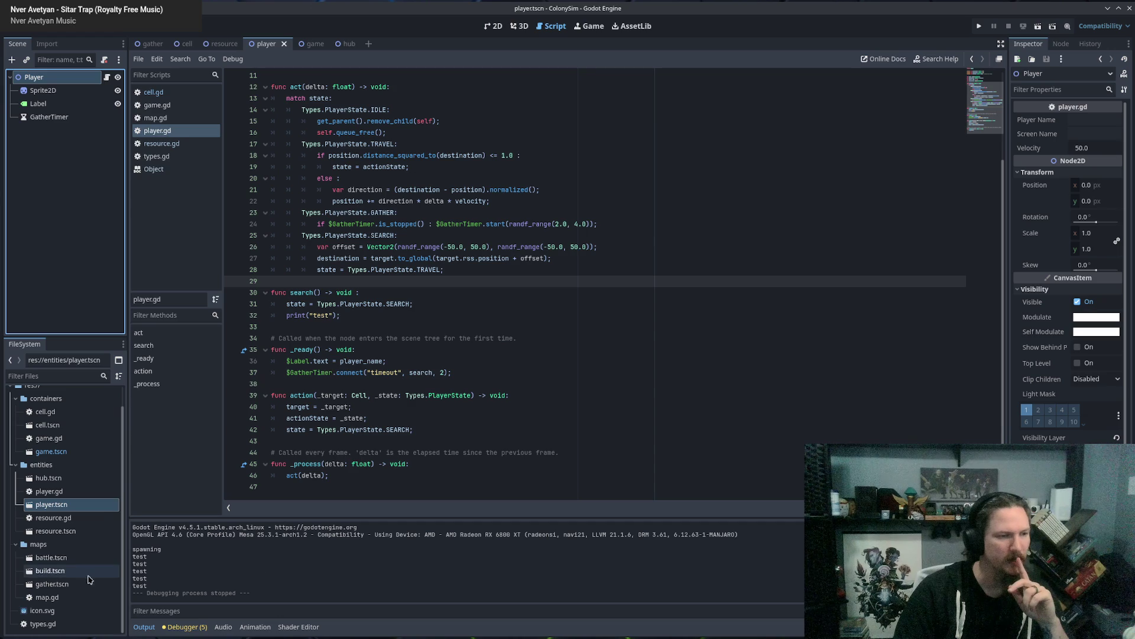
Open gather.tscn and view the Gather root node's Ordering settings.
double_click(54, 584)
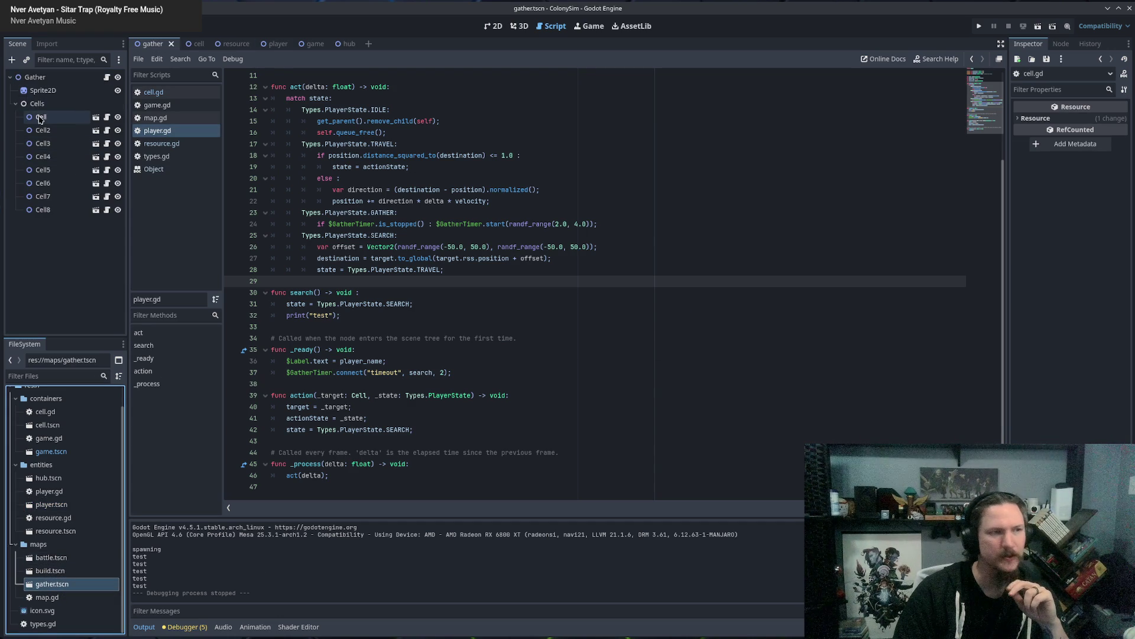
left_click(35, 77)
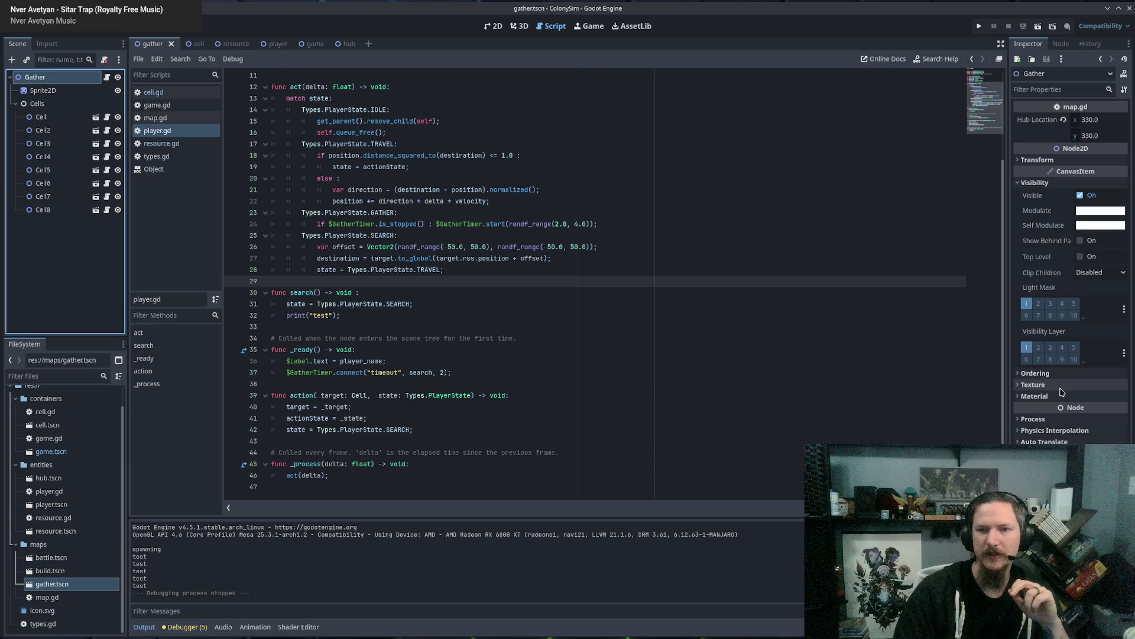
left_click(1036, 373)
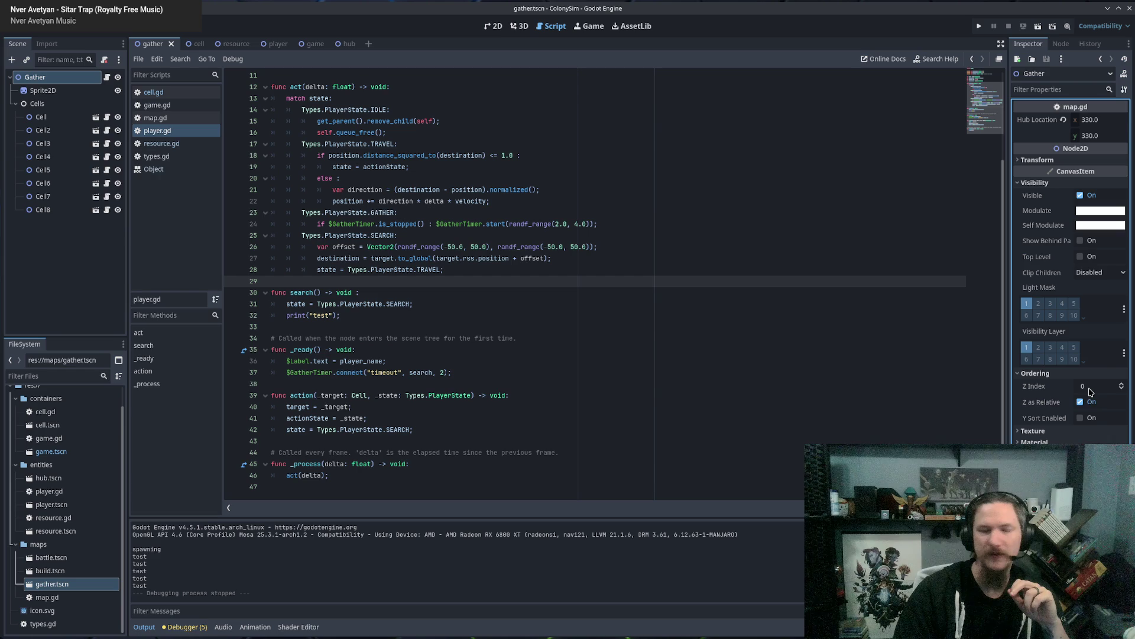
left_click(386, 287)
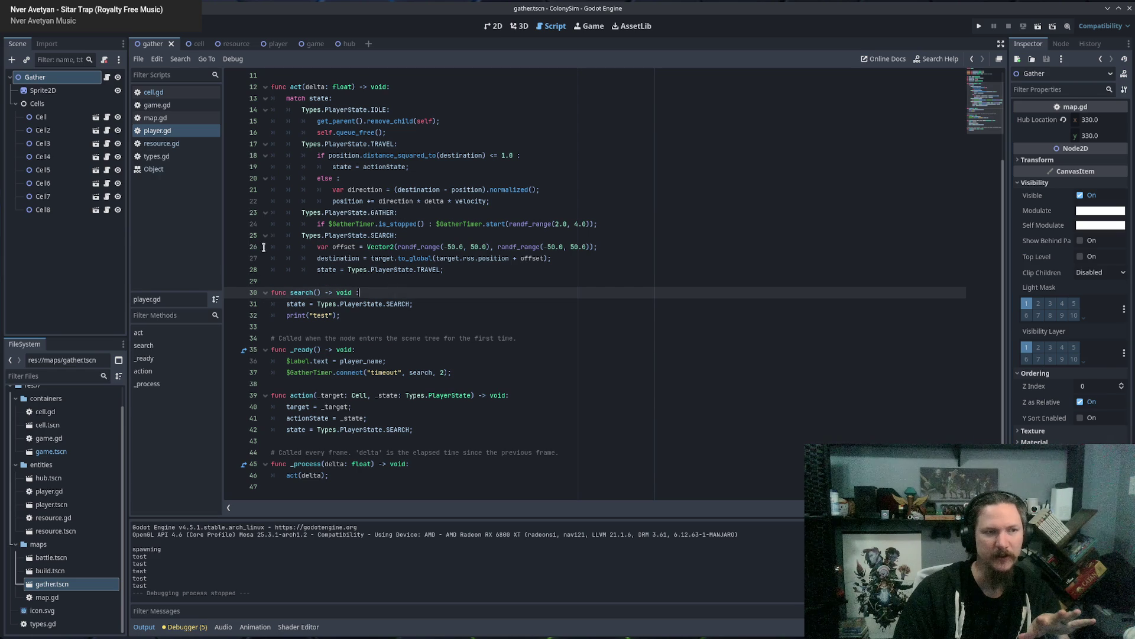
Check the first Cell's Ordering settings, showing Z Index 1.
left_click(35, 119)
left_click(34, 118)
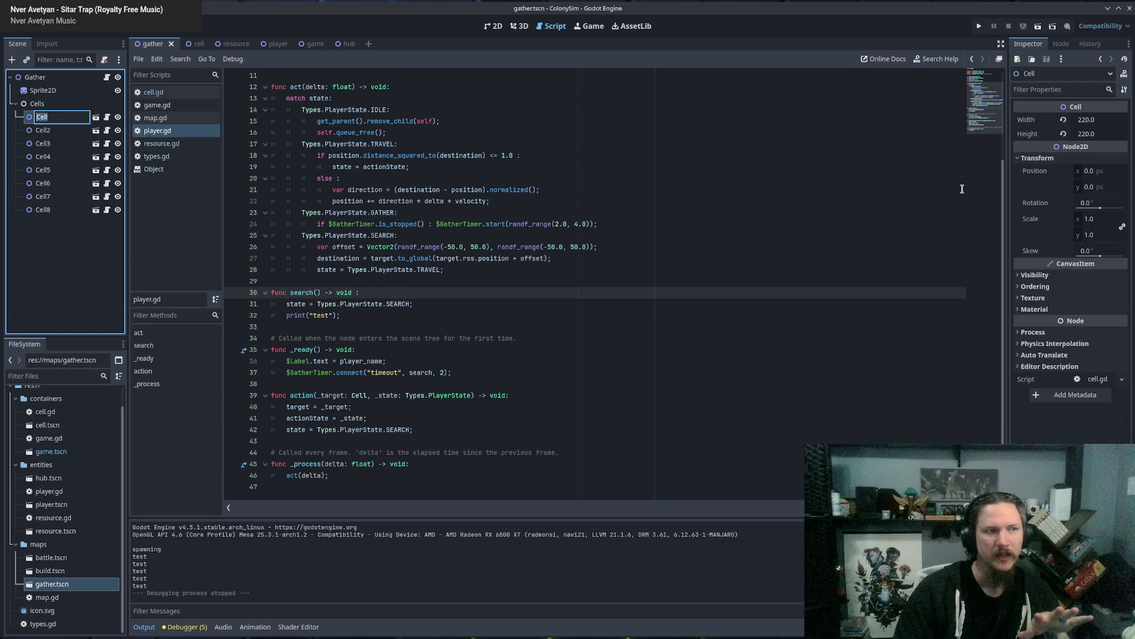
left_click(1029, 287)
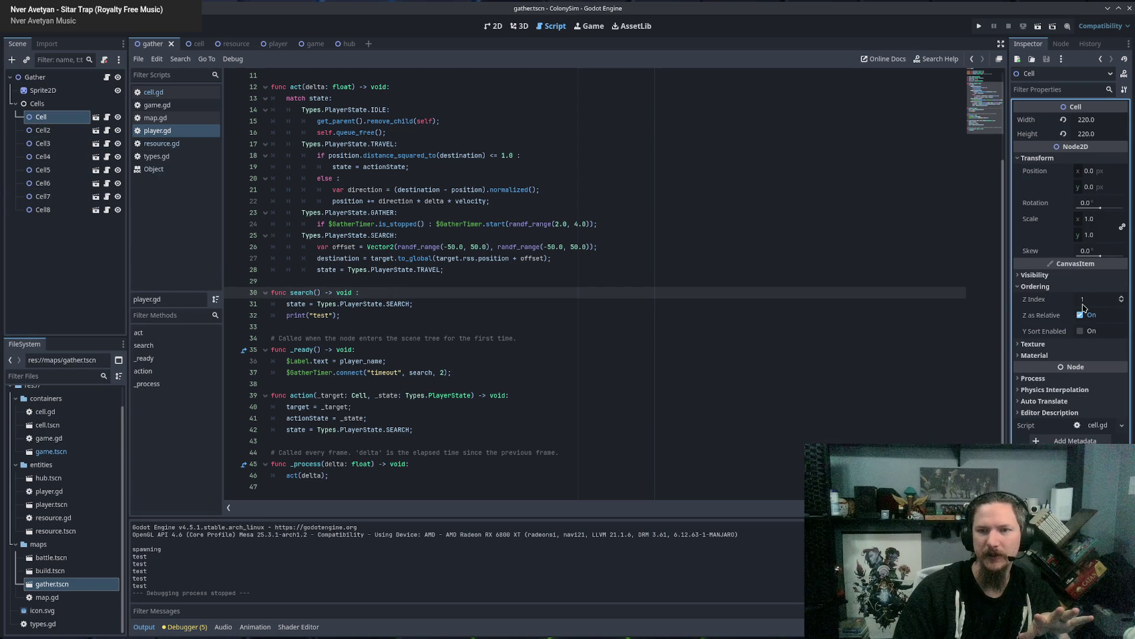
left_click(567, 261)
left_click(547, 288)
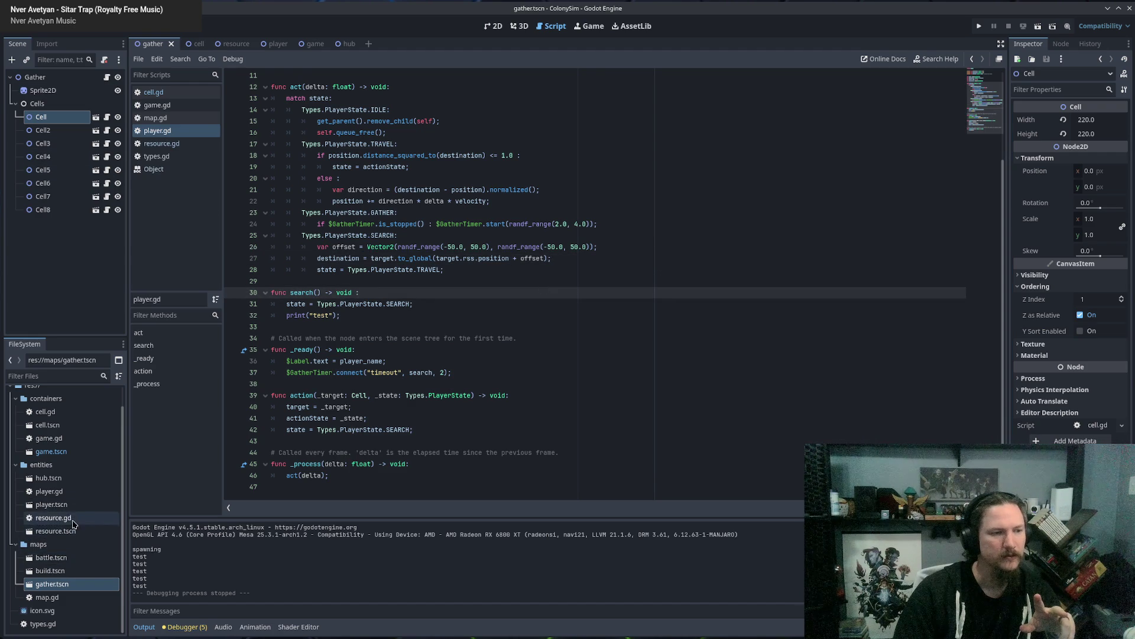
Set the resource scene's Z Index to 2 and remove visibility layer 6.
double_click(71, 531)
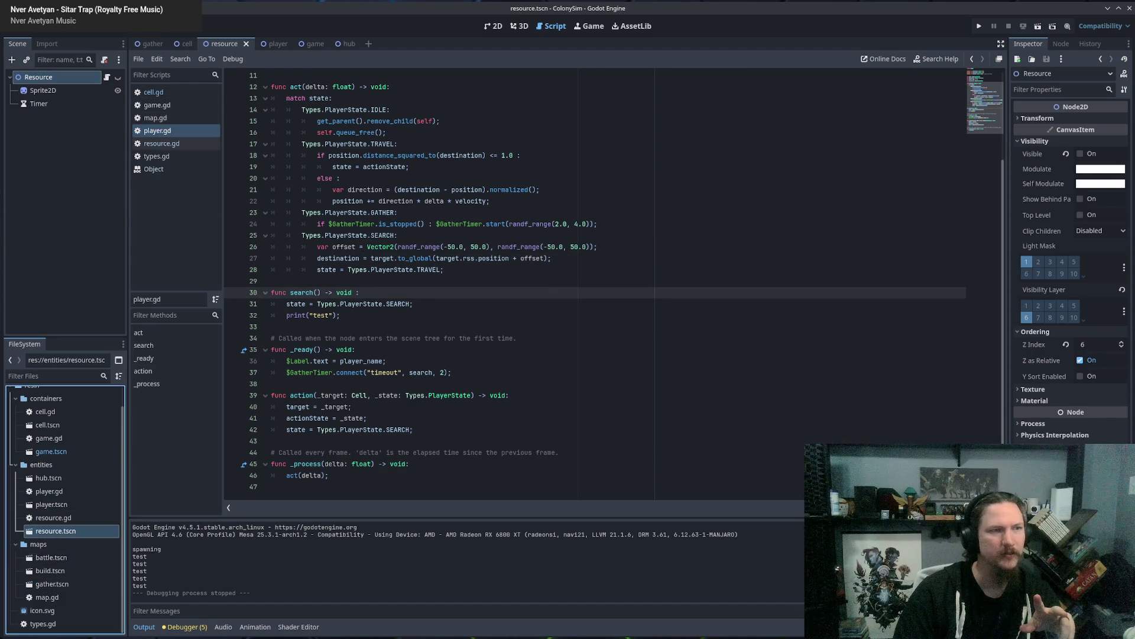
left_click(1094, 346)
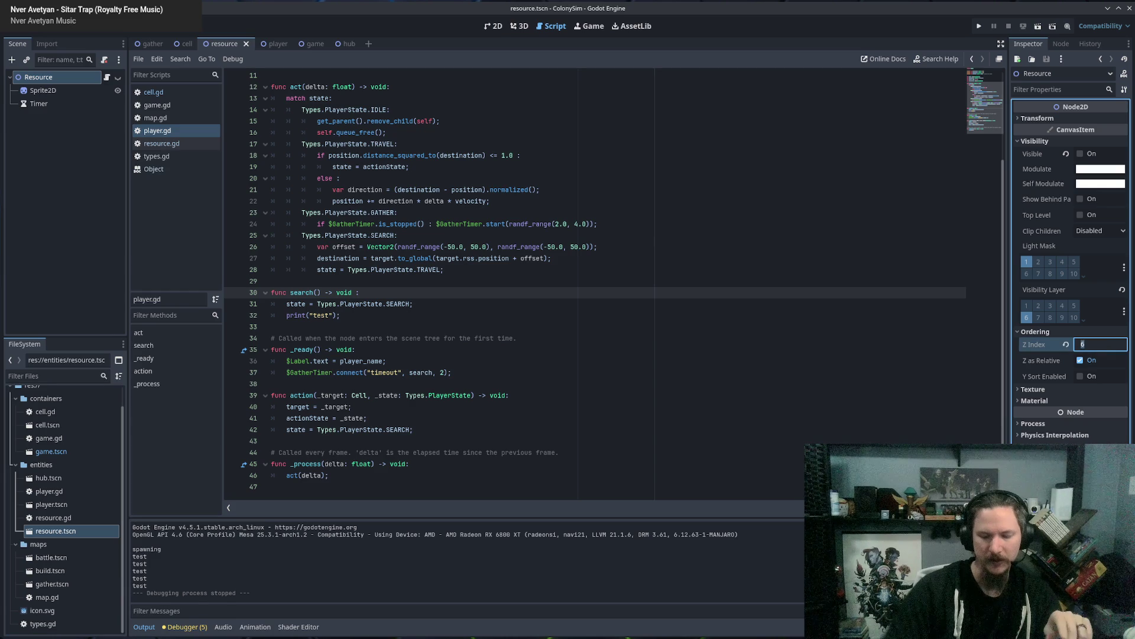
type("2")
key("Return")
left_click(1038, 318)
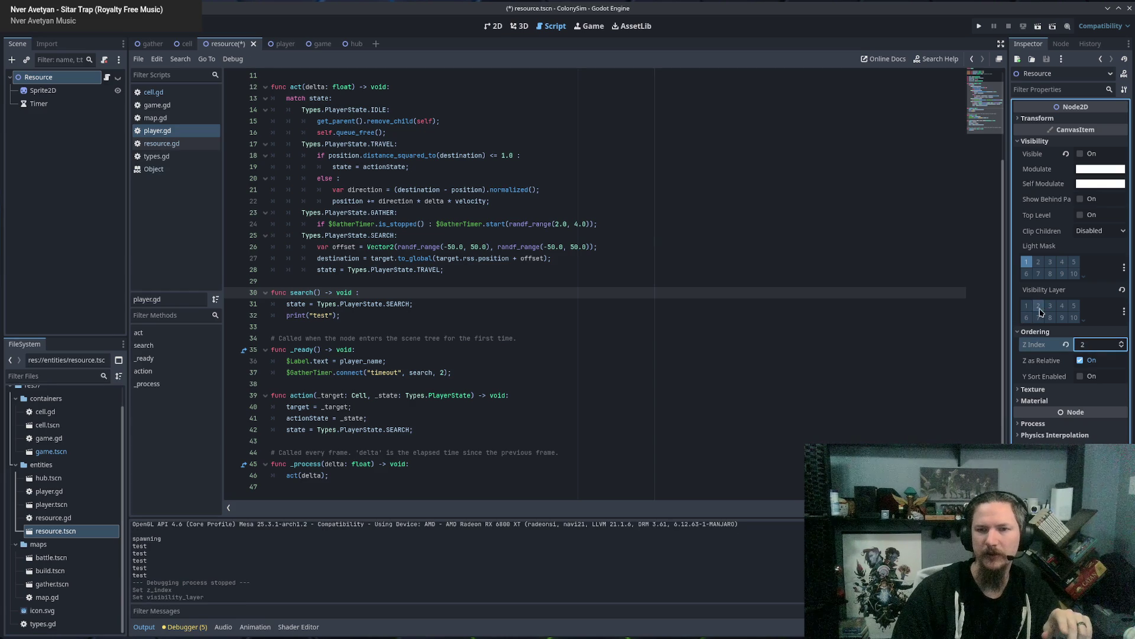
Save and test-run ColonySim from player.gd, then stop it and switch to game.tscn.
left_click(555, 266)
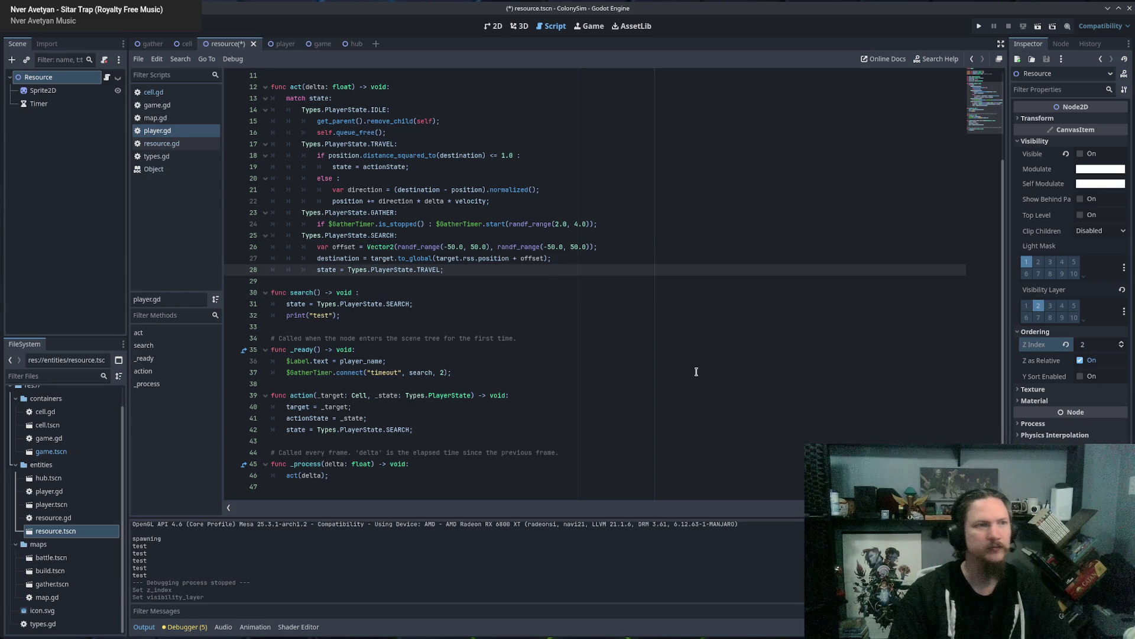
key("F5")
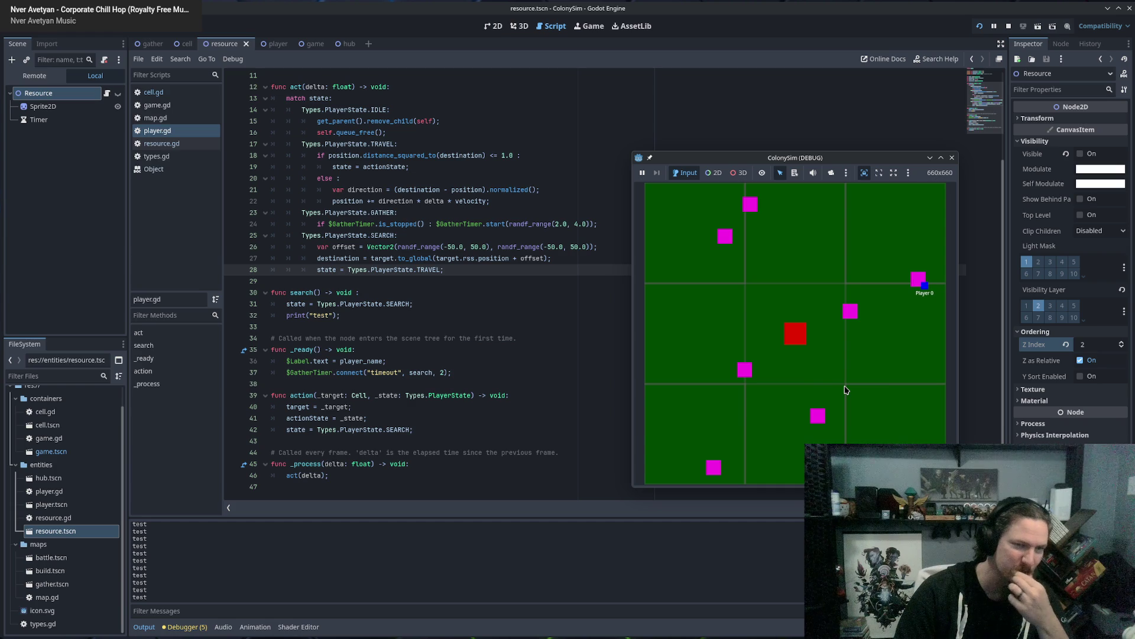
left_click(955, 158)
left_click(609, 247)
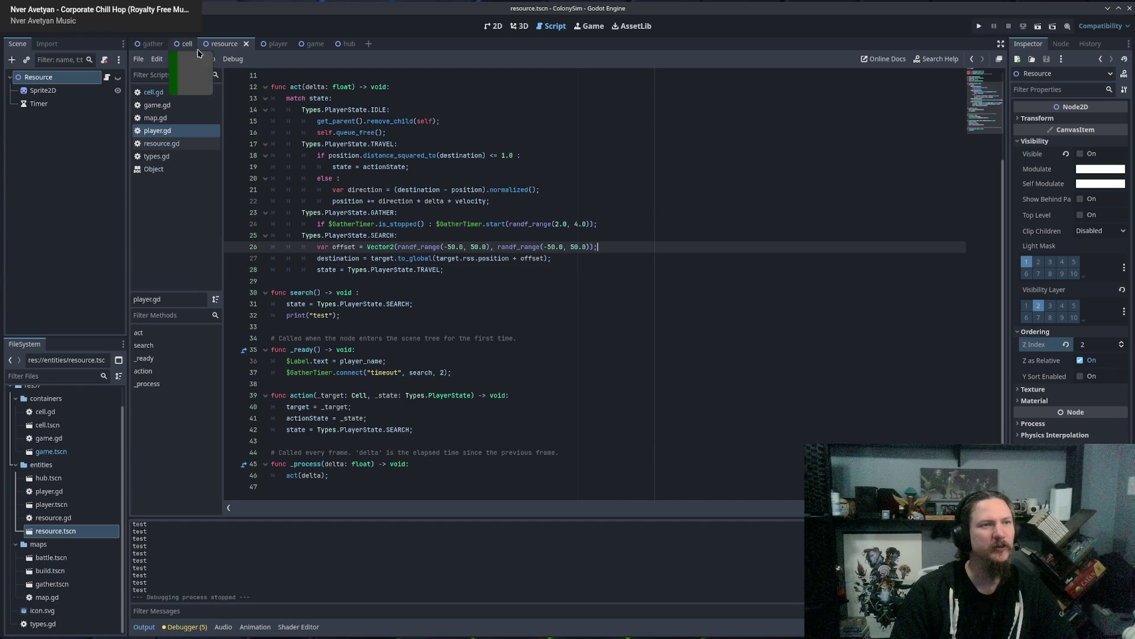
key("Down")
left_click(312, 44)
left_click(500, 382)
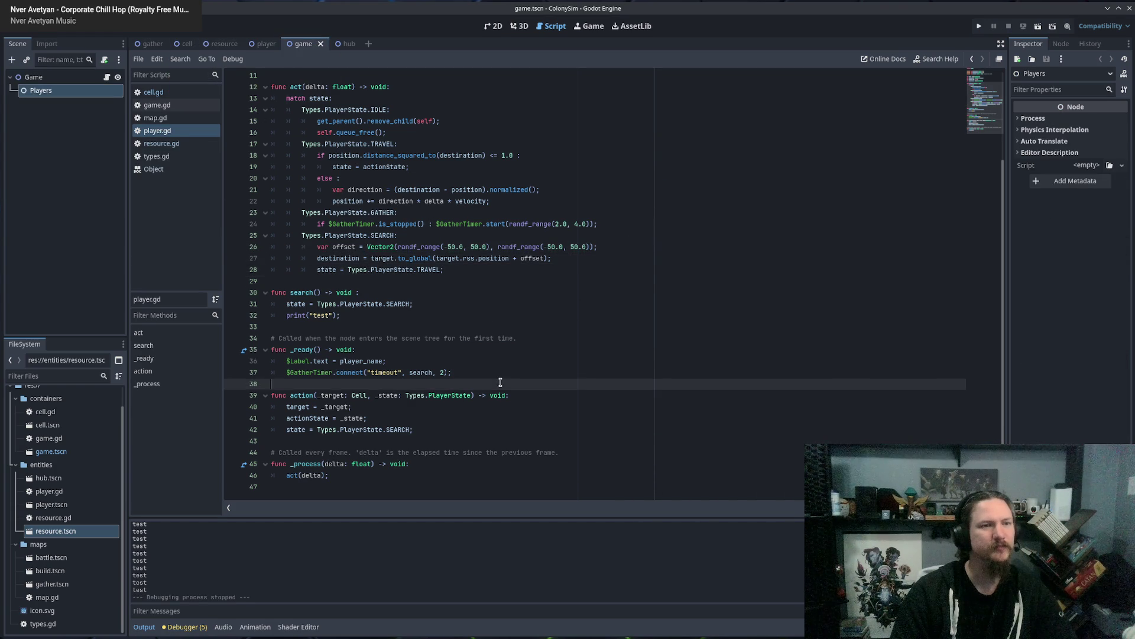
Change game.gd's spawn loop from range(1) to range(10) and test-run it.
left_click(157, 104)
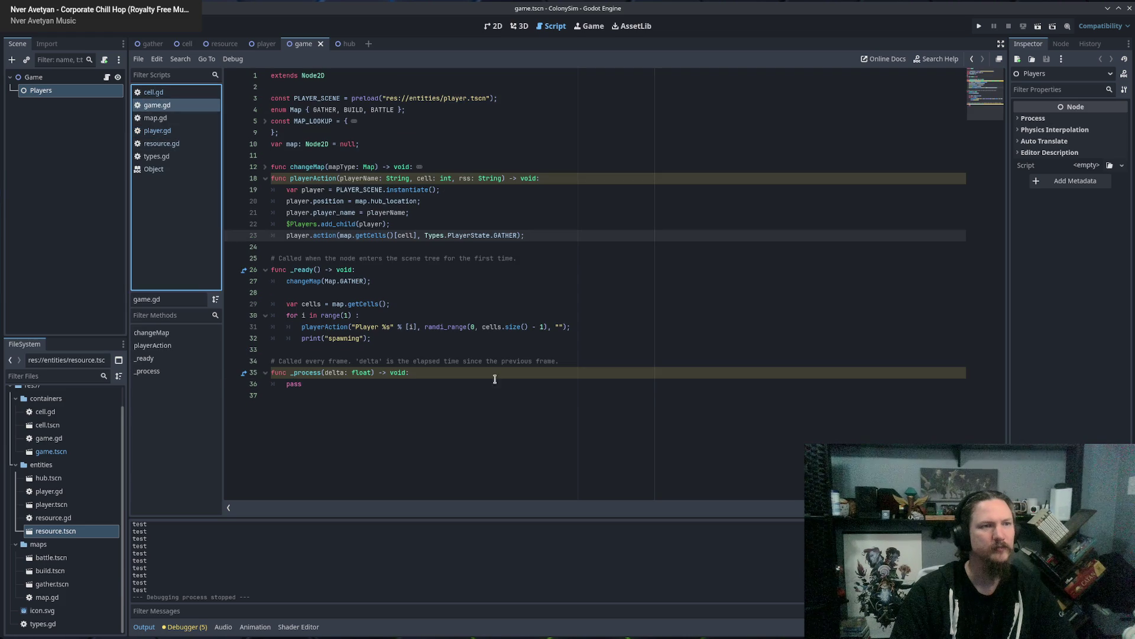
left_click(450, 376)
left_click(339, 396)
left_click(378, 307)
left_click(358, 315)
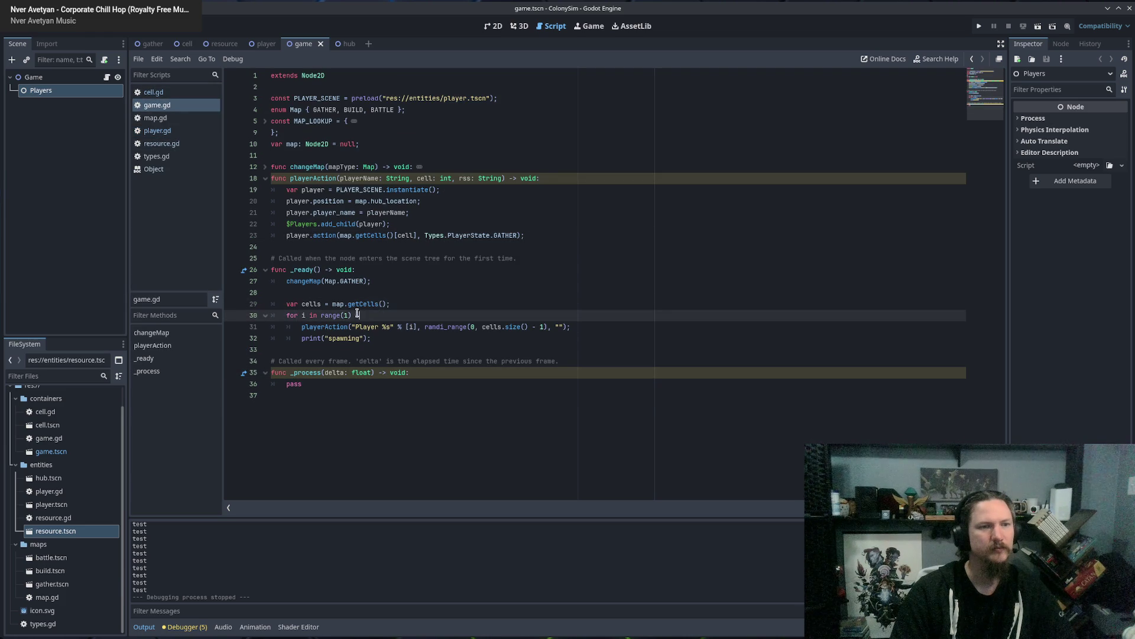
type("0")
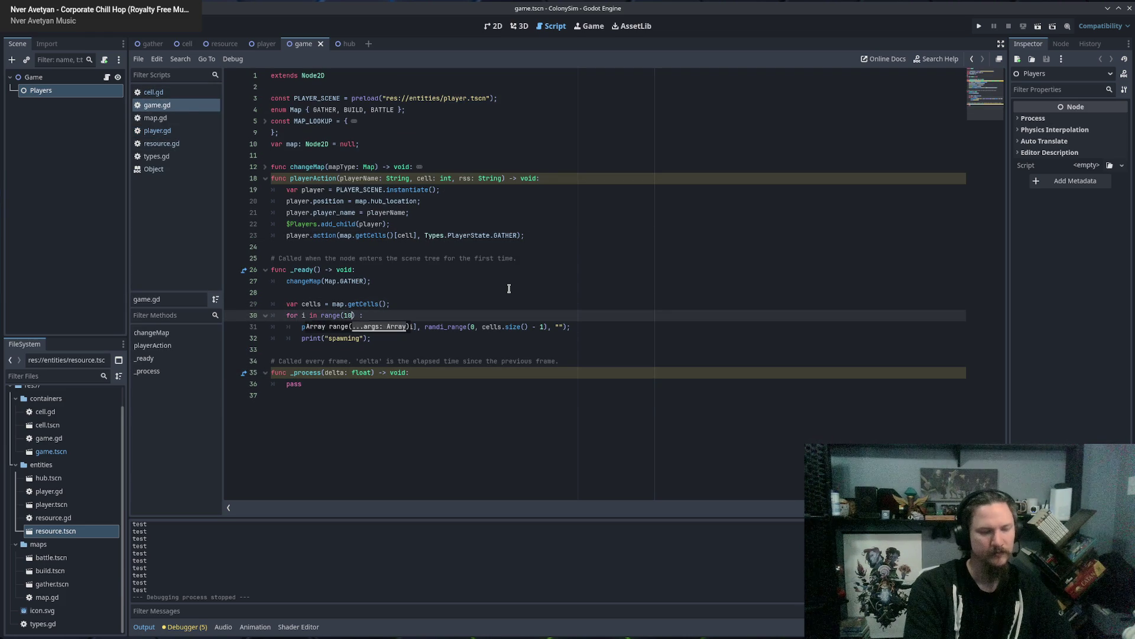
key("F5")
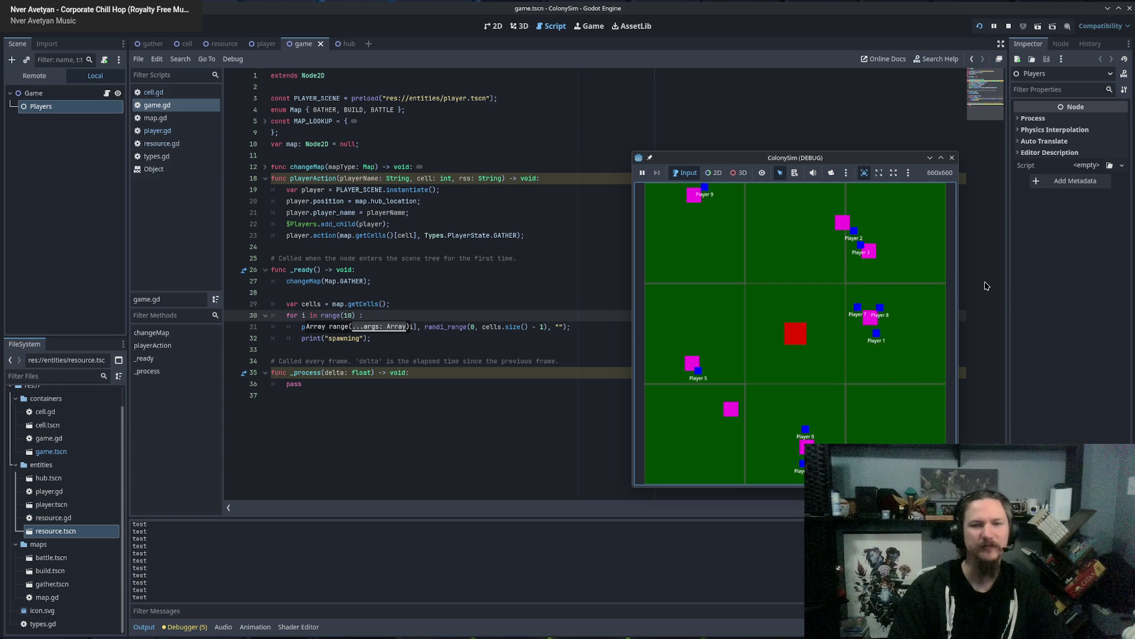
left_click(952, 158)
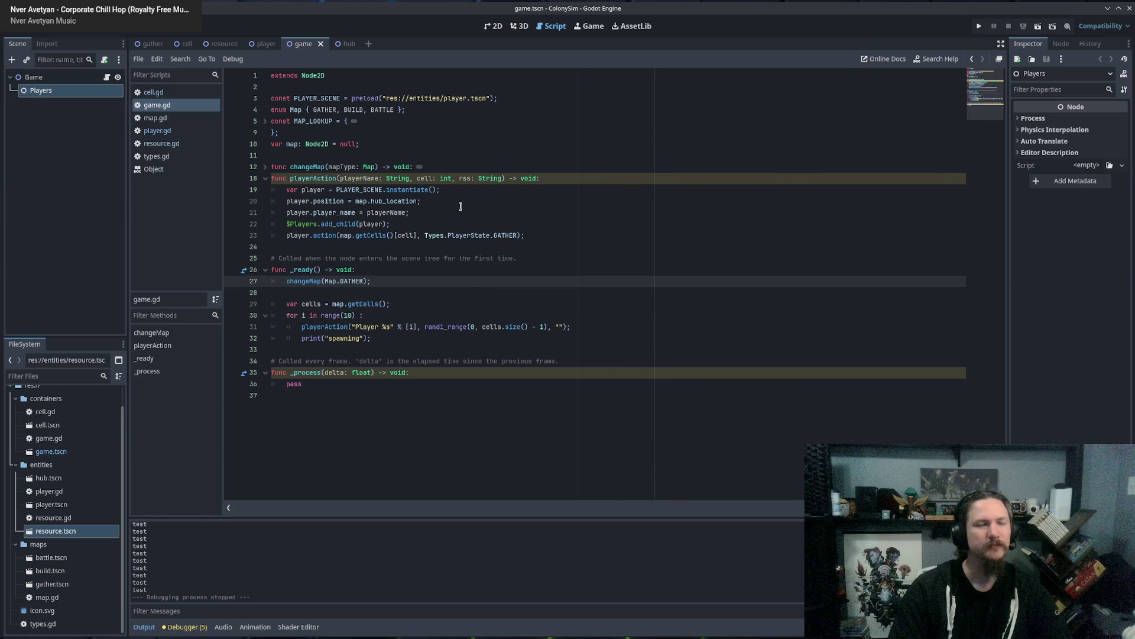
Delete the print("spawning") line and its leftover empty line from game.gd.
left_click(460, 206)
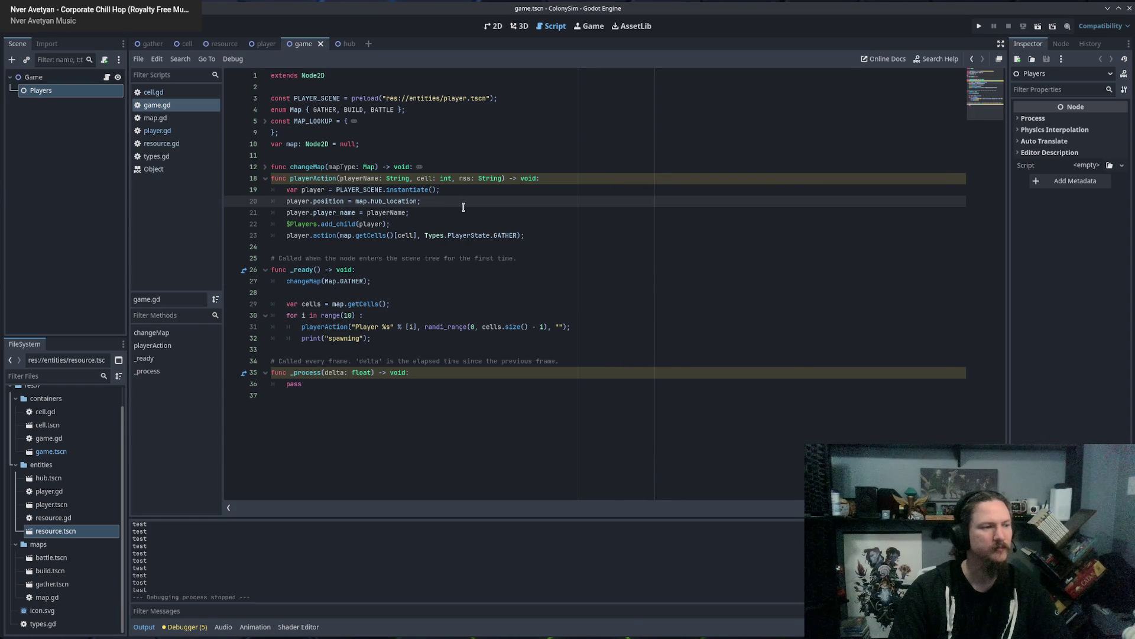
left_click(411, 308)
left_click(409, 318)
left_click(416, 341)
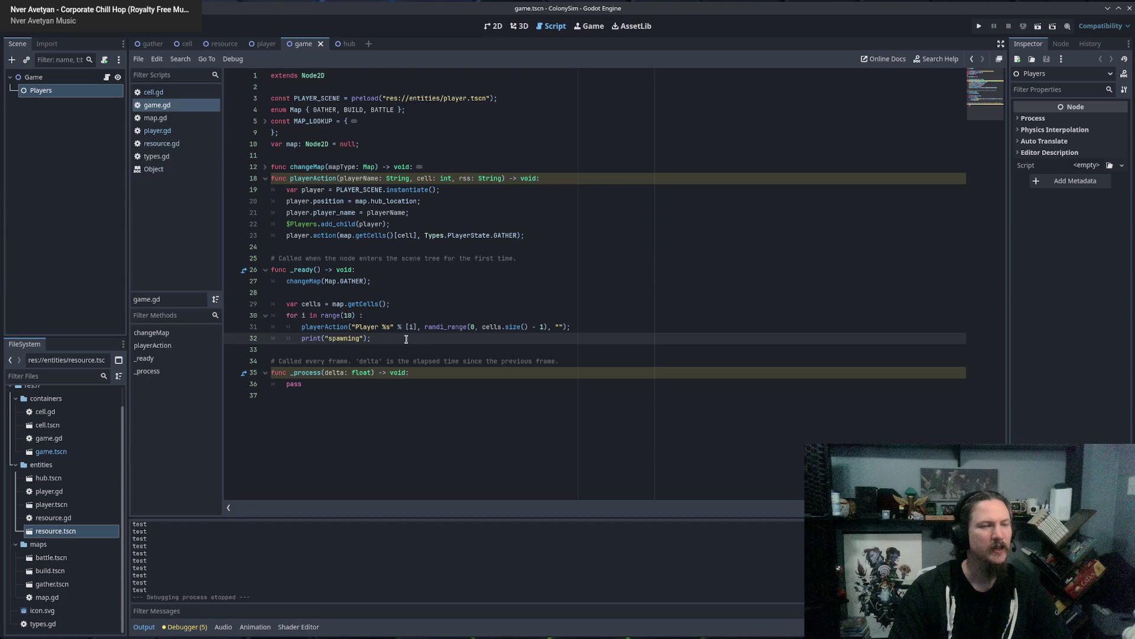
left_click_drag(407, 339, 222, 336)
key("BackSpace")
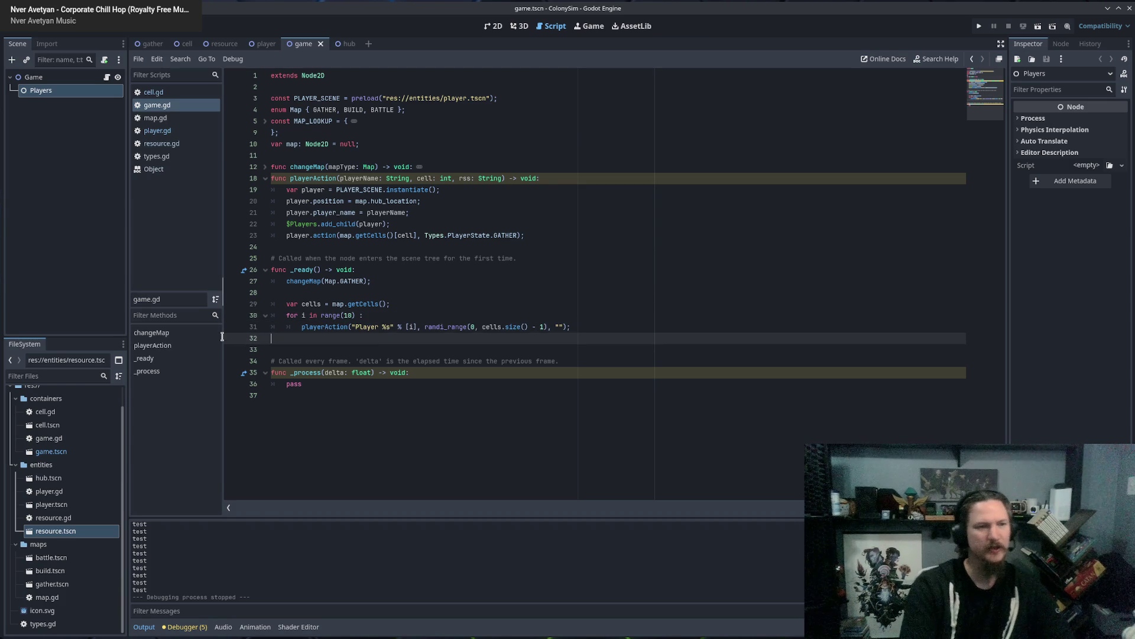
key("BackSpace")
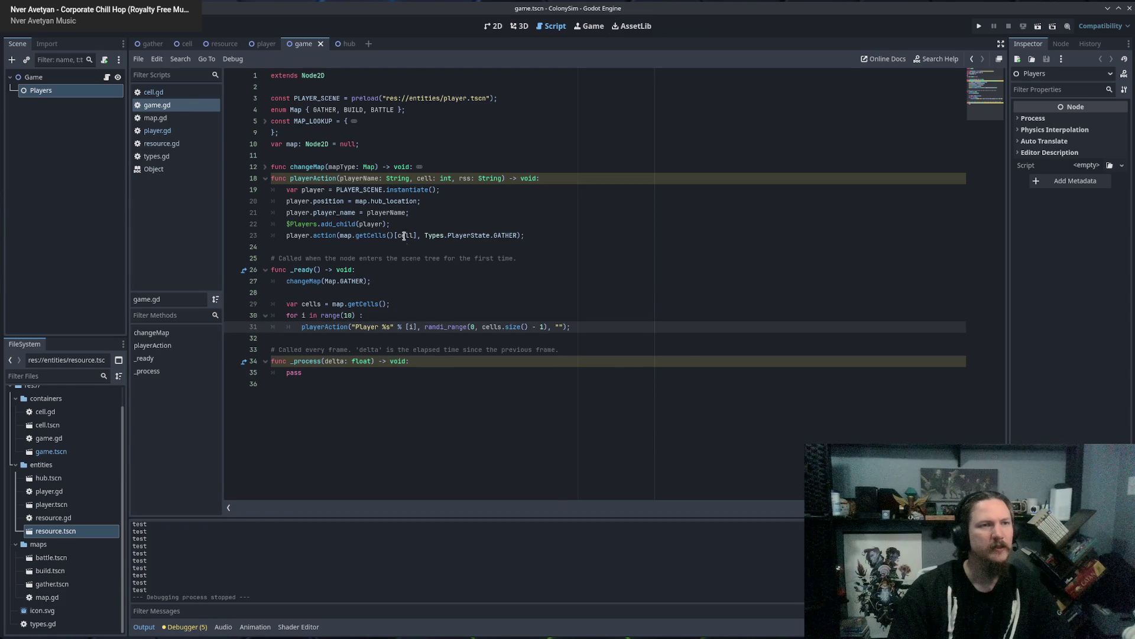
left_click(265, 44)
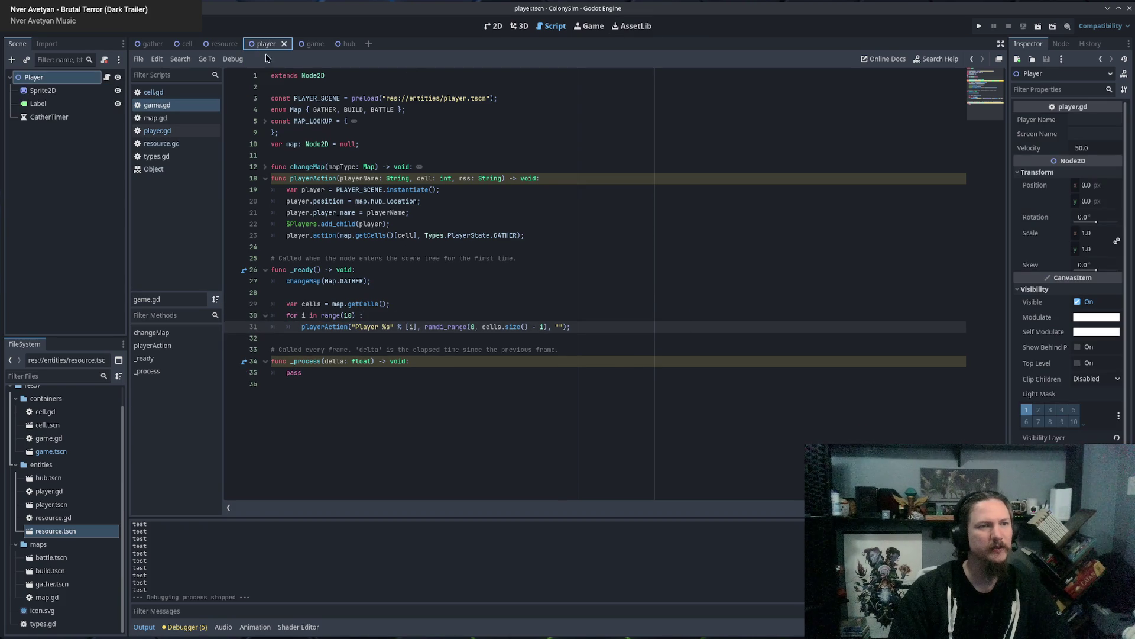
Delete the print("test"); statement inside player.gd's search() function.
left_click(160, 131)
left_click(490, 368)
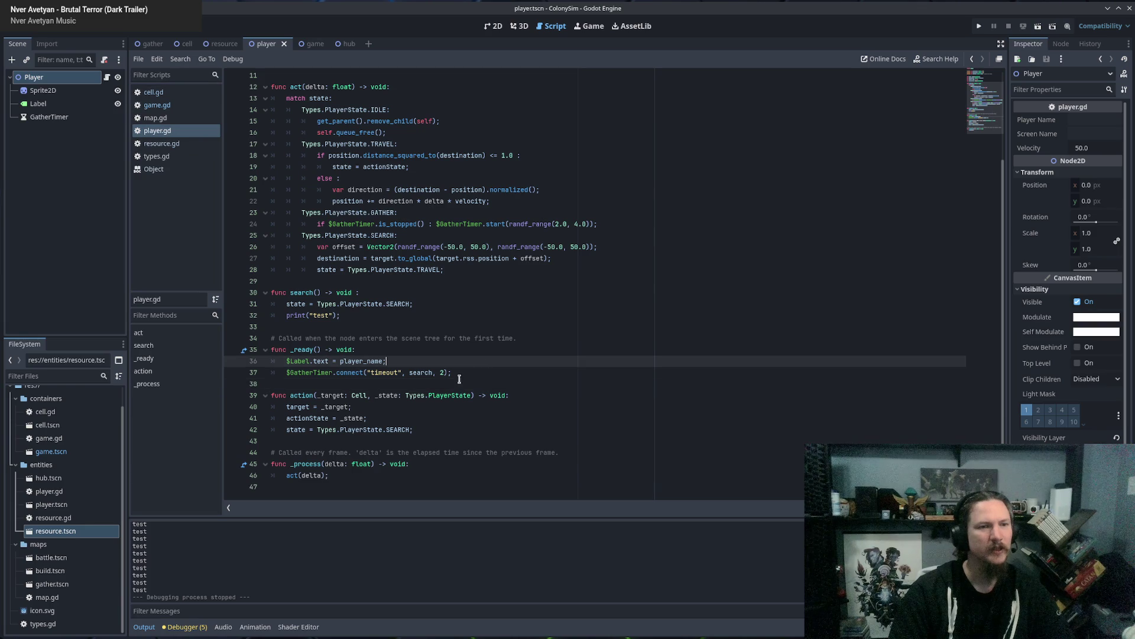
scroll(484, 355, "up", 3)
scroll(488, 303, "down", 3)
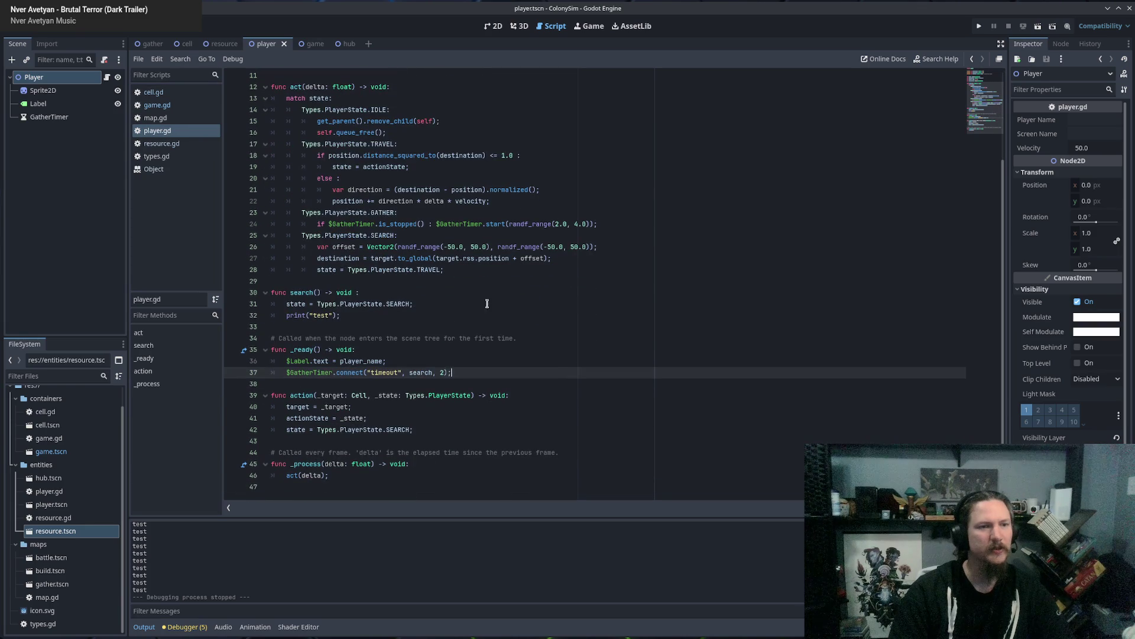
left_click(358, 315)
left_click(435, 303, "shift")
key("BackSpace")
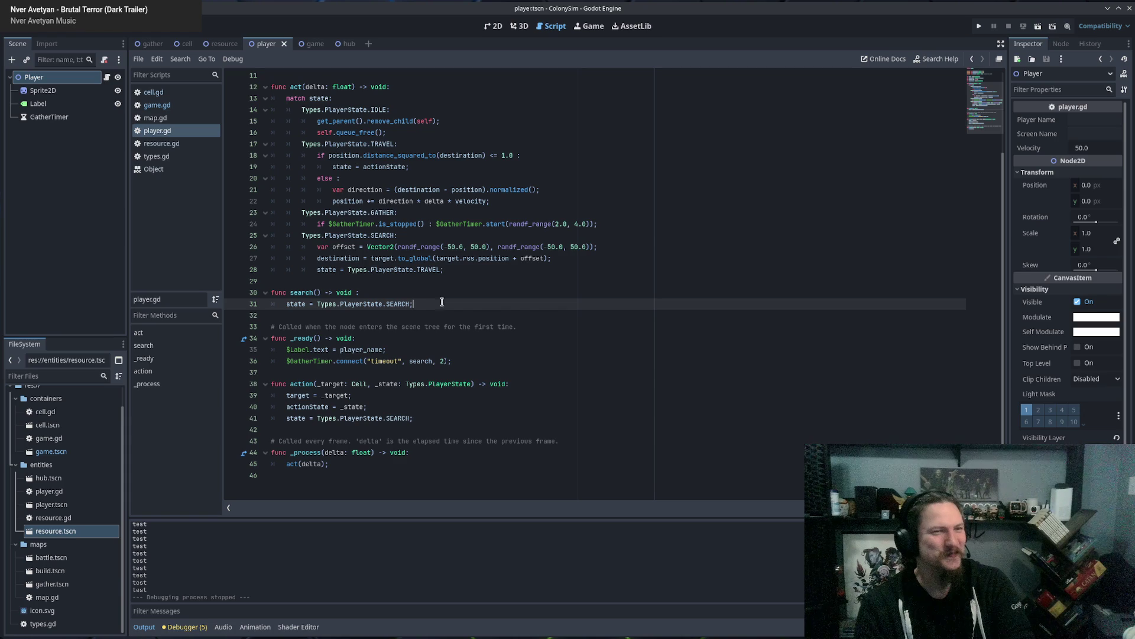
scroll(462, 313, "up", 3)
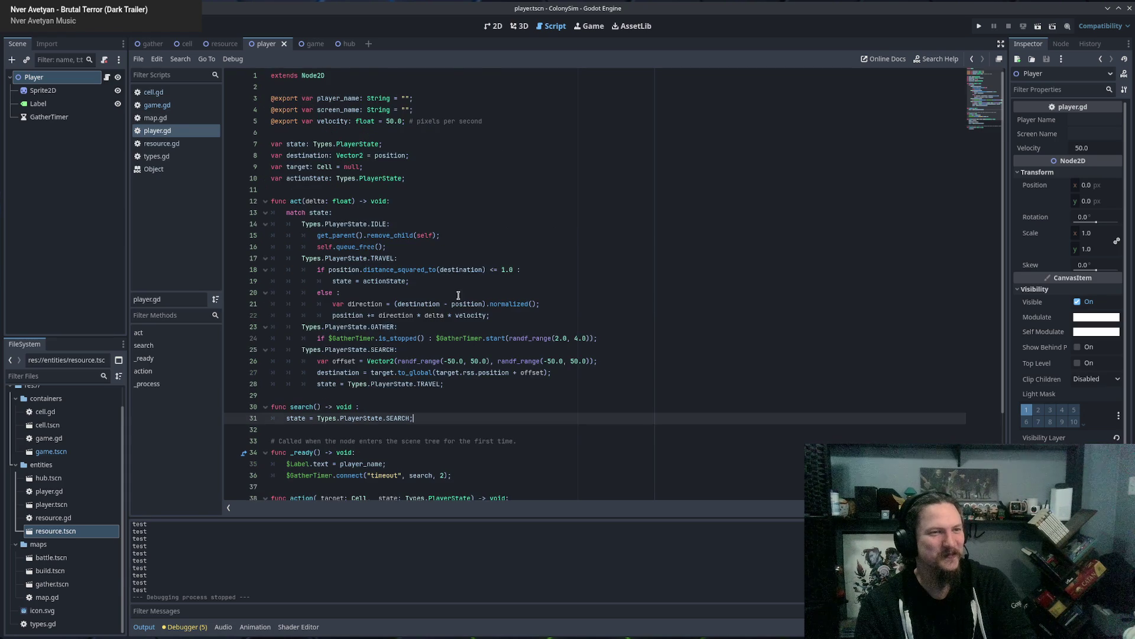
scroll(468, 299, "down", 3)
Open cell.gd and look at its harvest function.
left_click(303, 44)
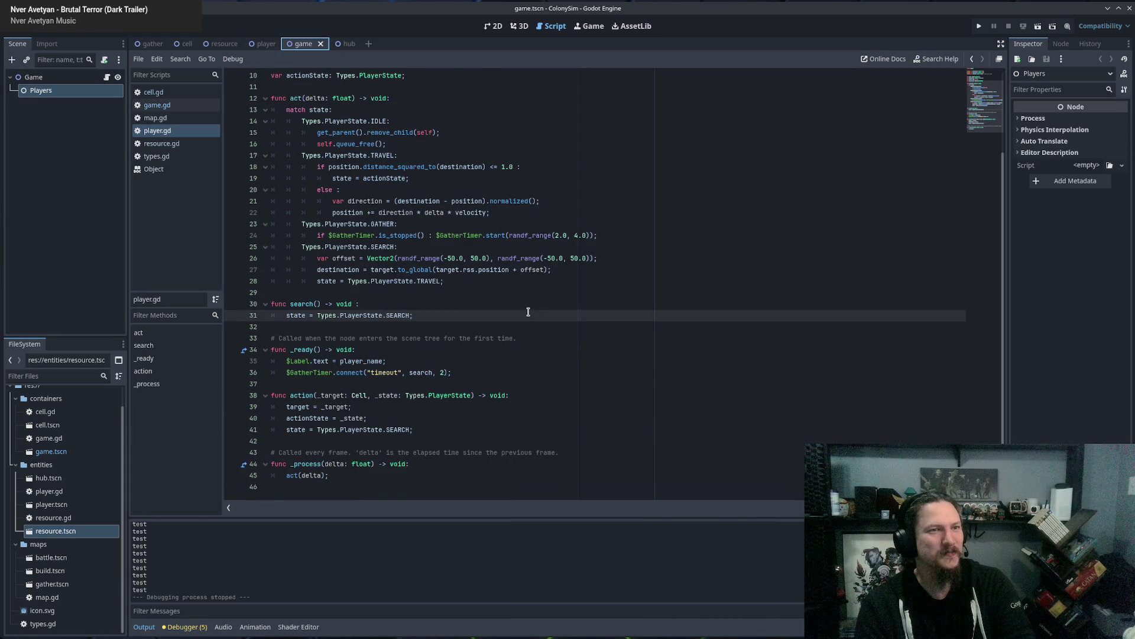
scroll(505, 282, "up", 3)
key("Up")
key("Up")
key("Up")
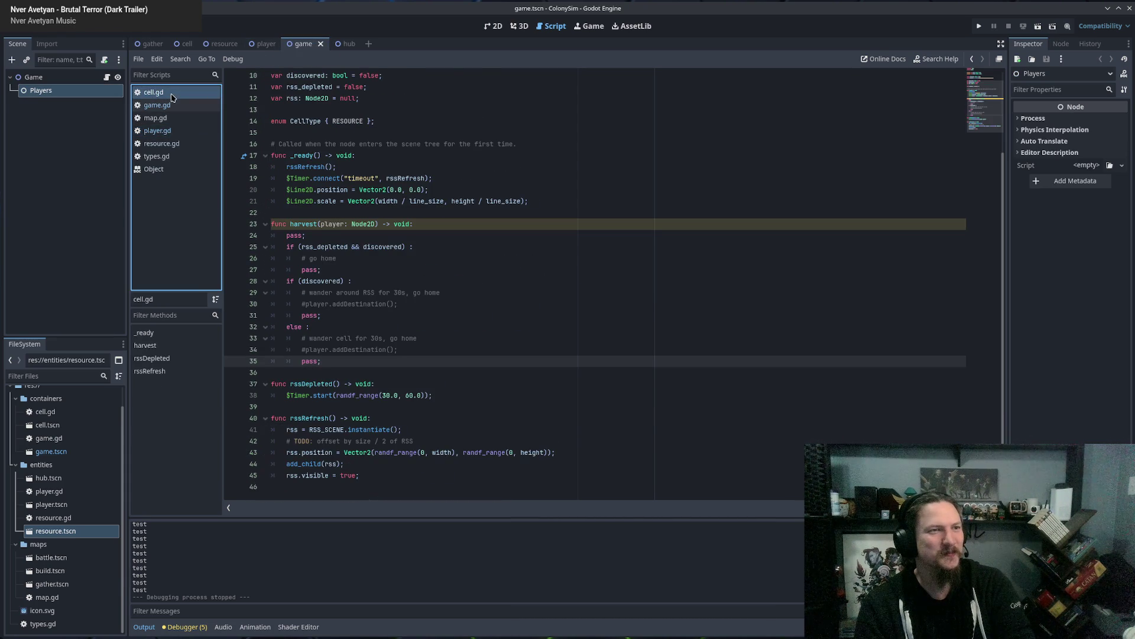
left_click(499, 304)
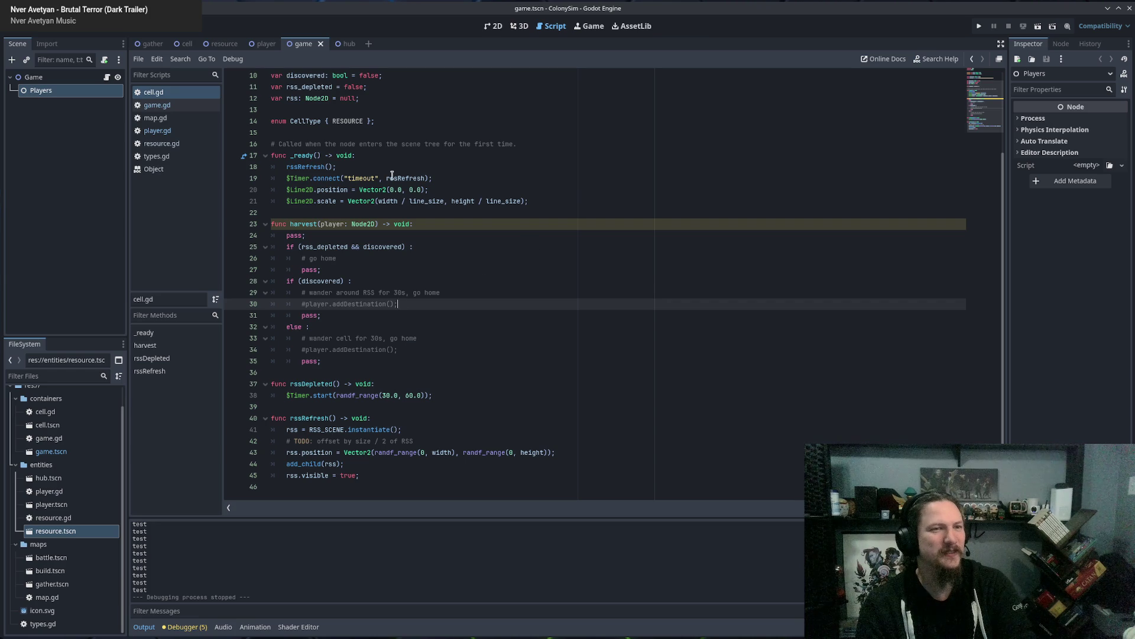
Browse game.gd, map.gd, player.gd, resource.gd and types.gd, briefly opening the Object docs.
left_click(157, 105)
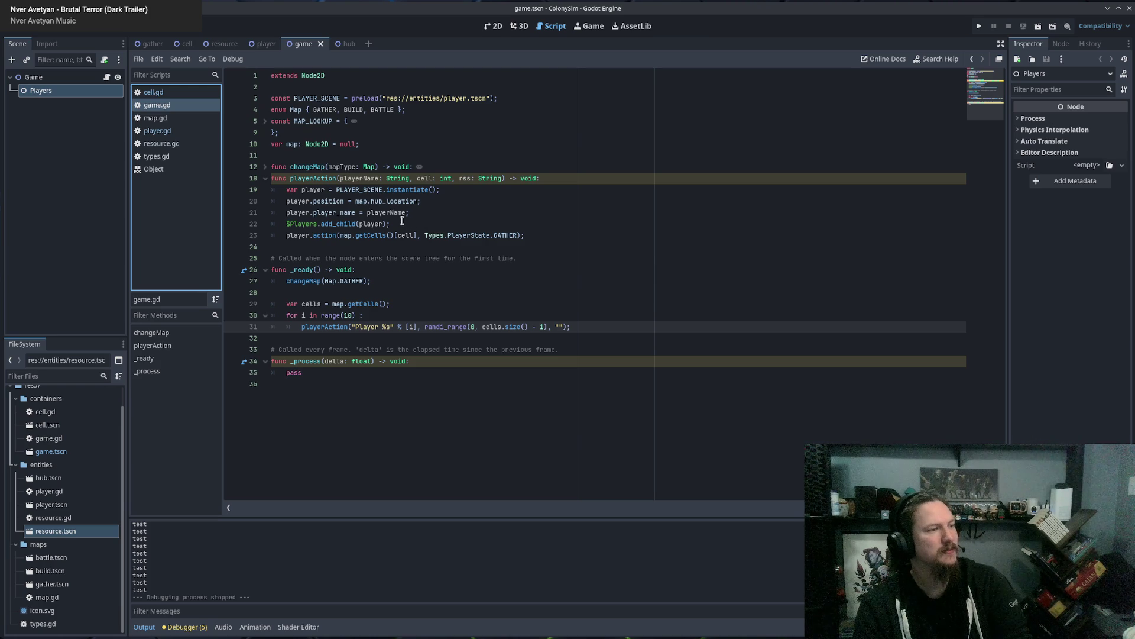
mouse_move(405, 213)
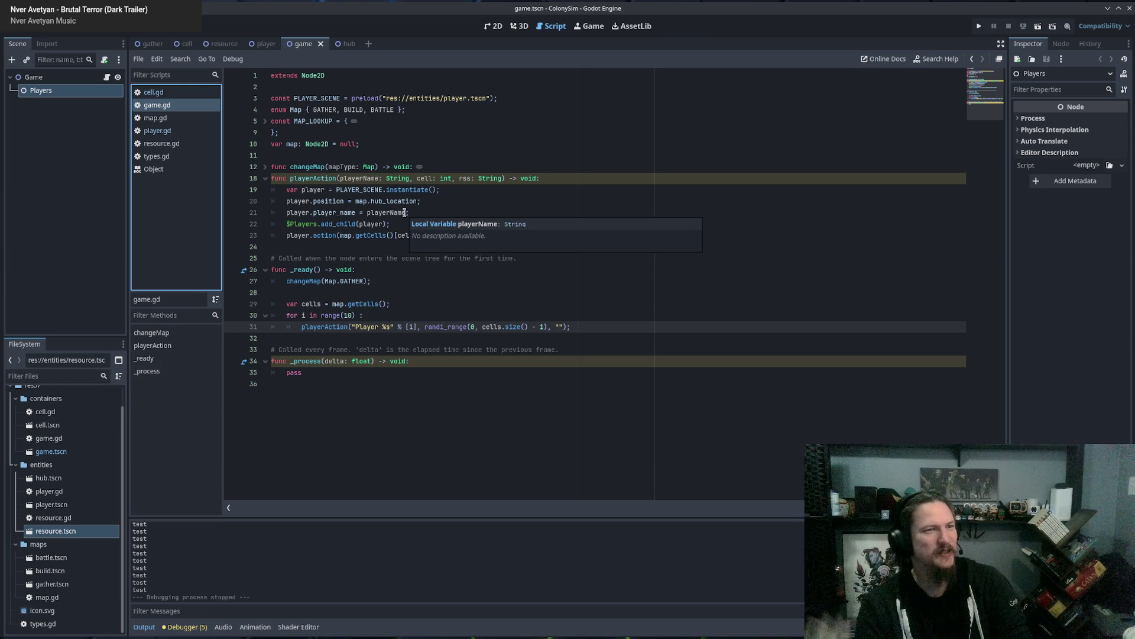
left_click(163, 131)
left_click(168, 122)
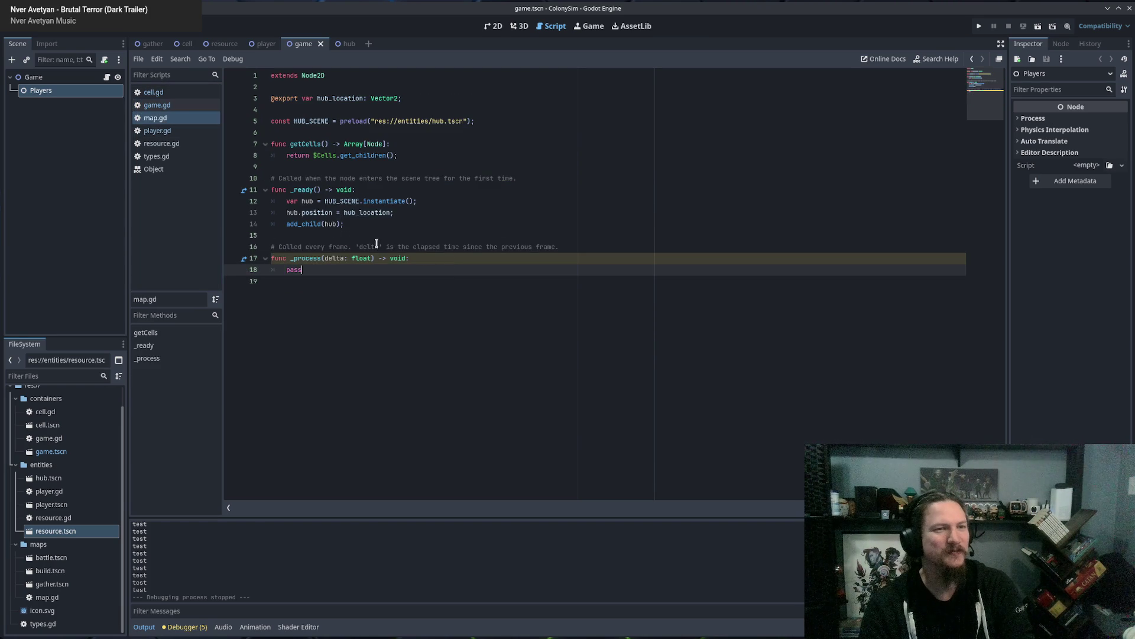
left_click(175, 130)
left_click(545, 313)
scroll(568, 301, "down", 3)
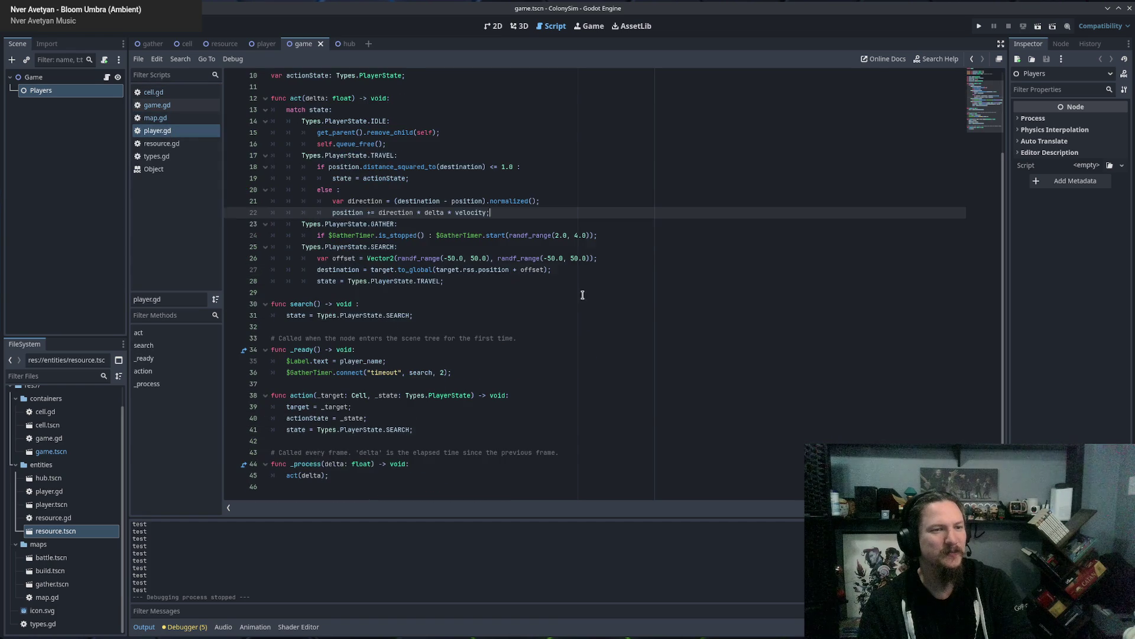
left_click(489, 386)
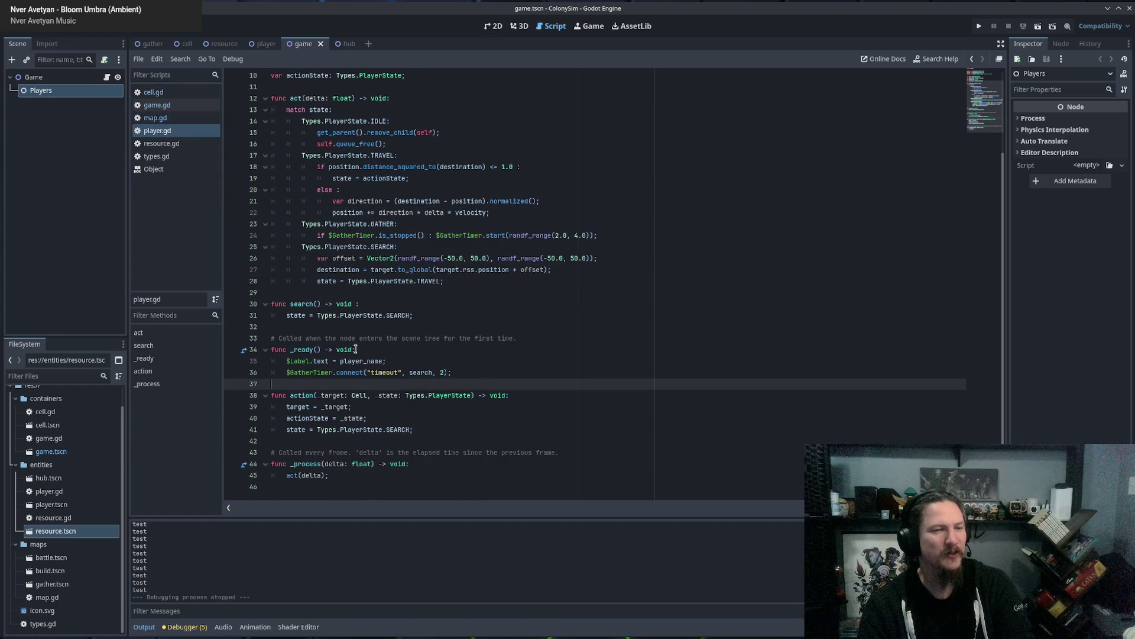
left_click(186, 146)
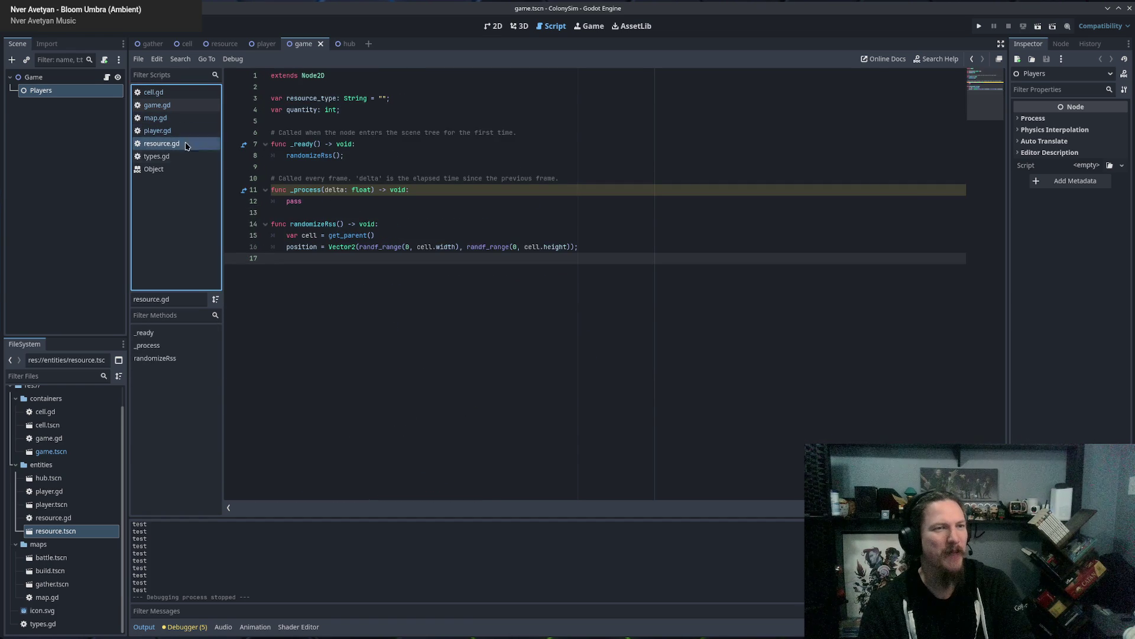
left_click(187, 158)
left_click(170, 170)
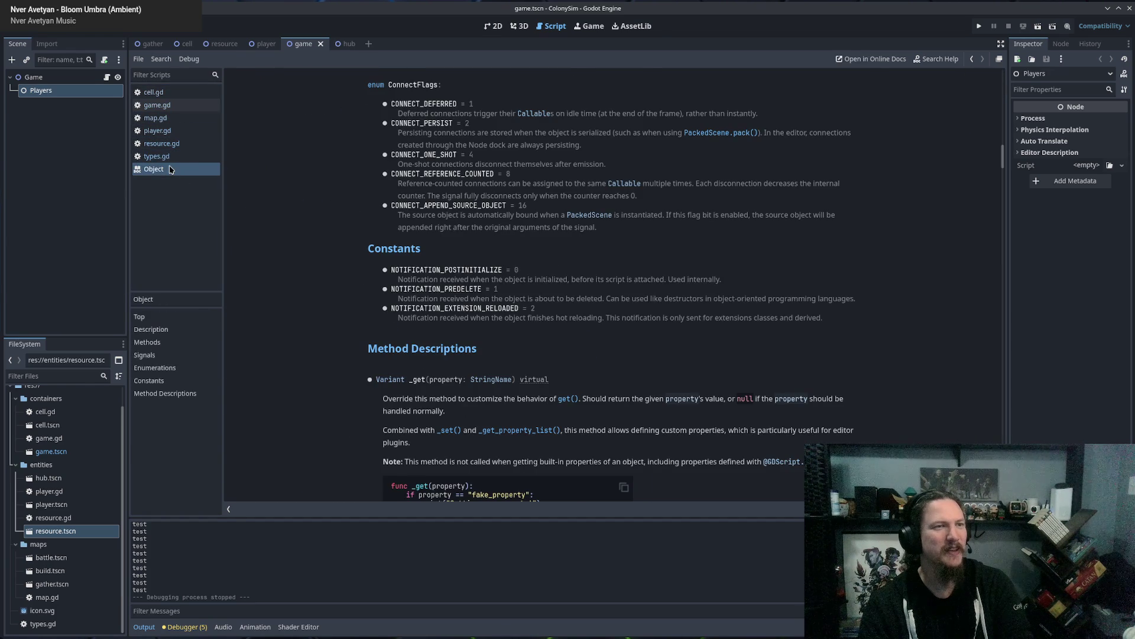
middle_click(170, 170)
Review resource.gd, player.gd and game.gd, expanding and refolding the changeMap function.
left_click(173, 145)
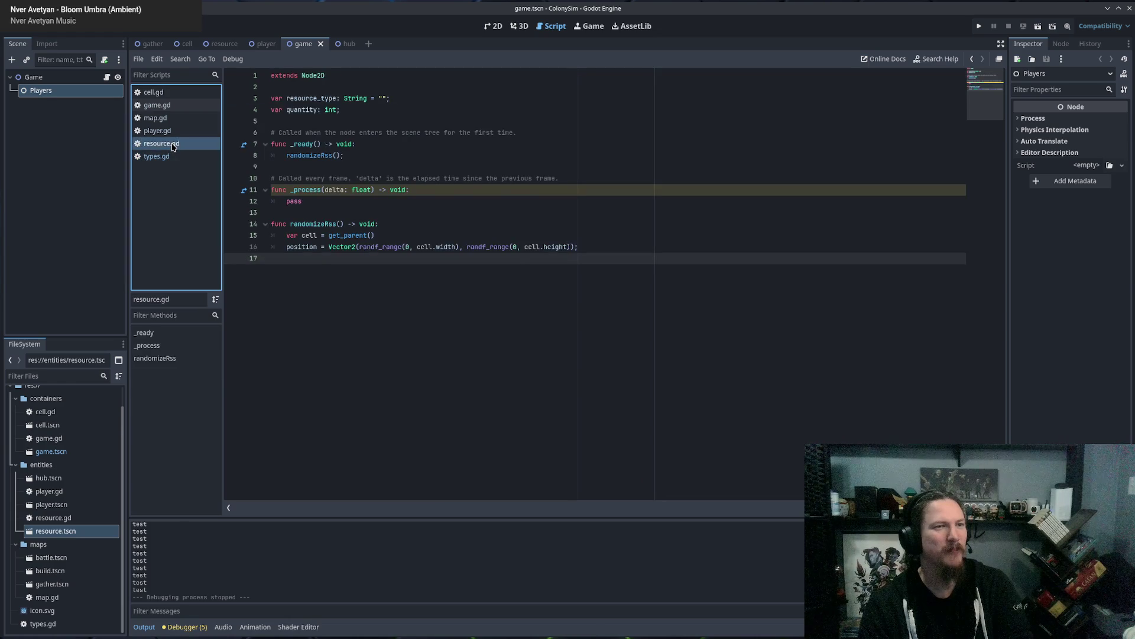
left_click(170, 131)
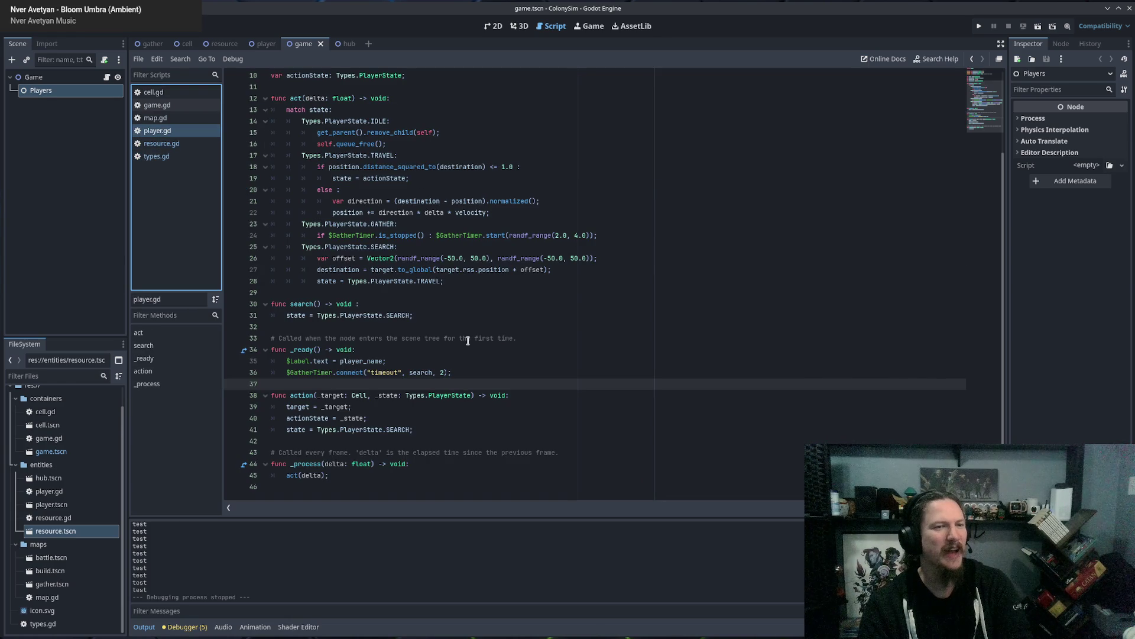
scroll(430, 252, "up", 3)
left_click(157, 105)
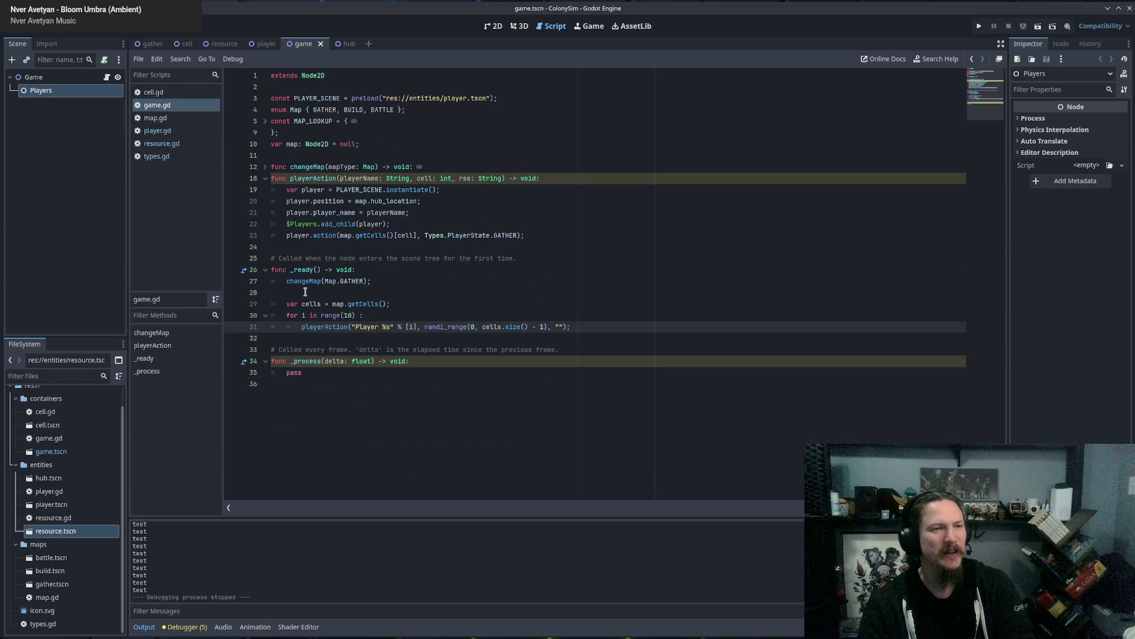
left_click(572, 245)
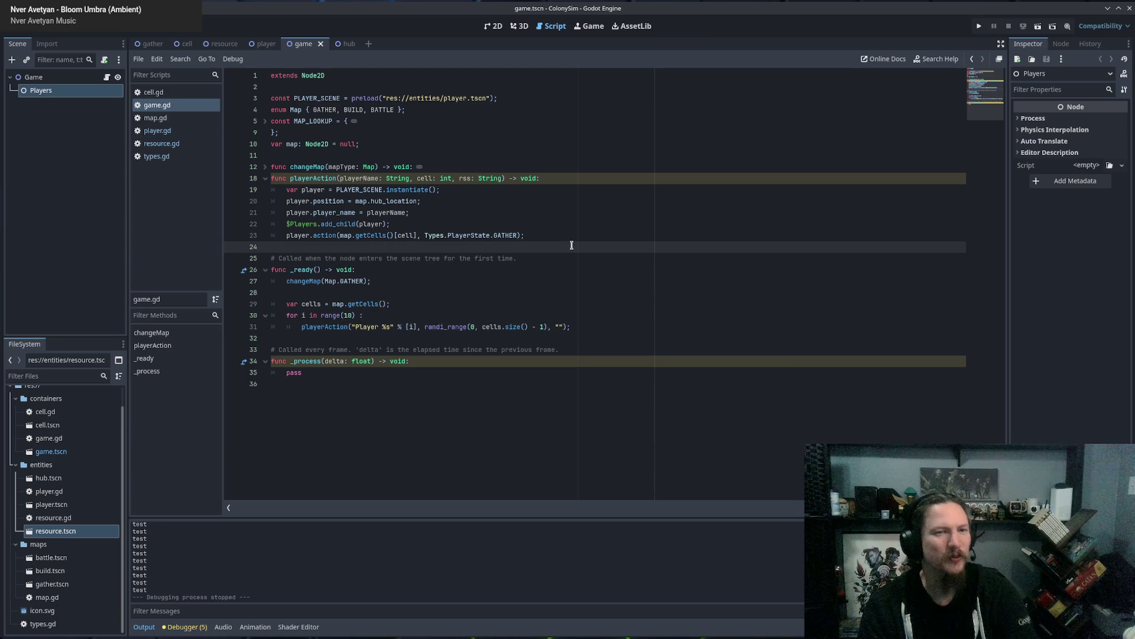
left_click(567, 241)
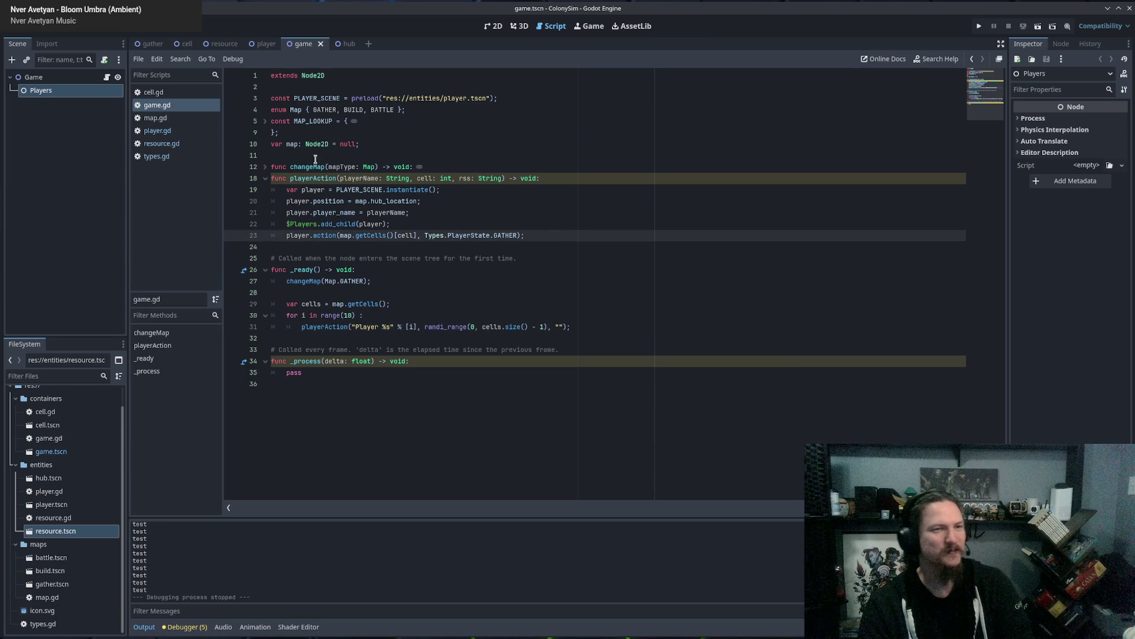
left_click(265, 167)
left_click(265, 167)
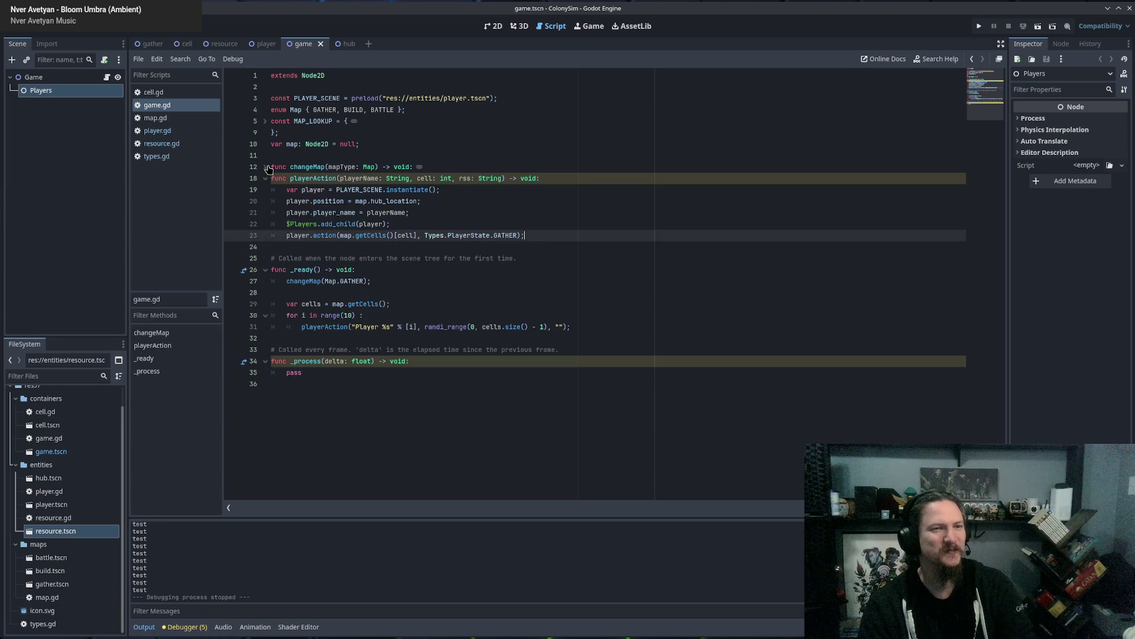
Return to cell.gd's harvest code around the else branch on line 33.
left_click(171, 92)
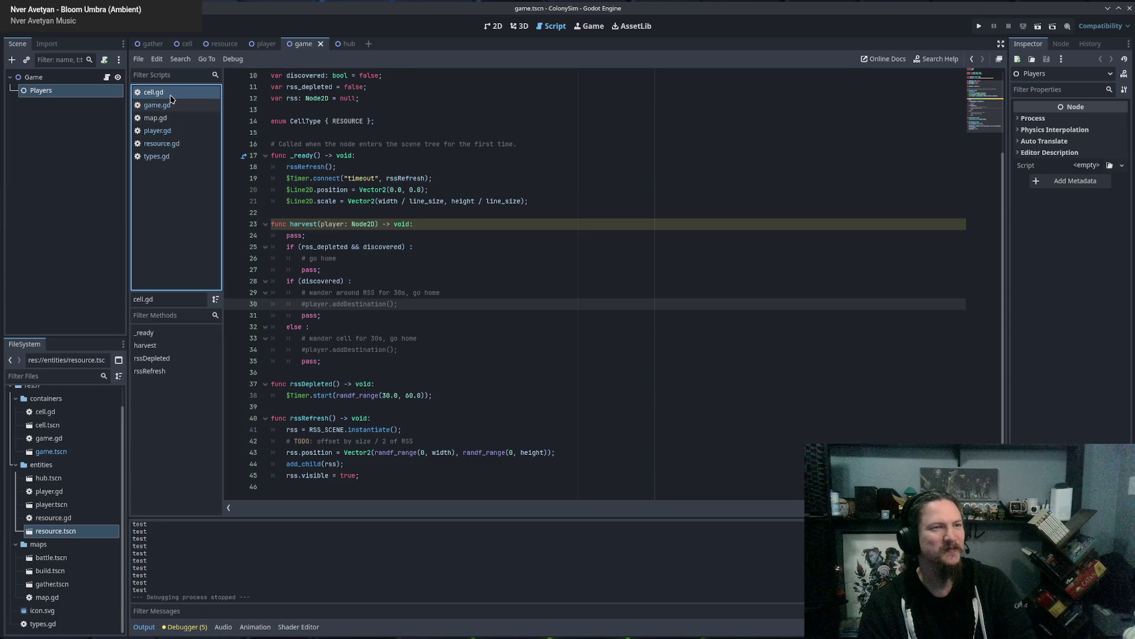
left_click(473, 298)
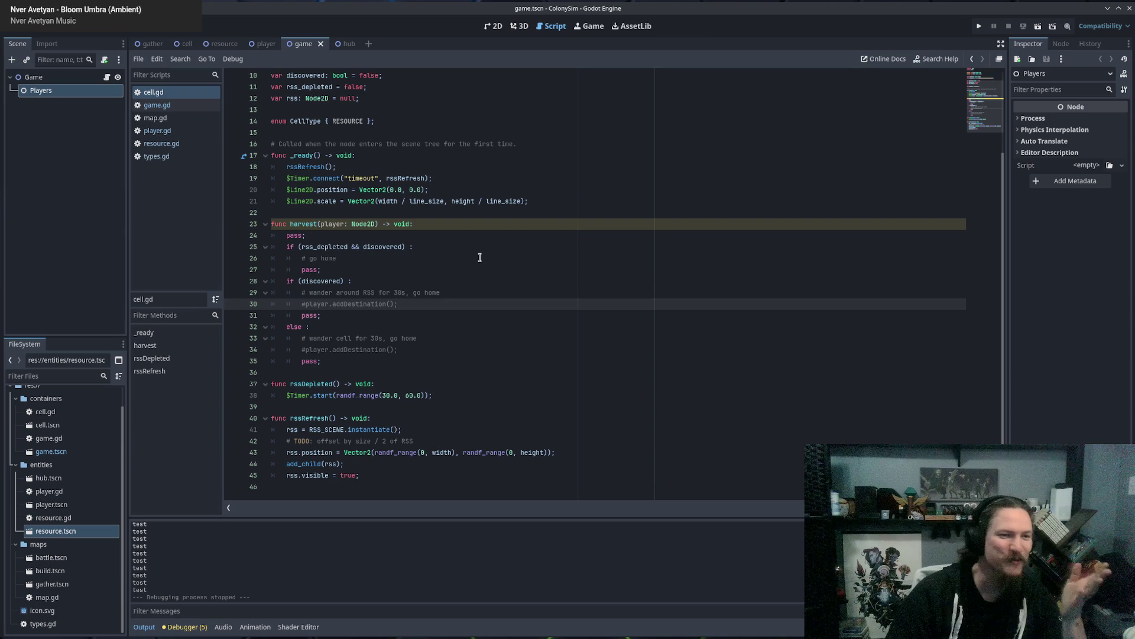
left_click(452, 334)
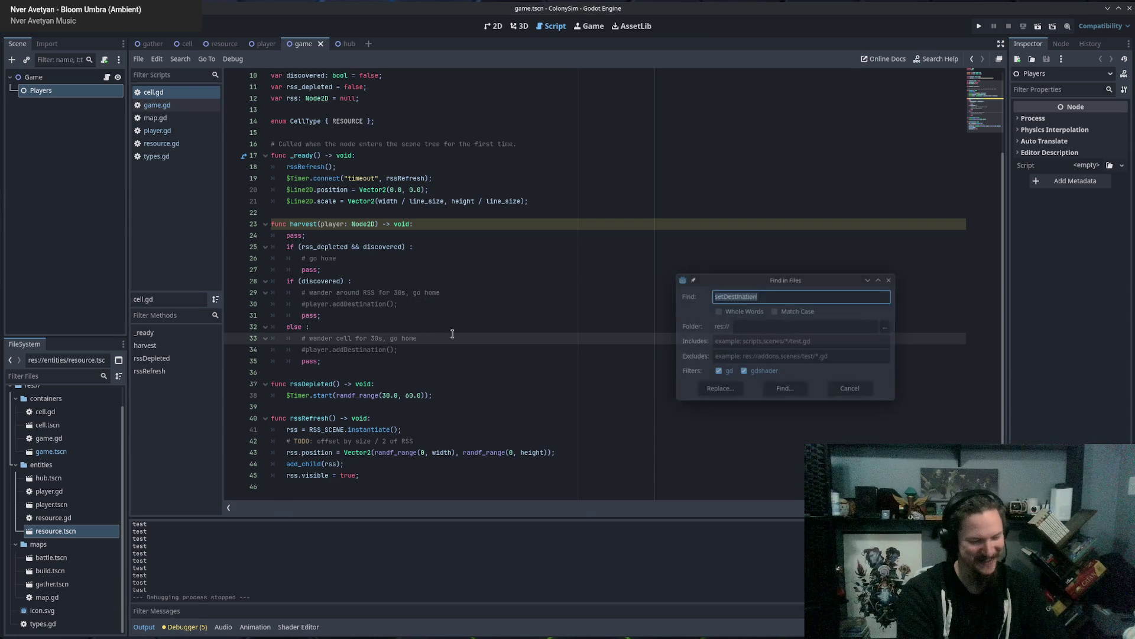
Search all project files for 'test'.
key("ctrl+shift+f")
type("test")
key("Return")
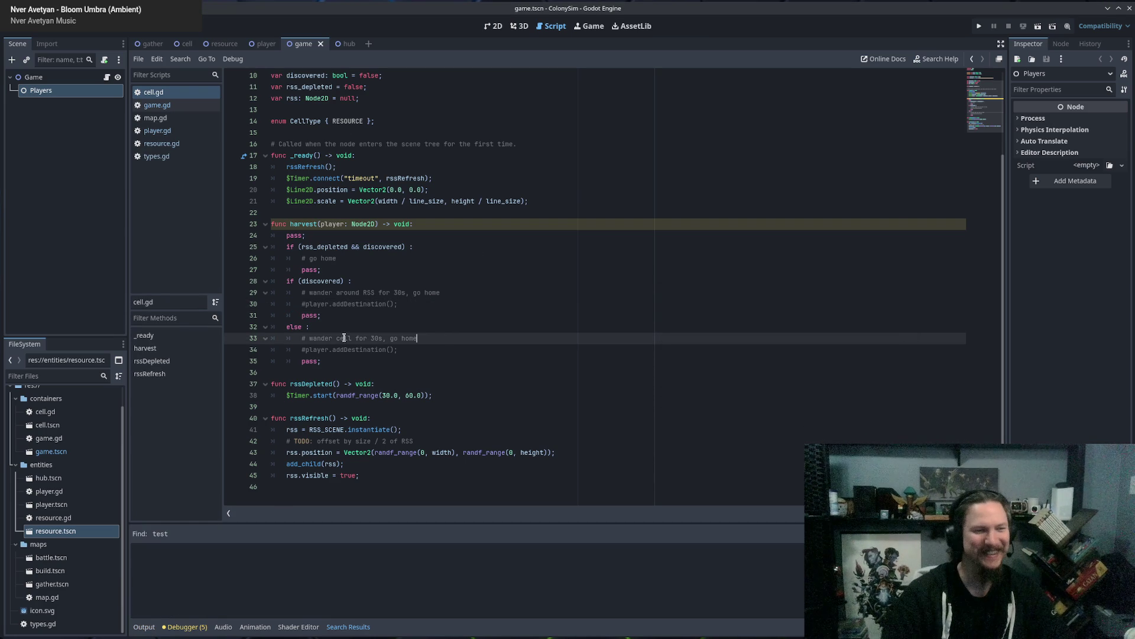
Launch ColonySim from cell.gd to watch the players run.
left_click(511, 371)
left_click(447, 283)
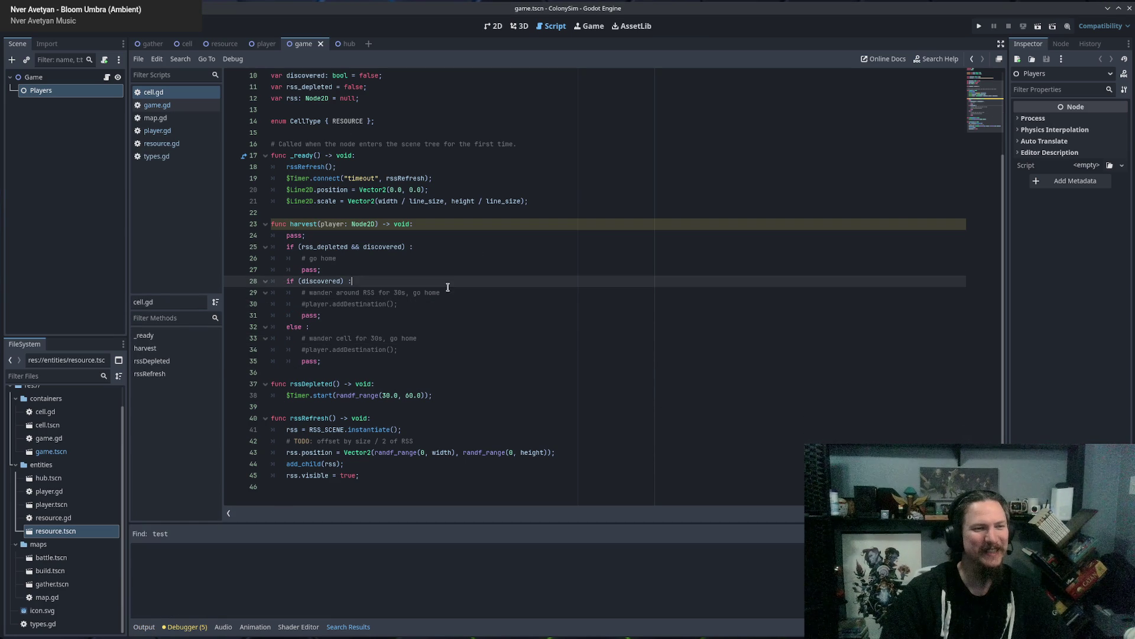
key("F5")
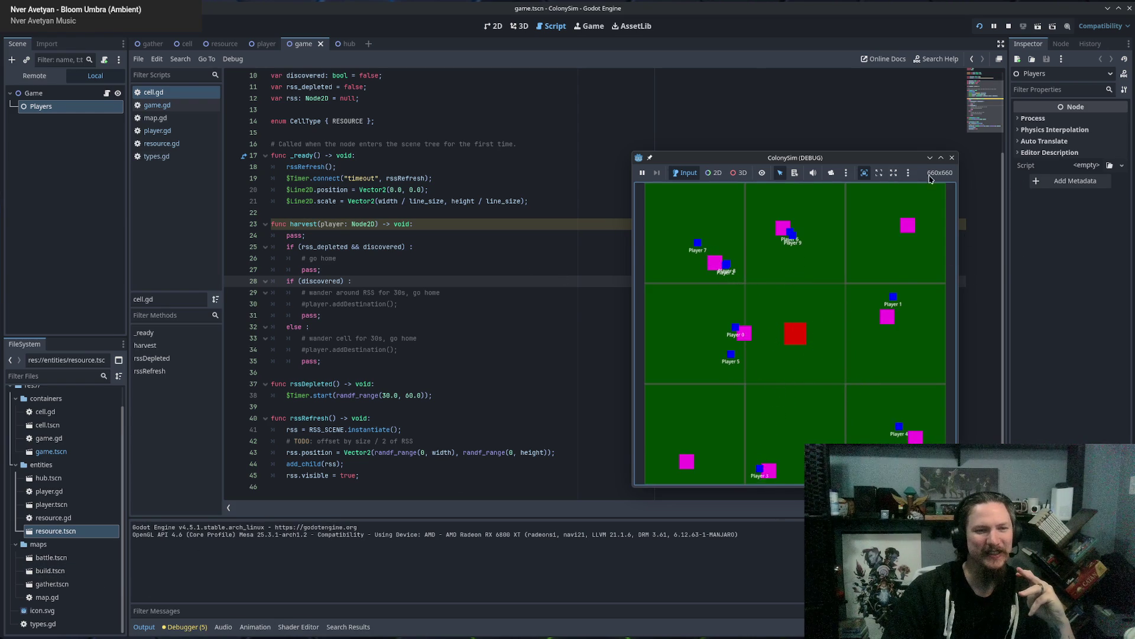
Stop the ColonySim run and return to cell.gd's harvest function.
left_click(952, 157)
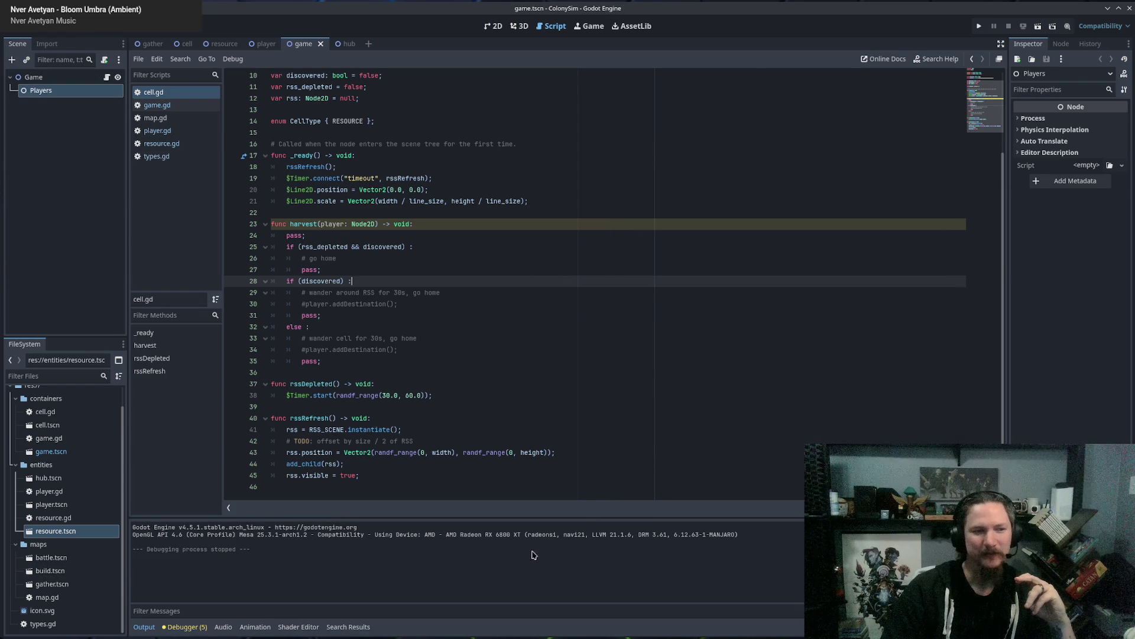
left_click(496, 292)
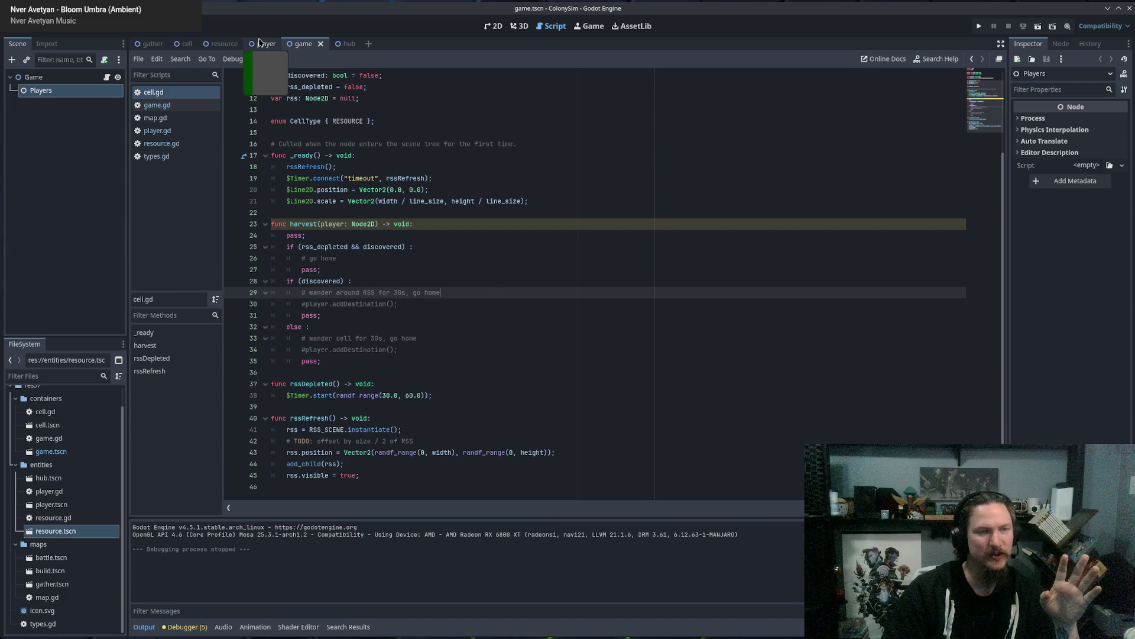
Move $GatherTimer.start onto its own line below the is_stopped check, adding a blank line after.
left_click(157, 131)
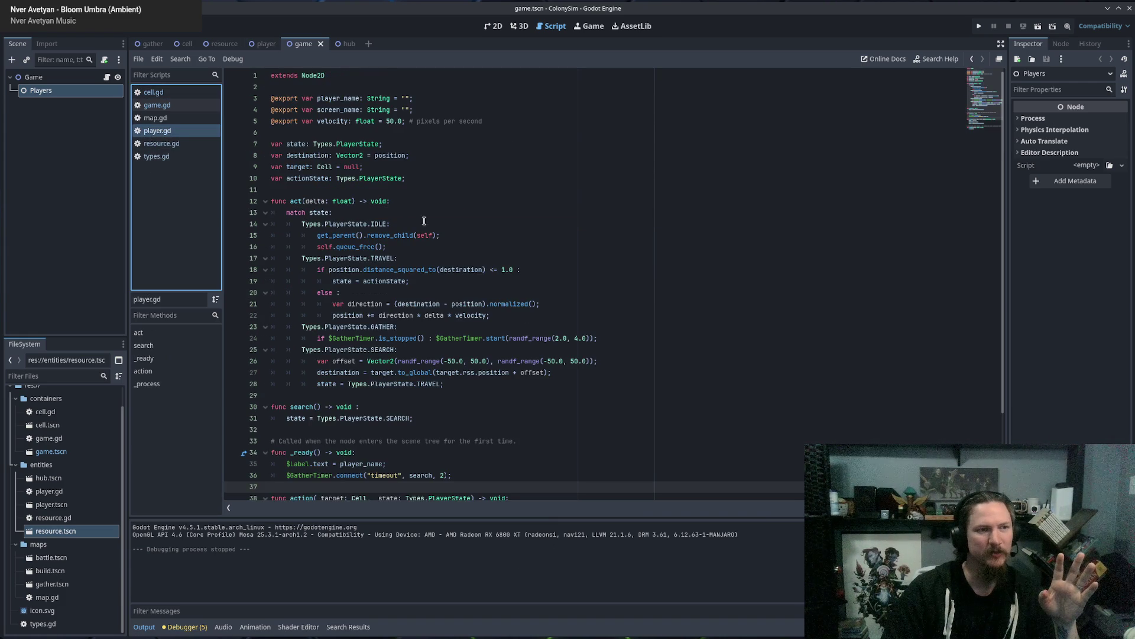
left_click(466, 255)
left_click(451, 294)
scroll(524, 298, "down", 3)
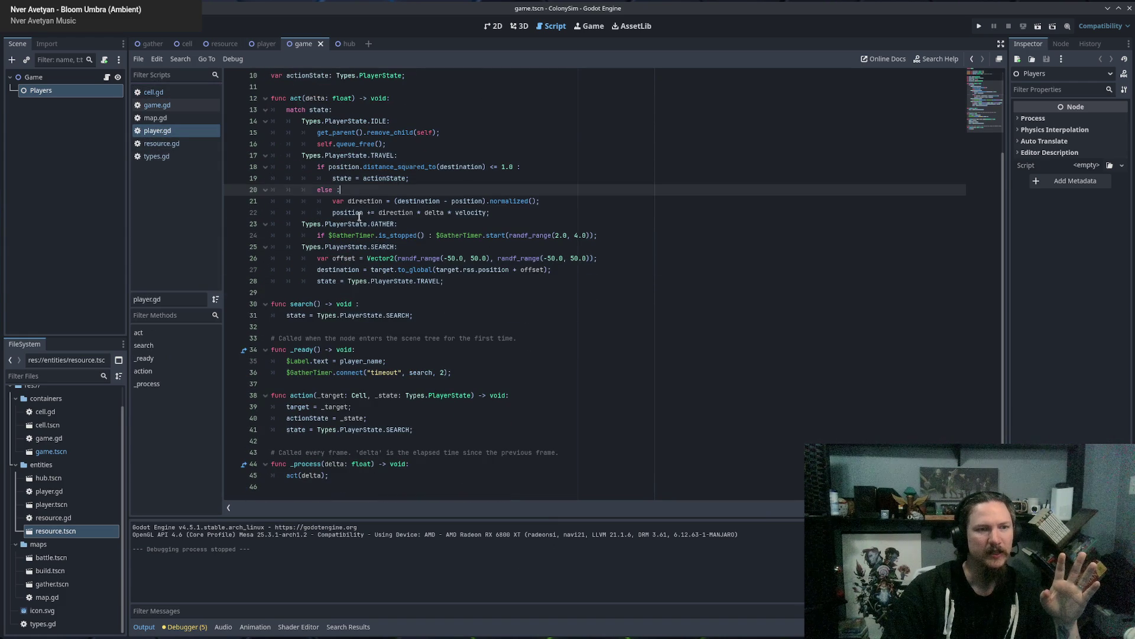
double_click(382, 224)
left_click(385, 235)
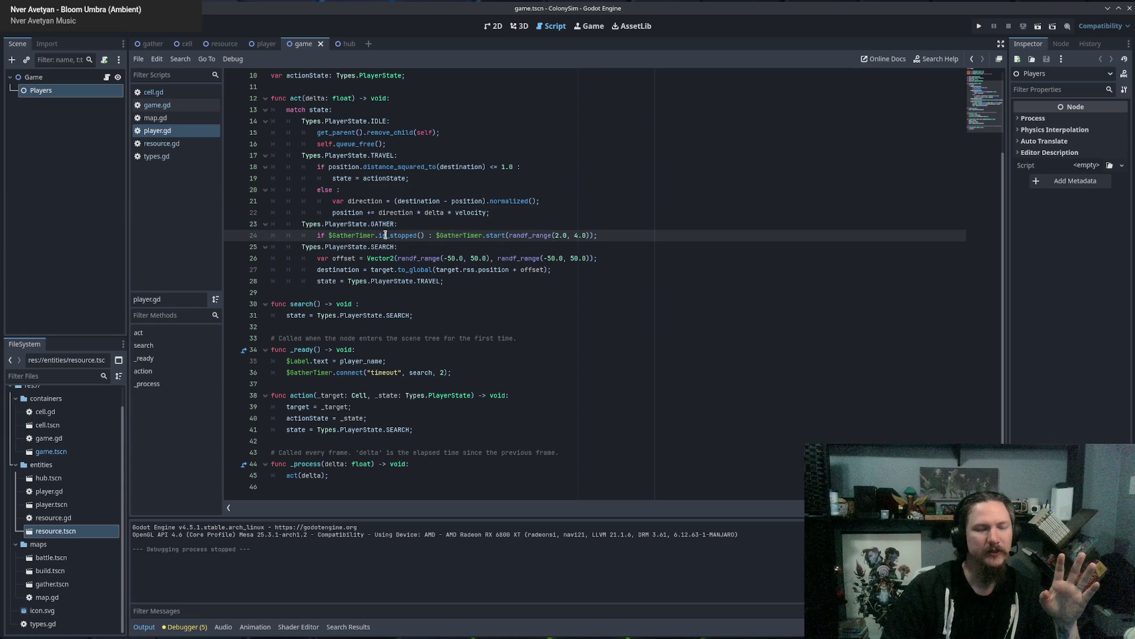
left_click_drag(316, 236, 435, 235)
left_click(466, 236)
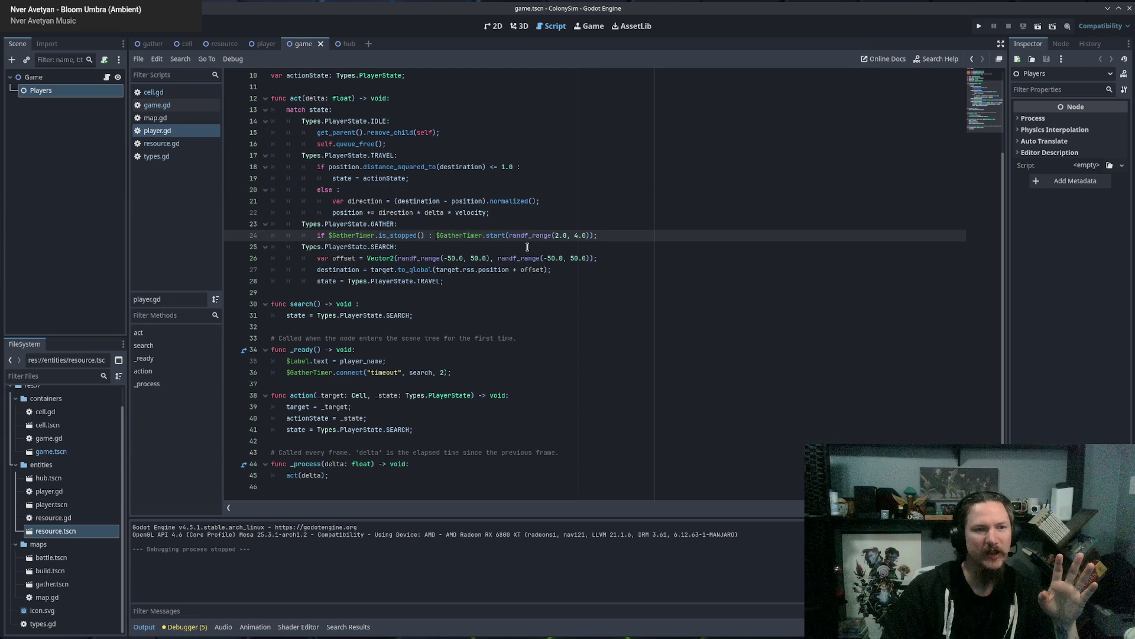
key("Return")
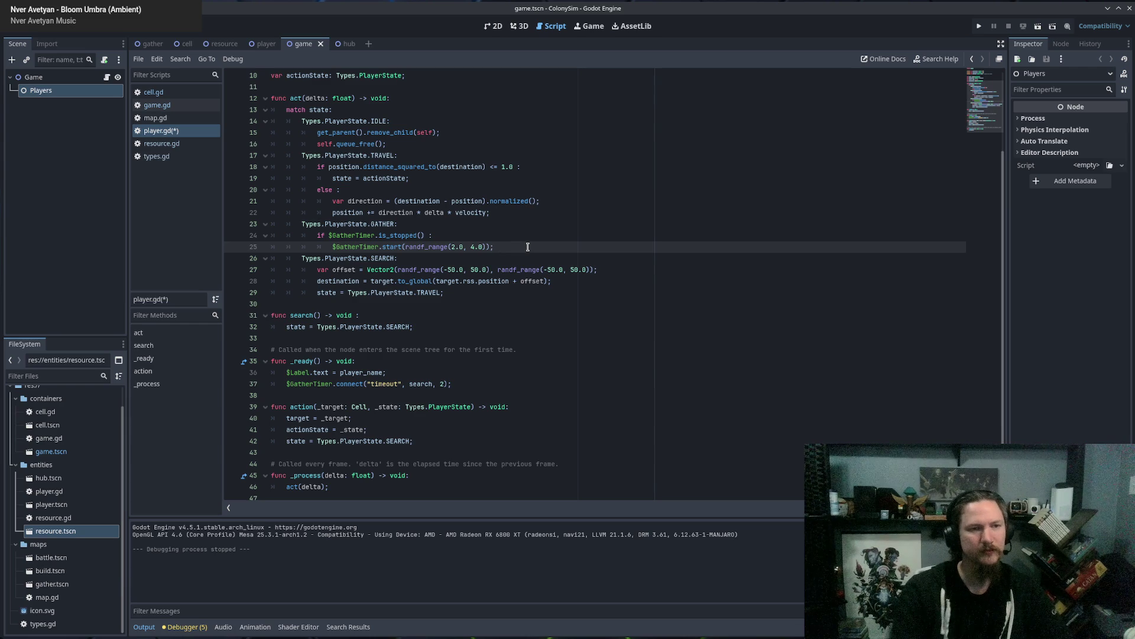
key("Return")
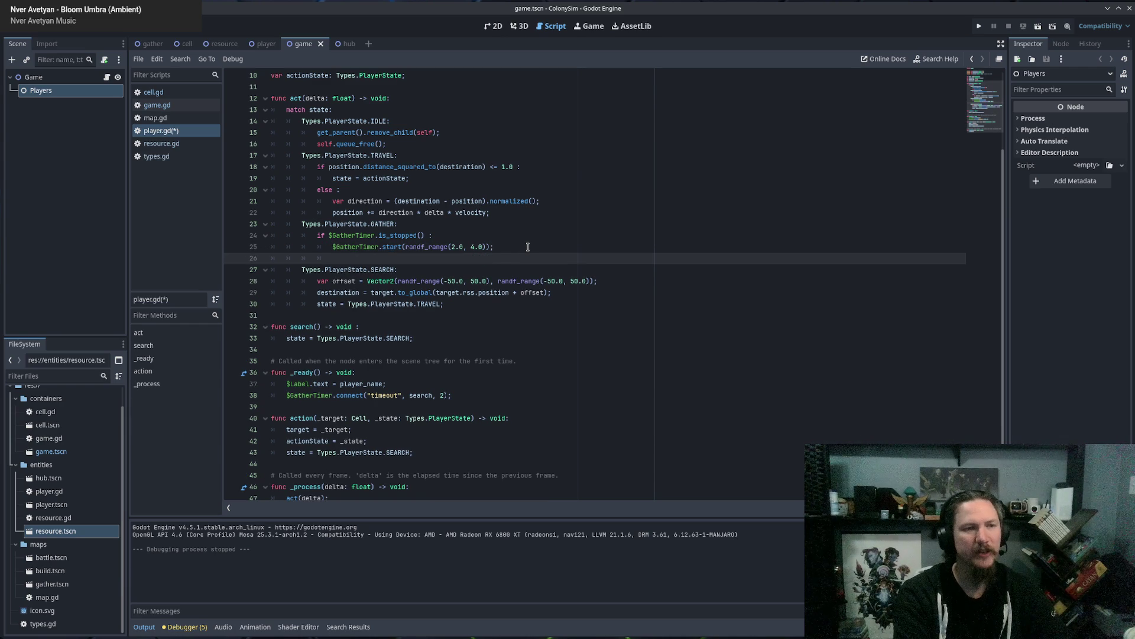
scroll(525, 242, "up", 3)
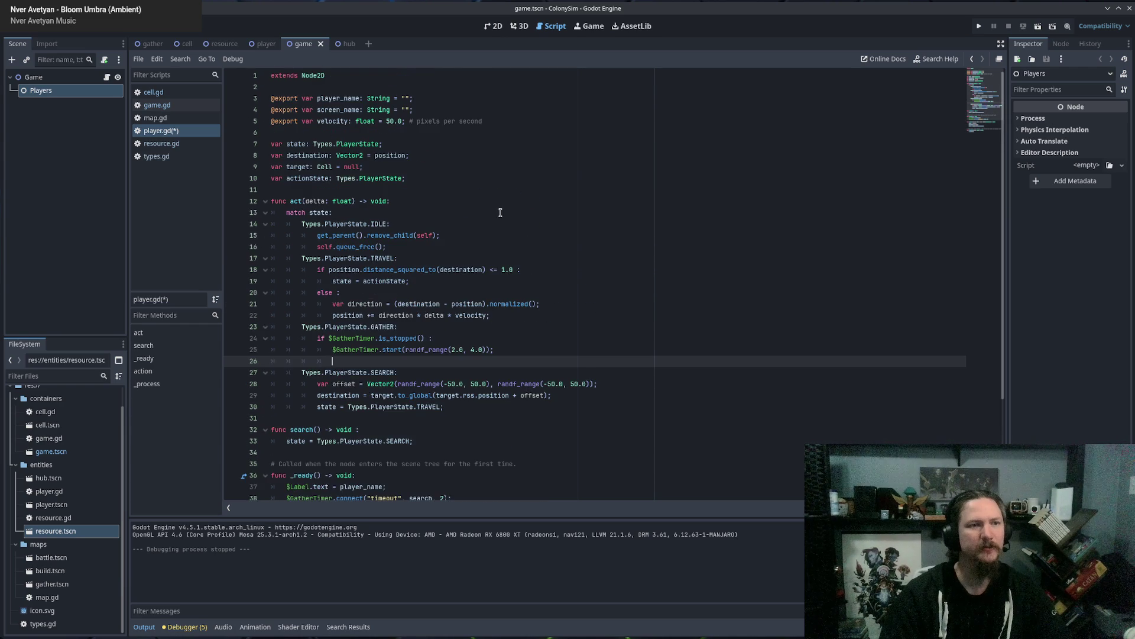
Declare 'var count: int = 0' after line 10 of player.gd.
left_click(423, 180)
key("Return")
type("va")
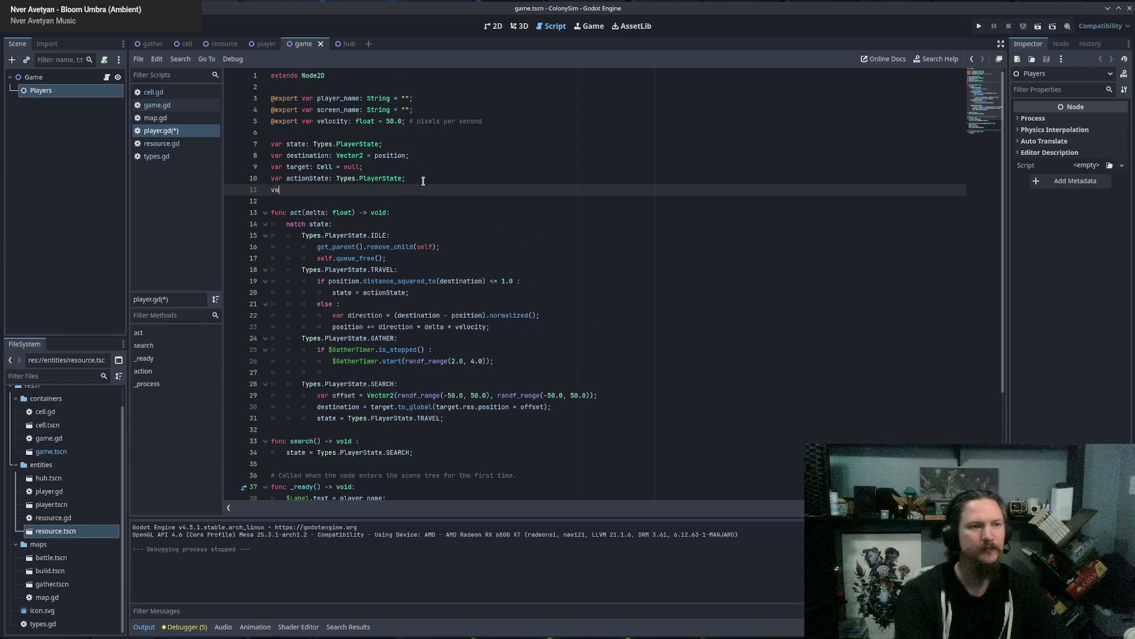
type("r count = 0;")
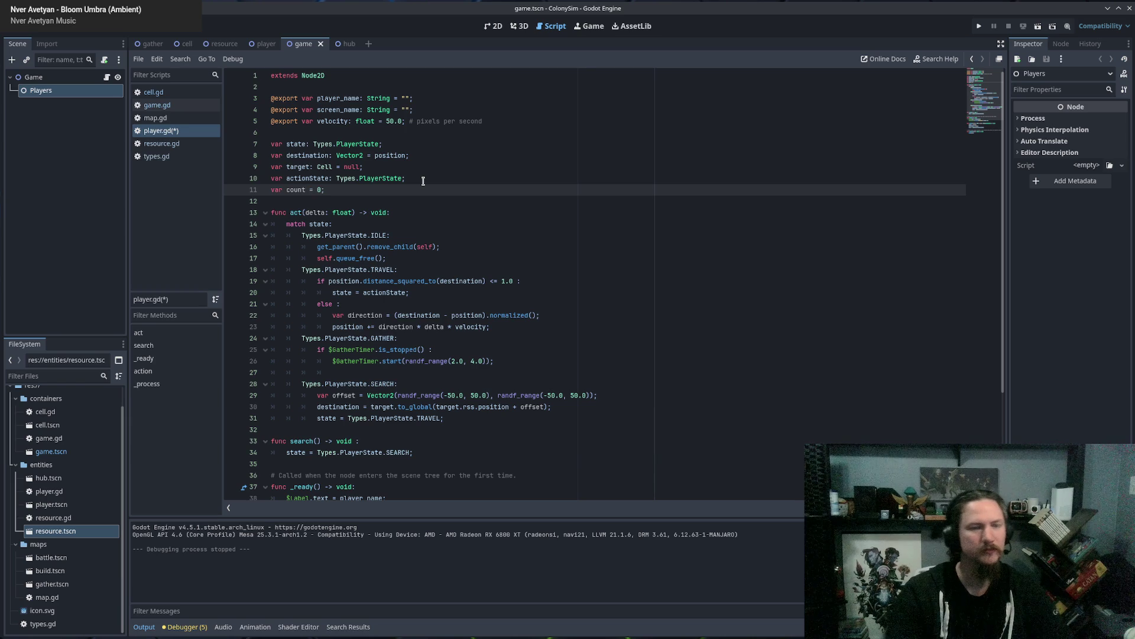
left_click(309, 189)
type(": int")
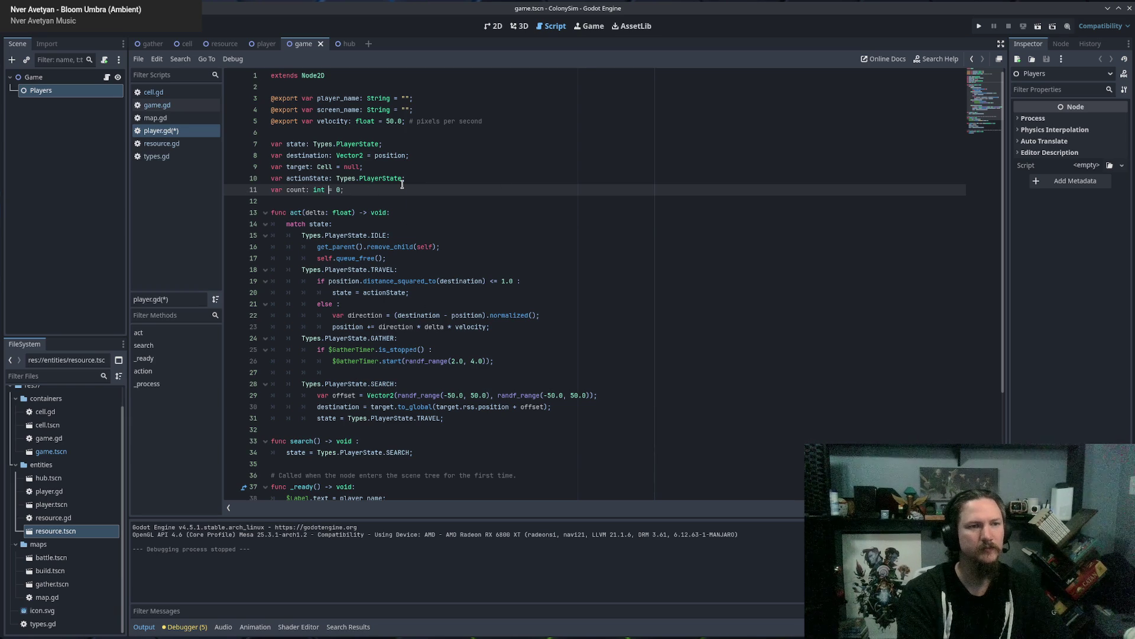
Add '&& count < 5' to the GATHER check and open a line after count++.
left_click(716, 372)
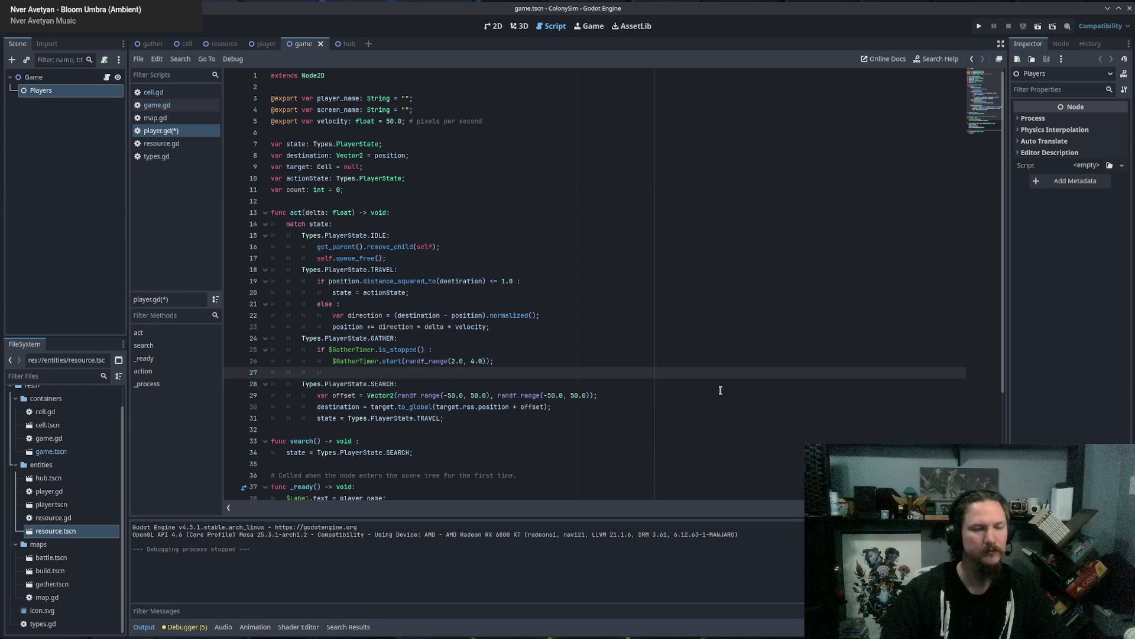
key("Up")
key("Up")
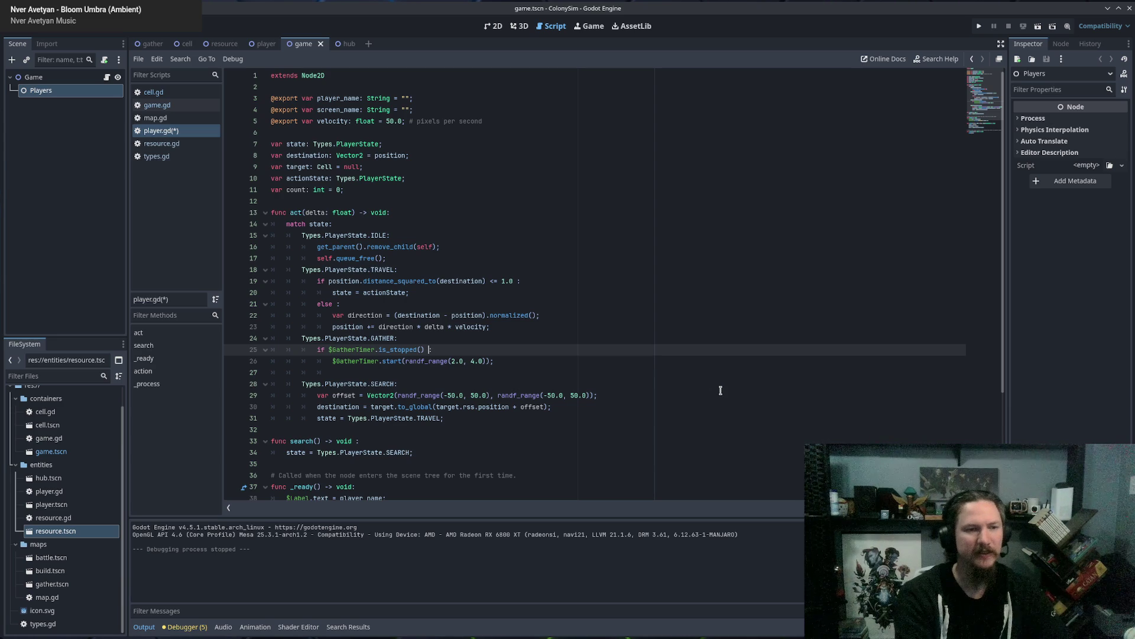
type("&& count <")
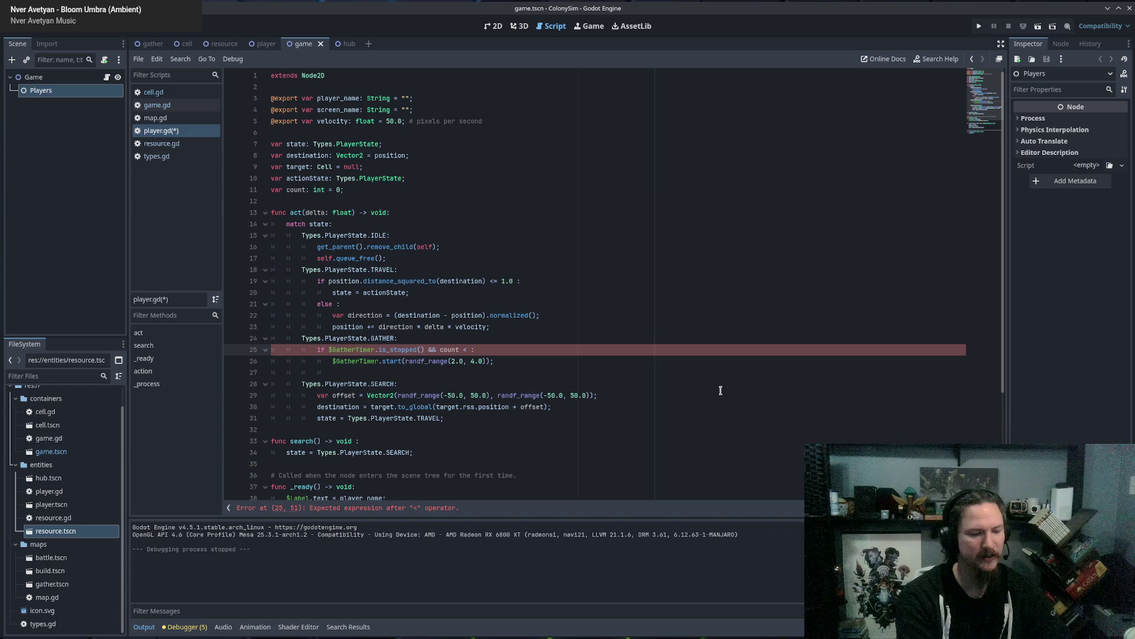
type(" 5")
key("Down")
key("Down")
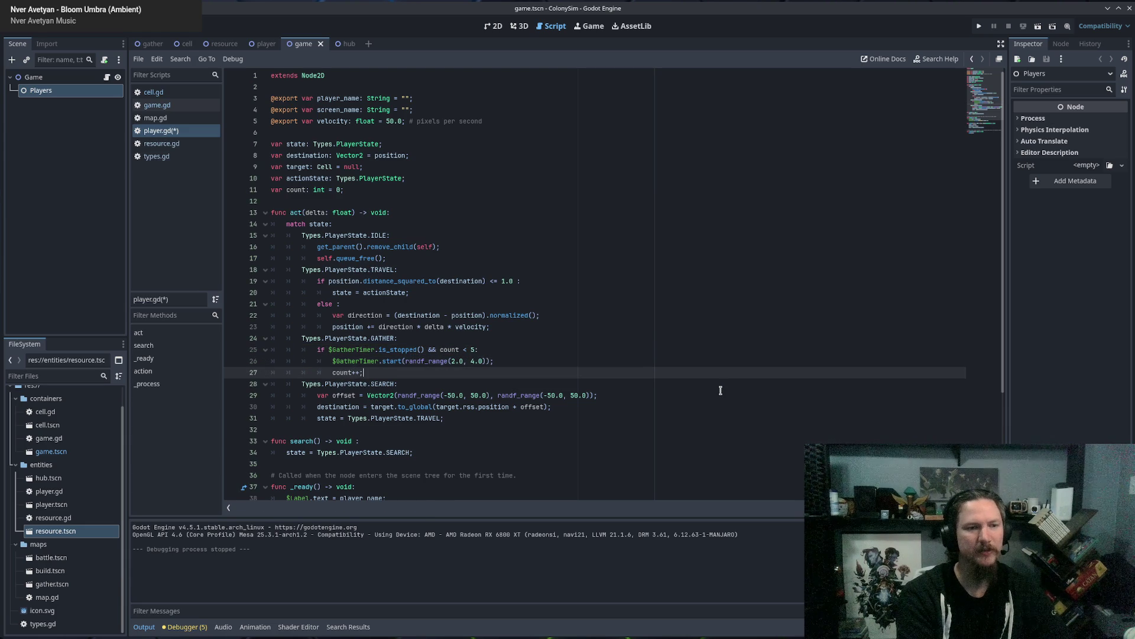
key("Return")
type("else if cou")
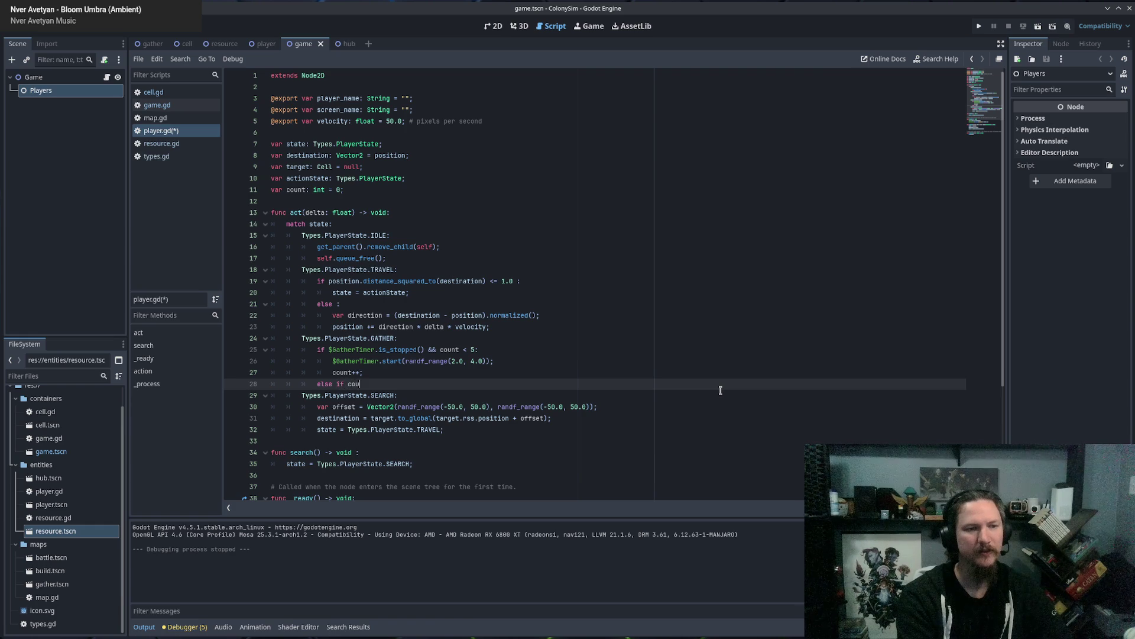
Finish the 'else if count >= 5' branch with Types.PlayerState.RETURN on line 29.
type("nt")
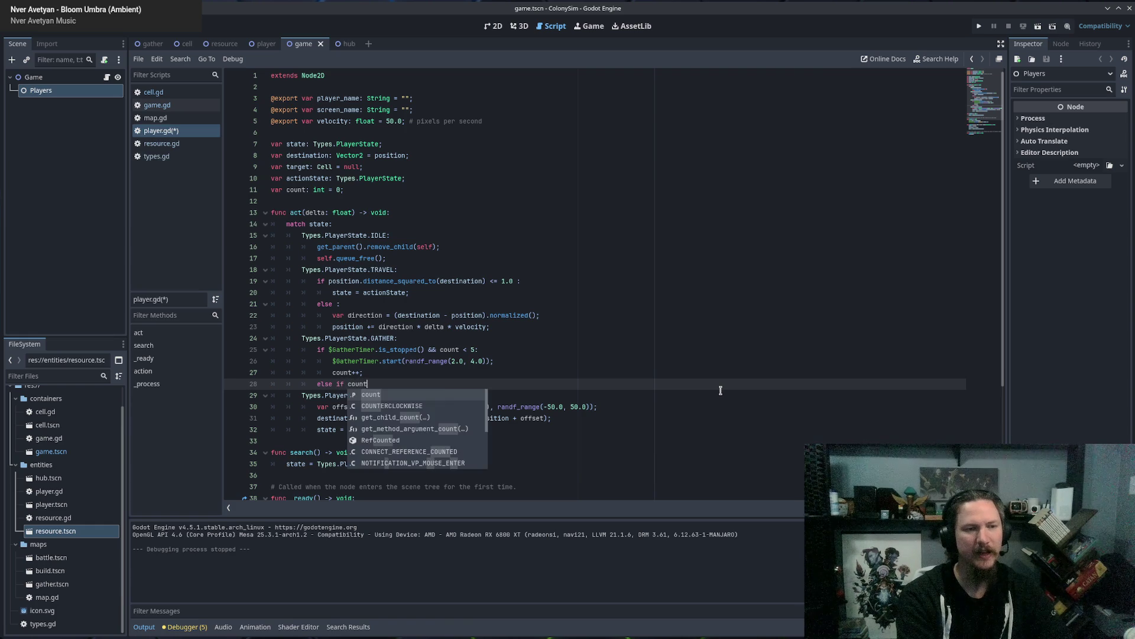
type(" >=")
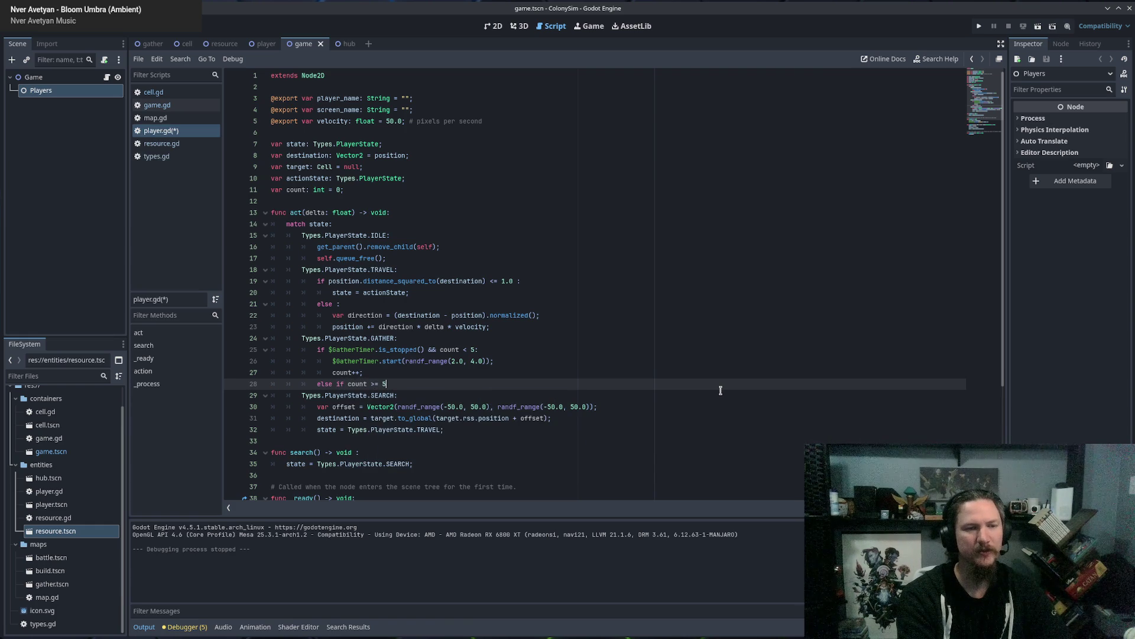
type(" 5 :")
key("Return")
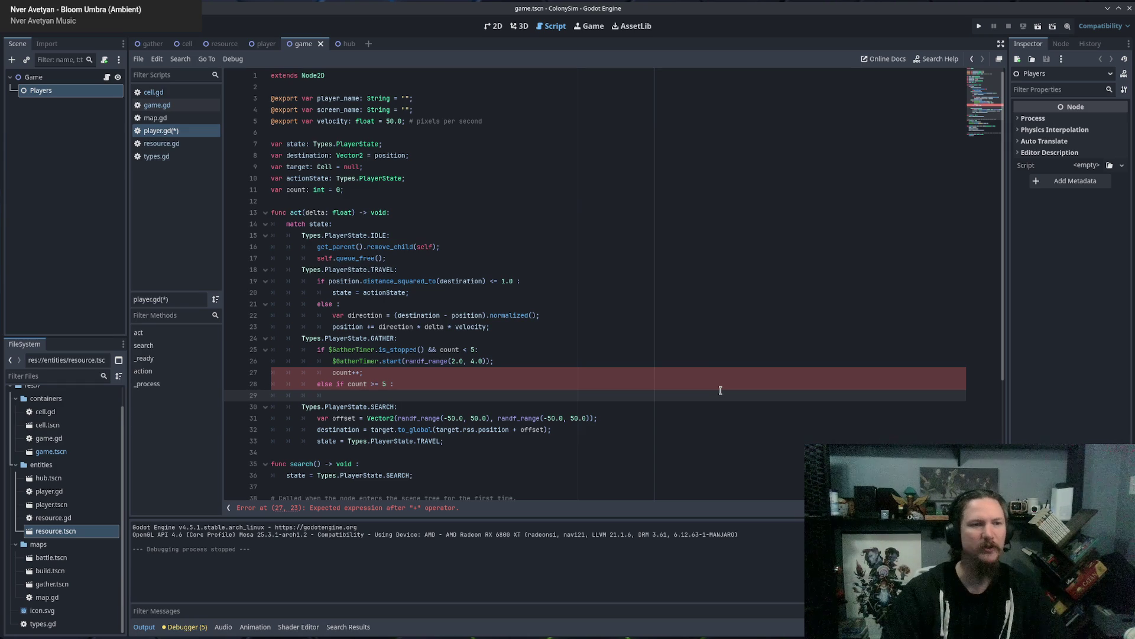
scroll(822, 296, "down", 4)
scroll(703, 295, "up", 4)
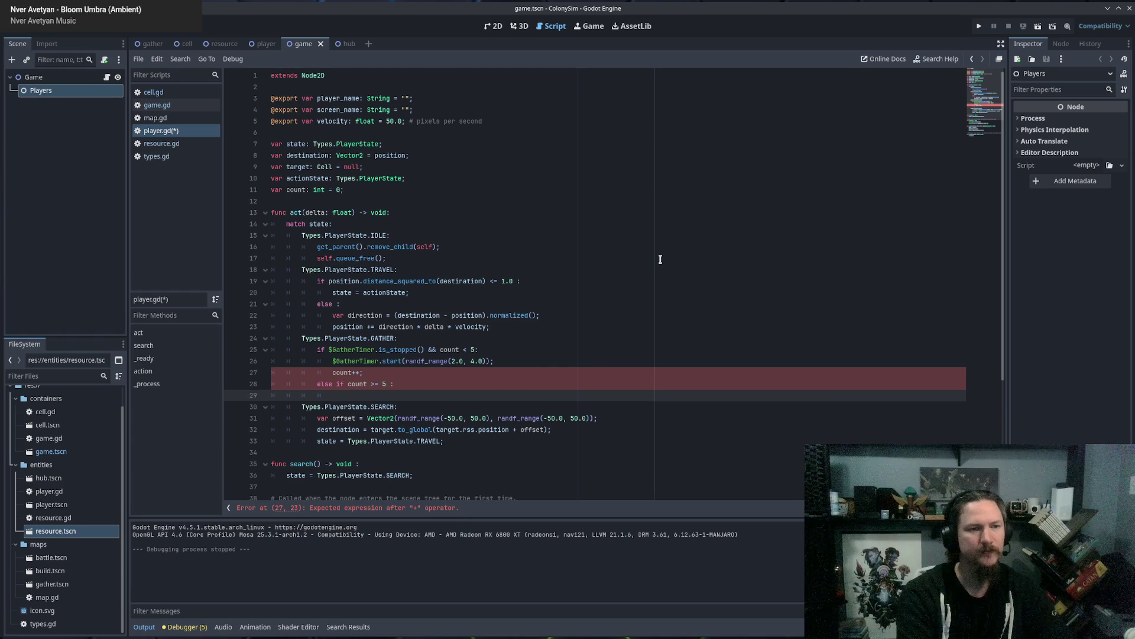
type("Types.P")
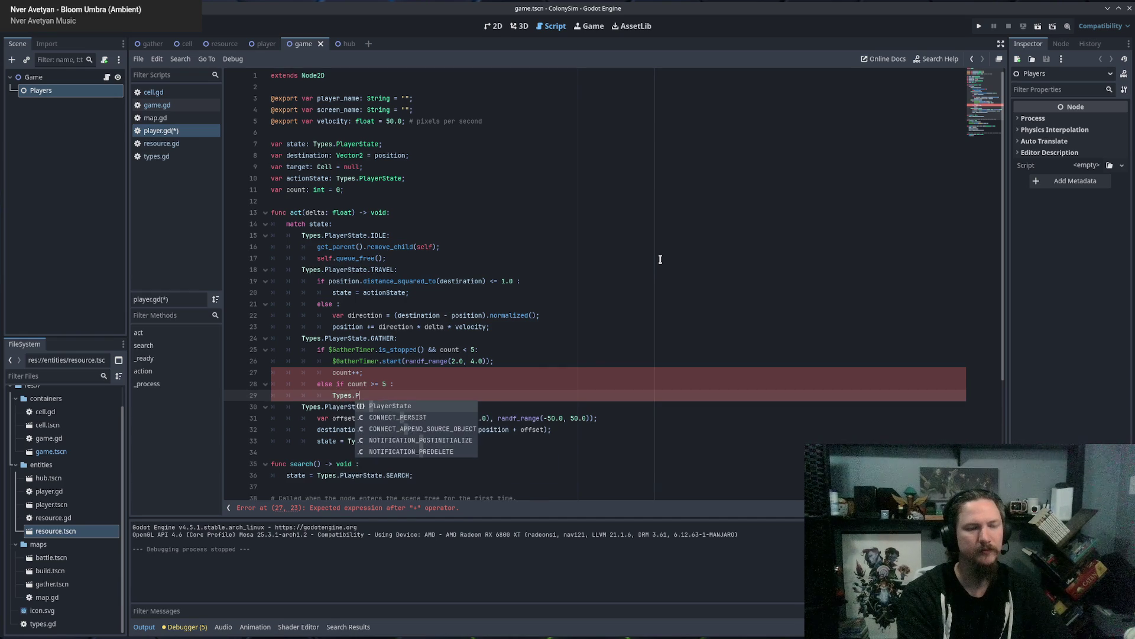
type("layerState.R")
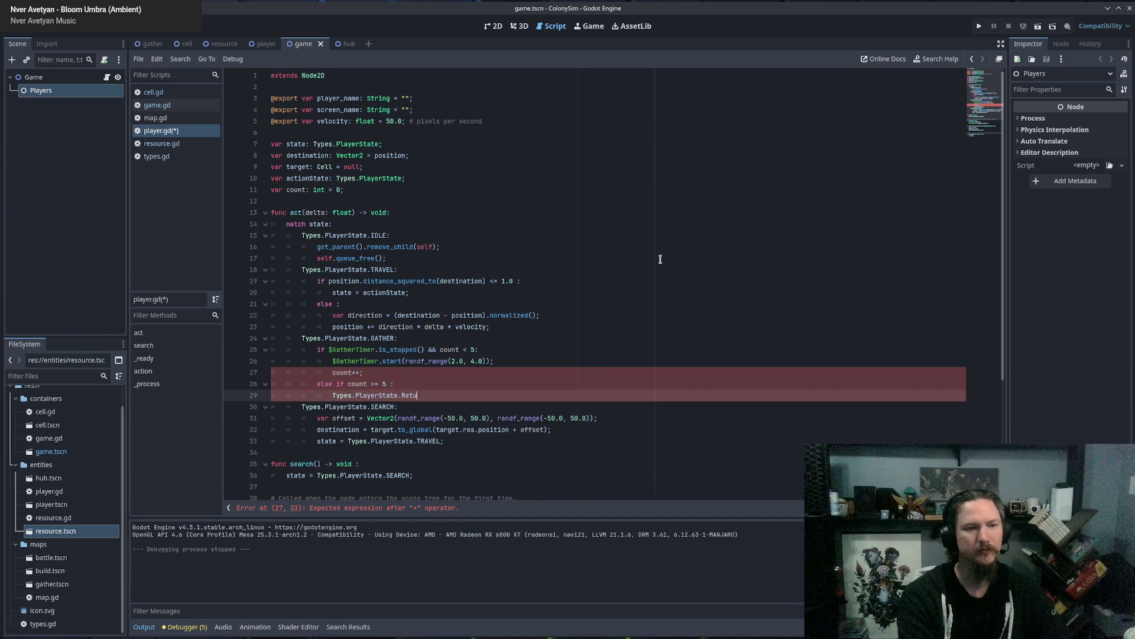
type("ETURN:")
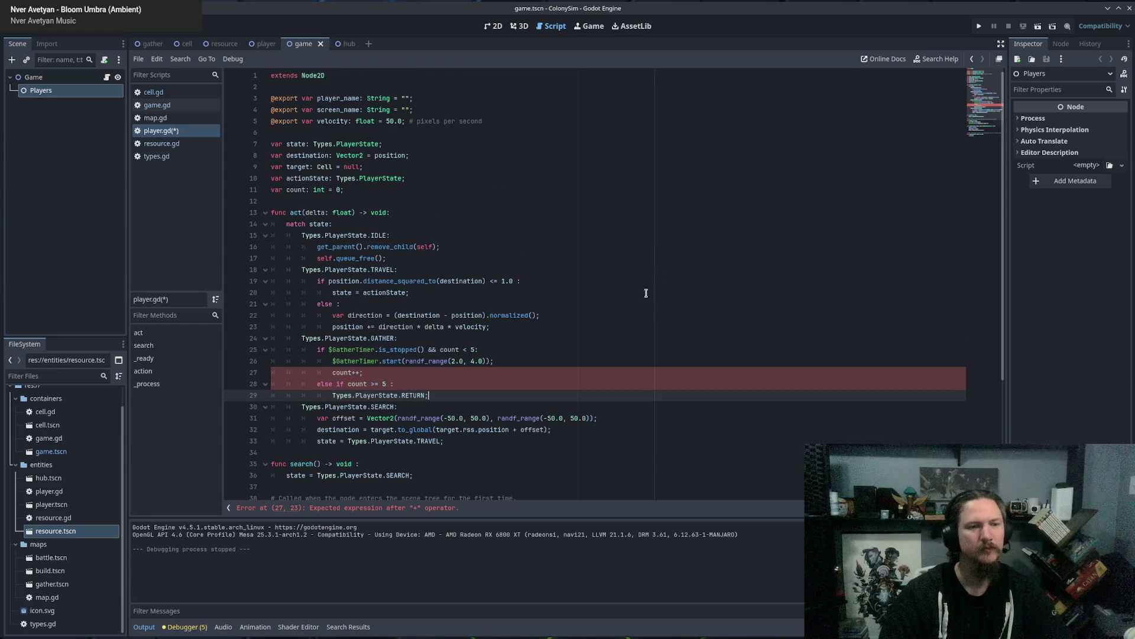
scroll(647, 293, "down", 5)
left_click(491, 314)
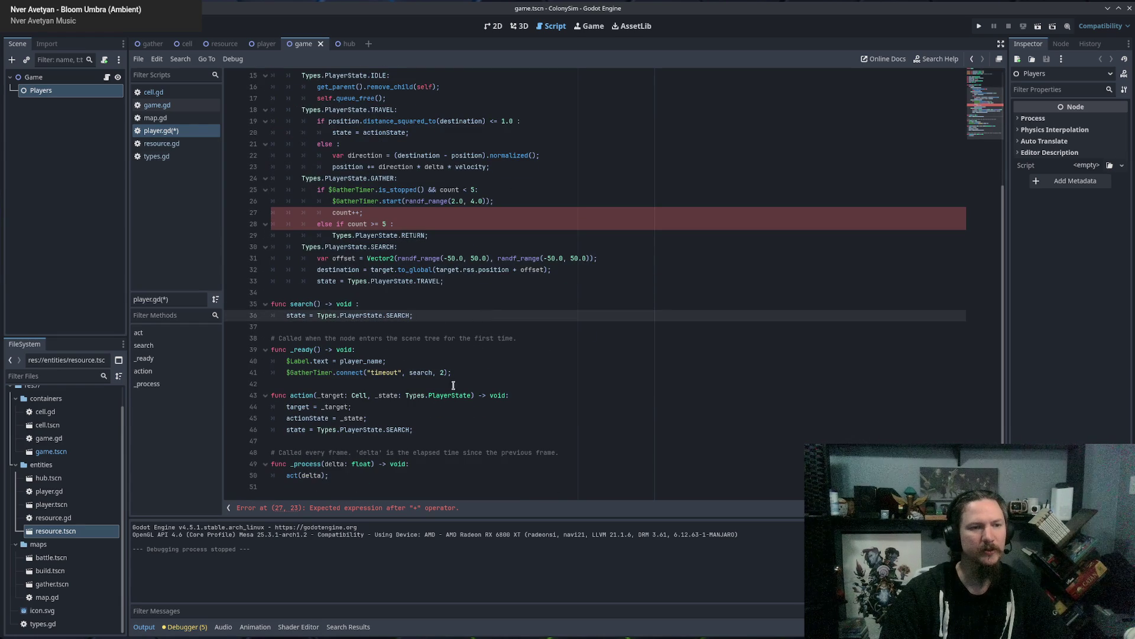
scroll(438, 355, "up", 5)
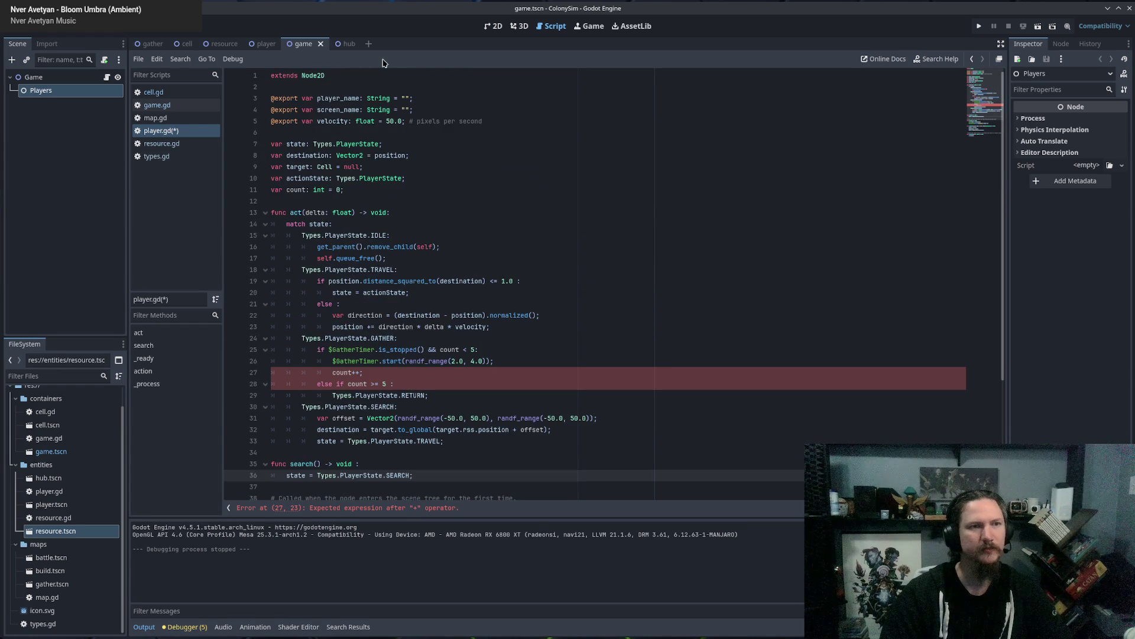
scroll(592, 272, "down", 5)
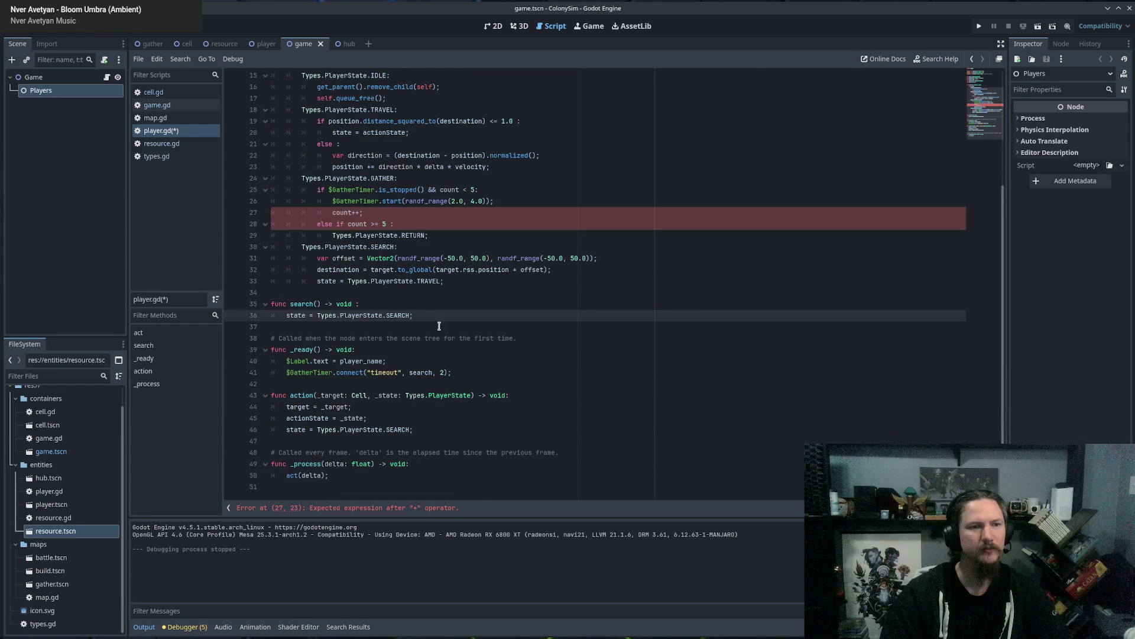
Append HOME after SEARCH in types.gd's PlayerState enum, then return to player.gd.
left_click(157, 156)
left_click(450, 99)
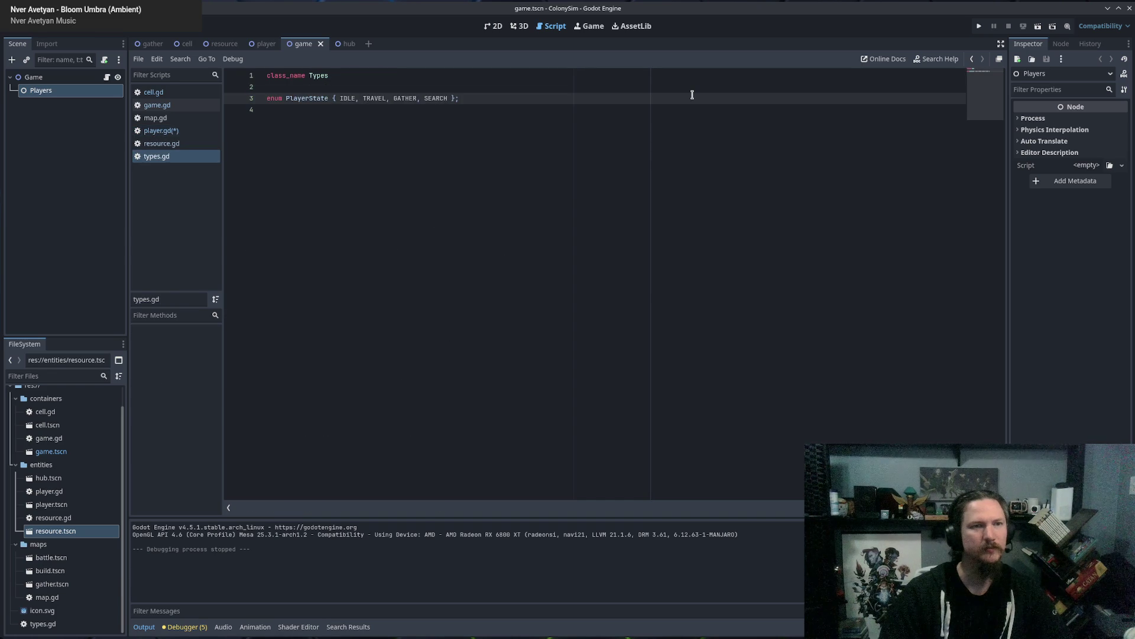
type(", RETURN")
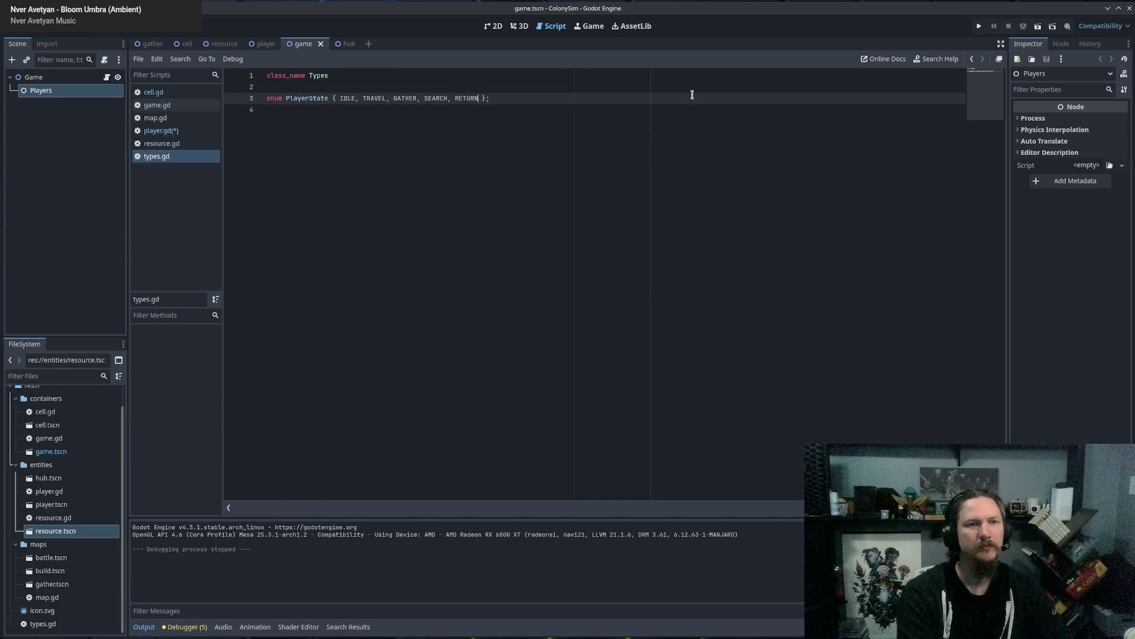
key("BackSpace")
key("BackSpace")
key("BackSpace")
type("HOME")
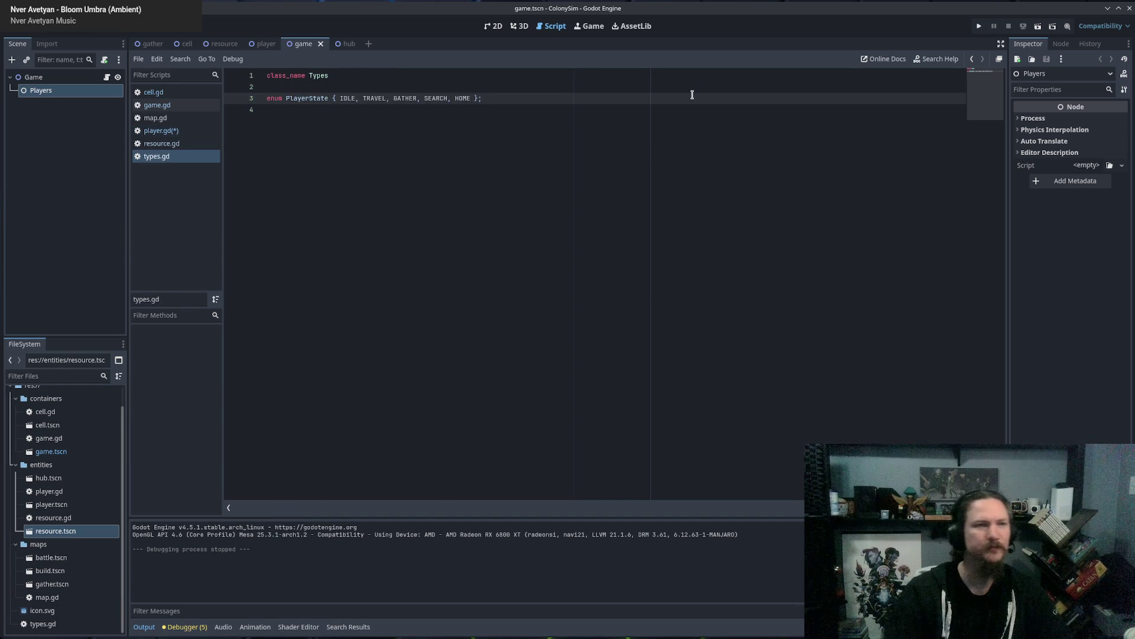
left_click(161, 131)
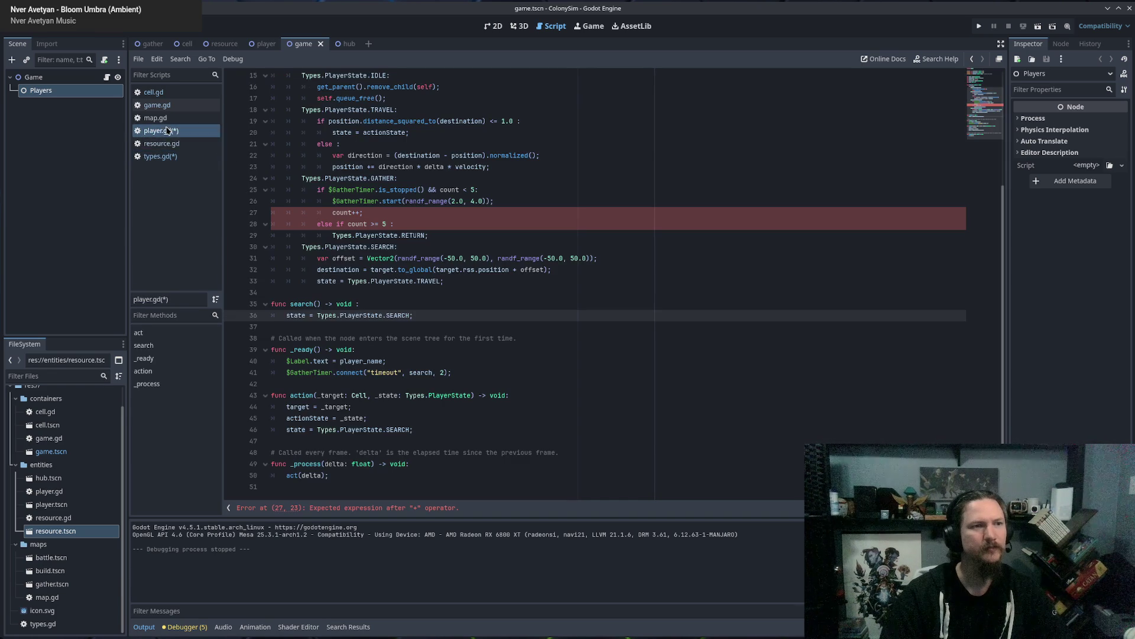
Make line 29 read 'state = Types.PlayerState.HOME'.
double_click(416, 235)
type("HOM")
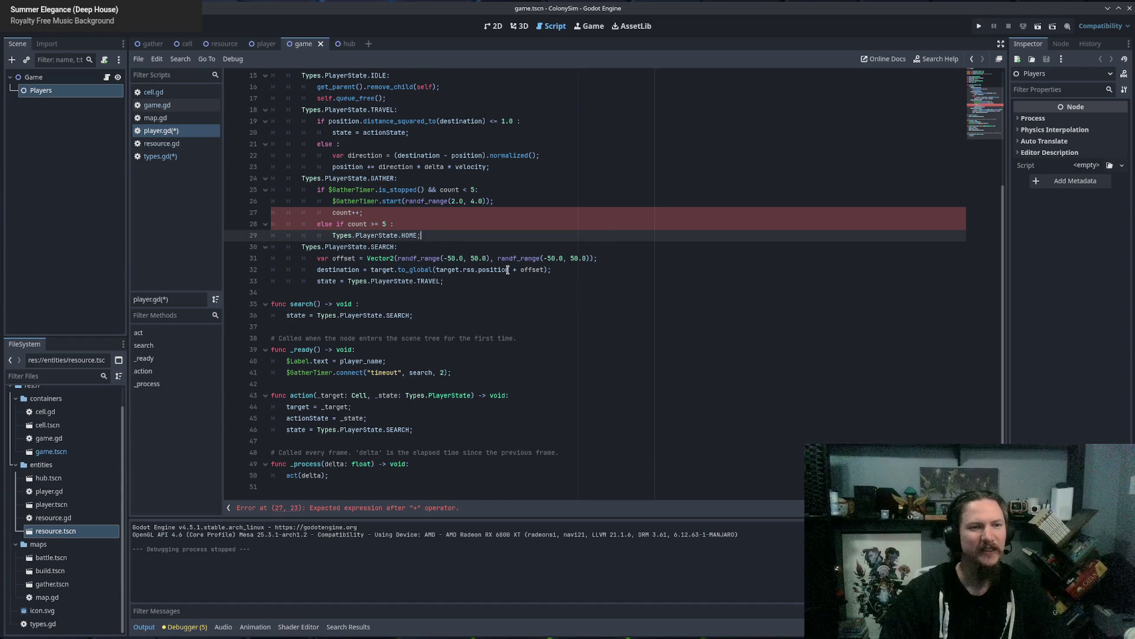
scroll(322, 365, "up", 5)
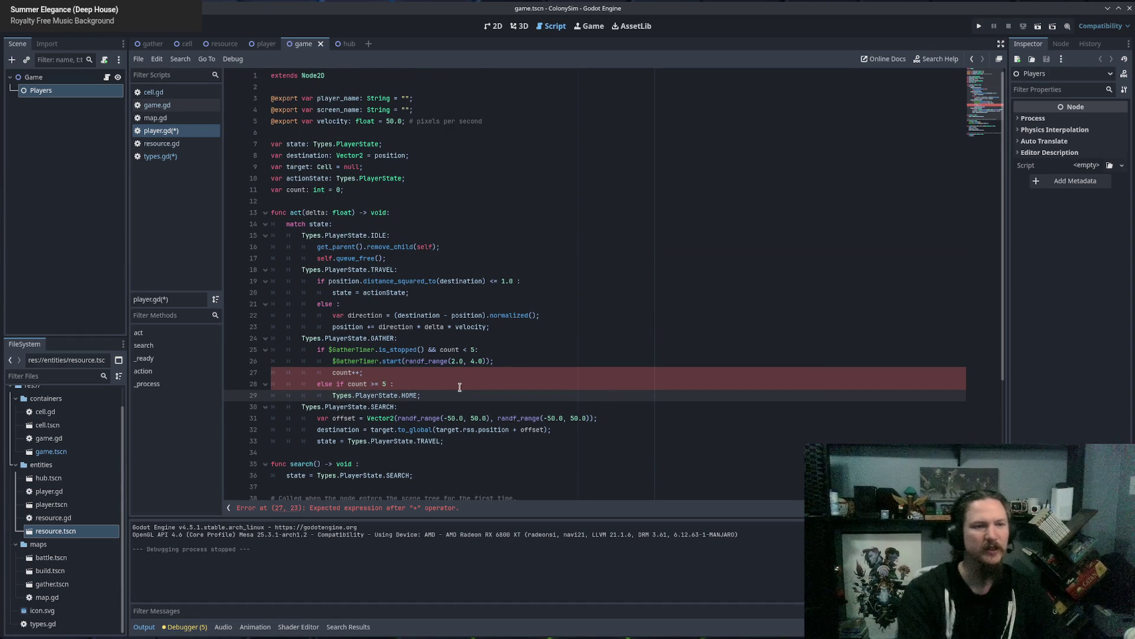
key("Home")
type("state =")
key("Escape")
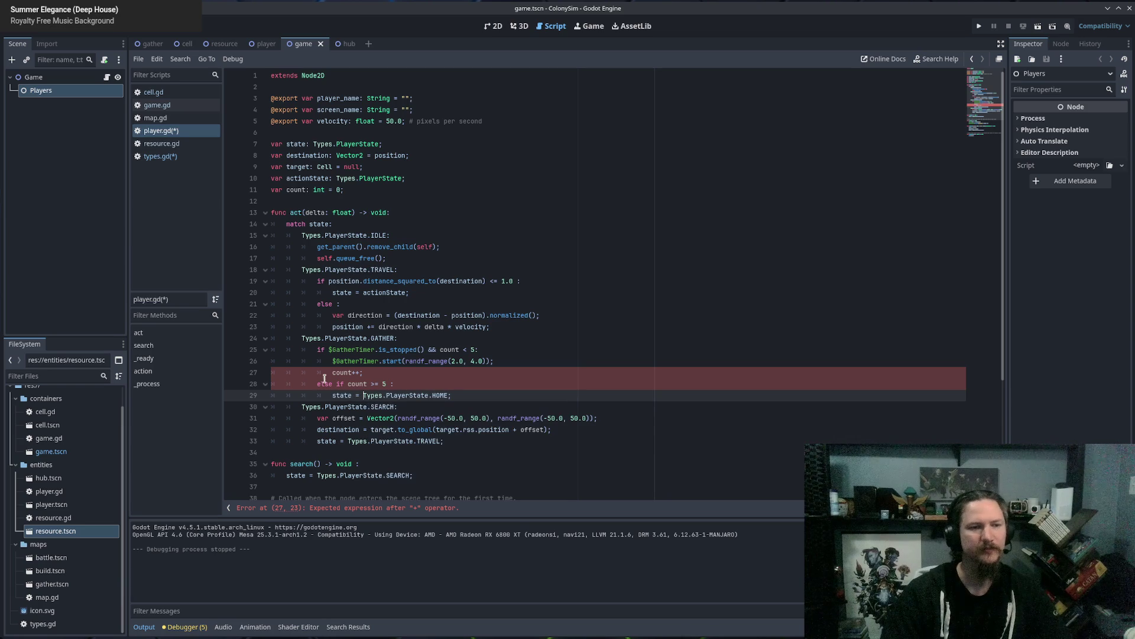
Turn 'else if' into 'elif' and fix the count increment on line 27.
left_click_drag(317, 384, 342, 383)
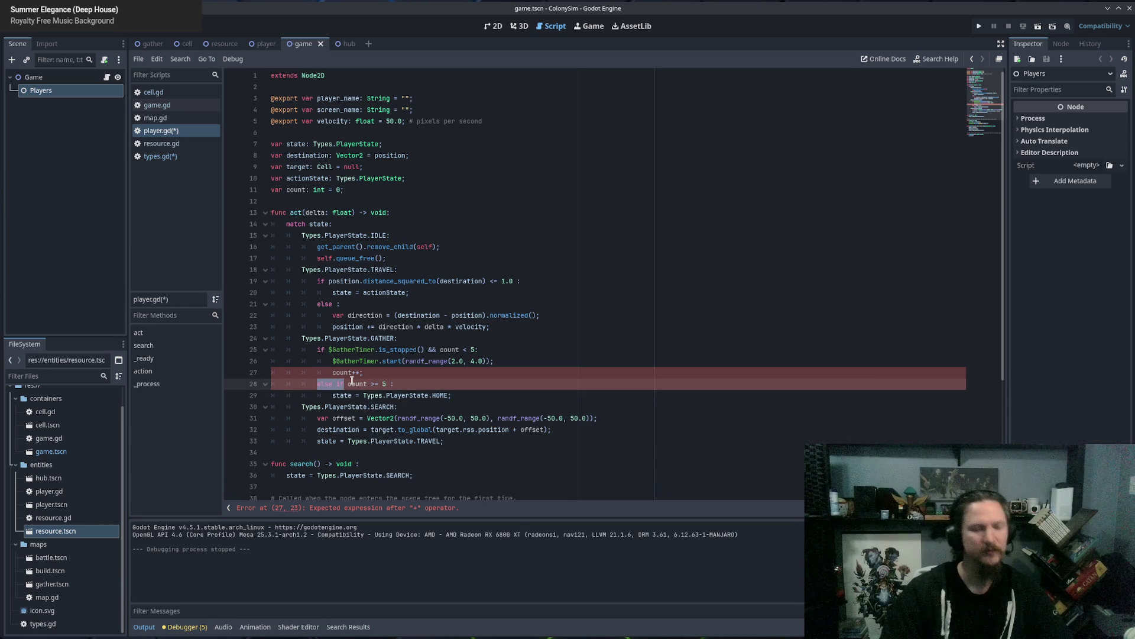
key("Left")
key("Right")
key("Right")
key("Delete")
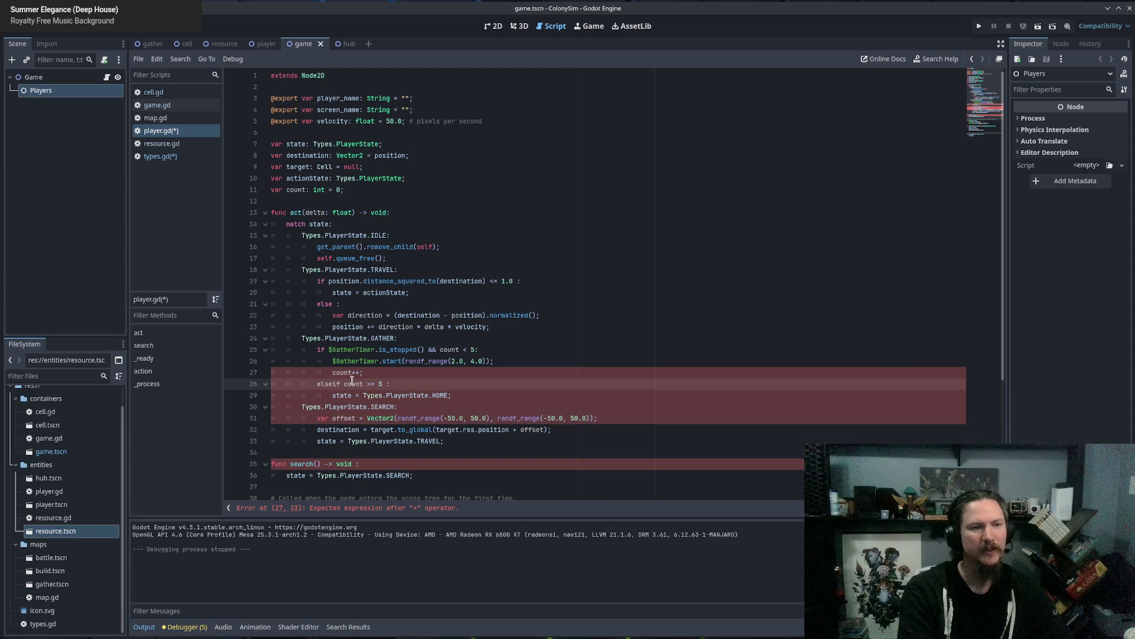
key("BackSpace")
key("BackSpace")
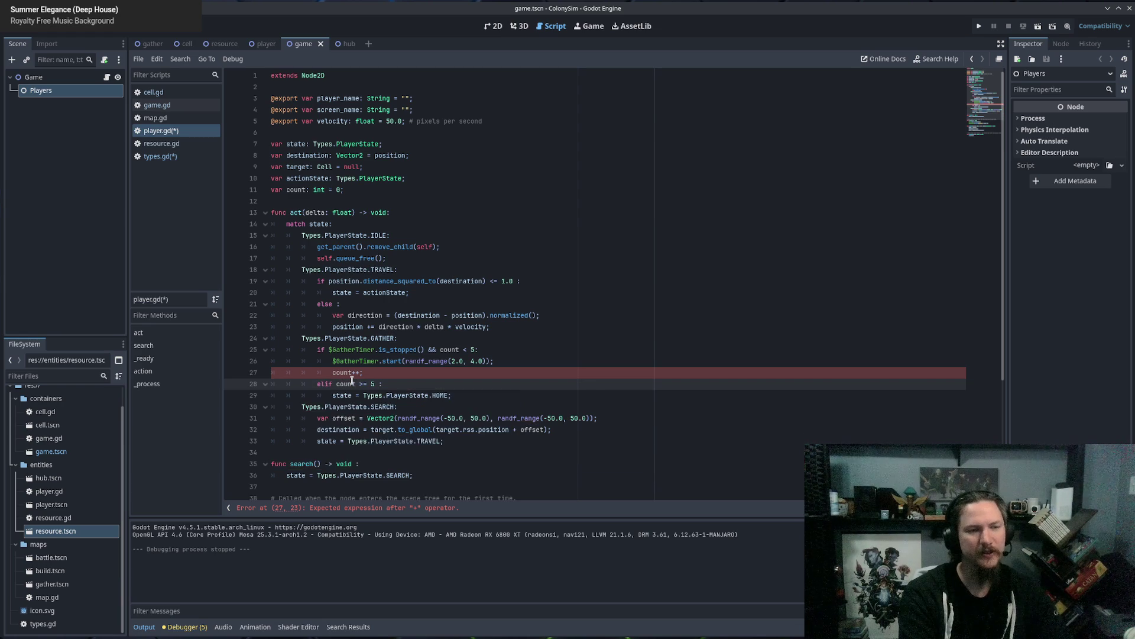
scroll(372, 381, "down", 5)
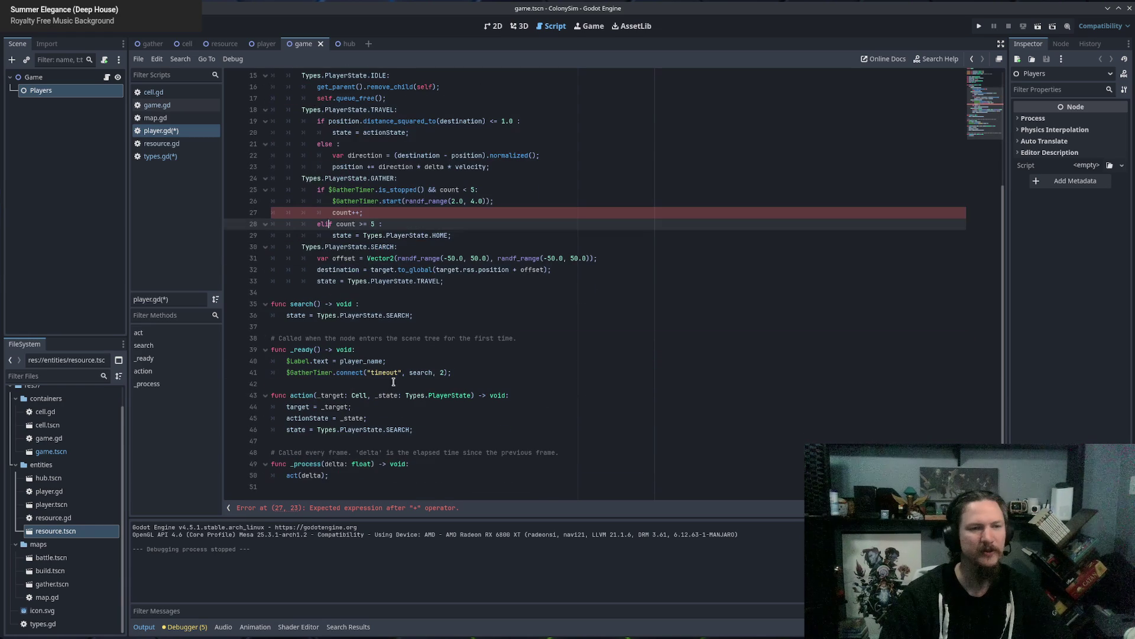
left_click(358, 215)
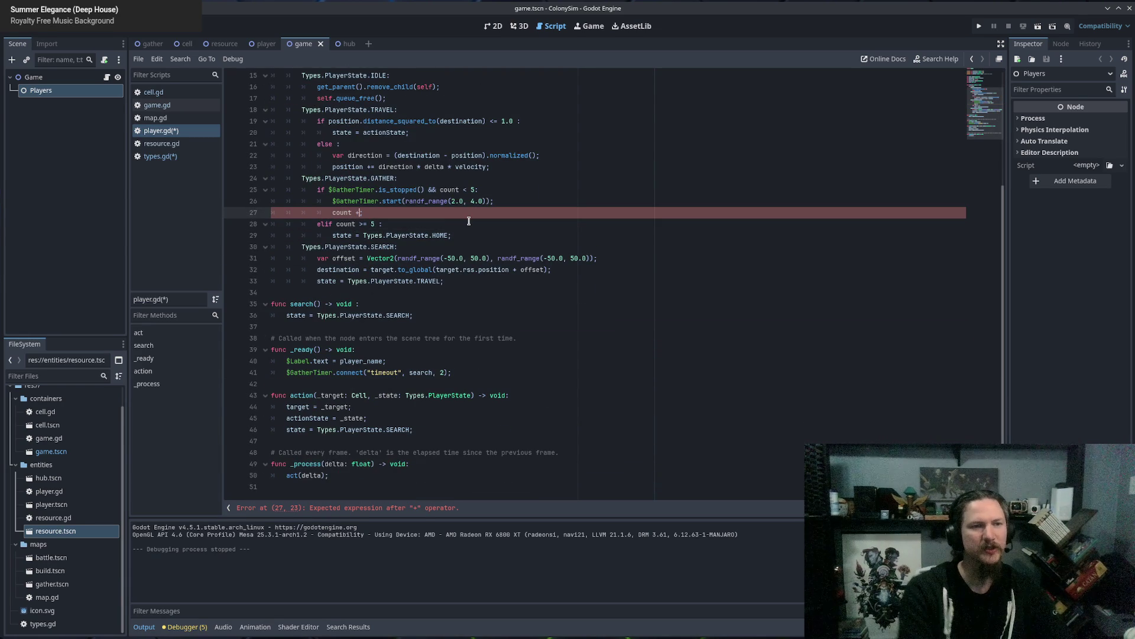
type("= 1;")
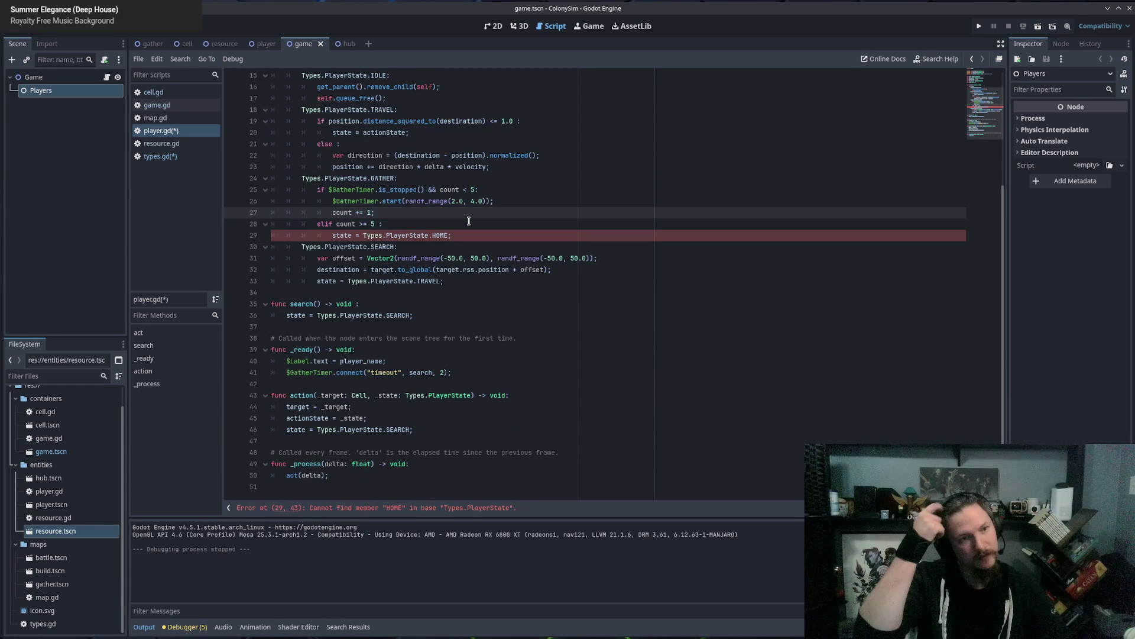
Save the edited player.gd and types.gd scripts with Ctrl+S.
scroll(469, 225, "up", 3)
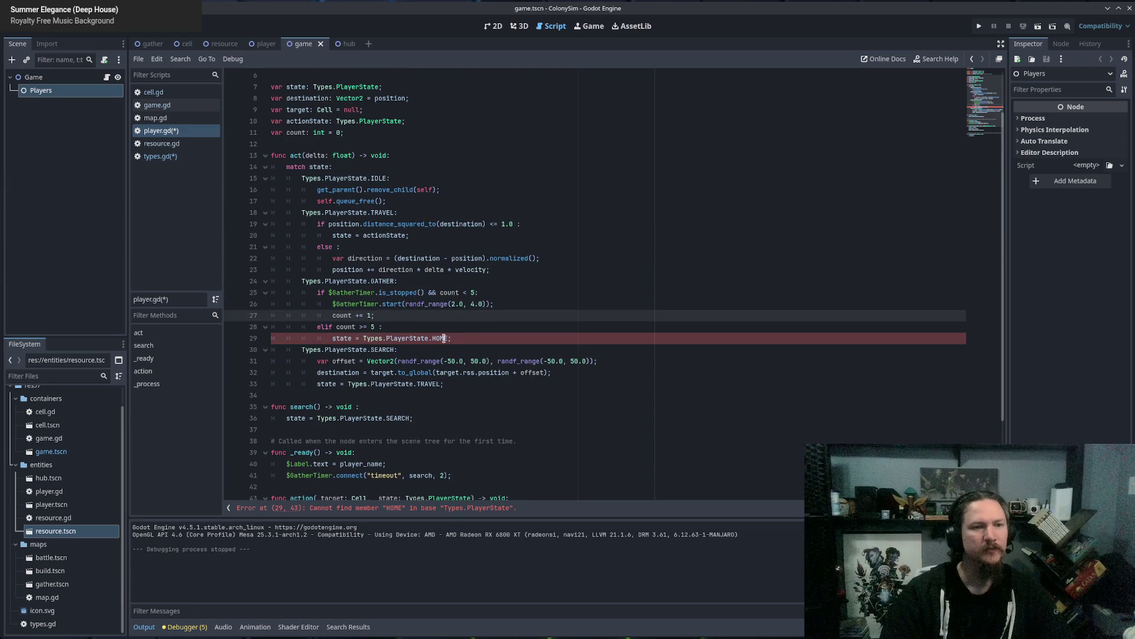
left_click(467, 338)
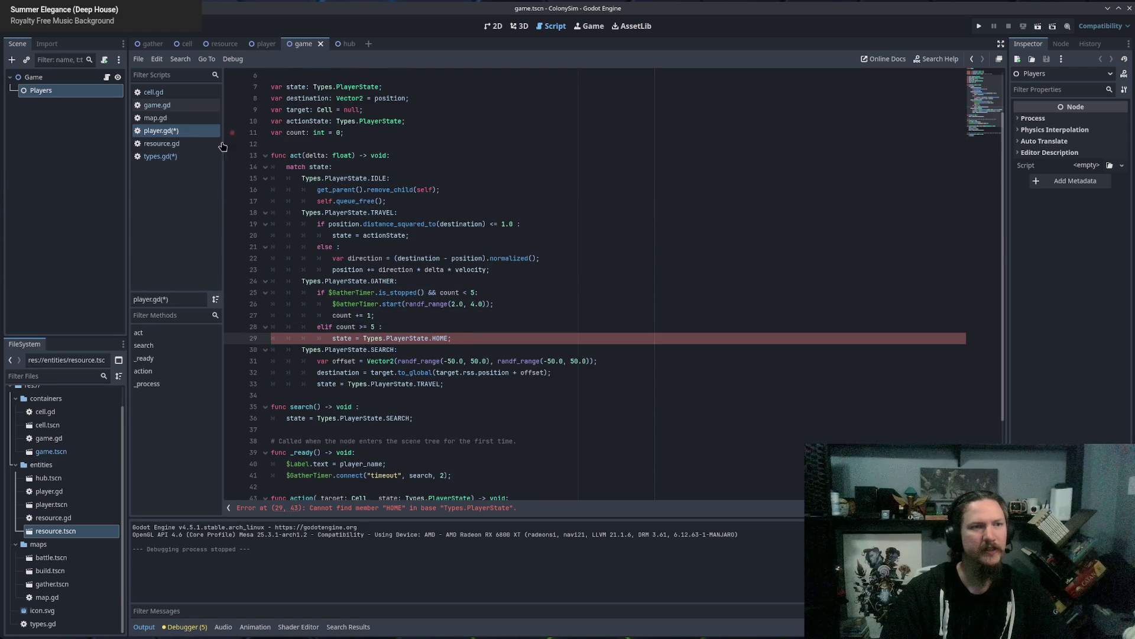
left_click(165, 156)
key("ctrl+s")
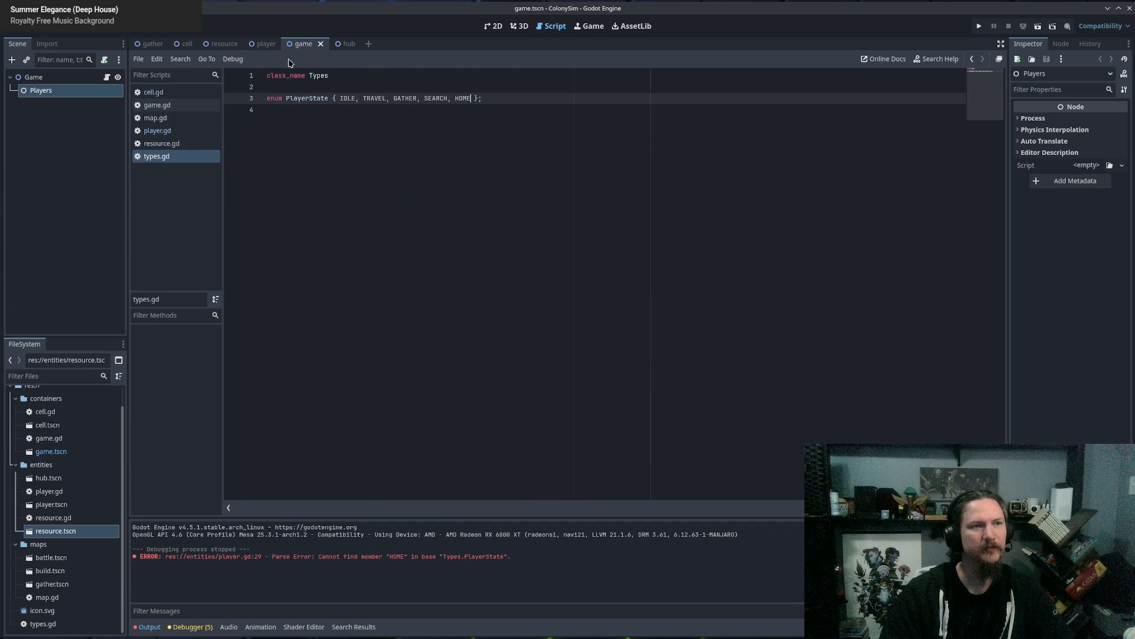
left_click(267, 44)
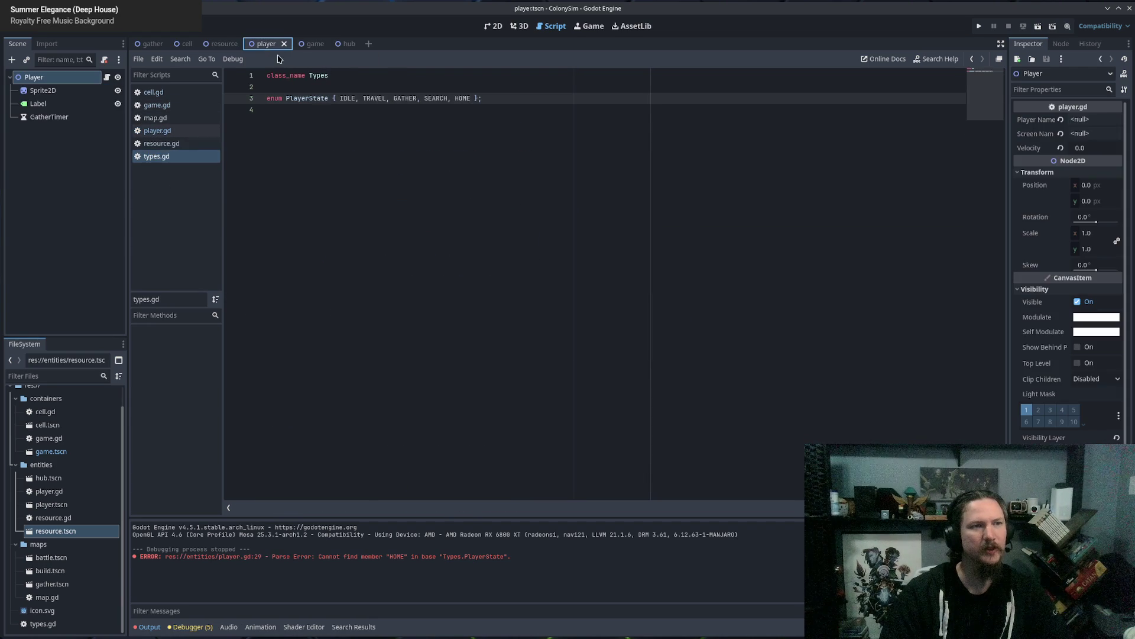
Return to player.gd and position the caret at the end of the SEARCH branch.
left_click(158, 130)
left_click(470, 340)
key("Return")
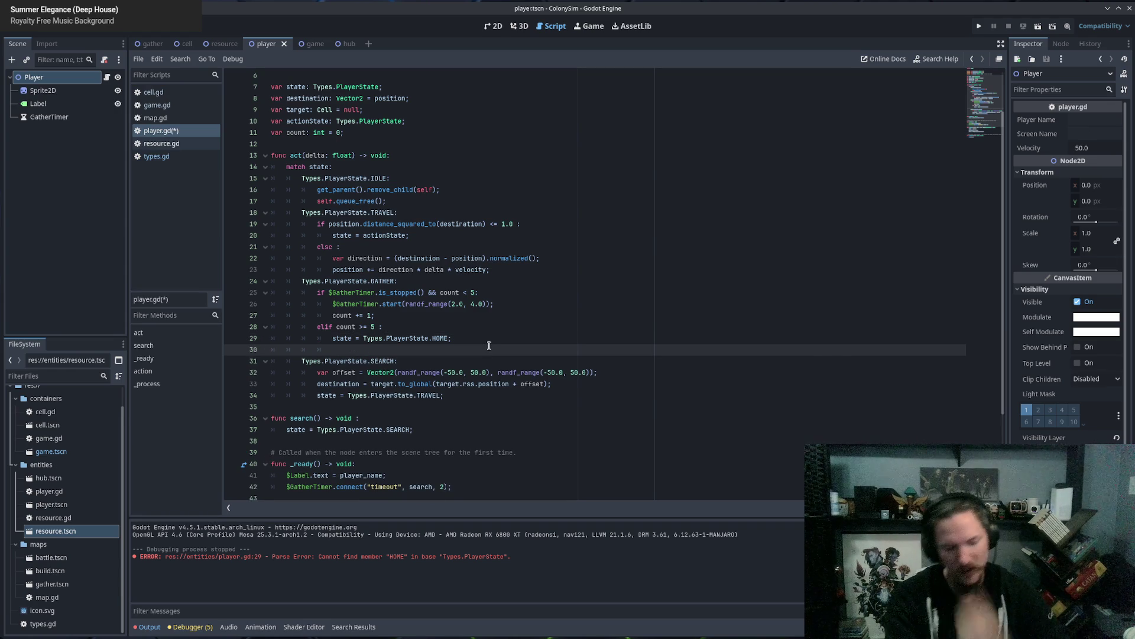
key("BackSpace")
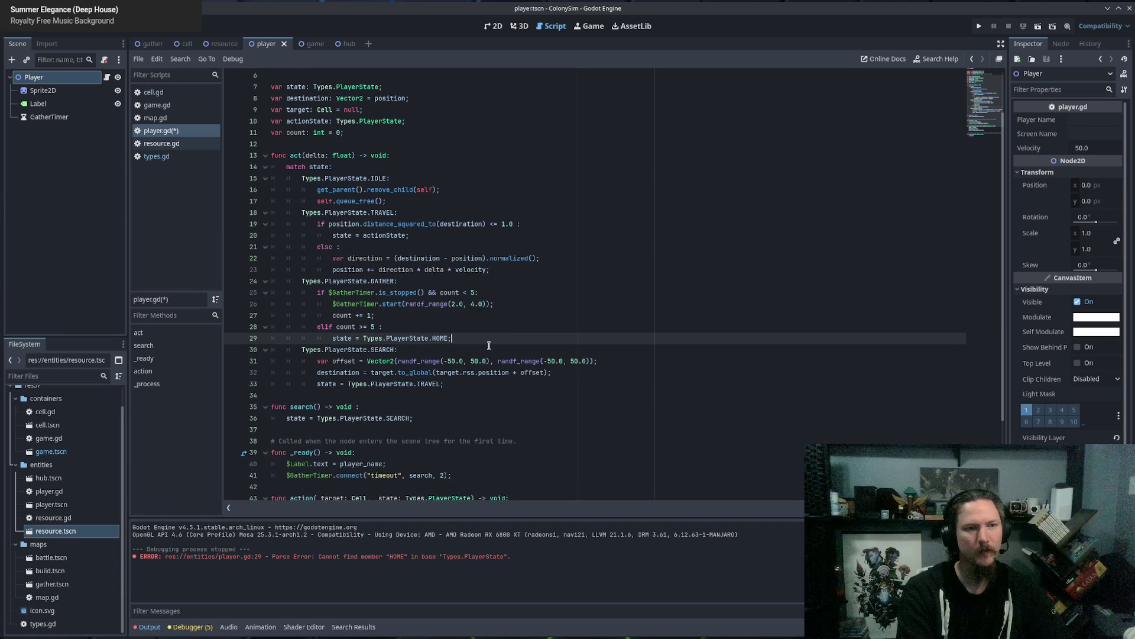
scroll(491, 345, "up", 2)
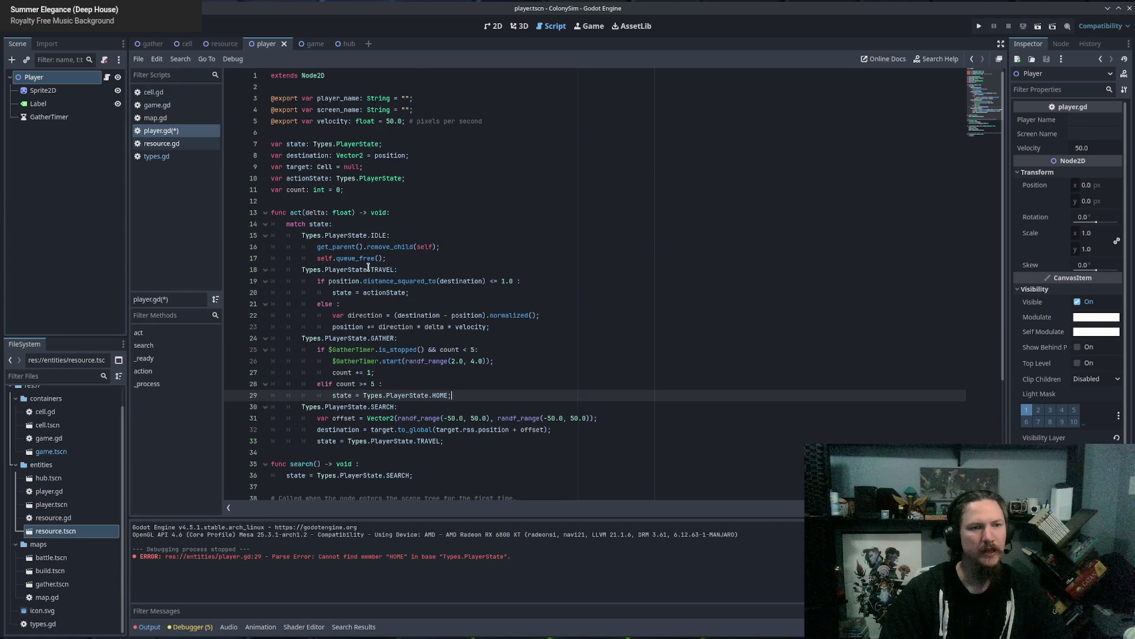
scroll(368, 267, "down", 4)
left_click(467, 298)
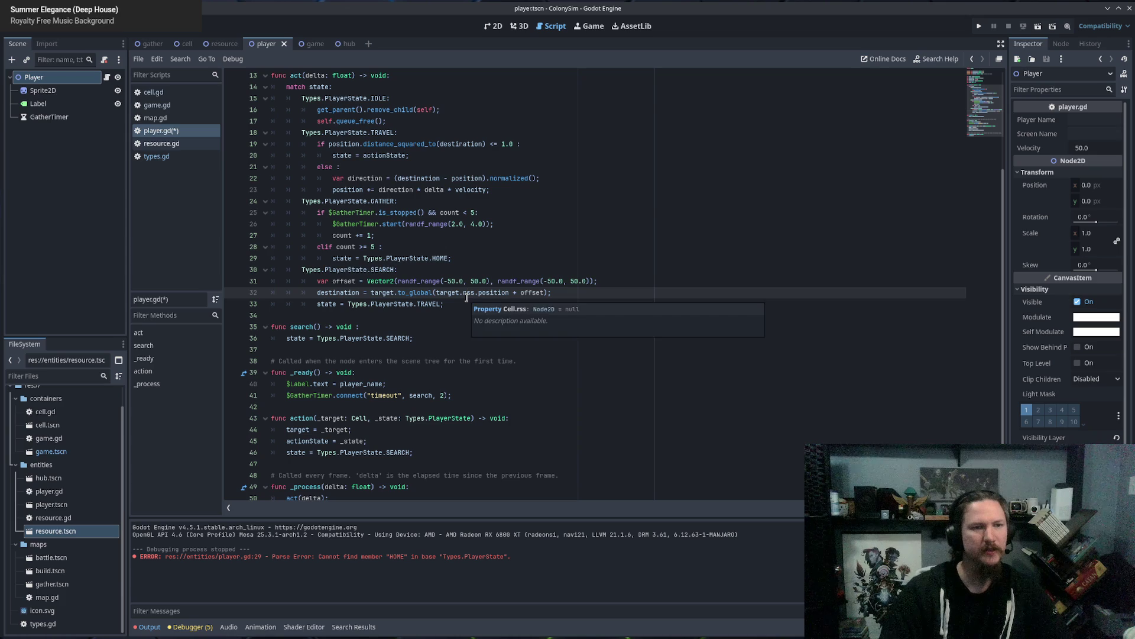
key("Down")
Add a Types.PlayerState.HOME case that sets destination = get_parent().
key("Return")
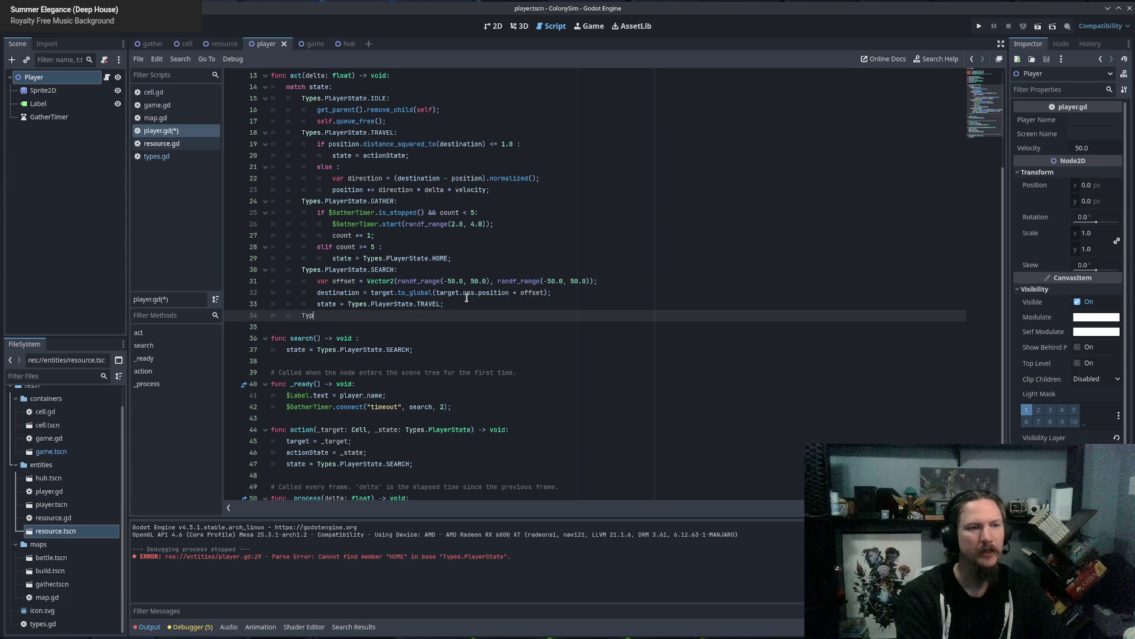
type("es.Player")
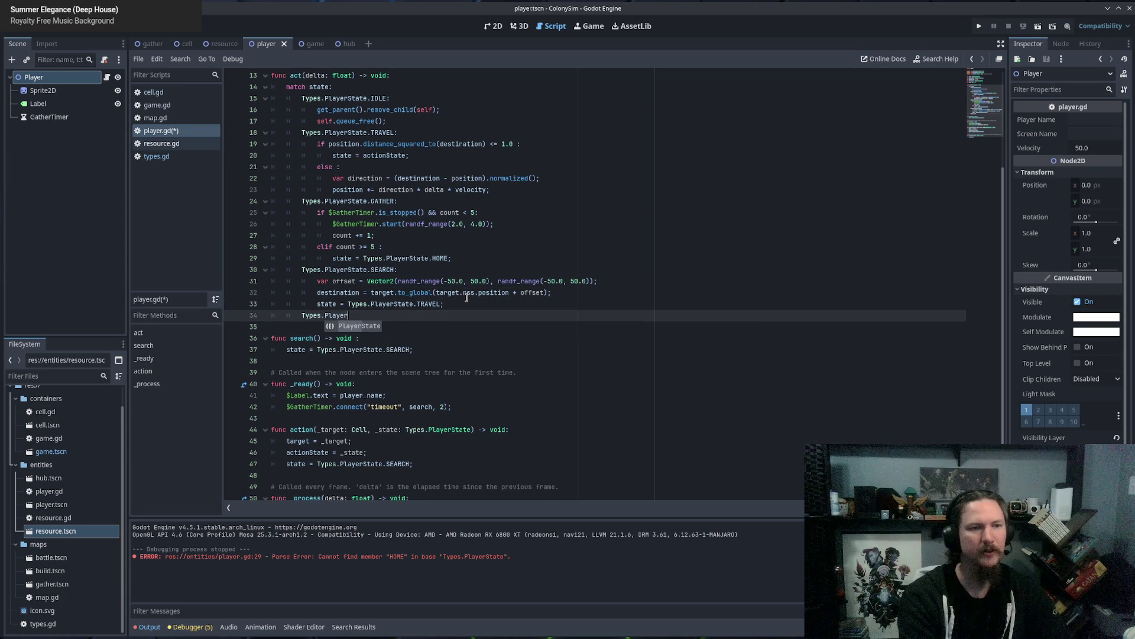
type("State.HOME:")
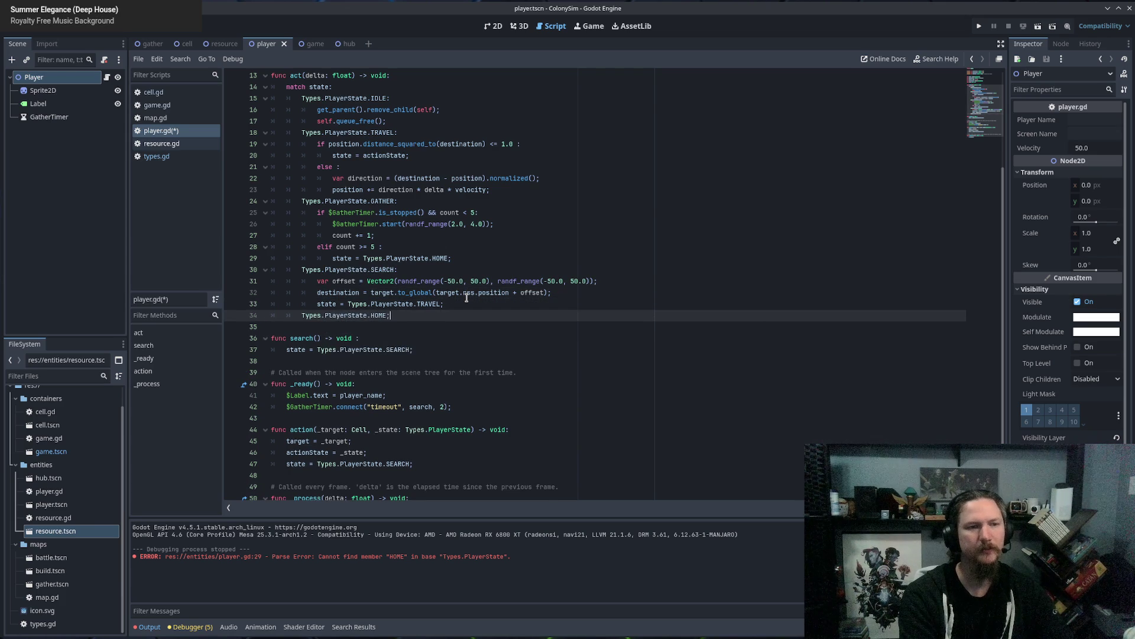
key("Return")
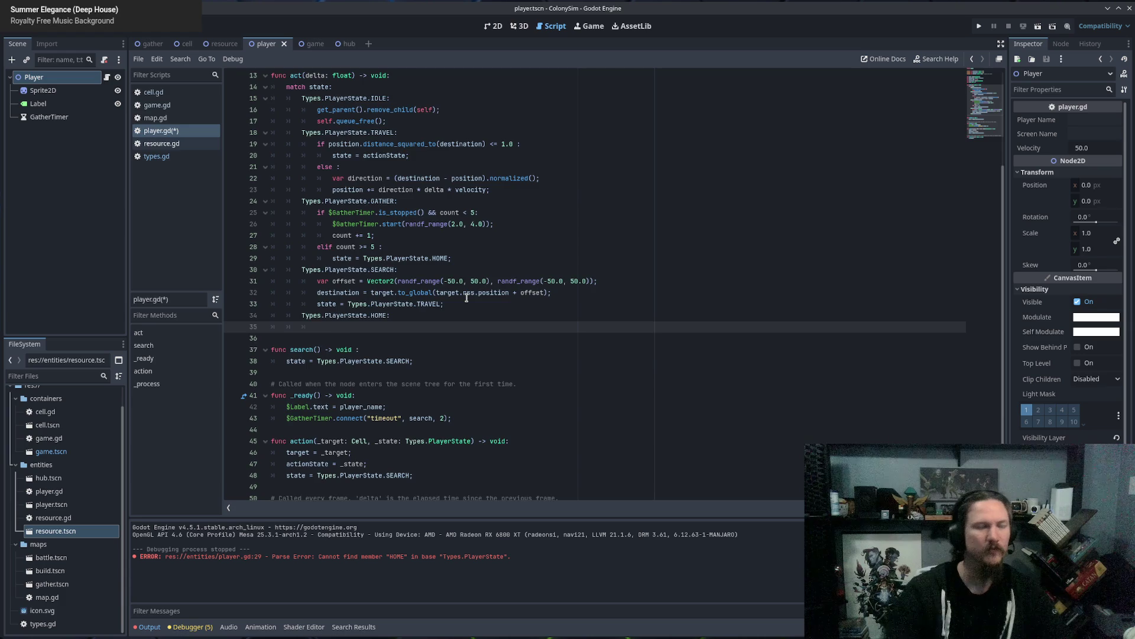
scroll(466, 298, "up", 4)
scroll(449, 361, "down", 4)
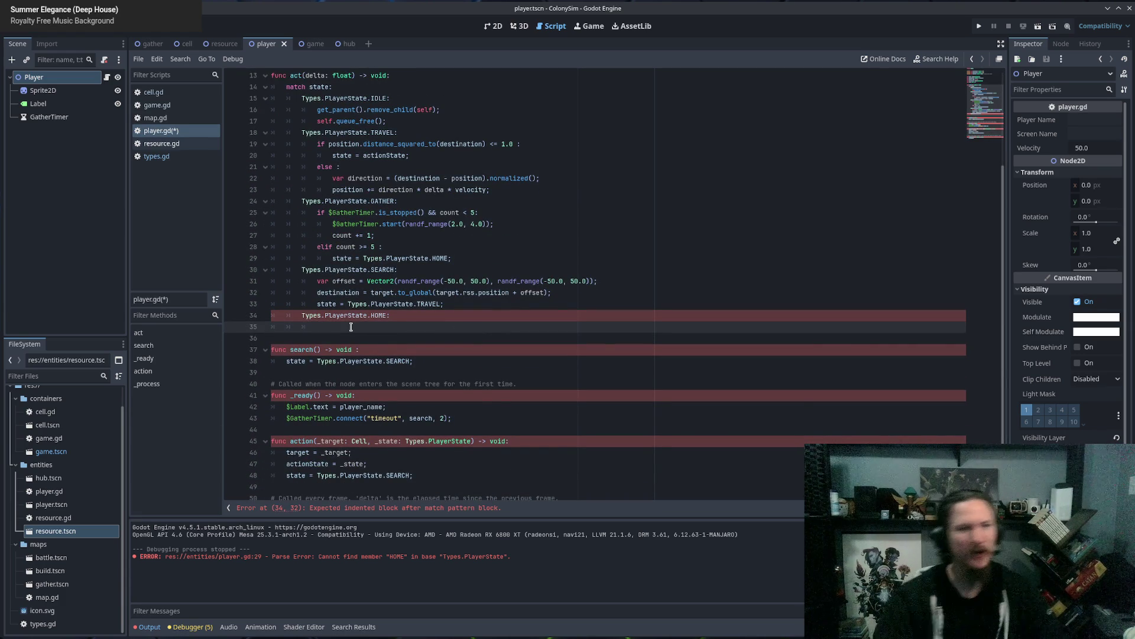
scroll(426, 249, "up", 4)
scroll(541, 212, "down", 2)
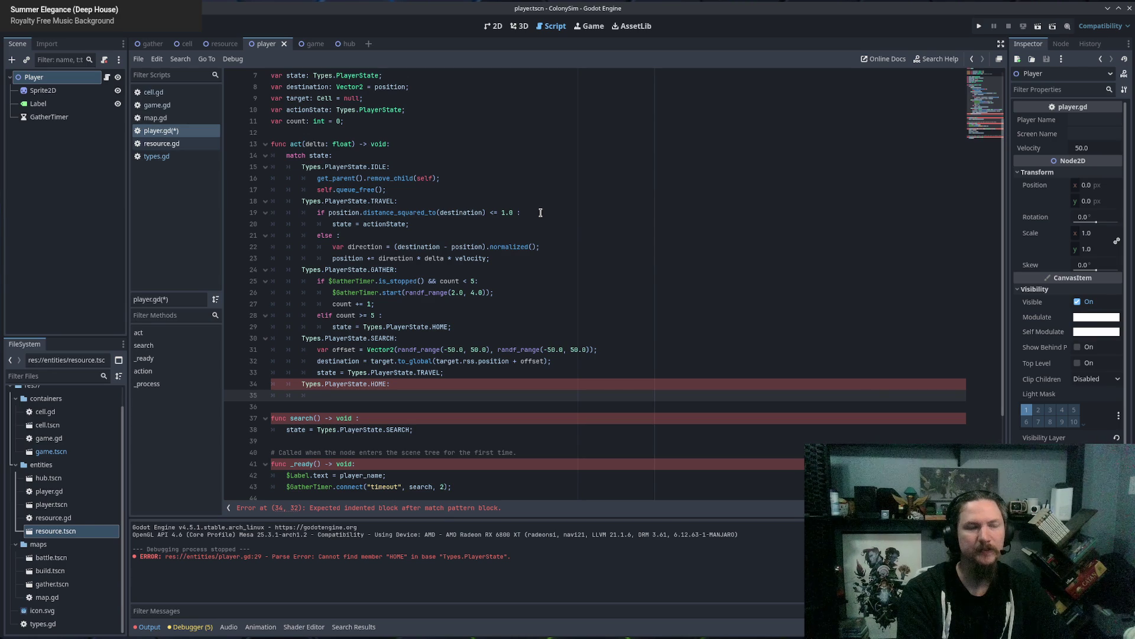
key("BackSpace")
type("sta")
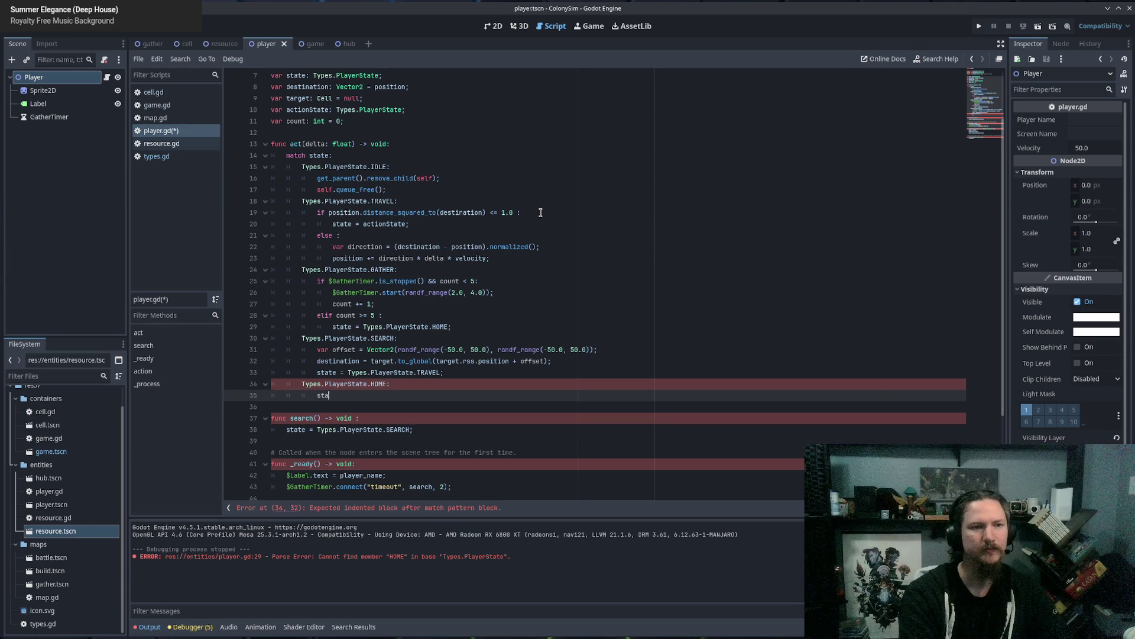
type("t")
key("BackSpace")
key("BackSpace")
key("BackSpace")
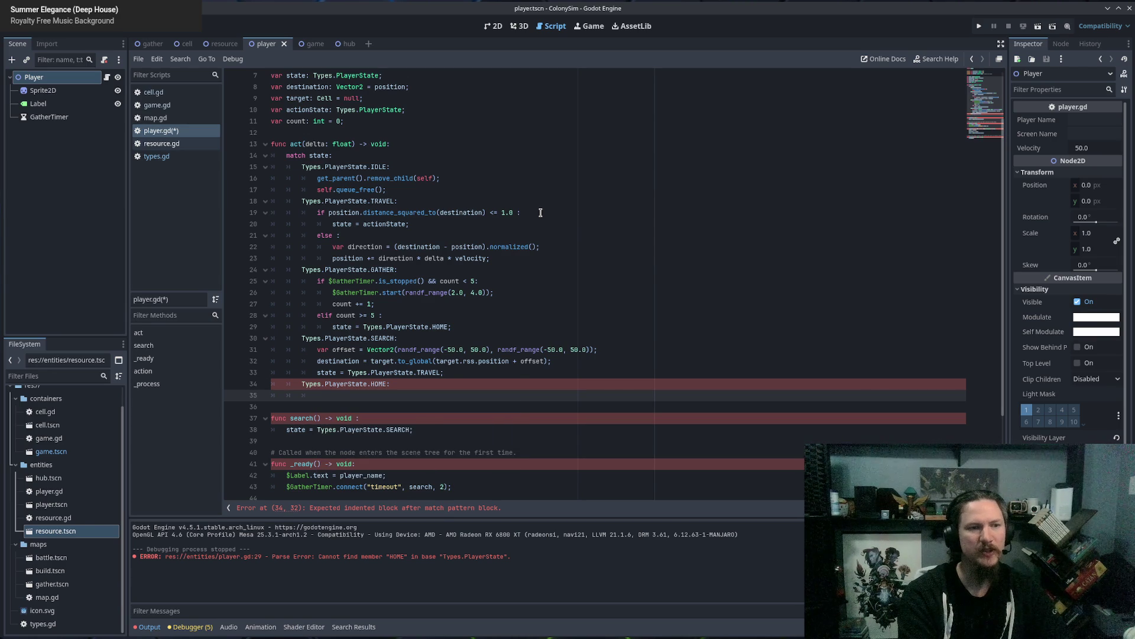
type("destination = ")
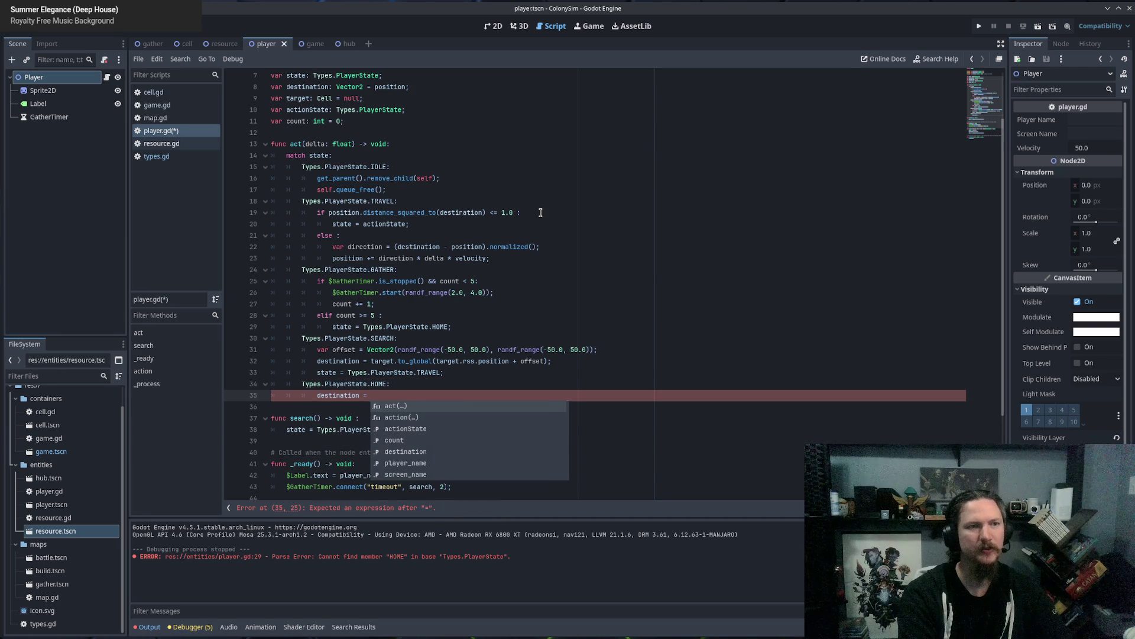
type("get_paren")
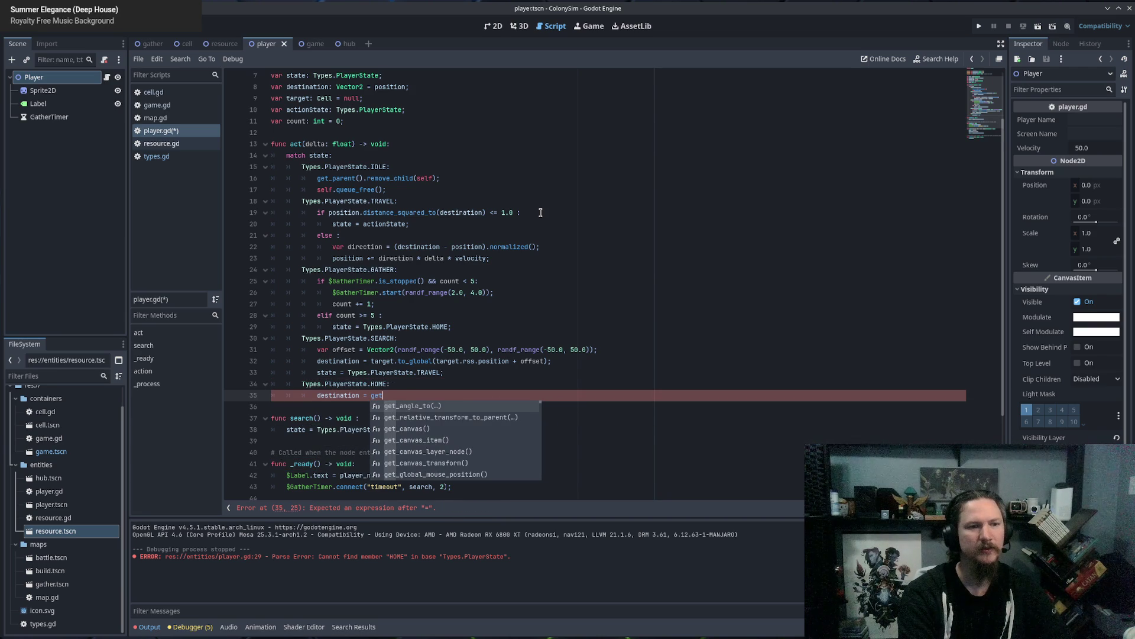
key("Return")
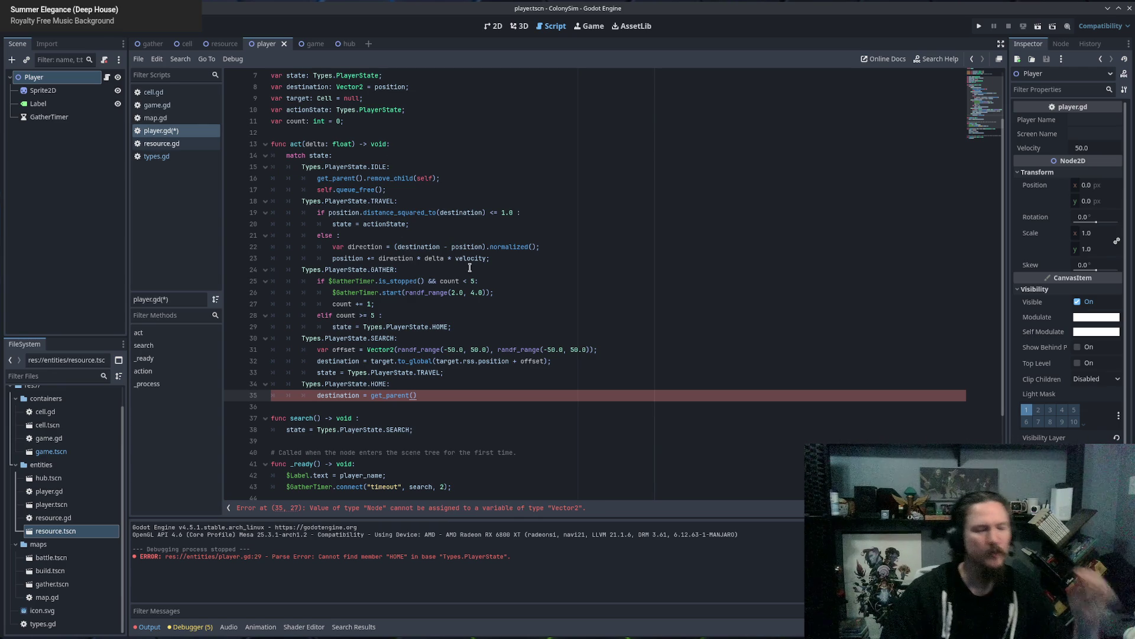
Collapse the search() and _ready() functions.
scroll(449, 385, "down", 1)
scroll(449, 385, "down", 3)
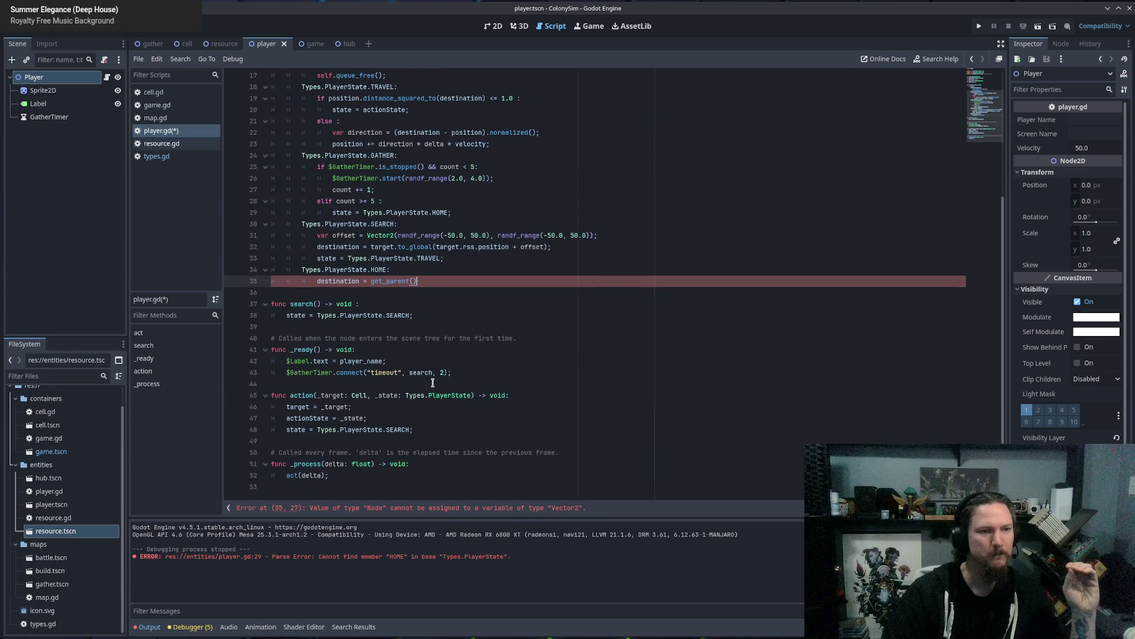
left_click(264, 304)
left_click(265, 339)
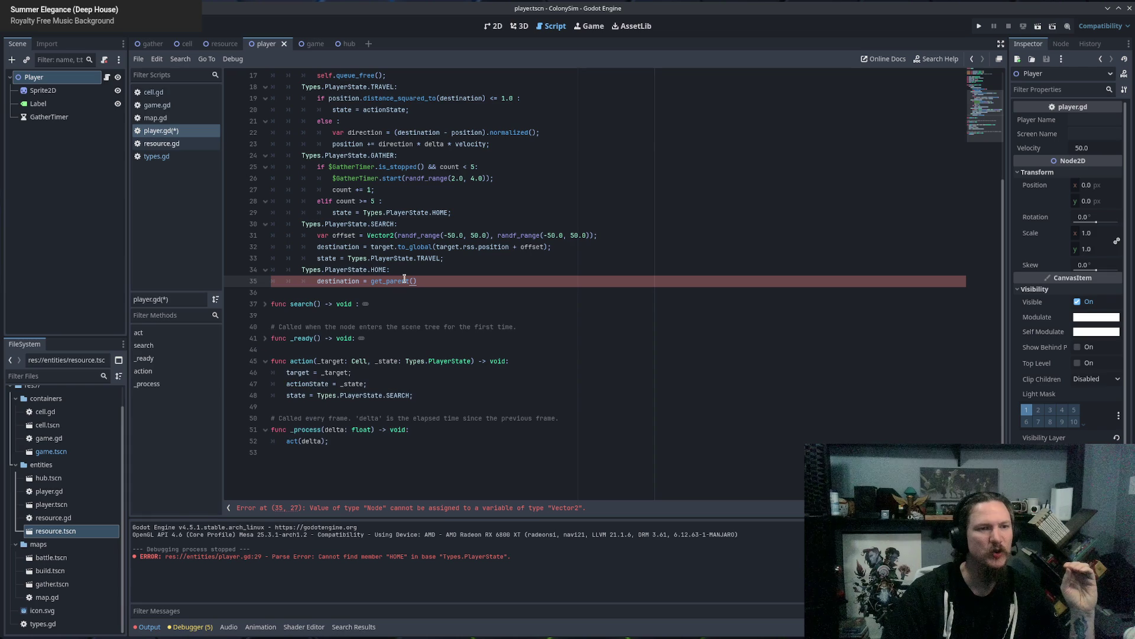
scroll(456, 152, "up", 5)
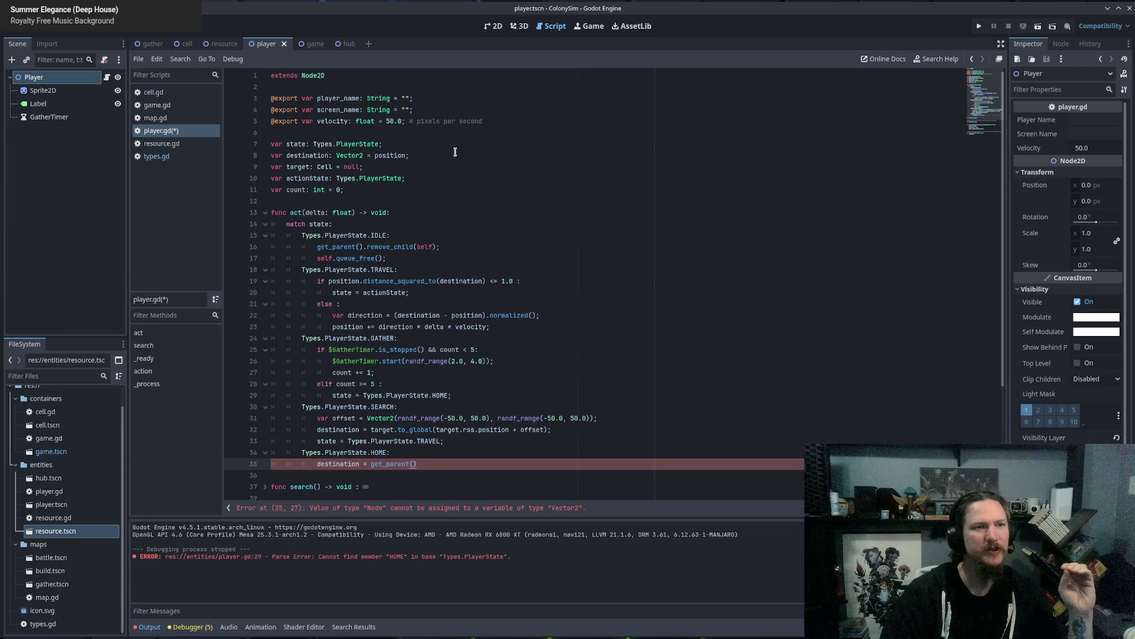
Declare 'var home: Vector2;' below the destination variable, without a null default.
left_click(512, 112)
left_click(359, 143)
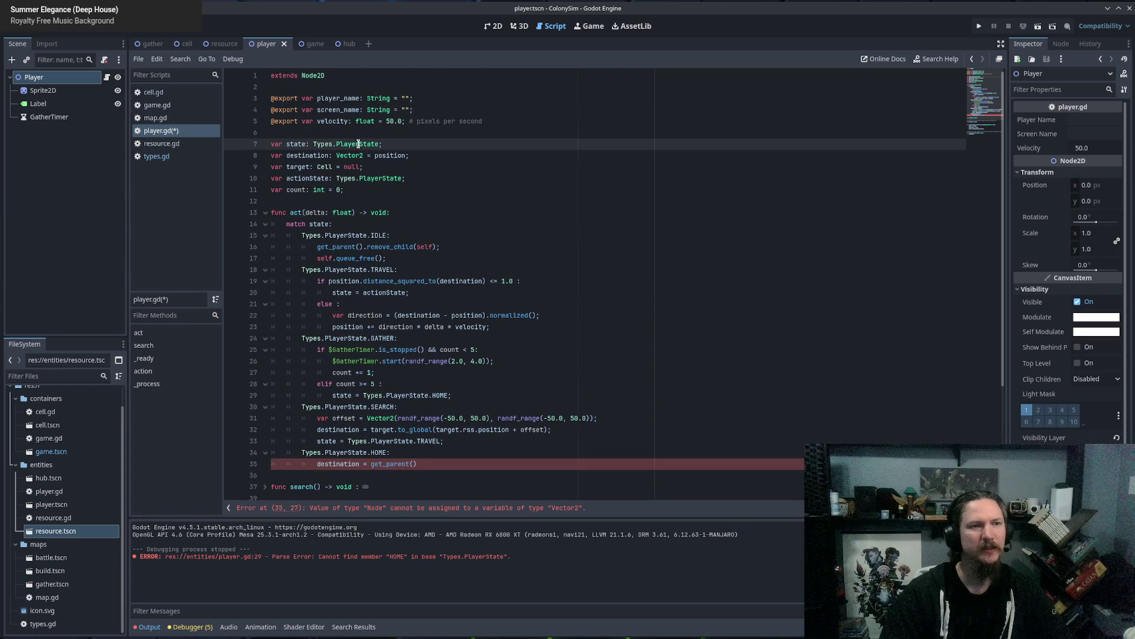
left_click(296, 146)
key("Down")
key("Down")
key("Down")
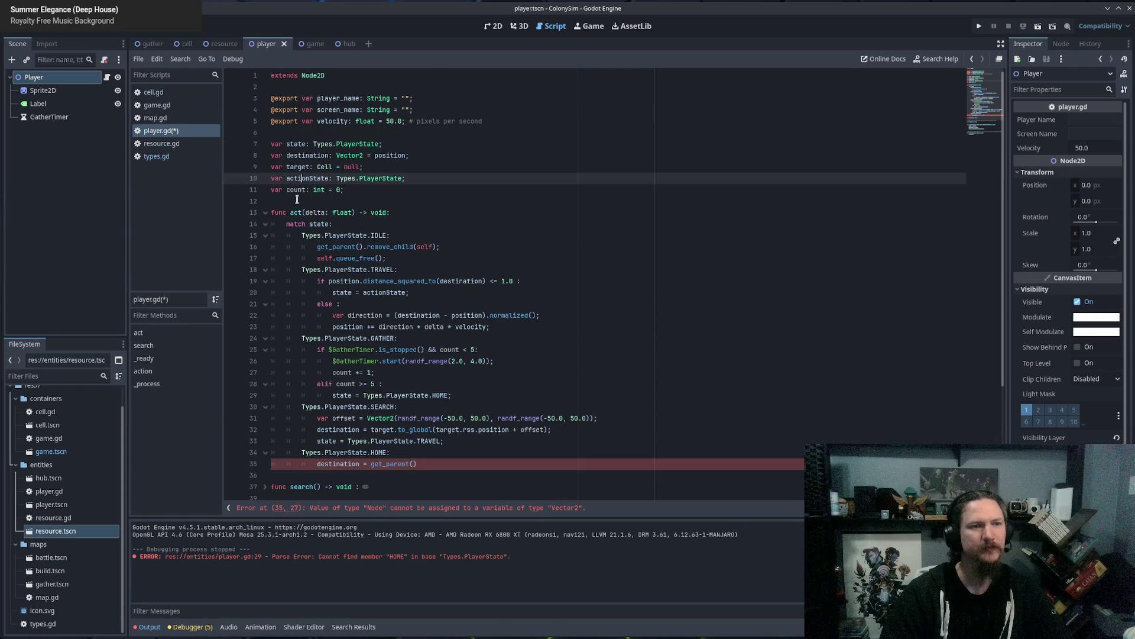
left_click(432, 156)
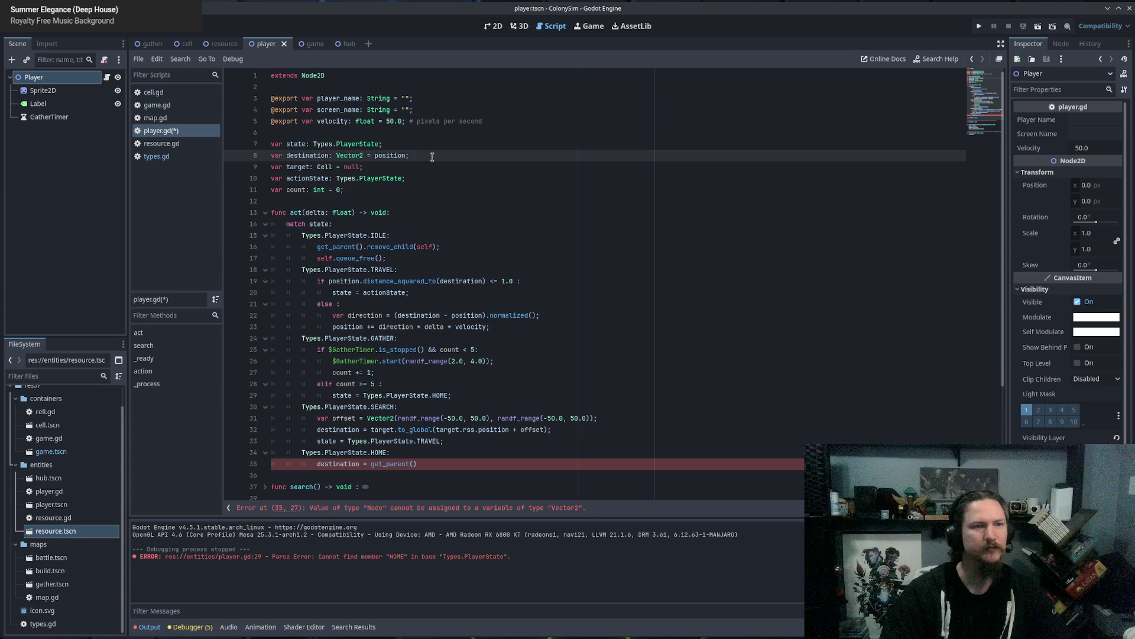
key("Return")
type("var")
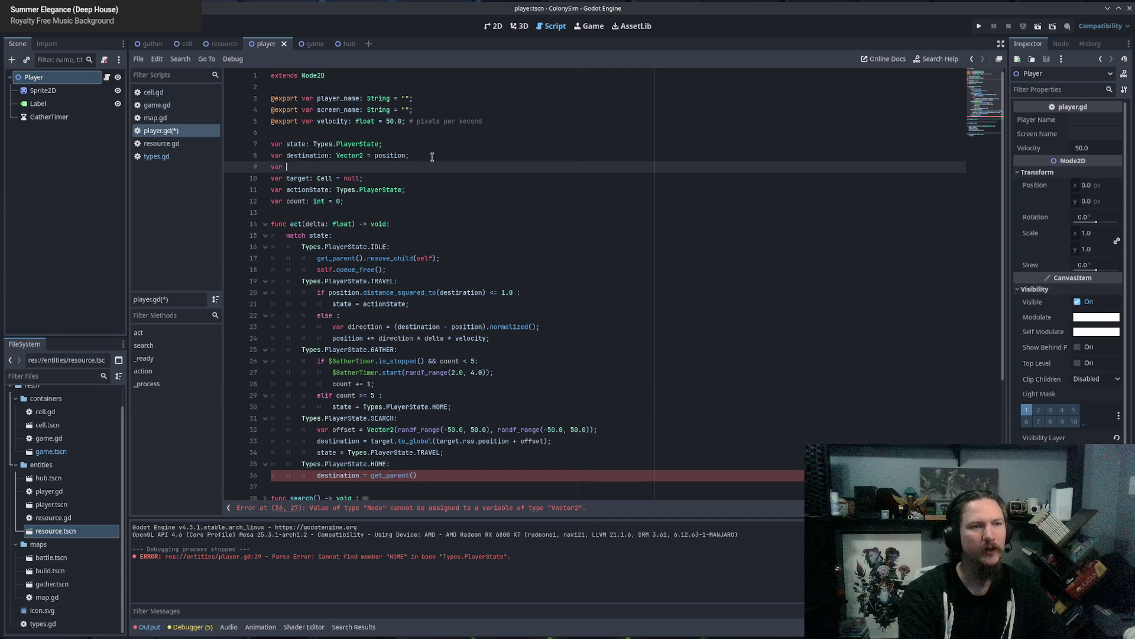
type("home:")
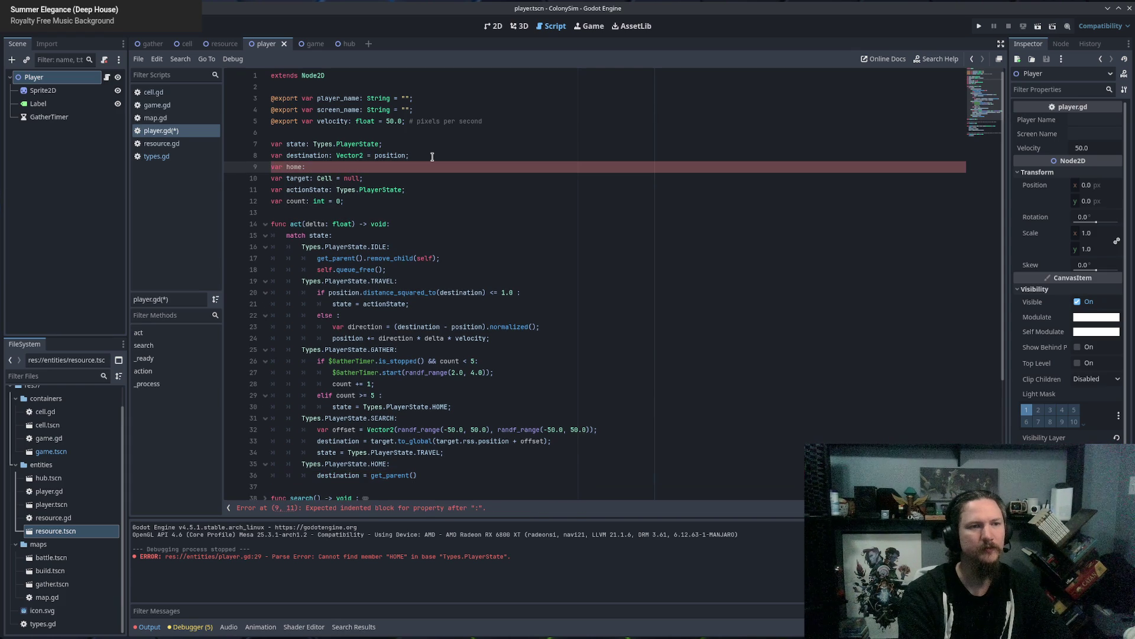
type(" Vector2")
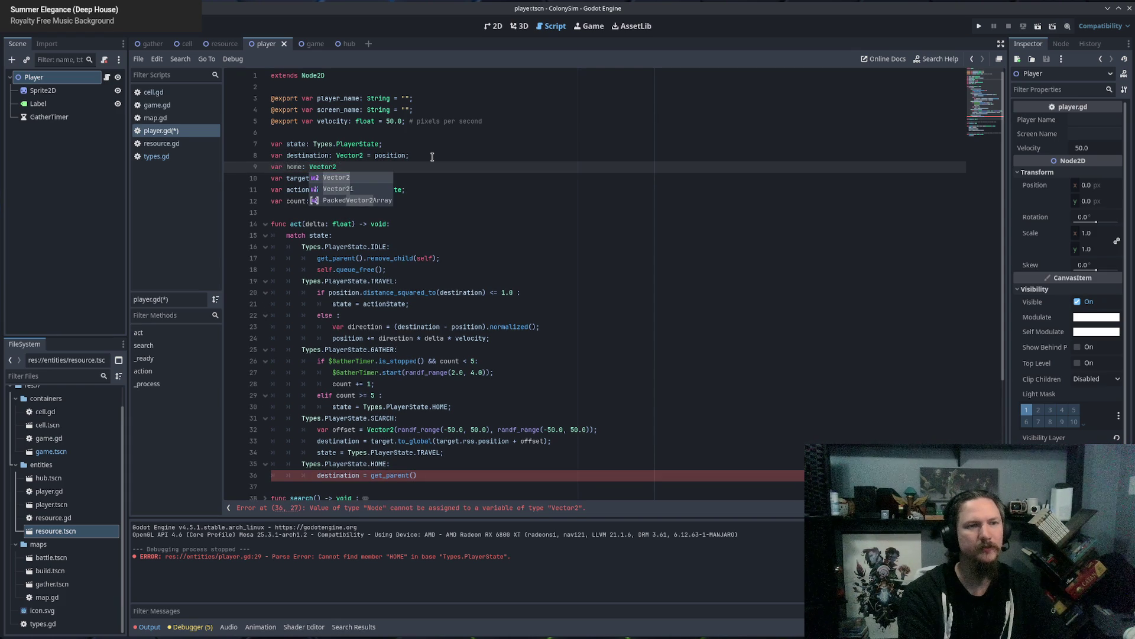
type(";")
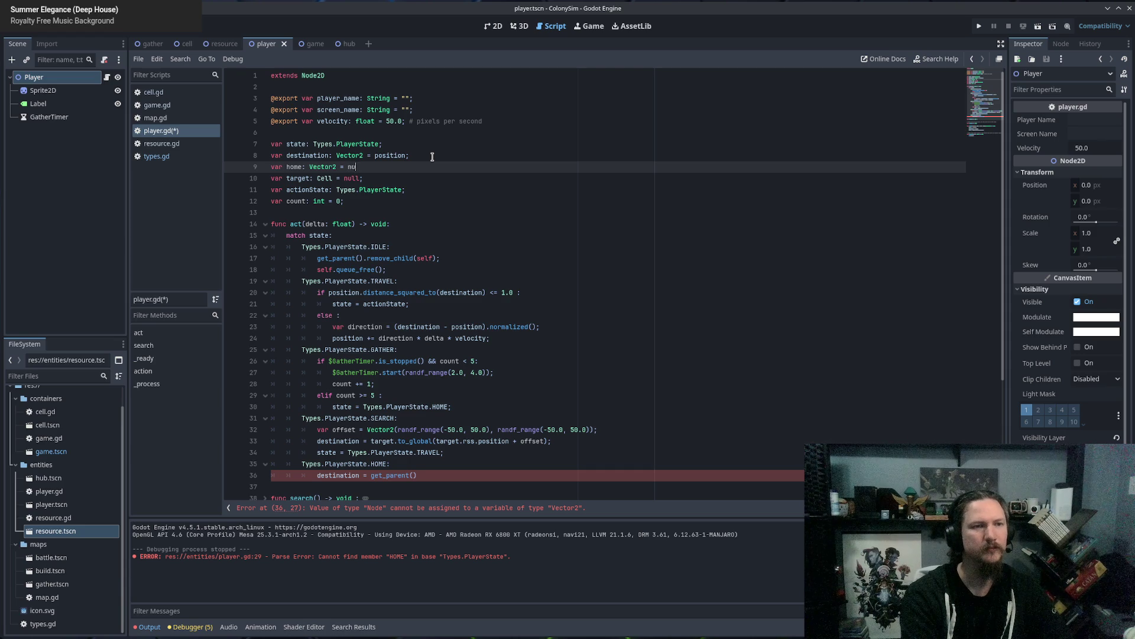
type("ll;")
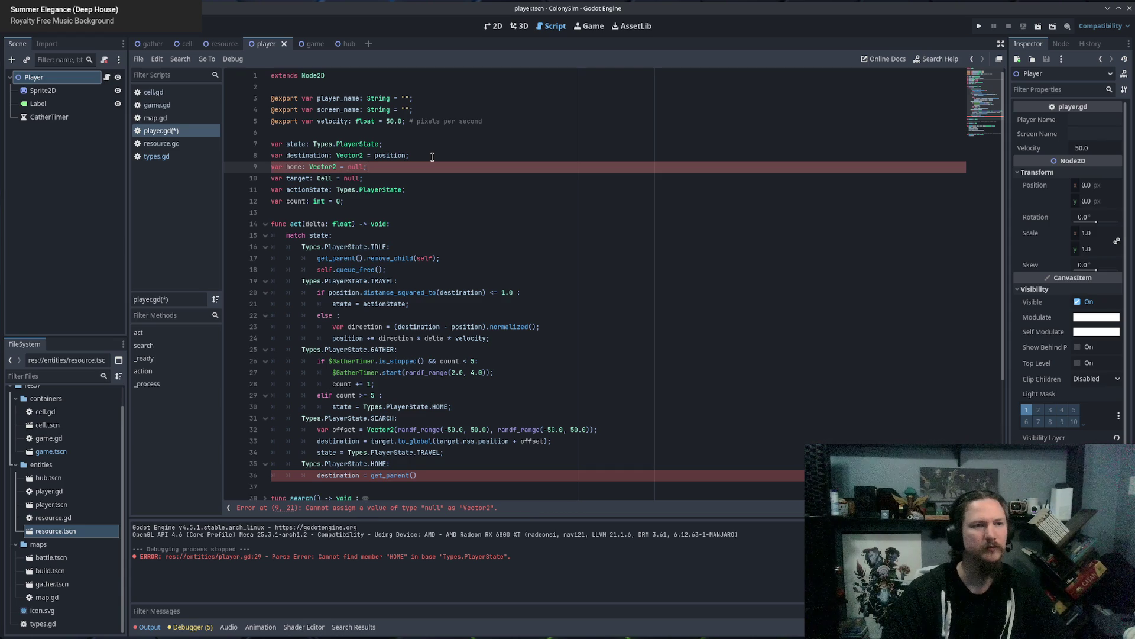
key("Left")
key("BackSpace")
key("BackSpace")
key("BackSpace")
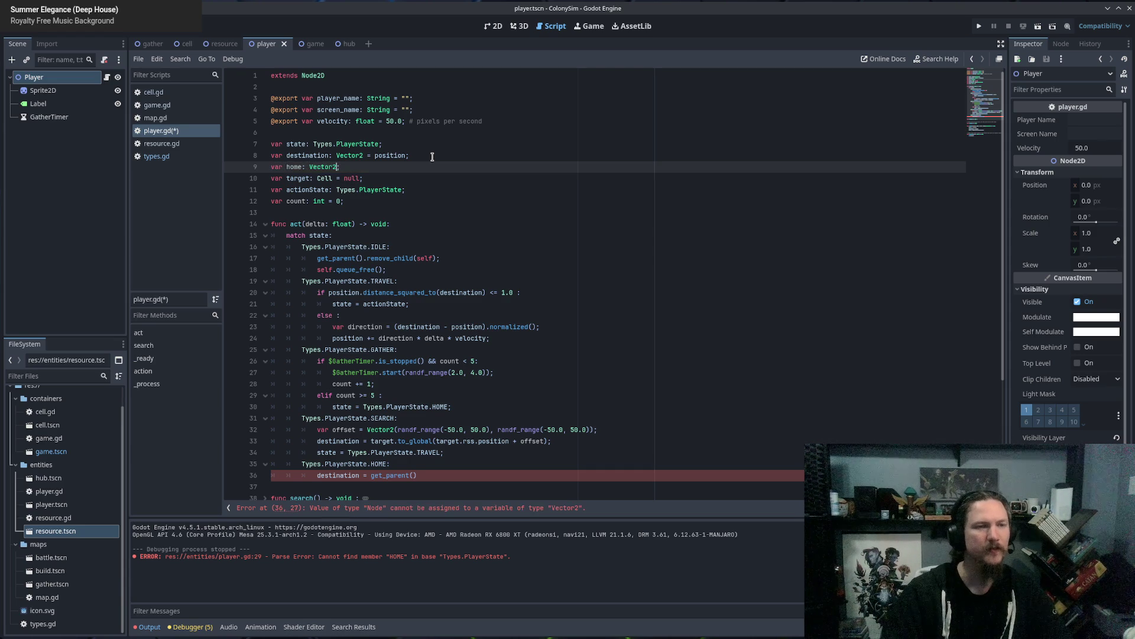
Make the HOME case set destination = home, then state = Types.PlayerState.TRAVEL.
scroll(432, 157, "down", 5)
left_click(451, 315)
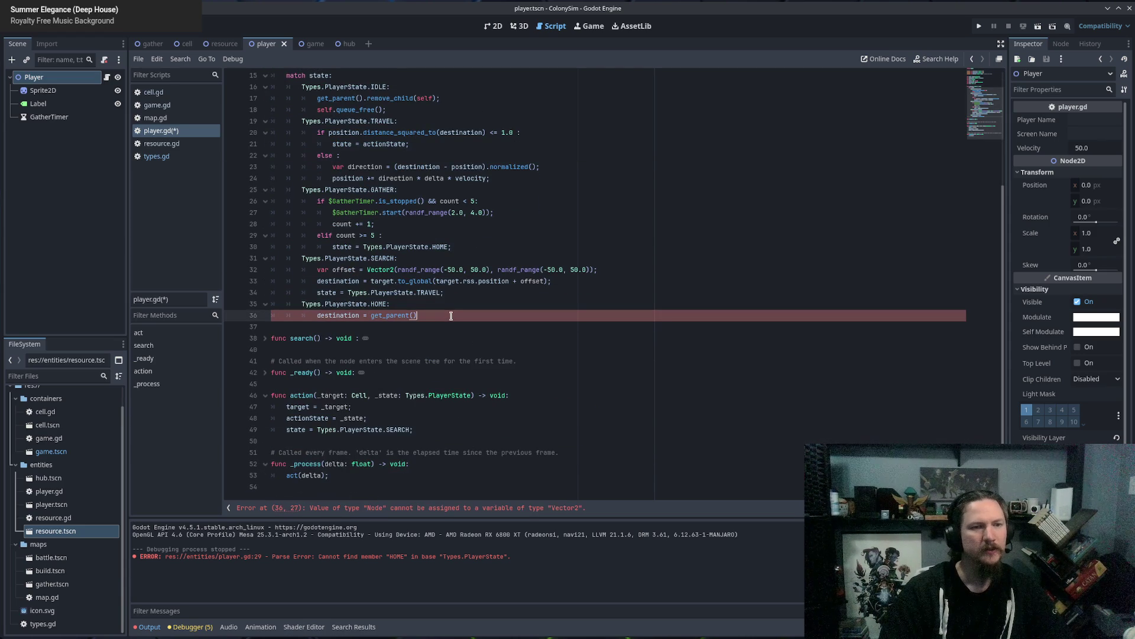
double_click(397, 315)
type("home;")
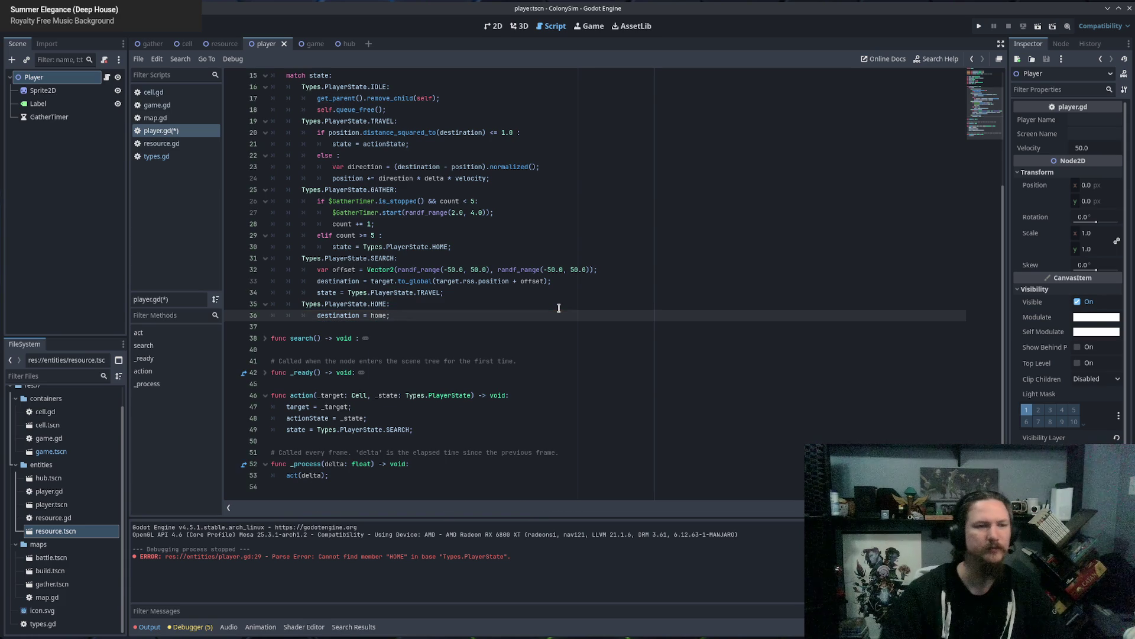
scroll(533, 314, "up", 3)
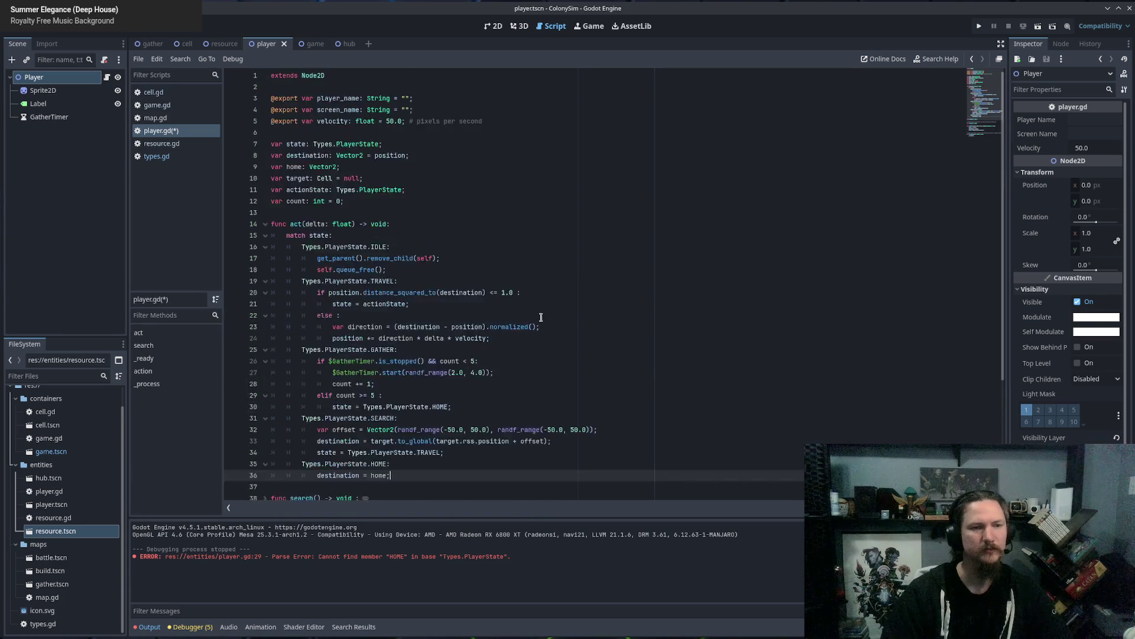
scroll(426, 331, "down", 2)
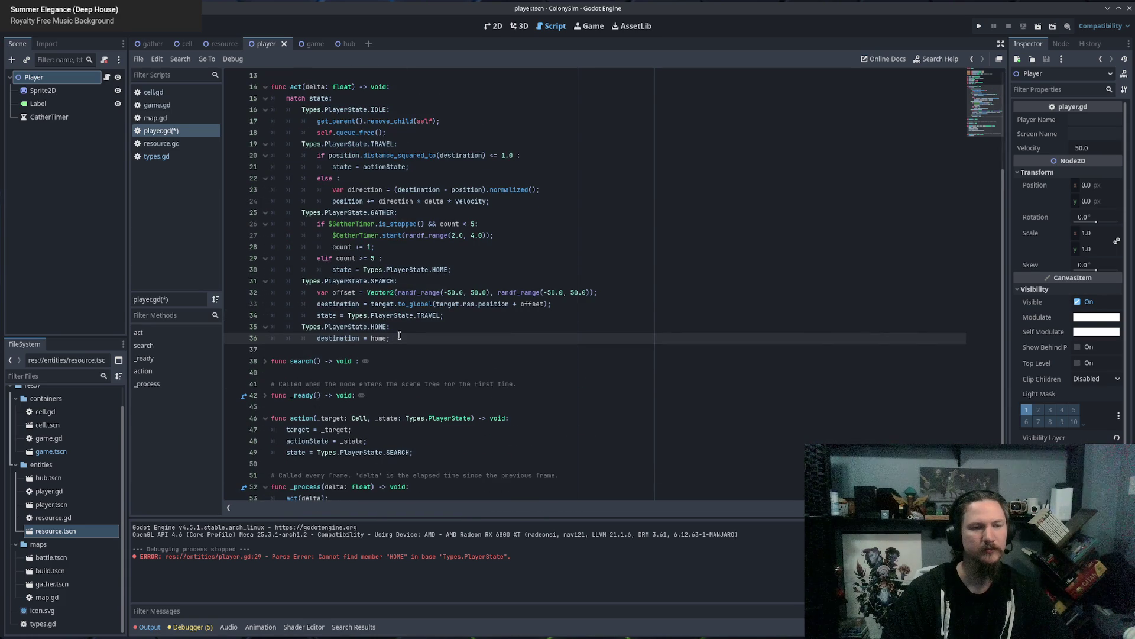
key("Return")
type("state = Types.PlayerState.TRAVEL;")
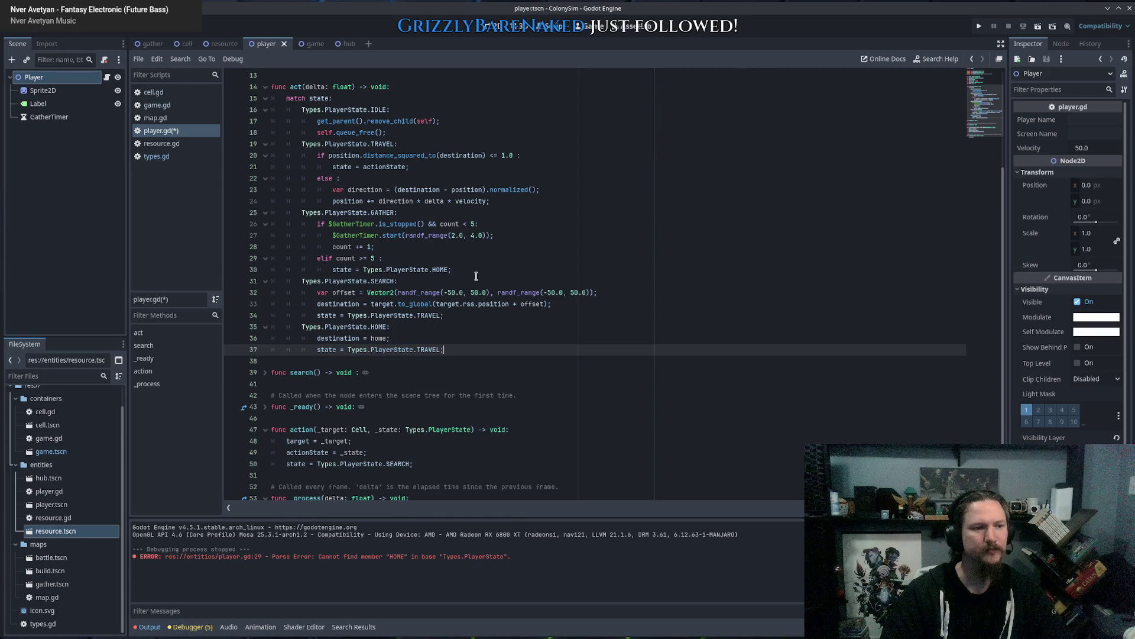
left_click(431, 257)
scroll(431, 257, "up", 4)
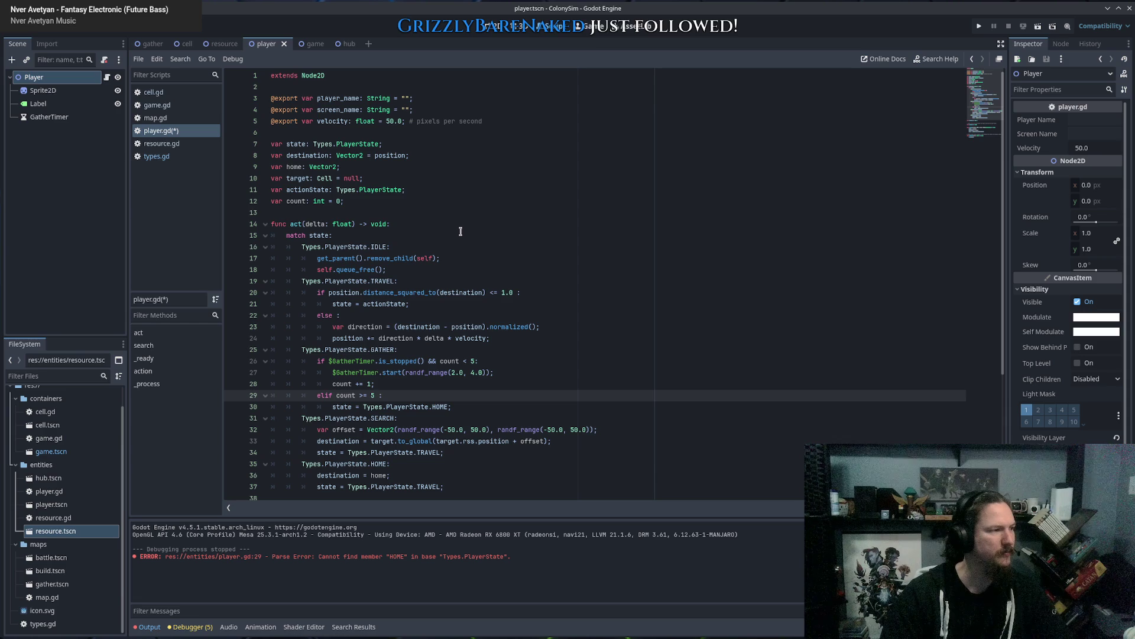
left_click(459, 202)
scroll(455, 202, "down", 5)
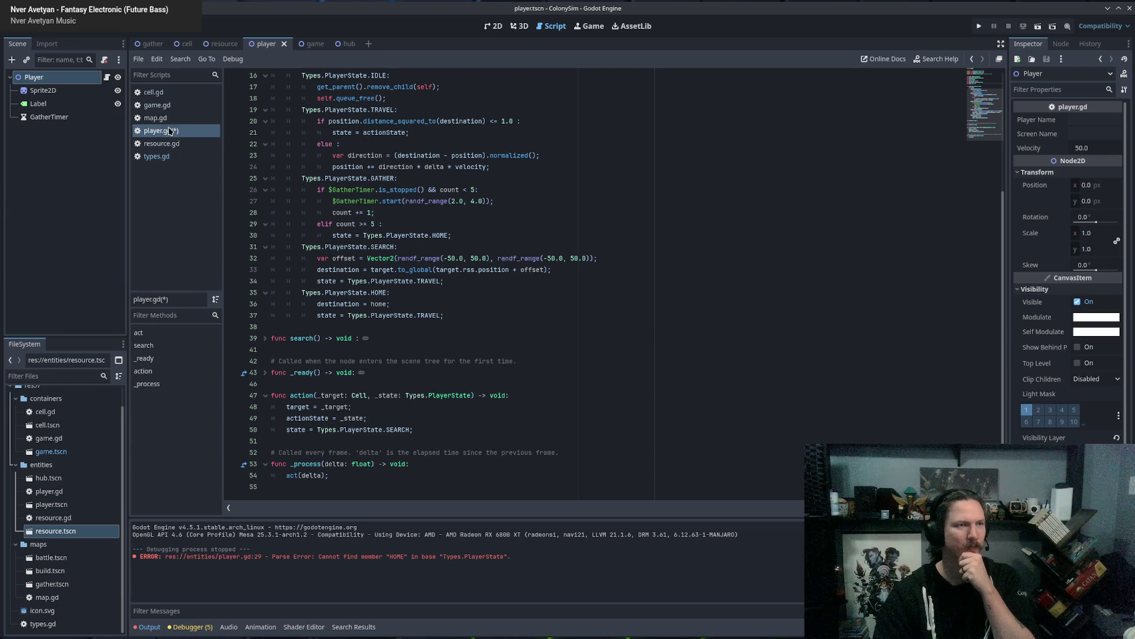
In game.gd's playerAction, add 'player.home = map.hub_location' after the player_name line.
left_click(157, 106)
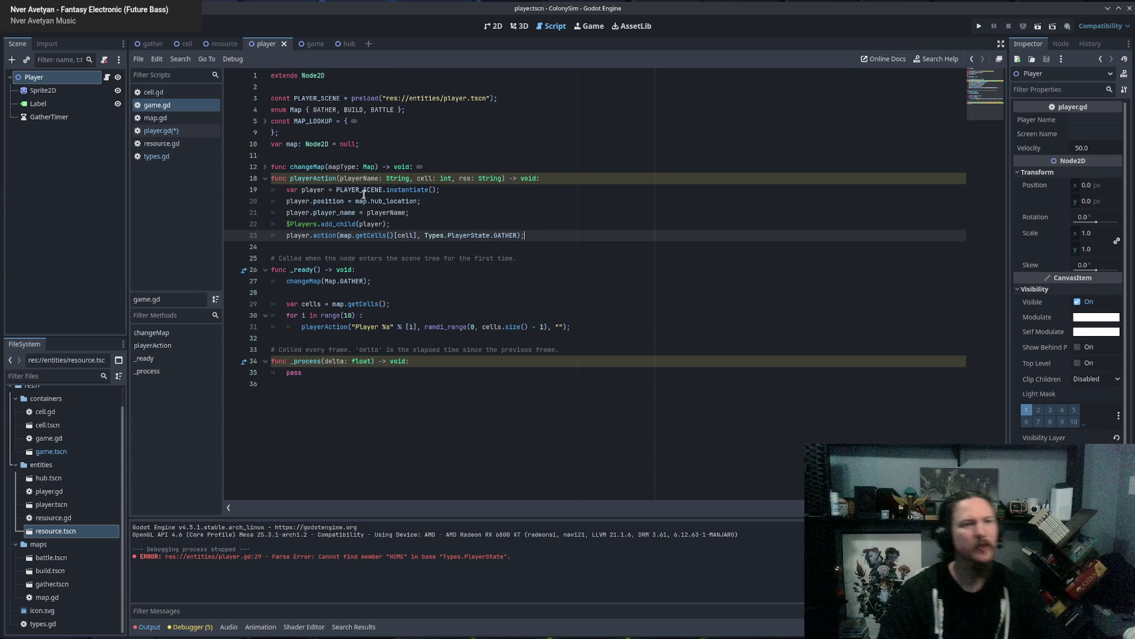
left_click(557, 228)
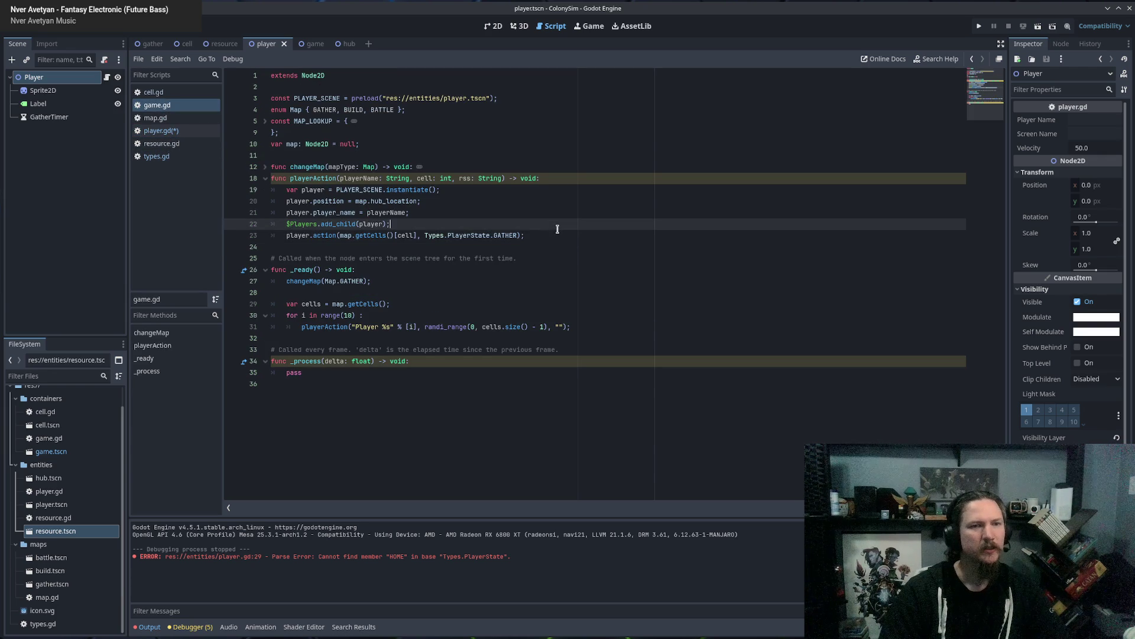
double_click(301, 212)
left_click(444, 214)
key("Return")
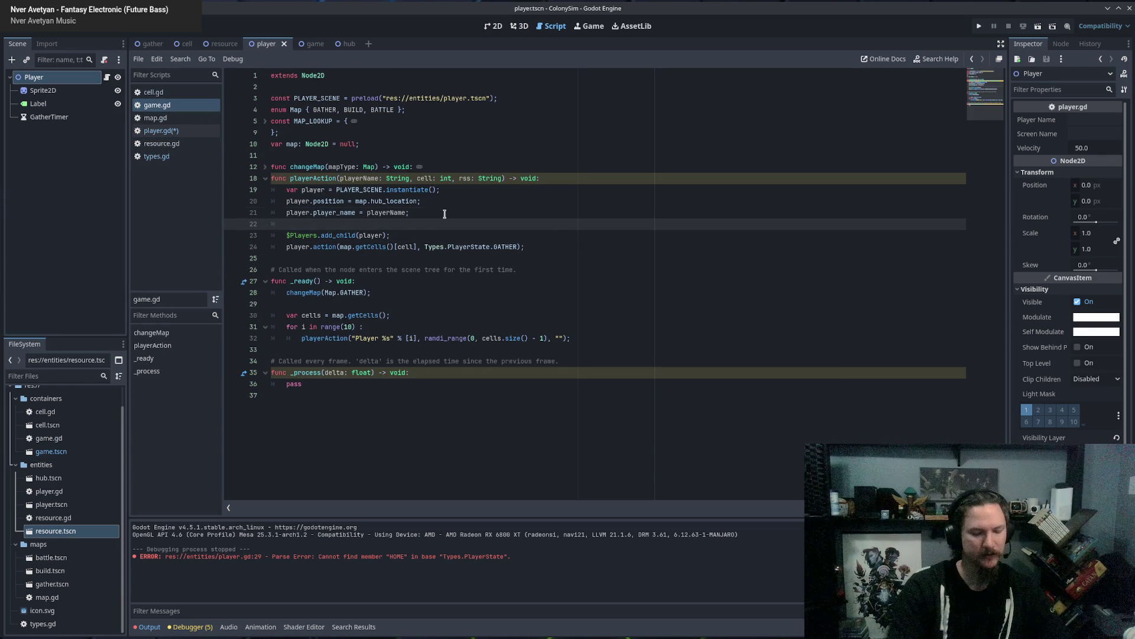
type("player.home =")
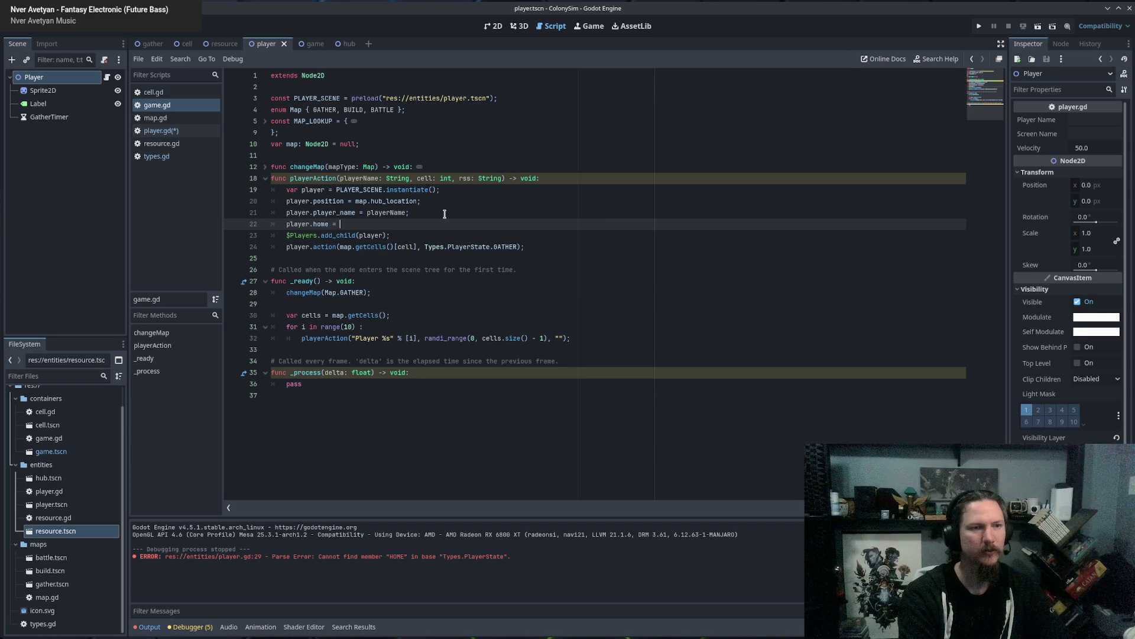
key("Escape")
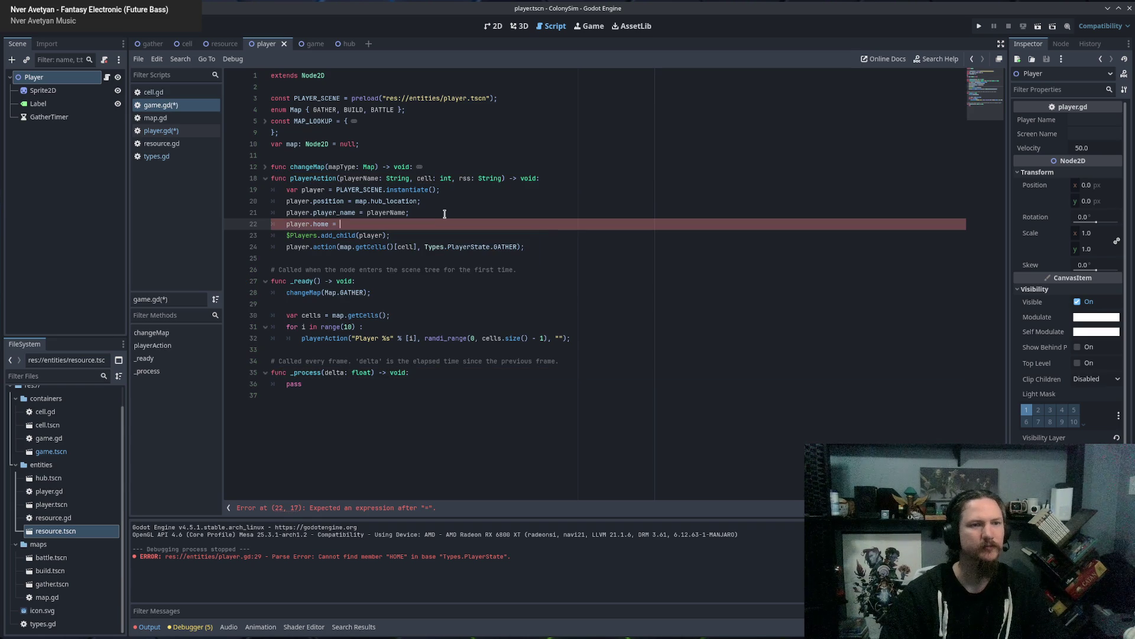
type("map.")
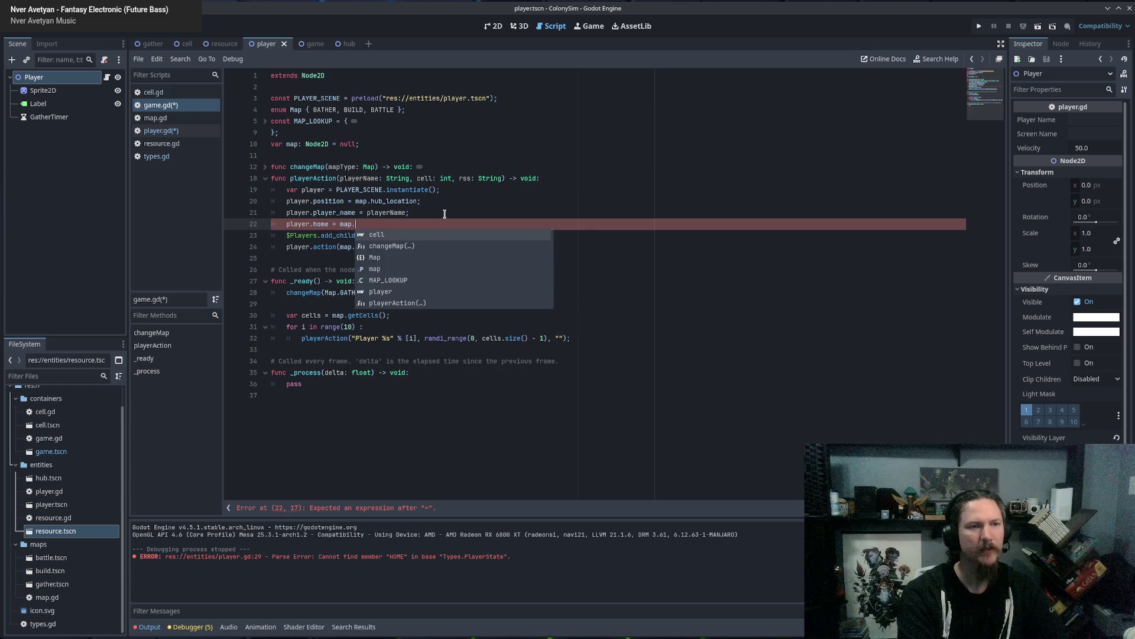
type("hub_location;")
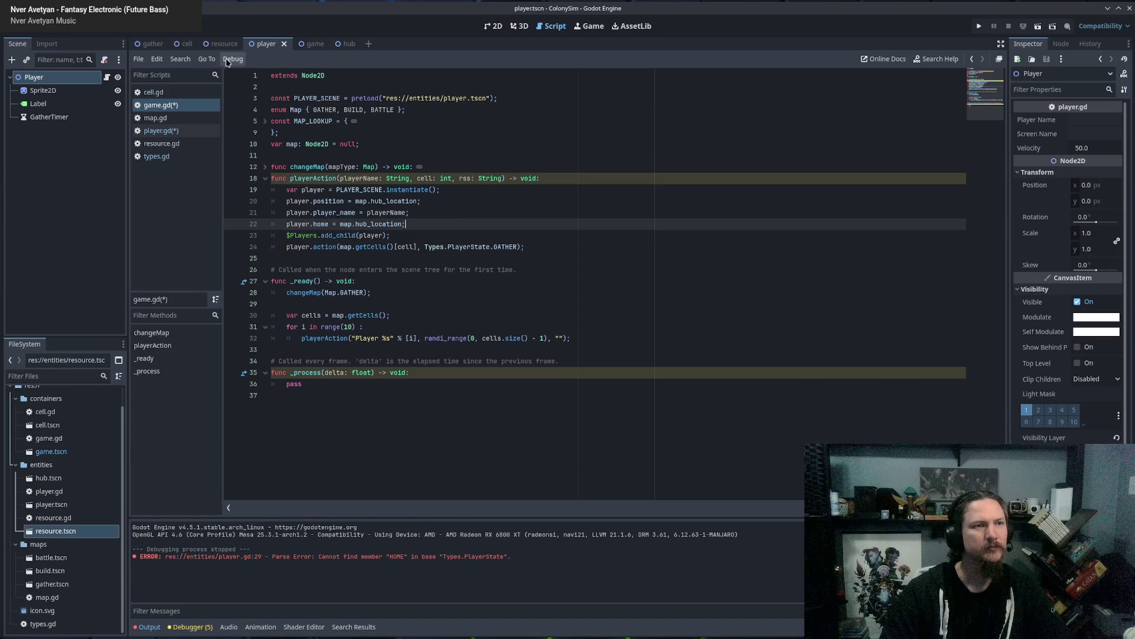
Save all scripts, return to player.gd, and review the HOME and TRAVEL cases.
key("ctrl+s")
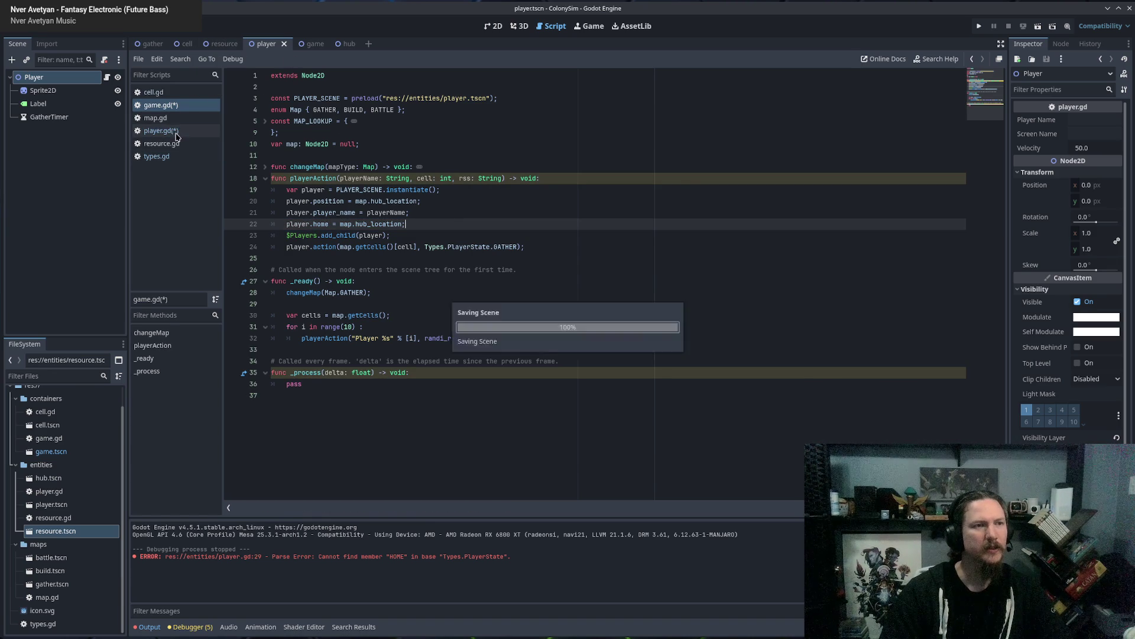
left_click(157, 131)
left_click(497, 323)
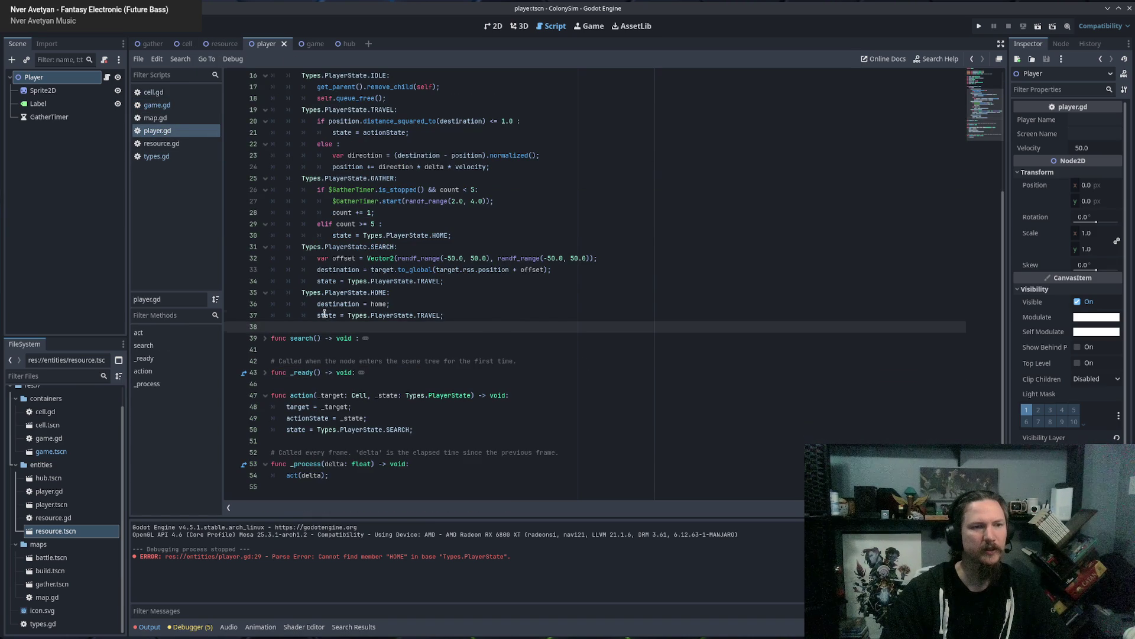
left_click_drag(318, 315, 440, 315)
scroll(480, 291, "up", 5)
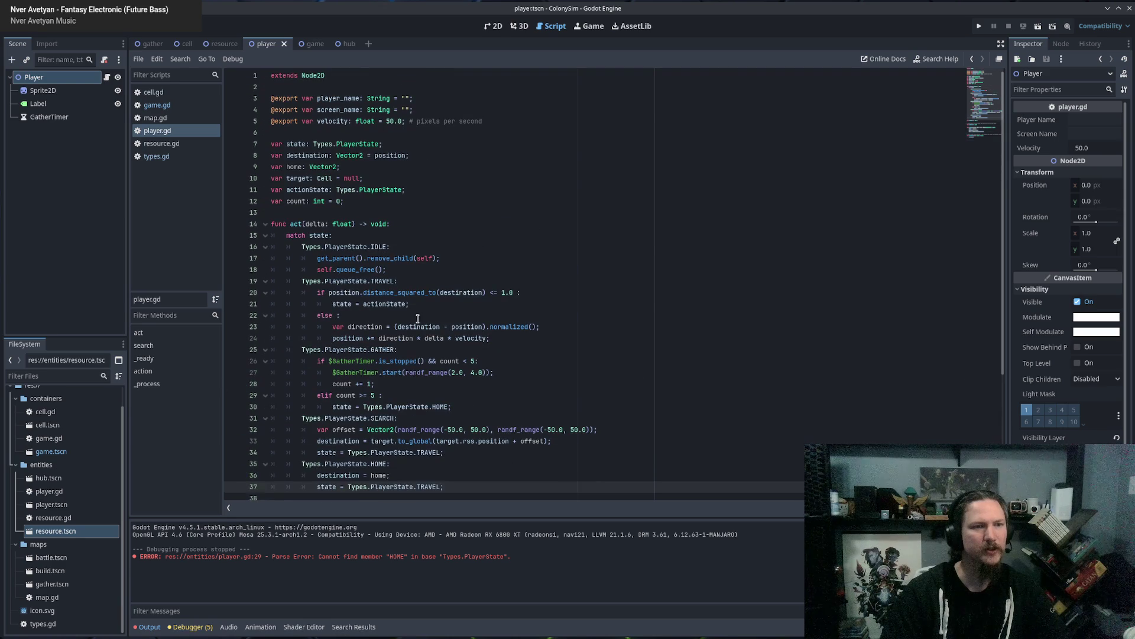
left_click(379, 282)
scroll(379, 282, "down", 5)
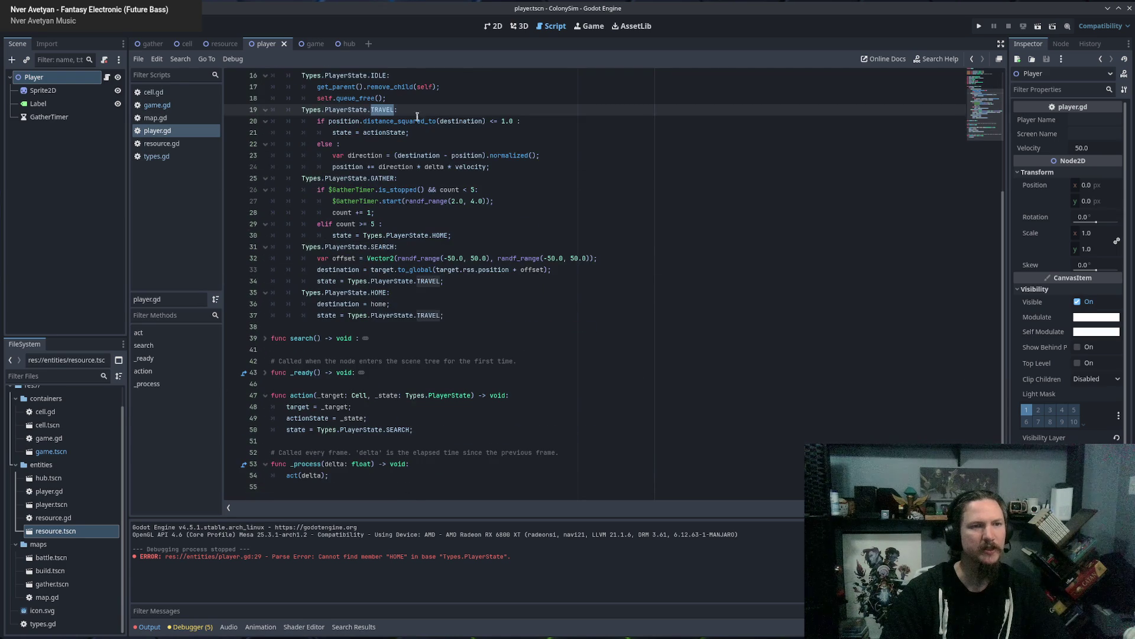
scroll(557, 265, "up", 4)
scroll(556, 266, "up", 1)
key("Return")
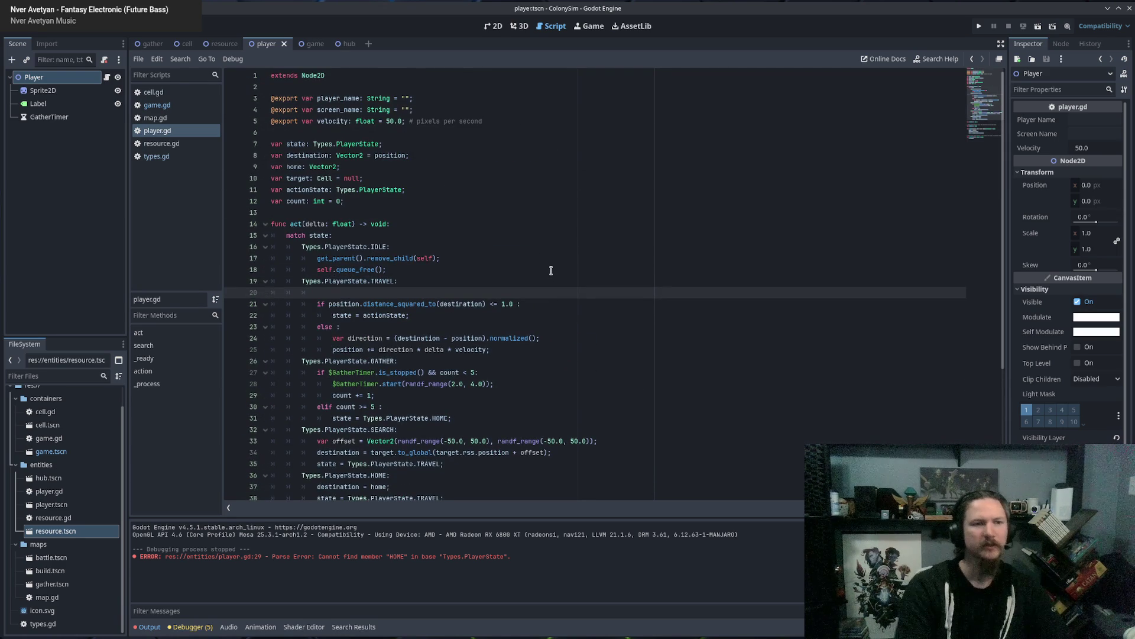
key("Return")
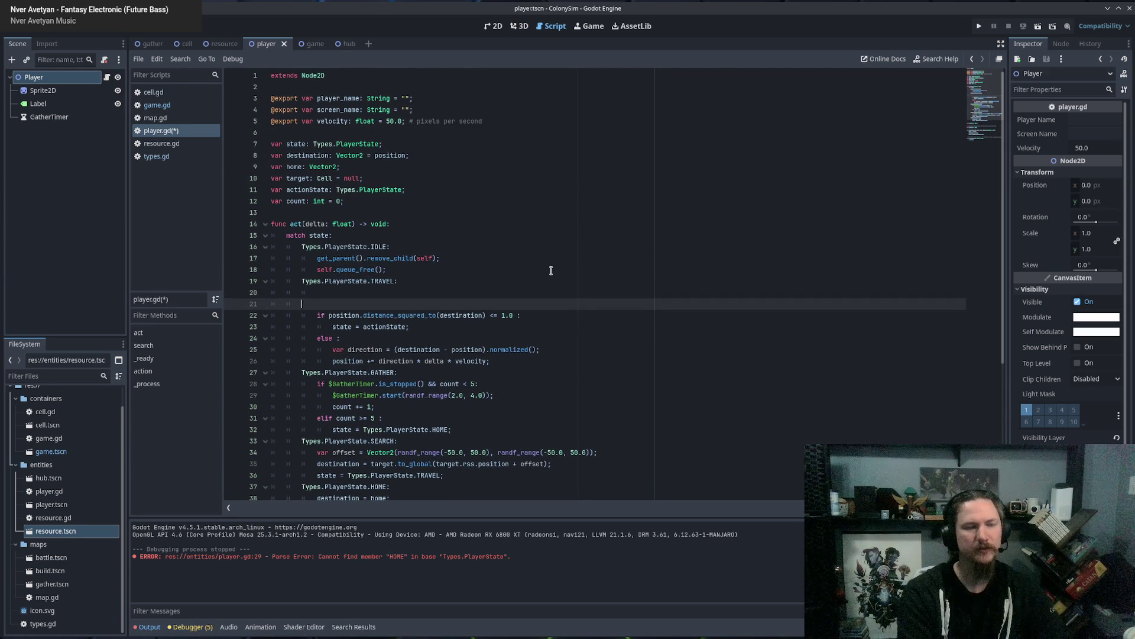
key("BackSpace")
key("BackSpace")
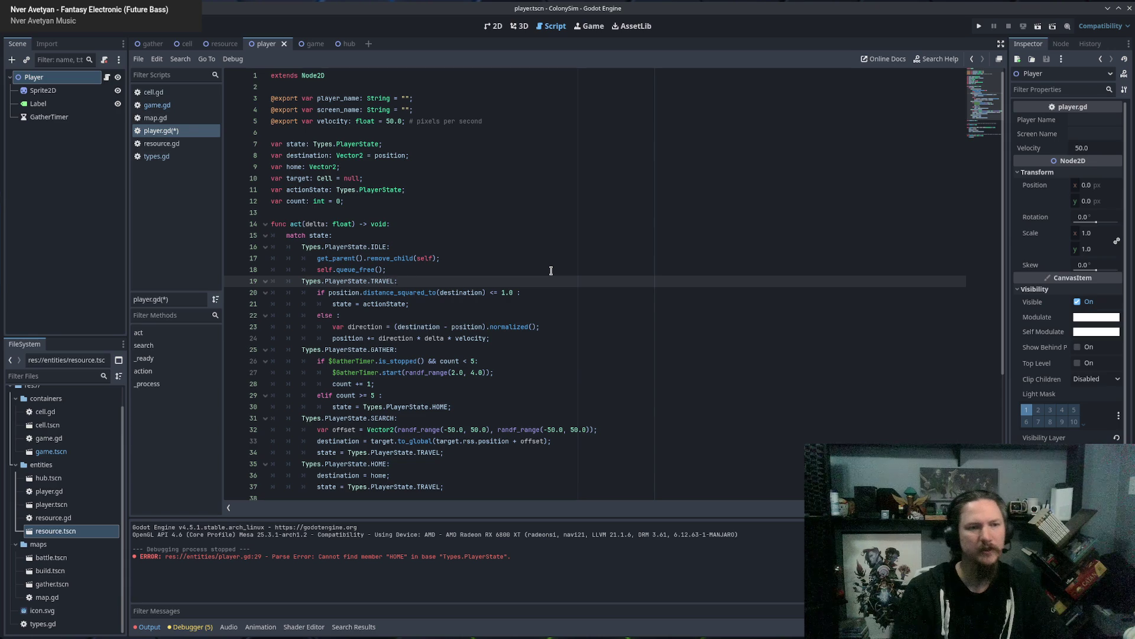
Examine the TRAVEL case's distance_squared_to(destination) check and its state = actionState line.
double_click(465, 291)
scroll(466, 291, "down", 5)
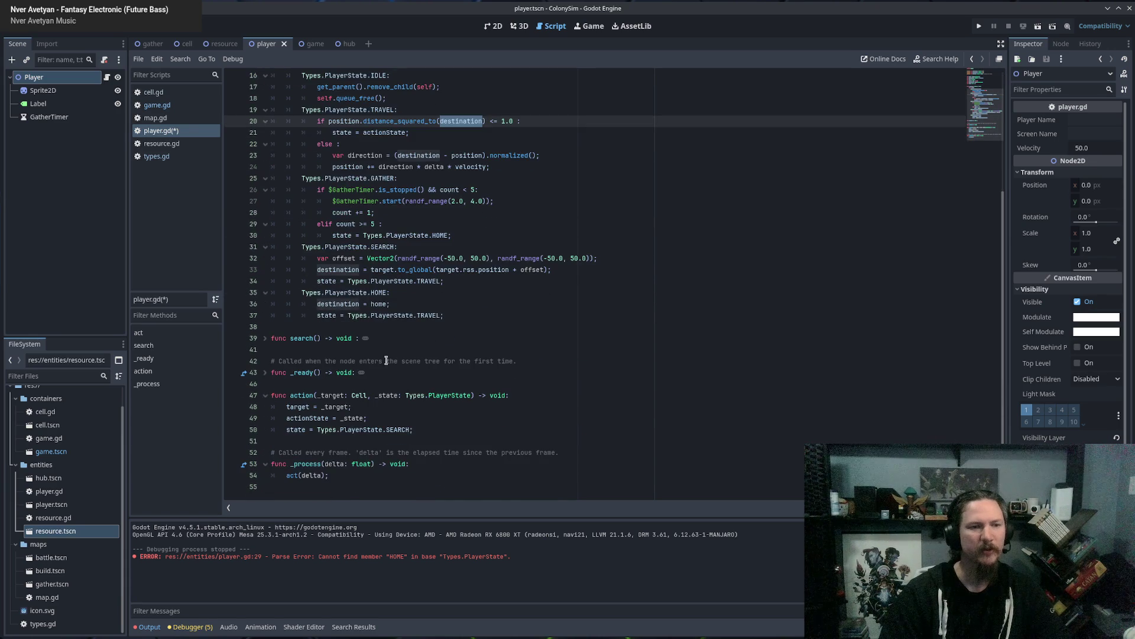
scroll(640, 393, "up", 5)
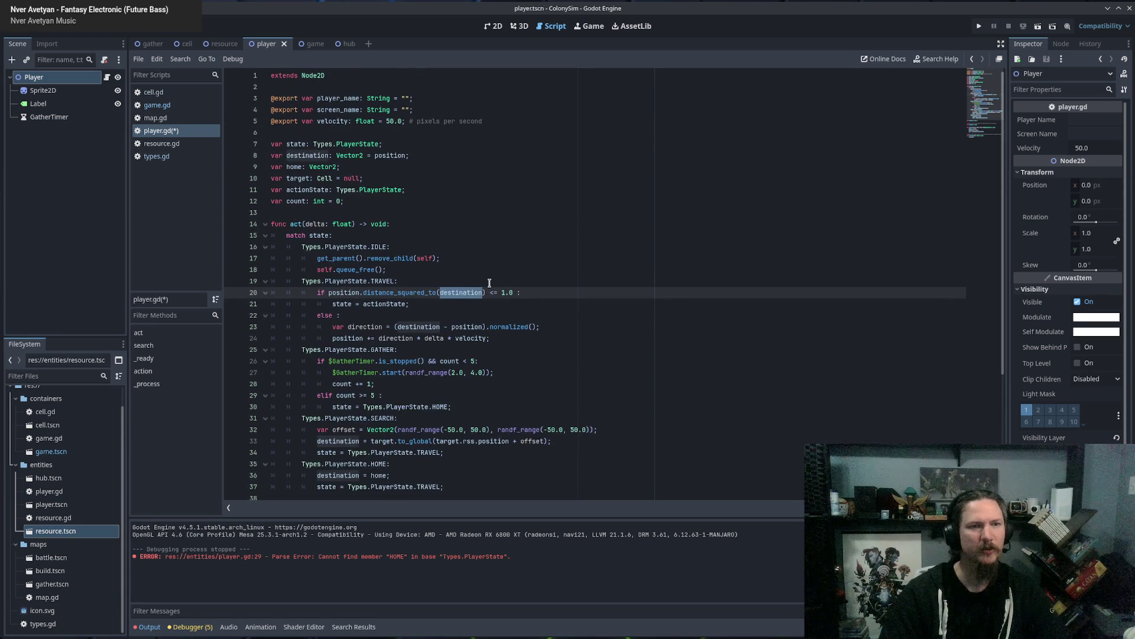
left_click_drag(335, 294, 510, 294)
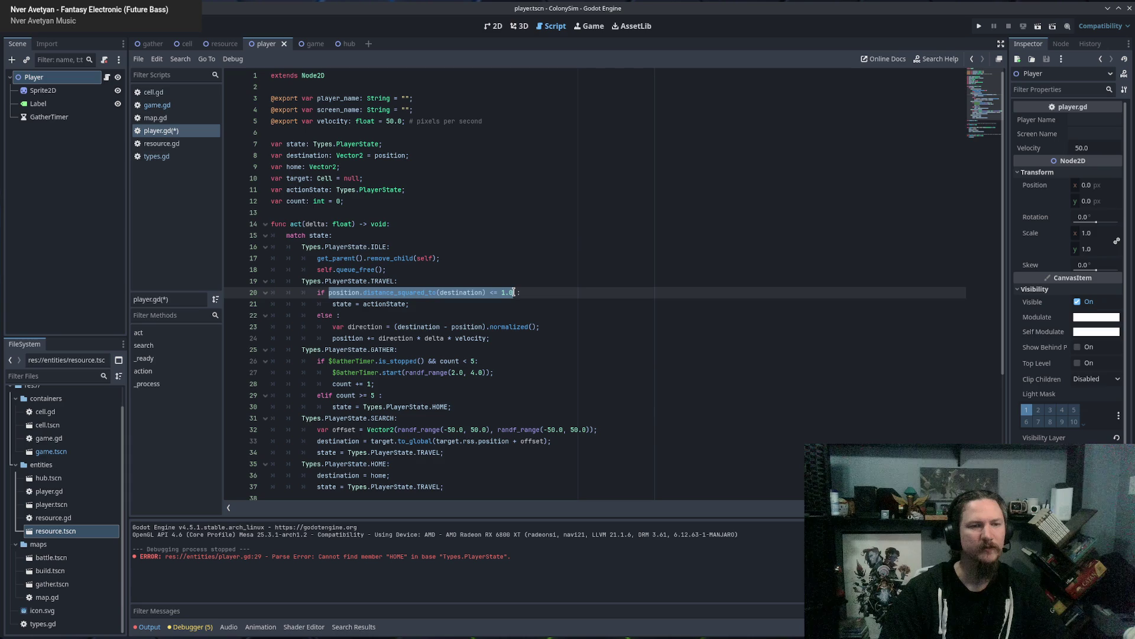
left_click(463, 304)
triple_click(343, 304)
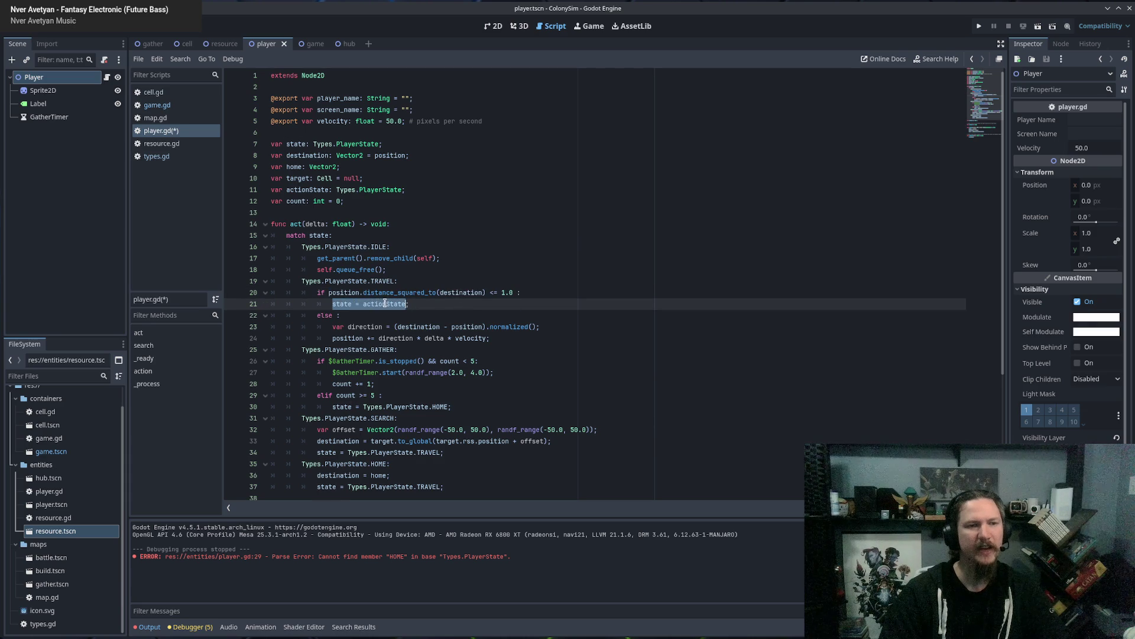
left_click(432, 304)
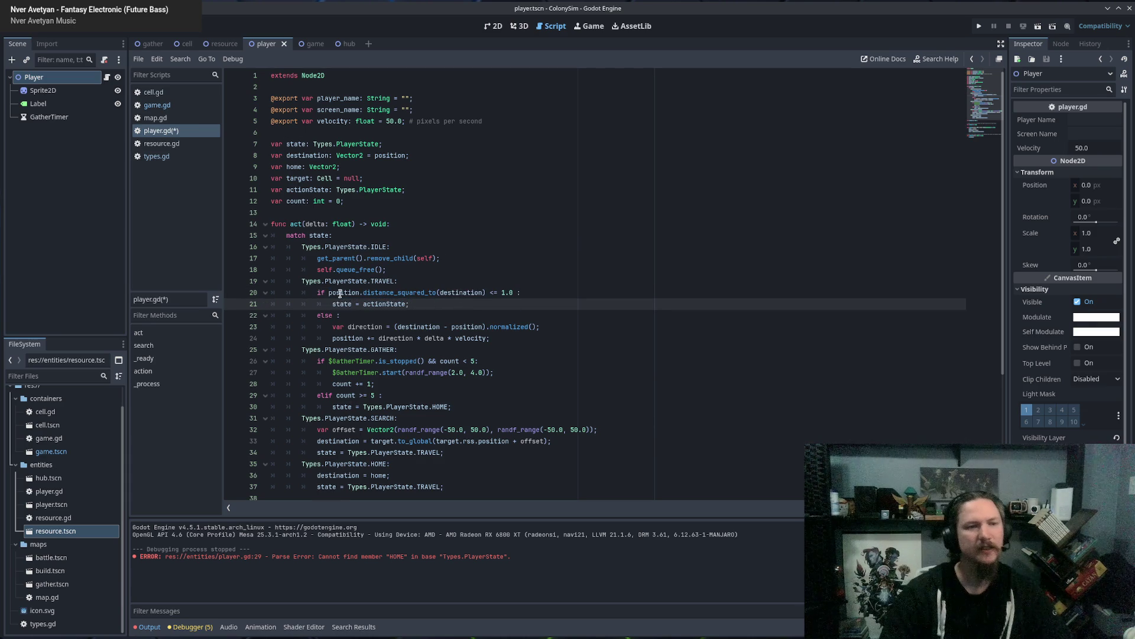
left_click_drag(330, 292, 464, 292)
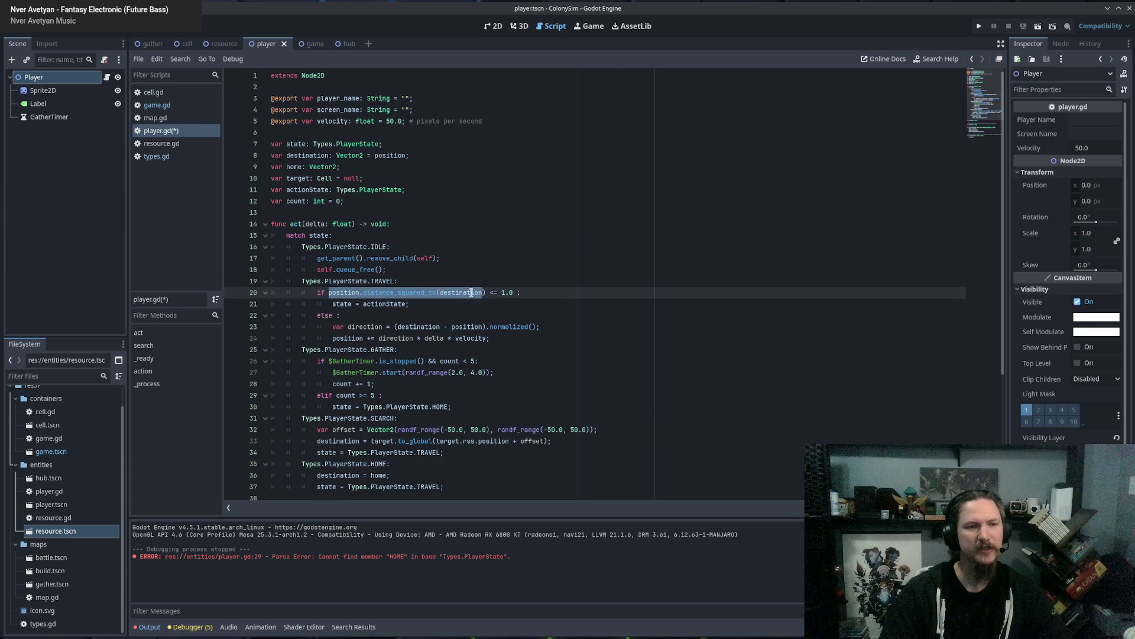
left_click(525, 292)
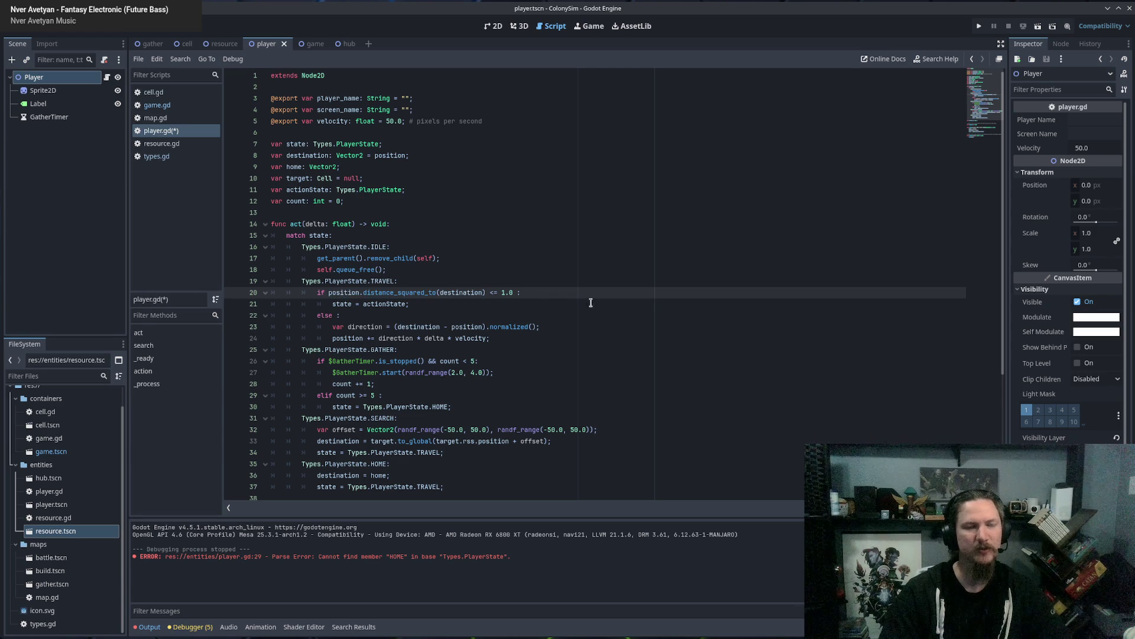
Add an is_equal_approx home check on arrival, with an else falling back to actionState.
key("Return")
type("if (")
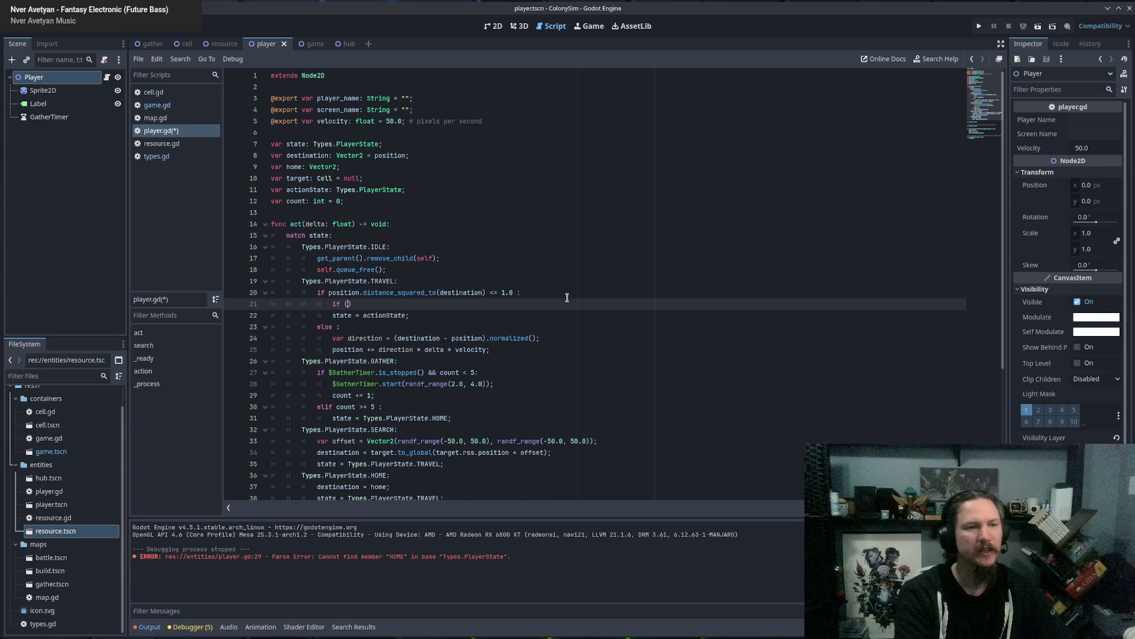
type("stination")
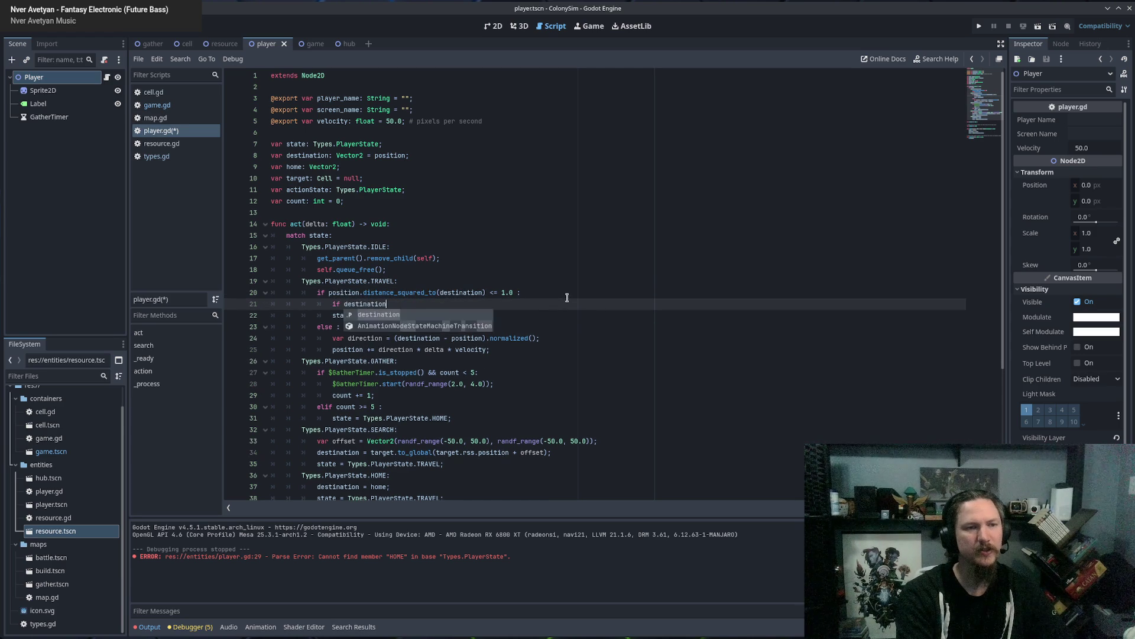
type(".is")
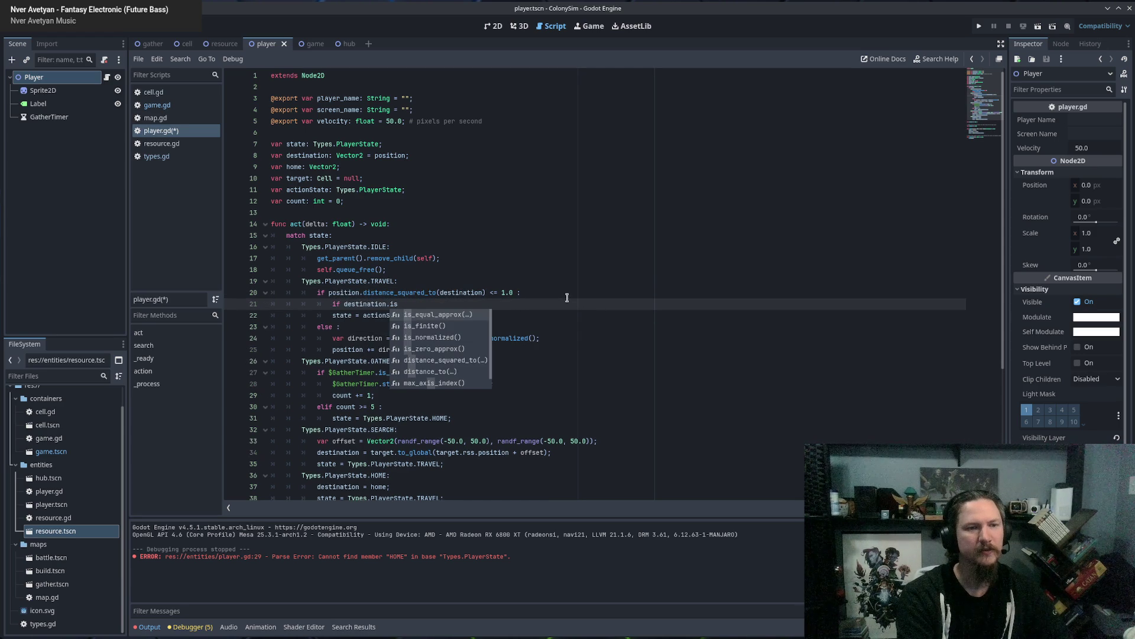
key("Return")
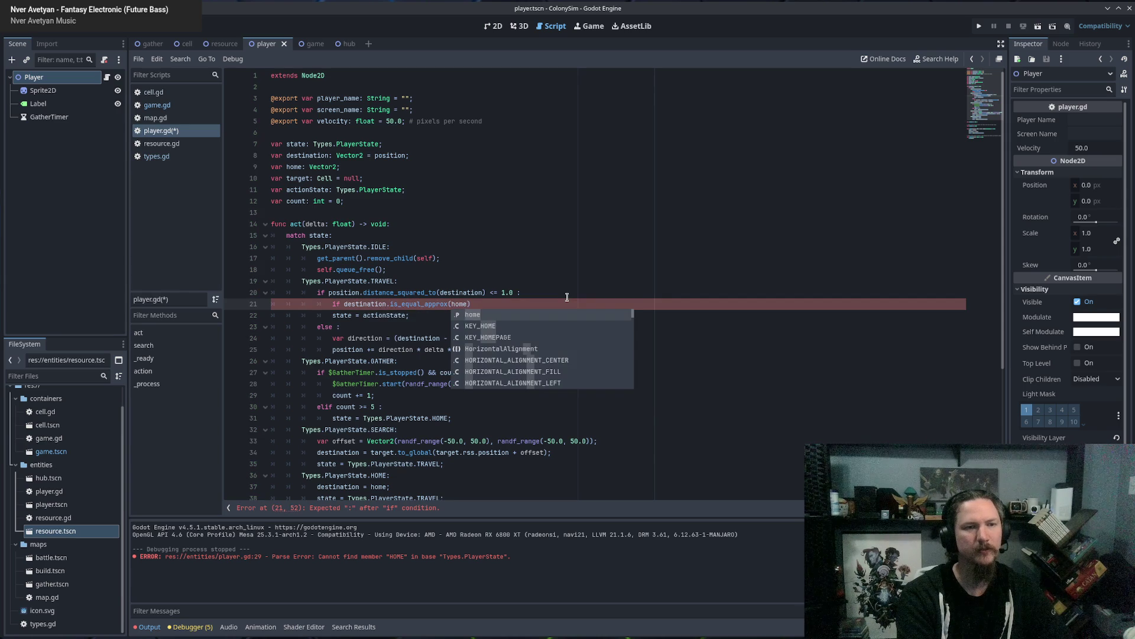
type(")")
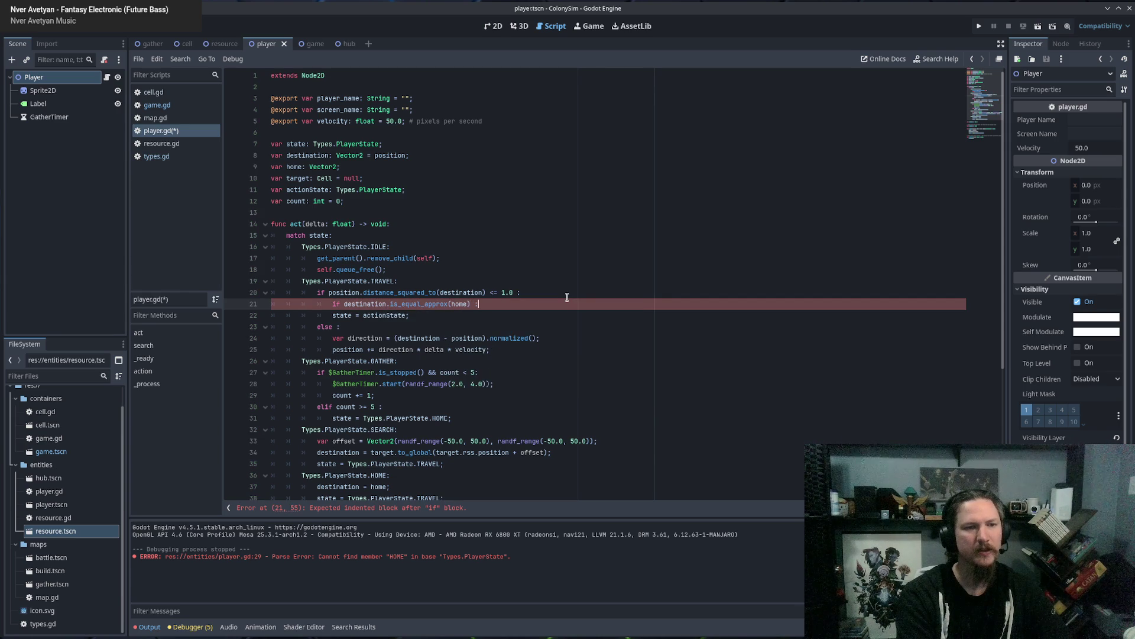
key("Return")
type("pass")
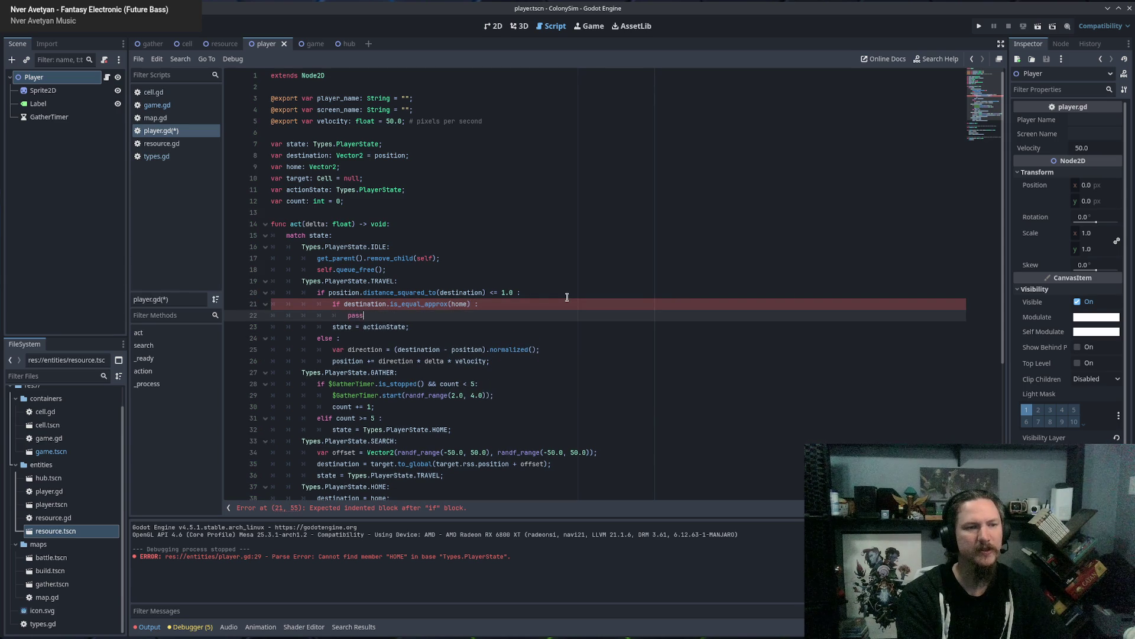
type(";")
key("Return")
type("else")
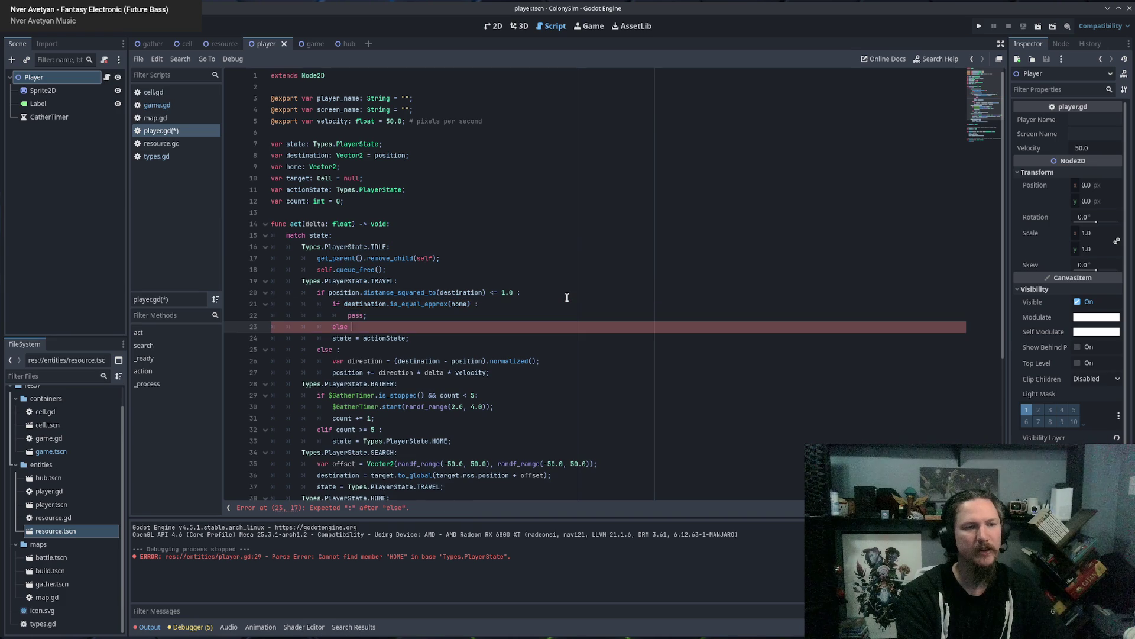
key("Delete")
key("Delete")
key("Delete")
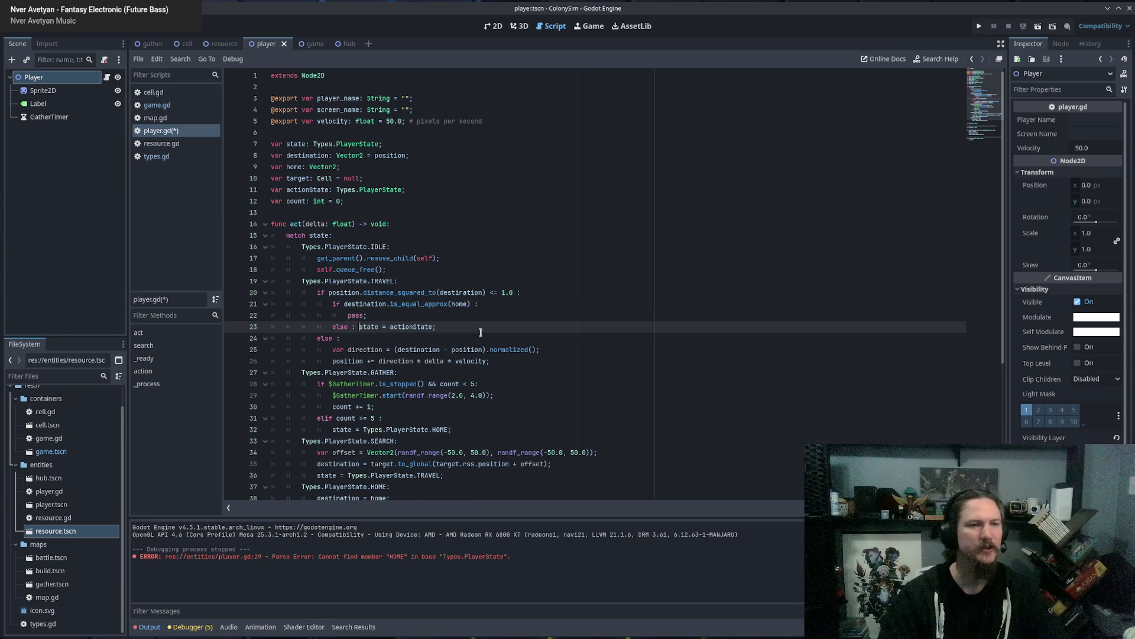
Replace the placeholder pass with state = Types.PlayerState.IDLE.
left_click(365, 318)
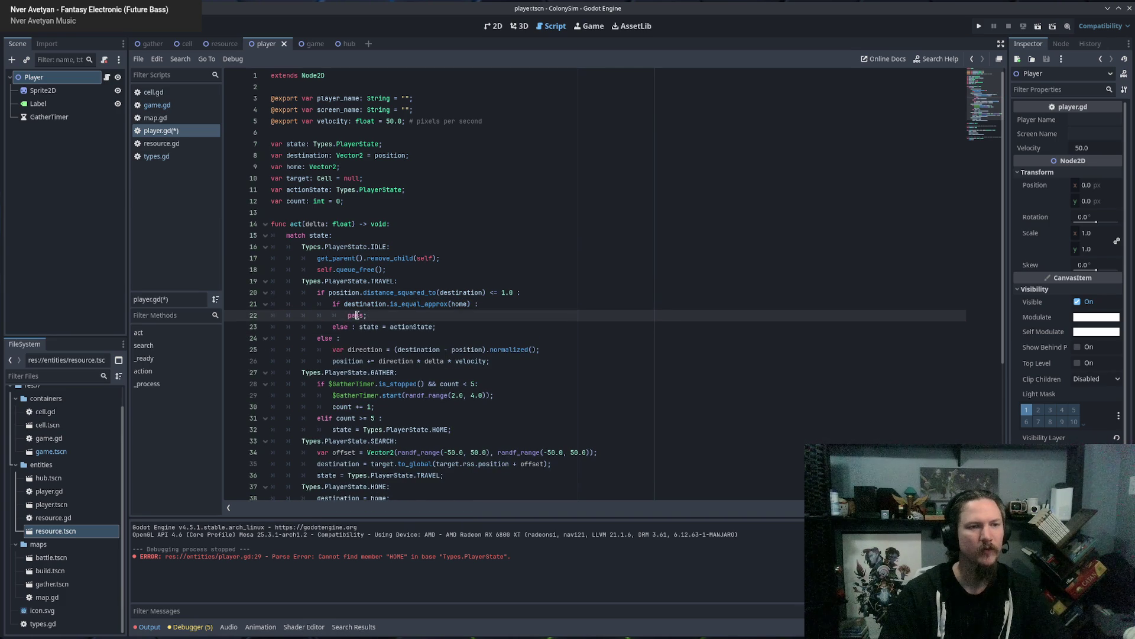
double_click(357, 315)
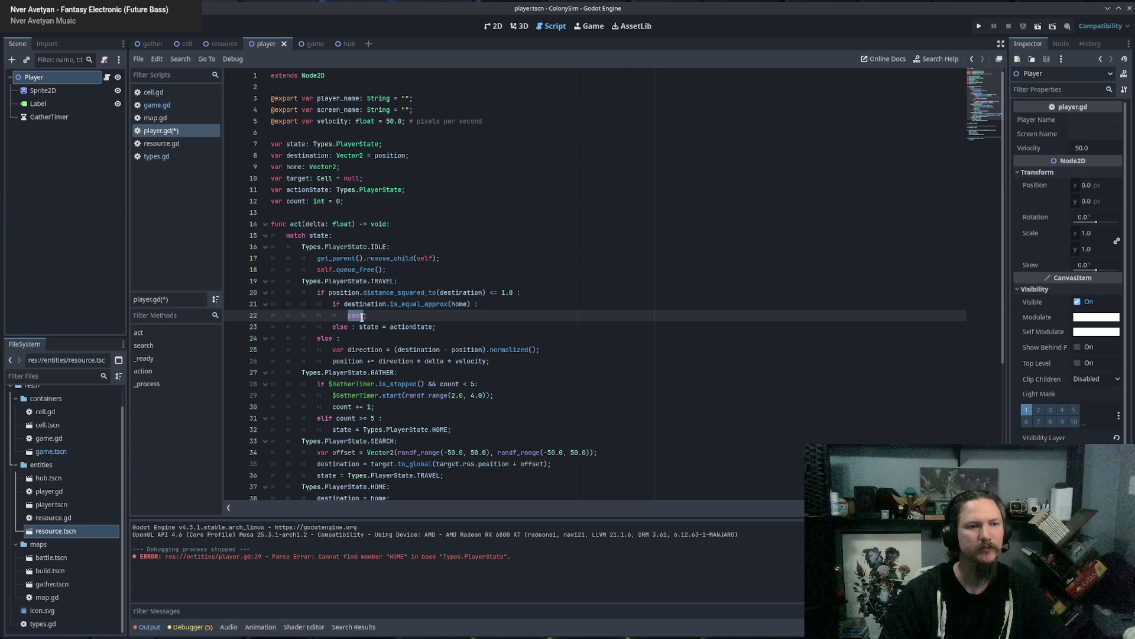
left_click(385, 315)
key("ctrl+shift+k")
type("state =")
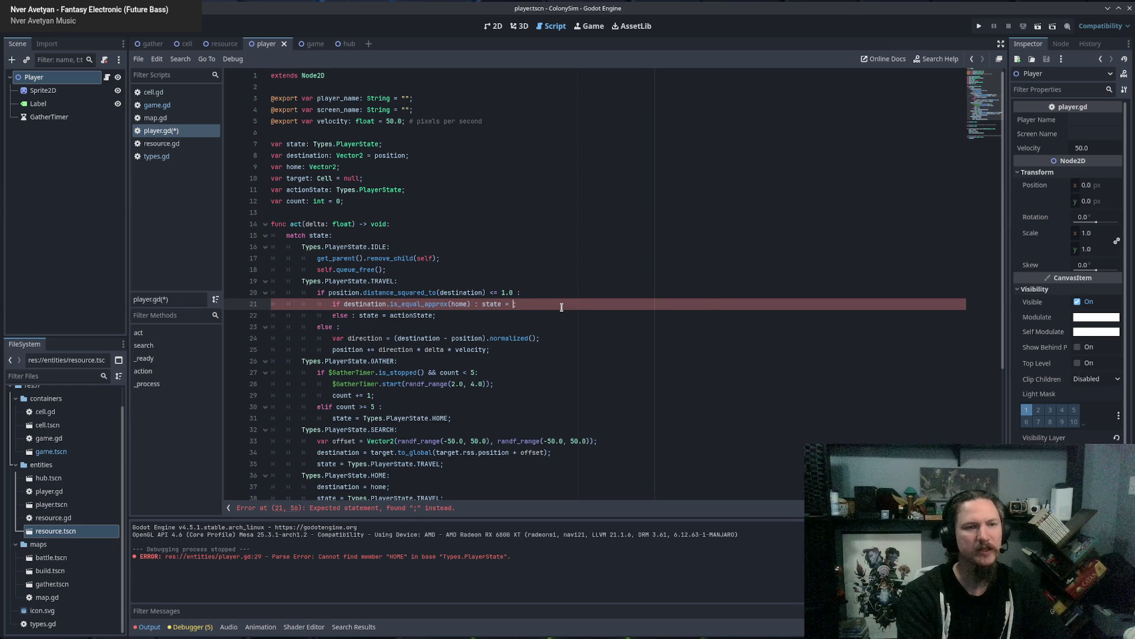
type("Types.")
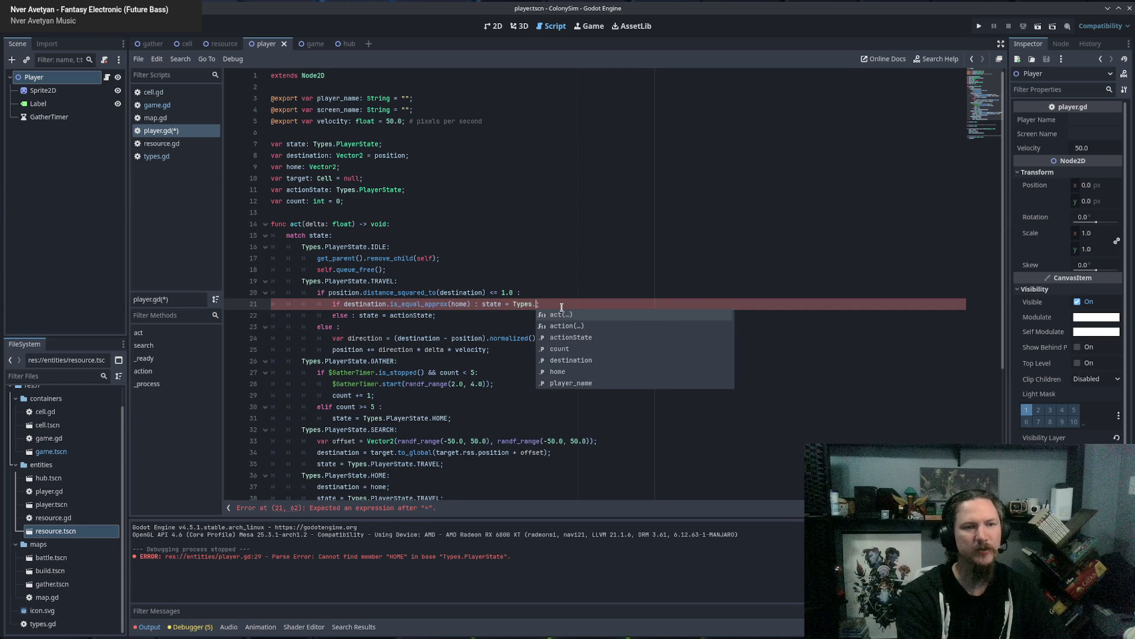
type("Player")
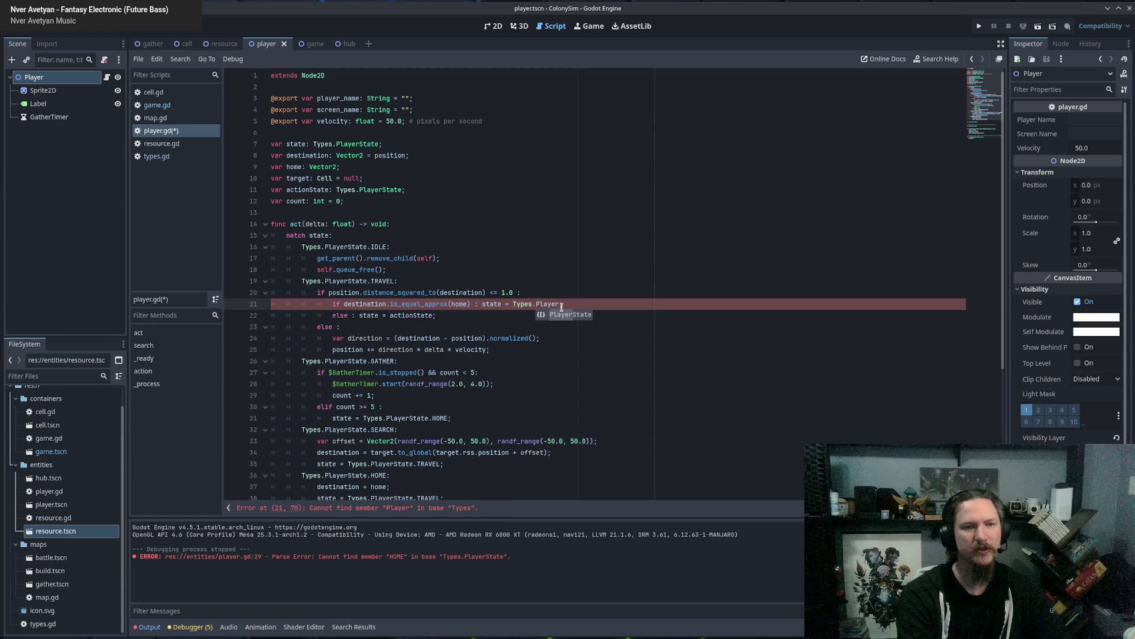
key("Return")
type(".IDLE;")
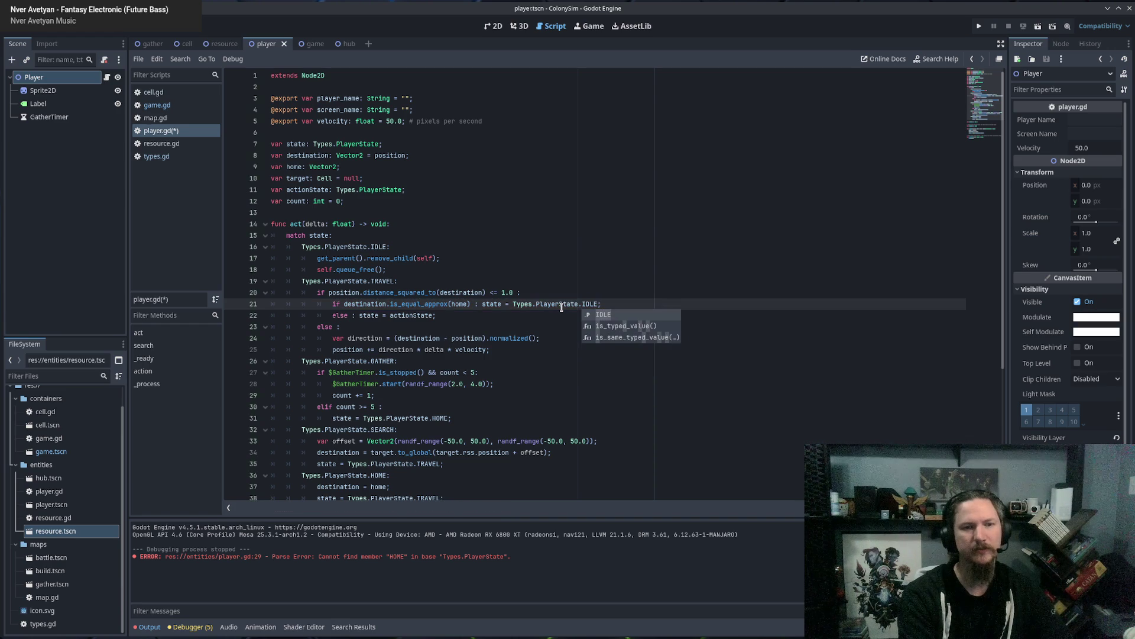
key("Return")
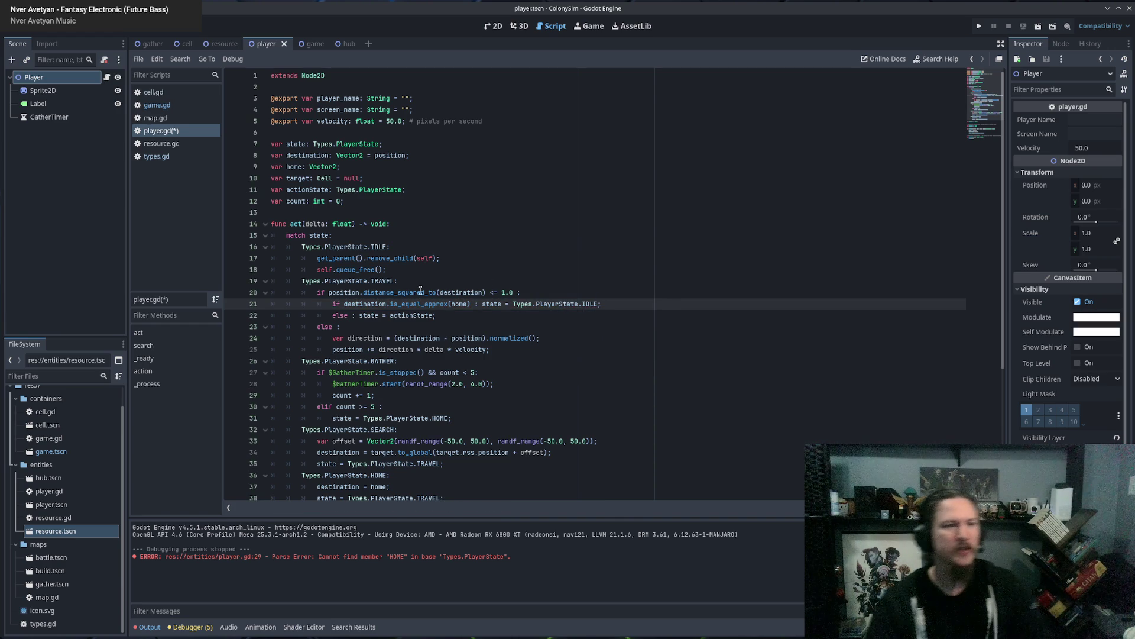
Reread the TRAVEL branch's arrival checks and else branch on lines 20–22.
left_click_drag(329, 293, 516, 293)
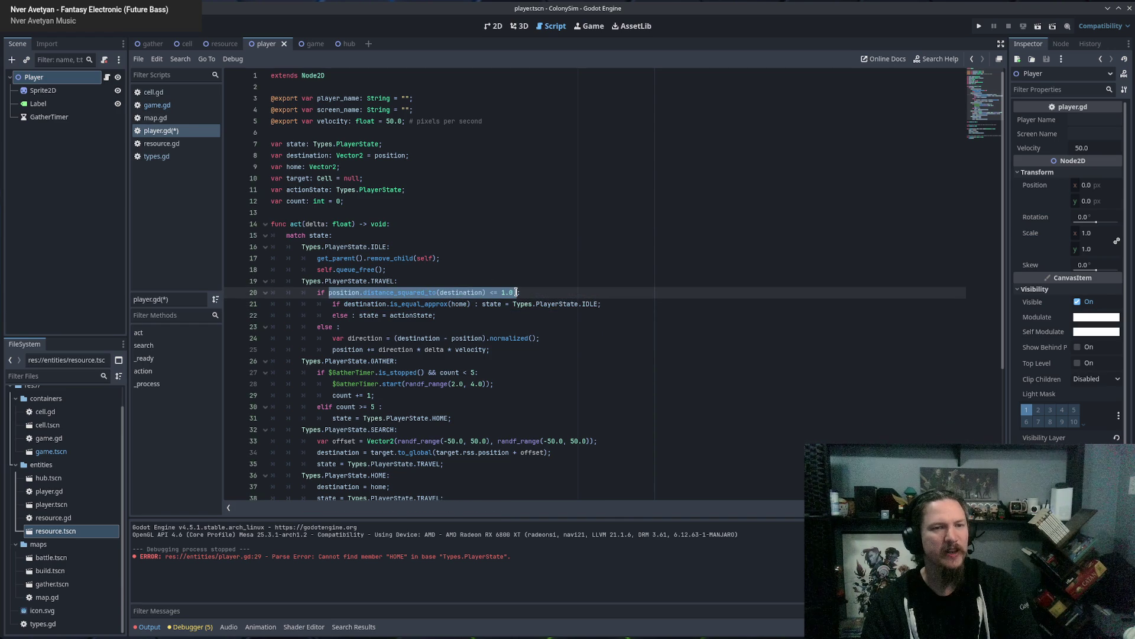
left_click_drag(333, 303, 630, 303)
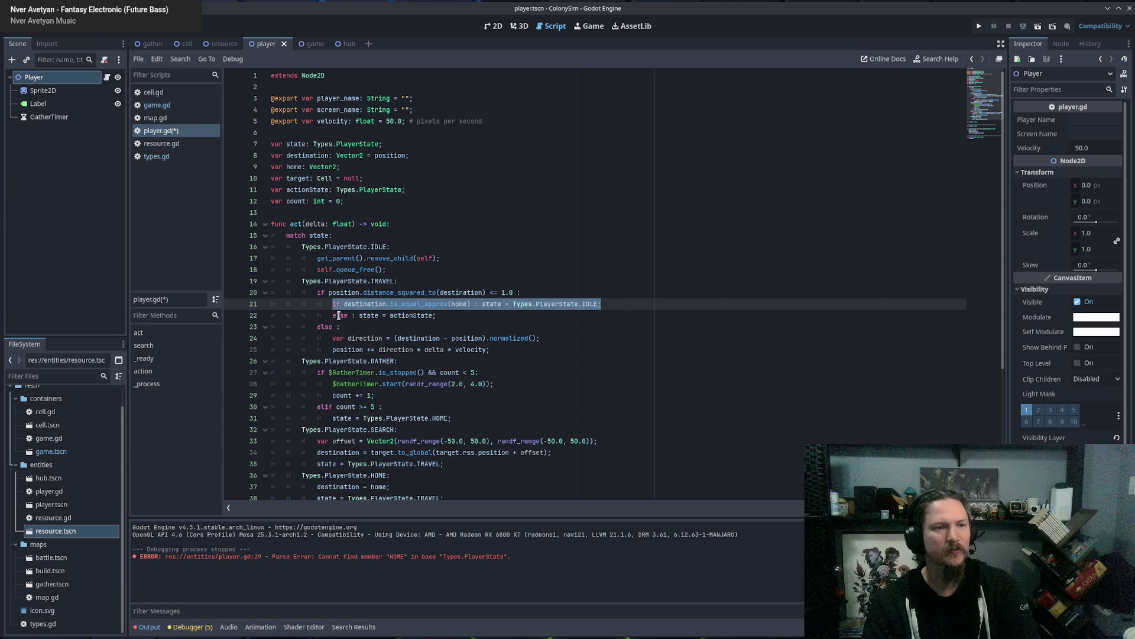
left_click_drag(334, 315, 437, 315)
left_click(447, 317)
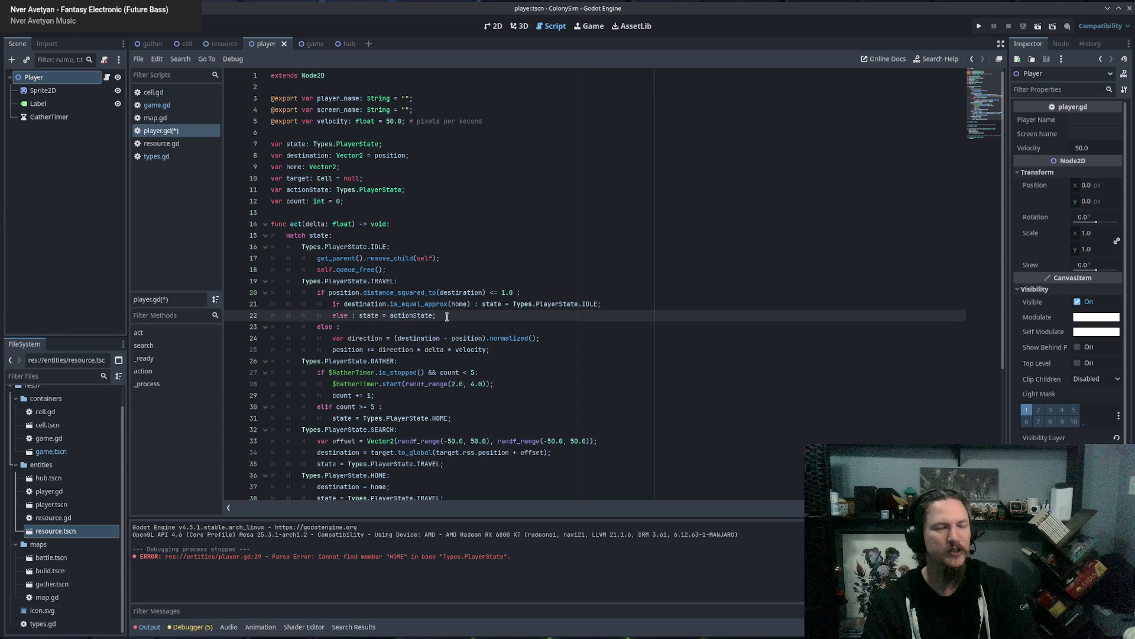
double_click(401, 314)
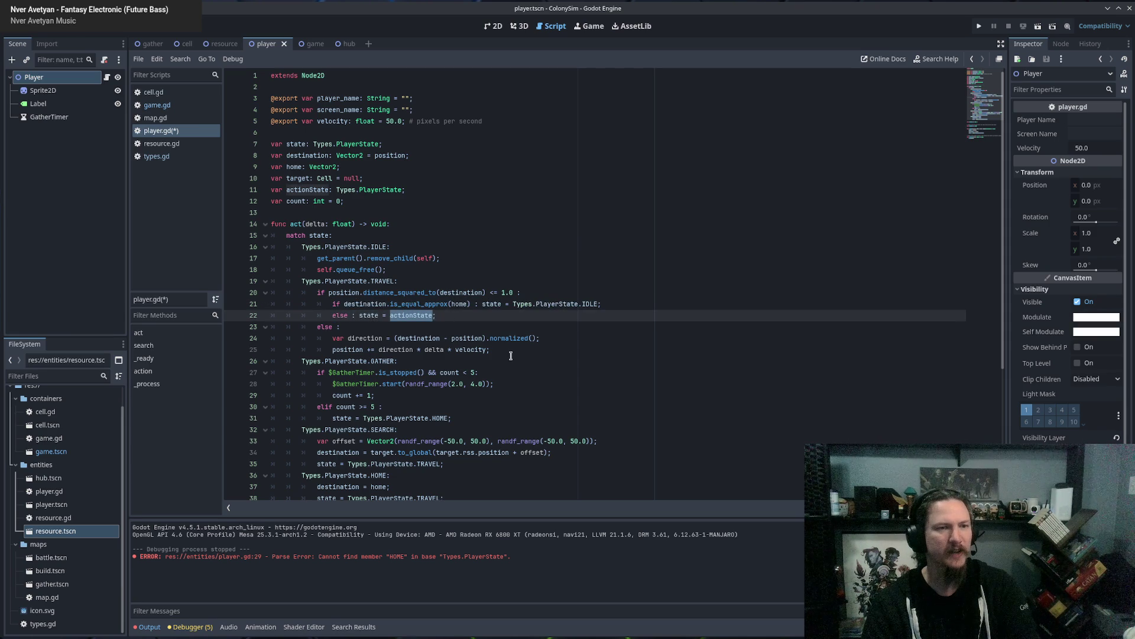
left_click(363, 329)
scroll(462, 304, "down", 3)
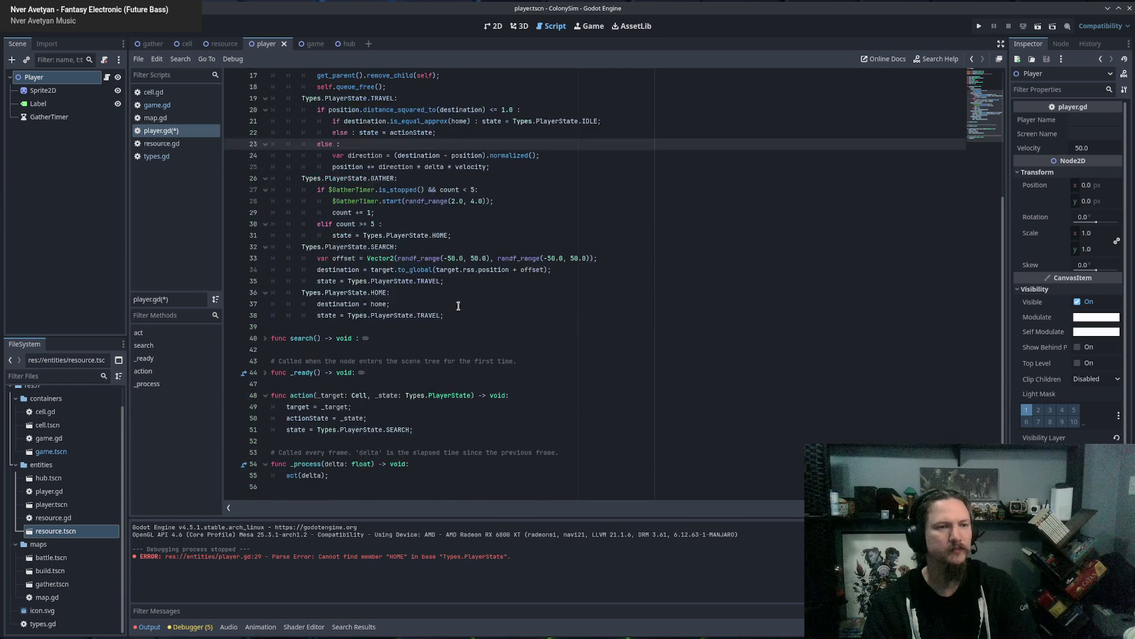
scroll(465, 303, "up", 3)
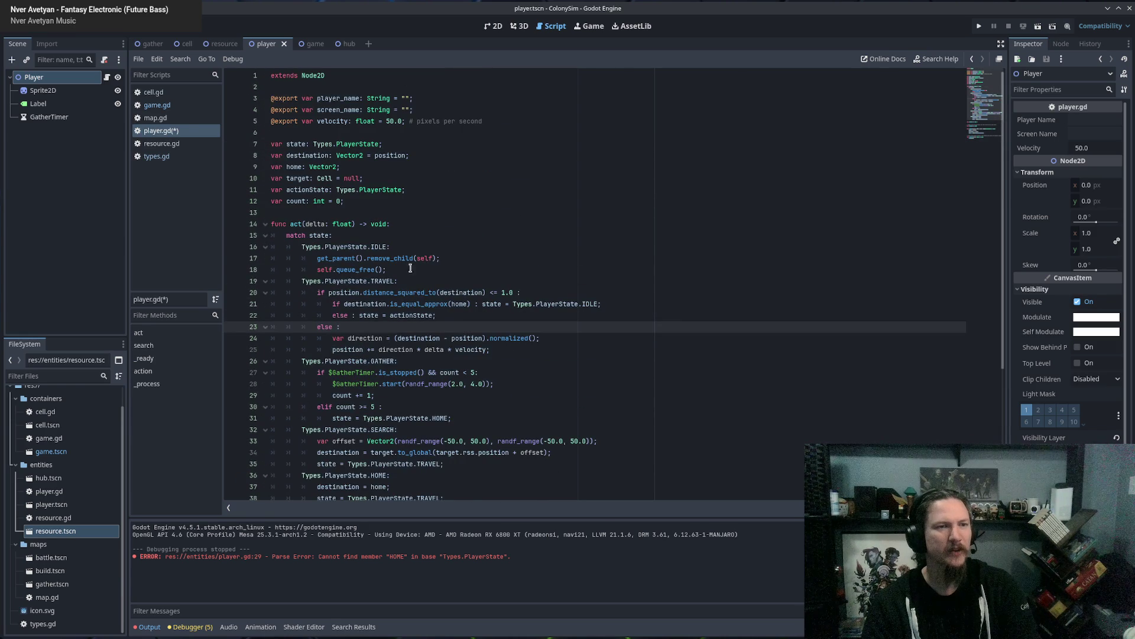
Review the IDLE branch on lines 16–18 and the HOME branch below it.
mouse_move(410, 268)
left_mouse_down()
mouse_move(322, 269)
mouse_move(305, 247)
left_mouse_up()
left_click(472, 272)
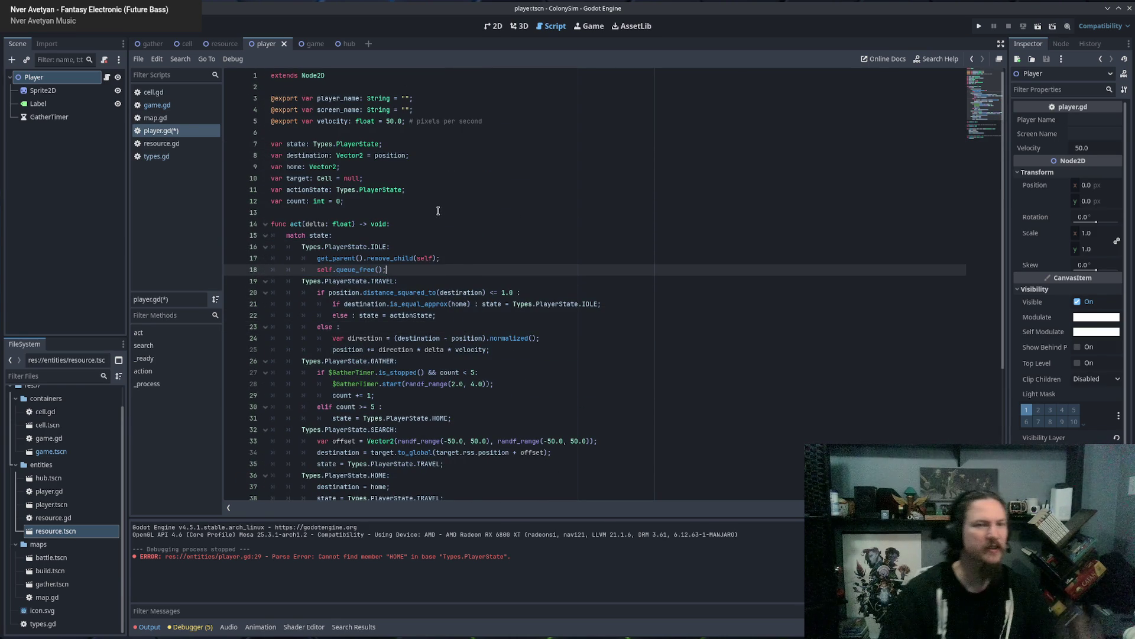
left_click_drag(323, 258, 414, 266)
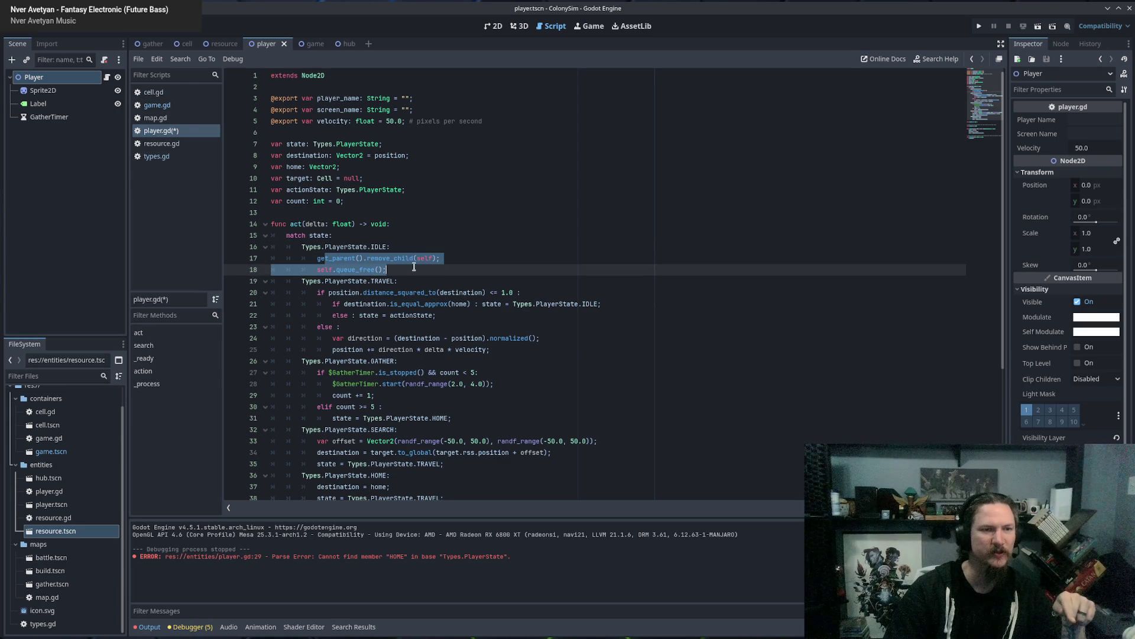
left_click(414, 266)
scroll(503, 312, "down", 5)
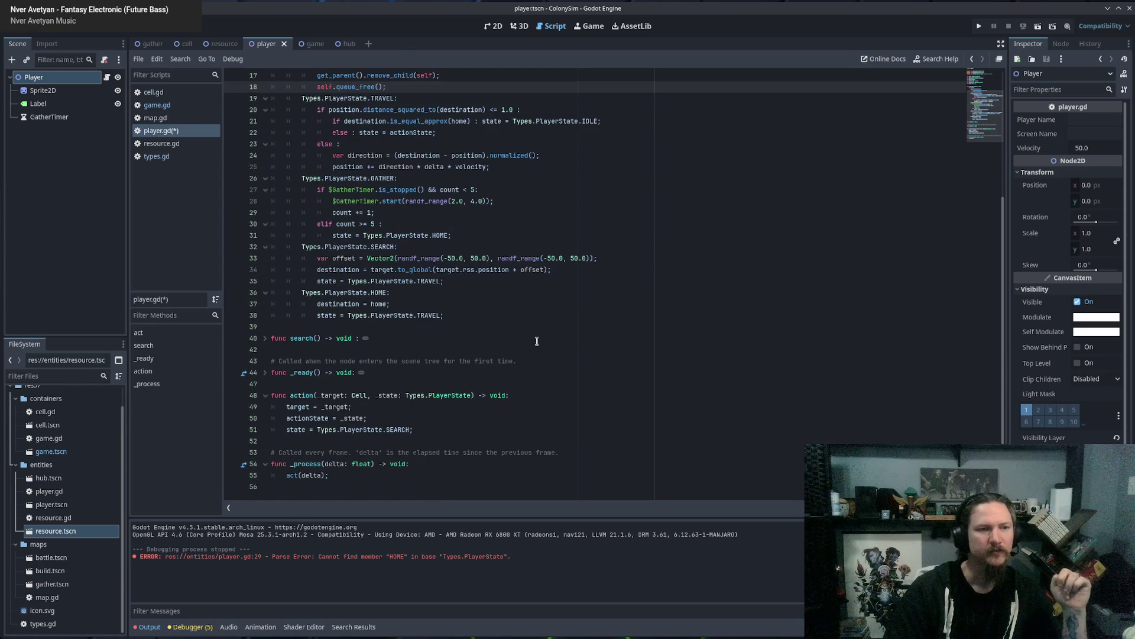
scroll(537, 341, "up", 5)
scroll(510, 331, "down", 5)
left_click_drag(366, 304, 379, 327)
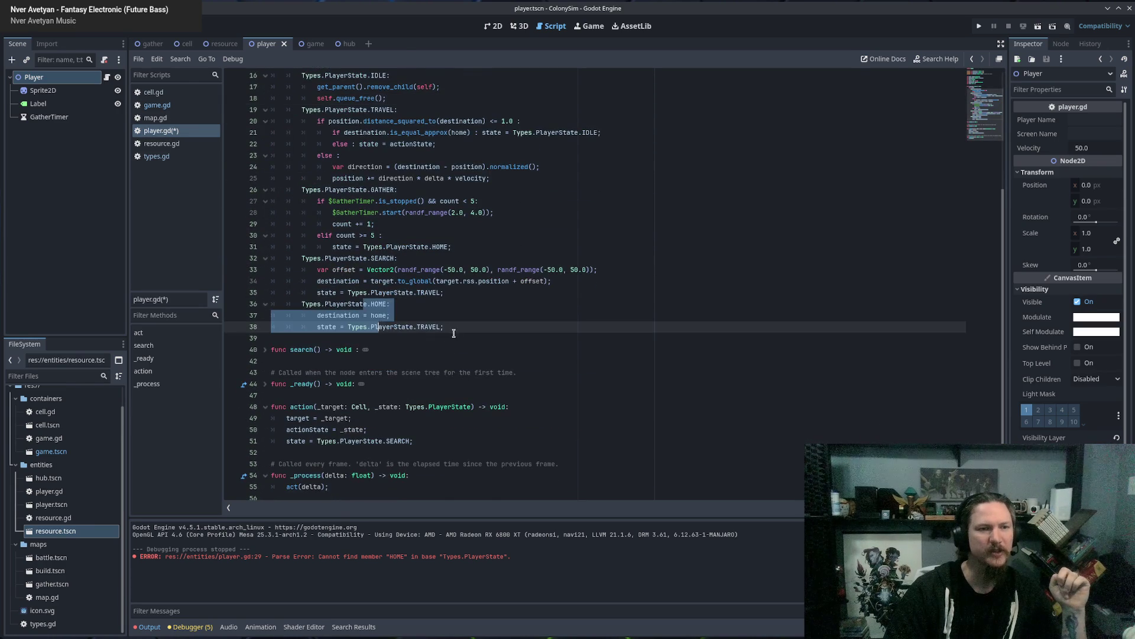
left_click(454, 333)
scroll(453, 333, "up", 5)
mouse_move(386, 269)
left_mouse_down()
mouse_move(278, 259)
mouse_move(272, 247)
left_mouse_up()
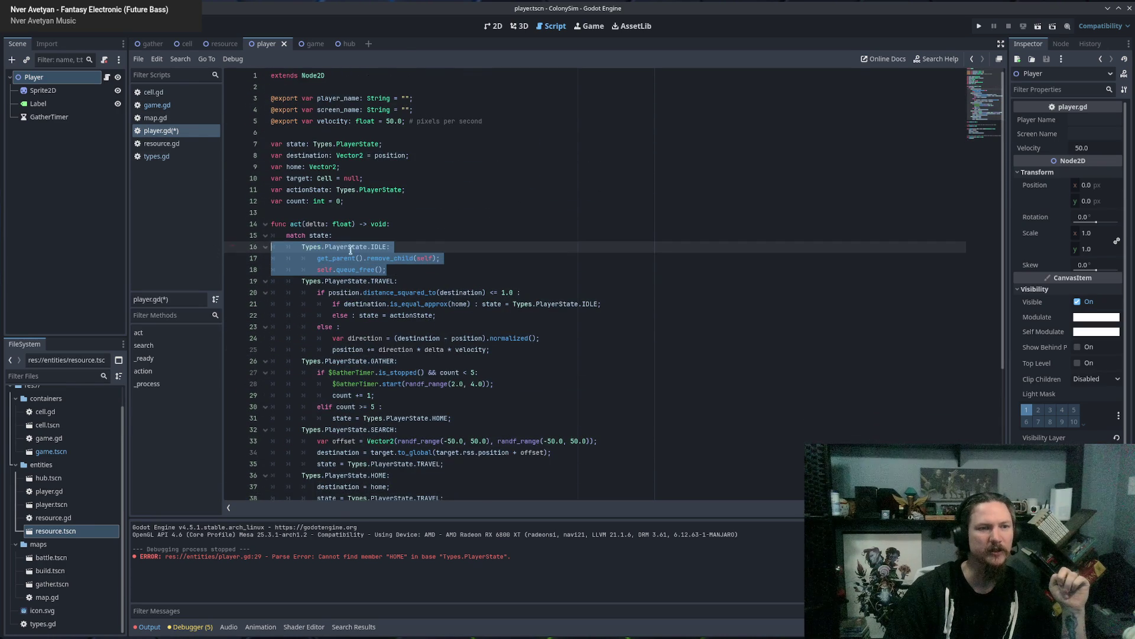
left_click(469, 259)
scroll(507, 266, "down", 3)
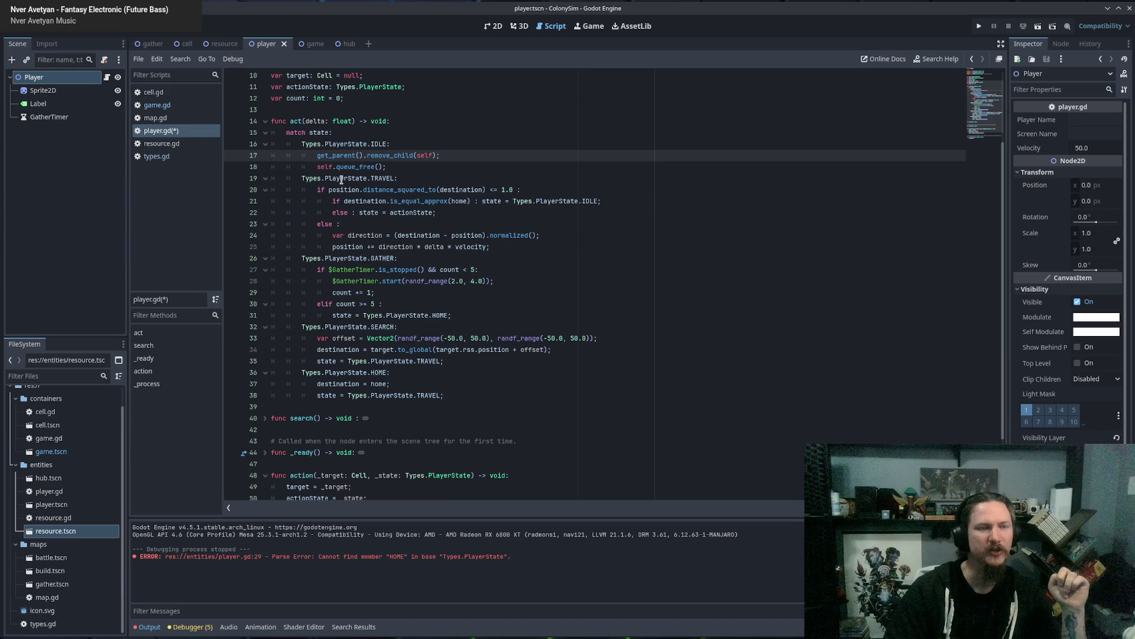
left_click(498, 215)
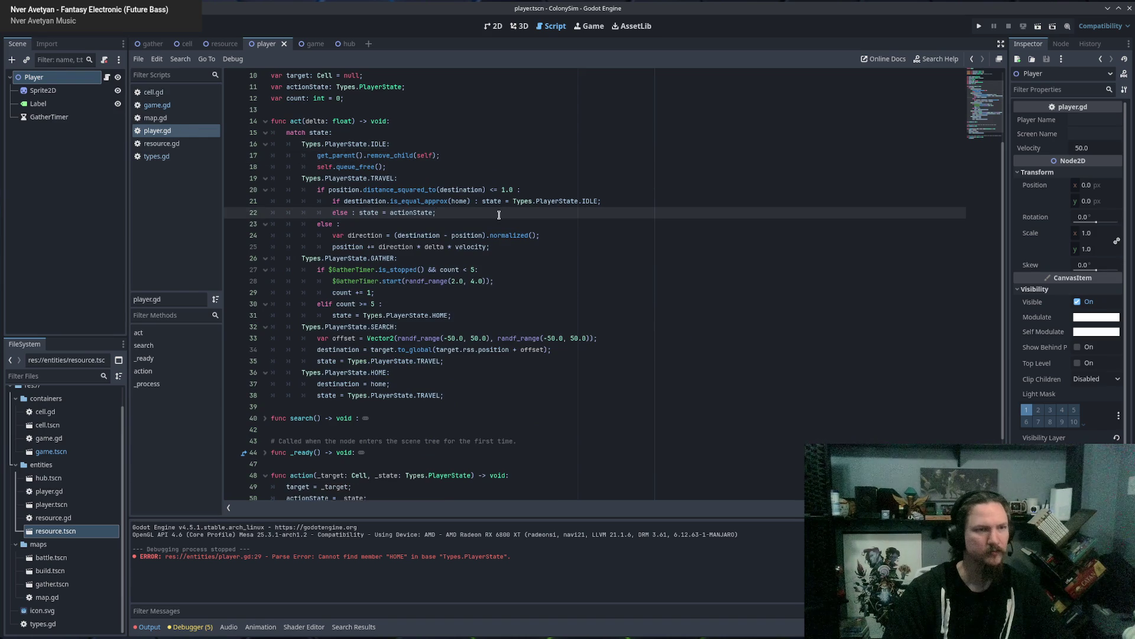
scroll(497, 215, "up", 3)
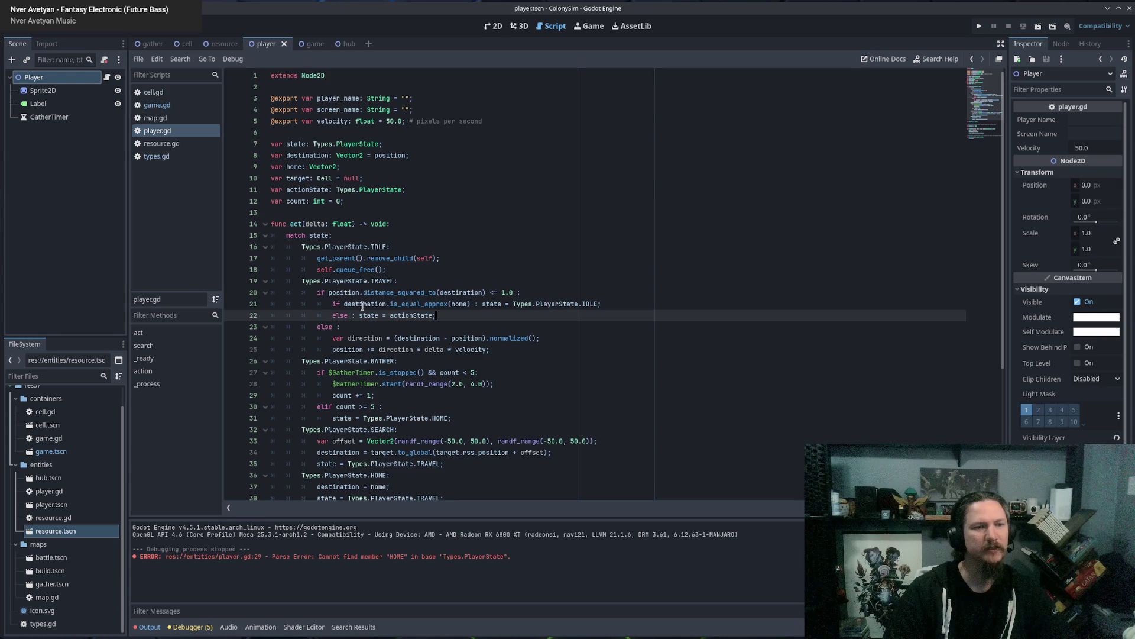
Recheck the home-position condition on line 21.
left_click_drag(346, 304, 476, 304)
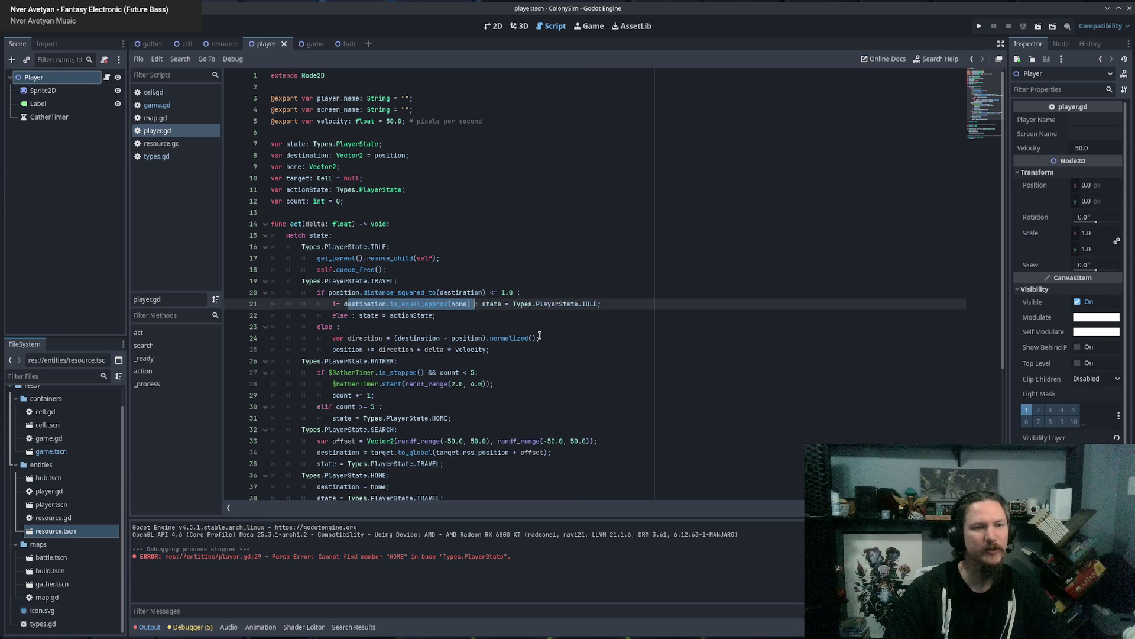
left_click(447, 326)
scroll(378, 304, "down", 2)
scroll(377, 304, "up", 2)
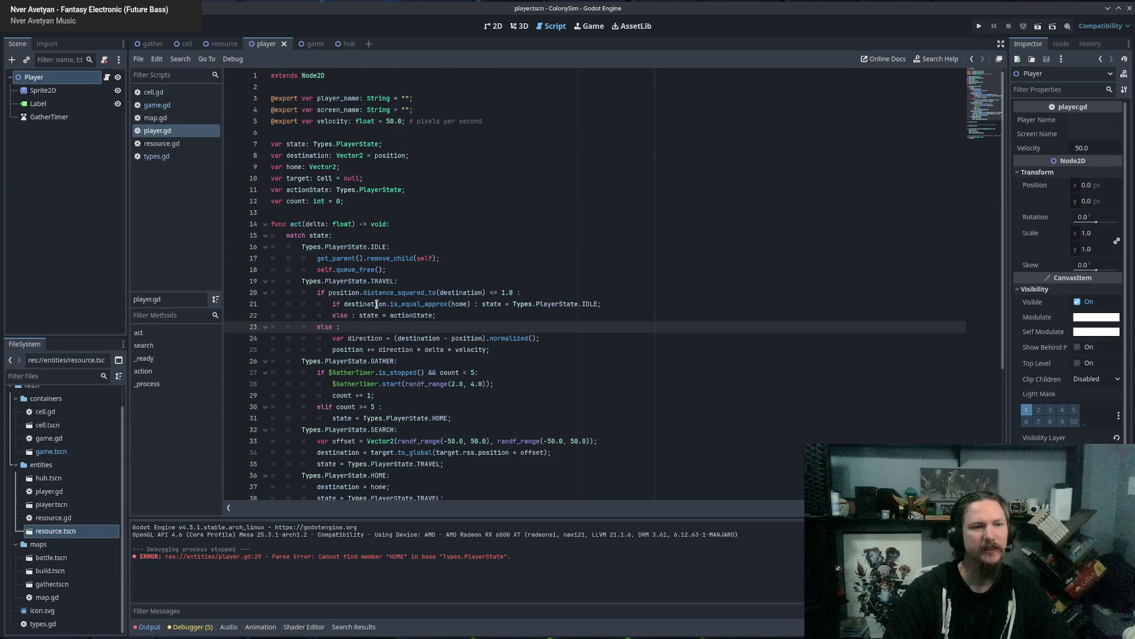
scroll(482, 331, "down", 5)
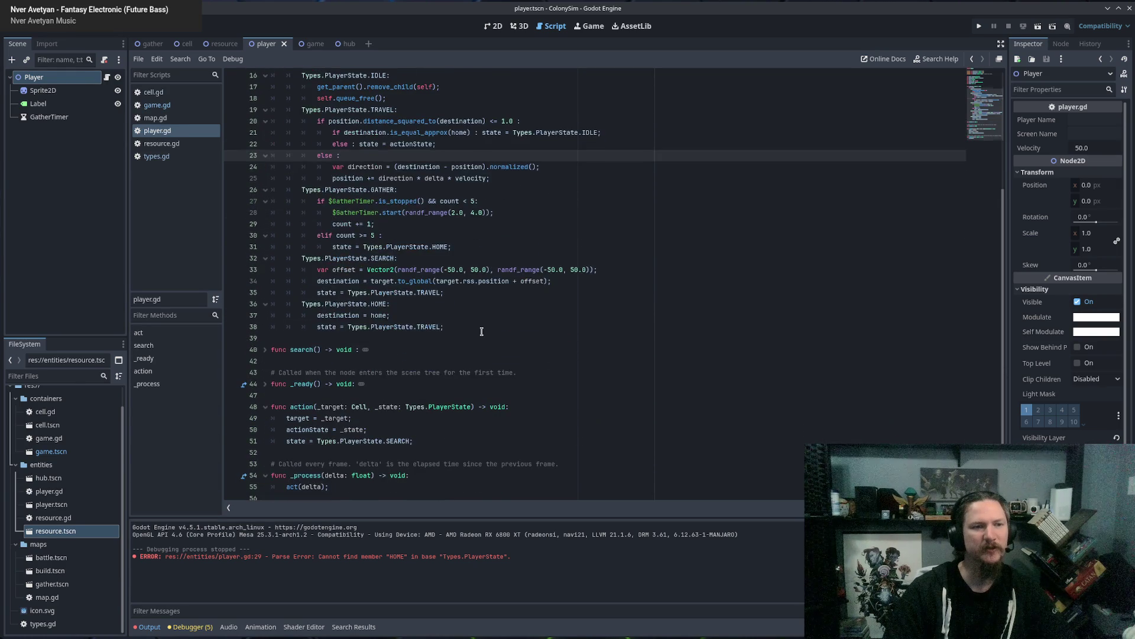
Review the GATHER and SEARCH branches, then select 'count < 5' on line 27.
left_click_drag(348, 190, 390, 247)
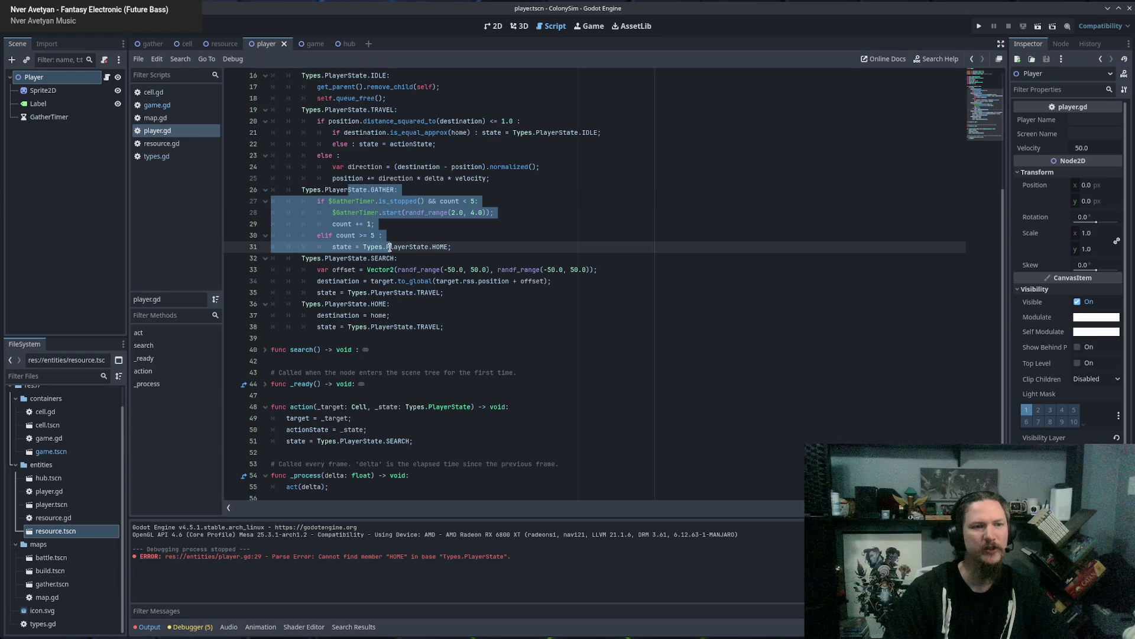
left_click(630, 253)
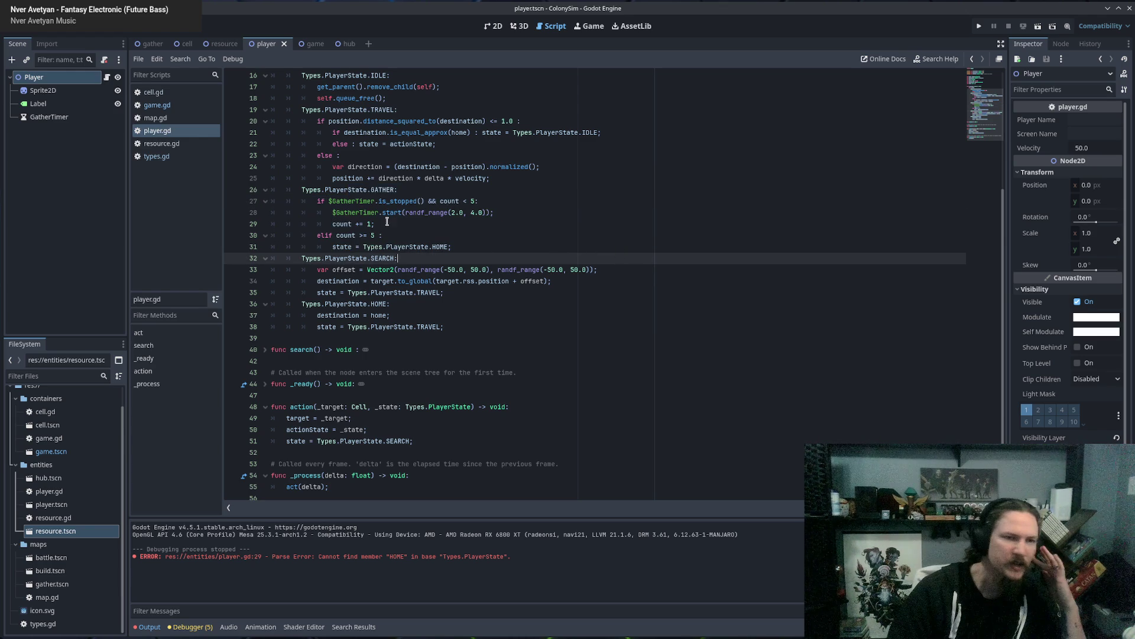
left_click_drag(341, 201, 431, 212)
left_click(505, 199)
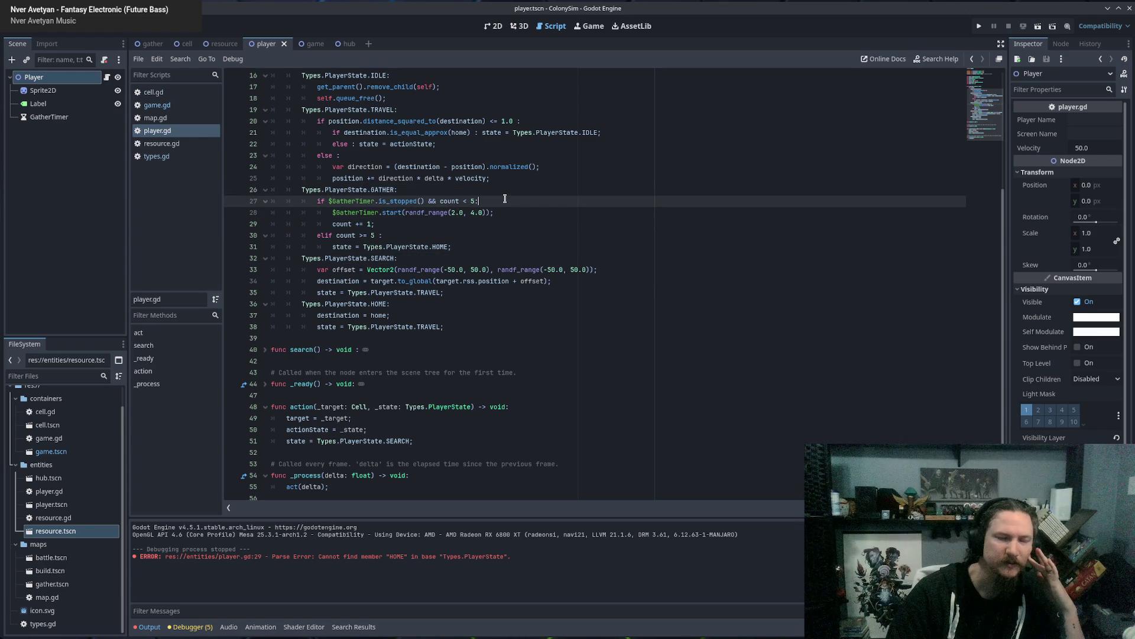
double_click(348, 264)
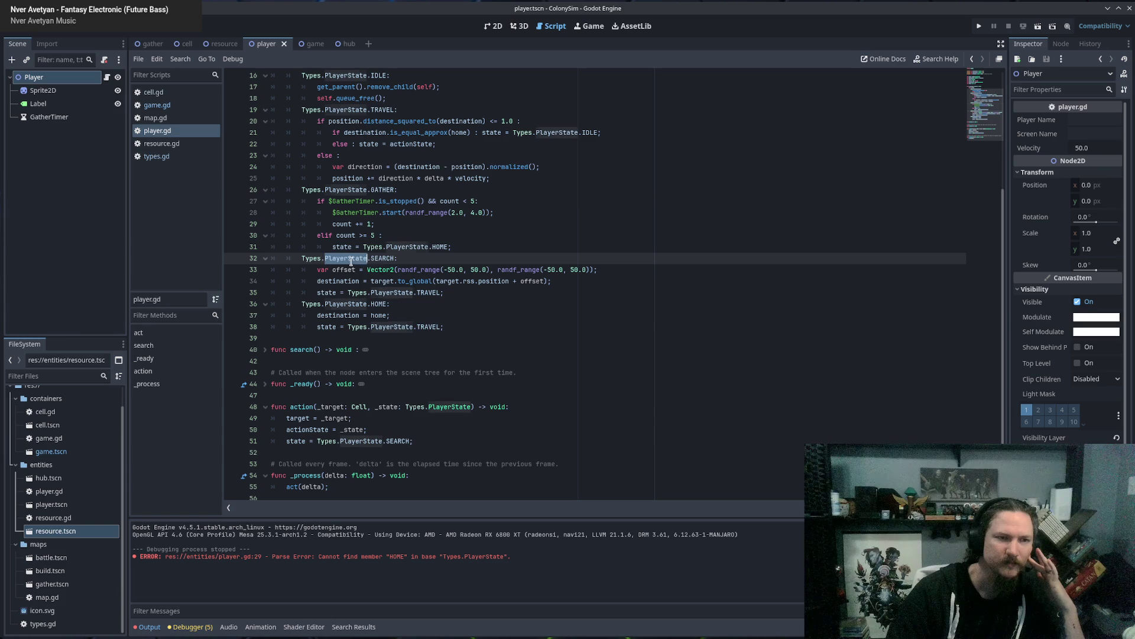
left_click_drag(348, 263, 380, 262)
left_click(394, 247)
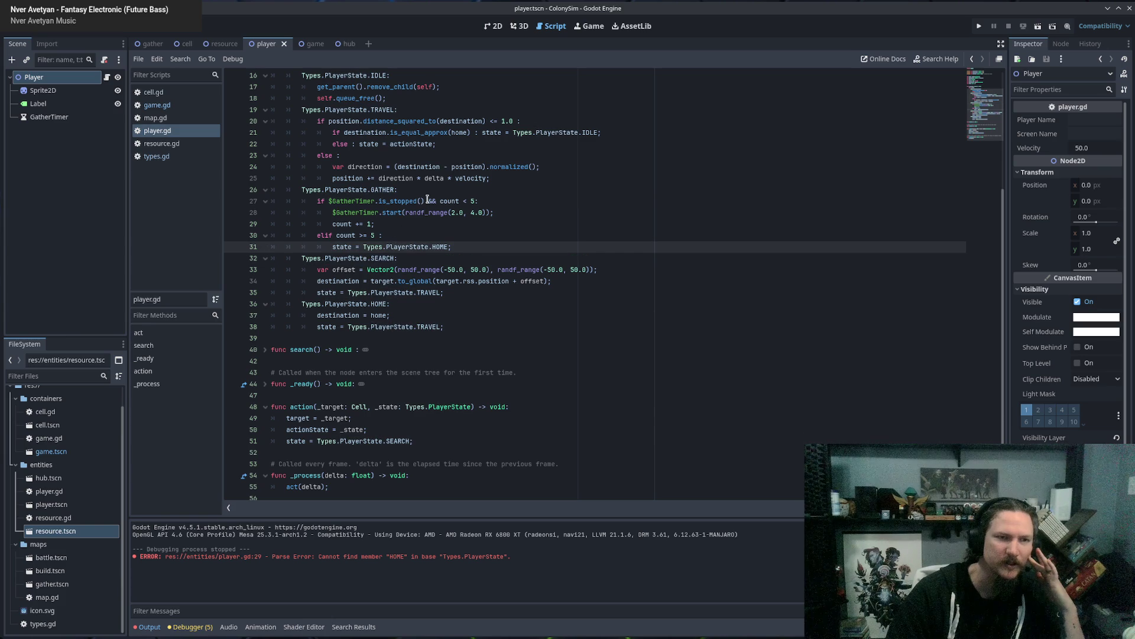
mouse_move(428, 200)
left_mouse_down()
mouse_move(490, 203)
mouse_move(475, 201)
left_mouse_up()
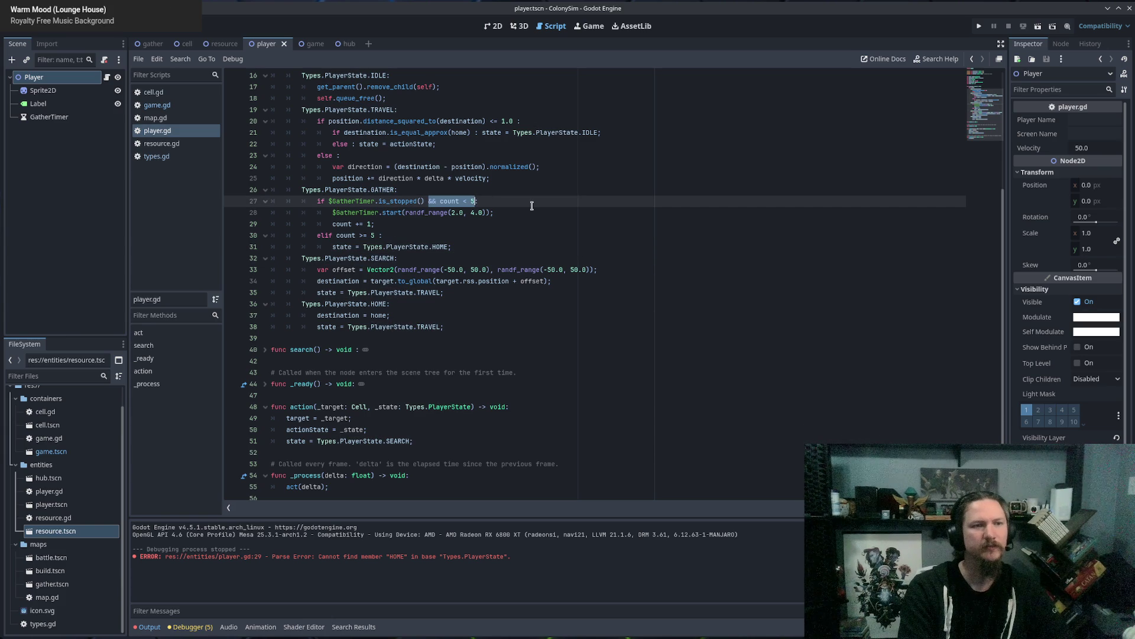
Strip the count check and HOME lines from GATHER so it only starts GatherTimer.
key("BackSpace")
key("BackSpace")
key("Down")
key("Down")
key("Down")
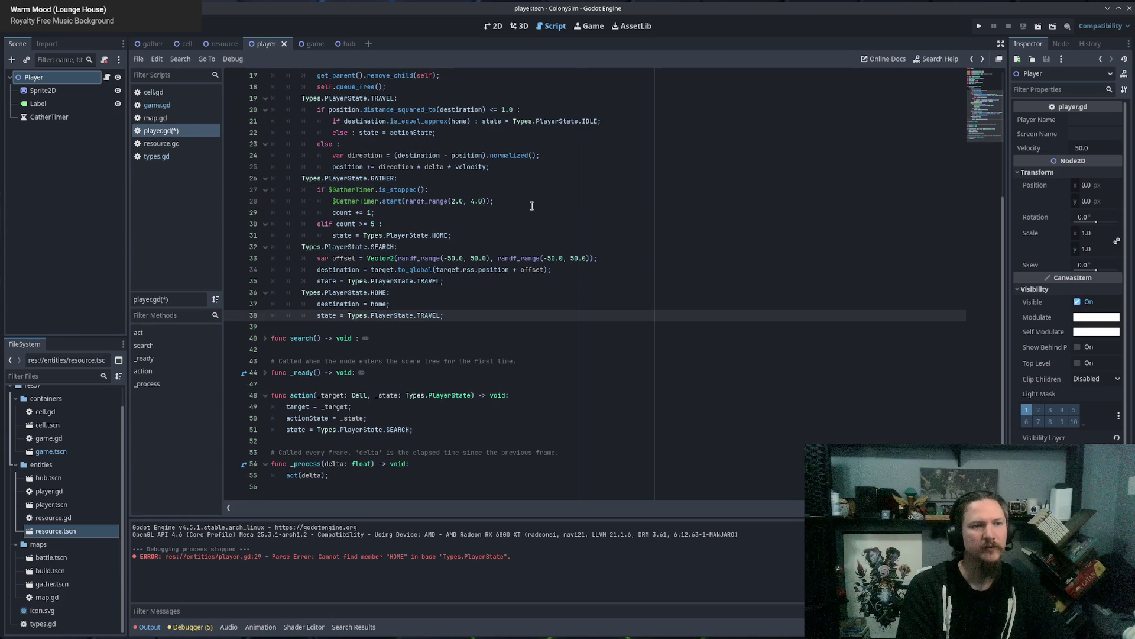
left_click(334, 200)
key("BackSpace")
key("BackSpace")
key("BackSpace")
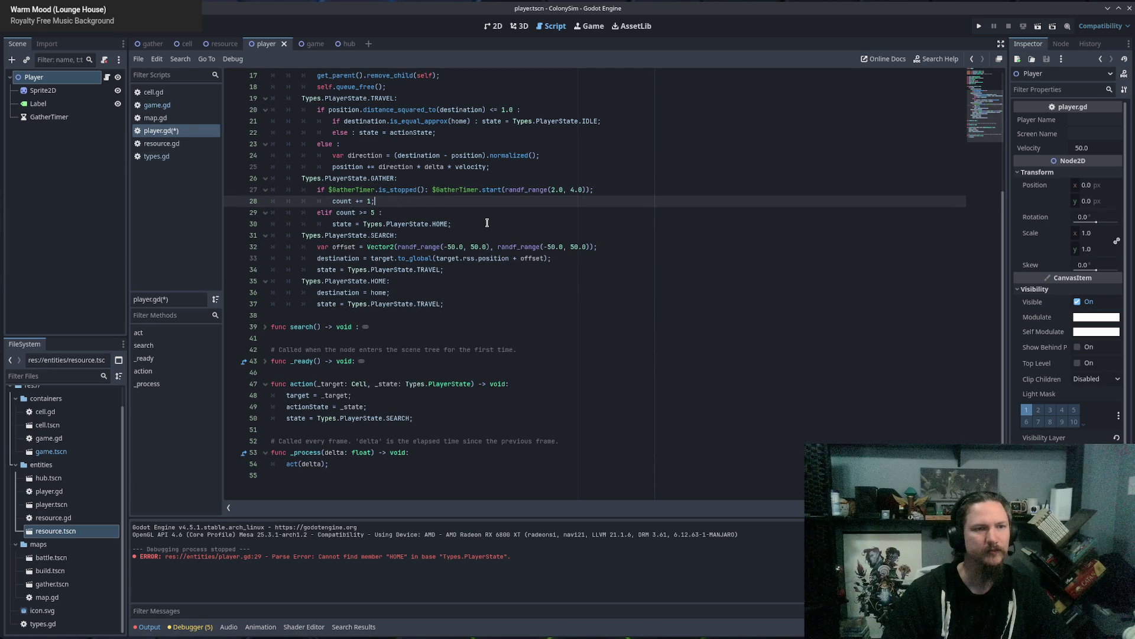
left_click_drag(452, 224, 260, 197)
key("ctrl+c")
key("BackSpace")
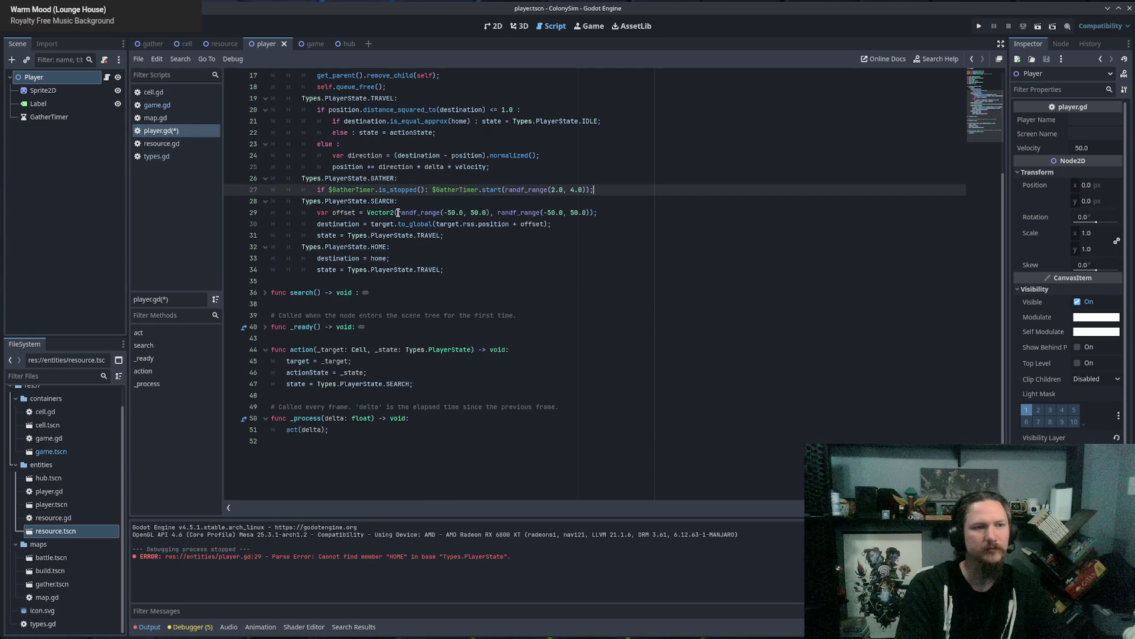
key("Delete")
left_click(417, 199)
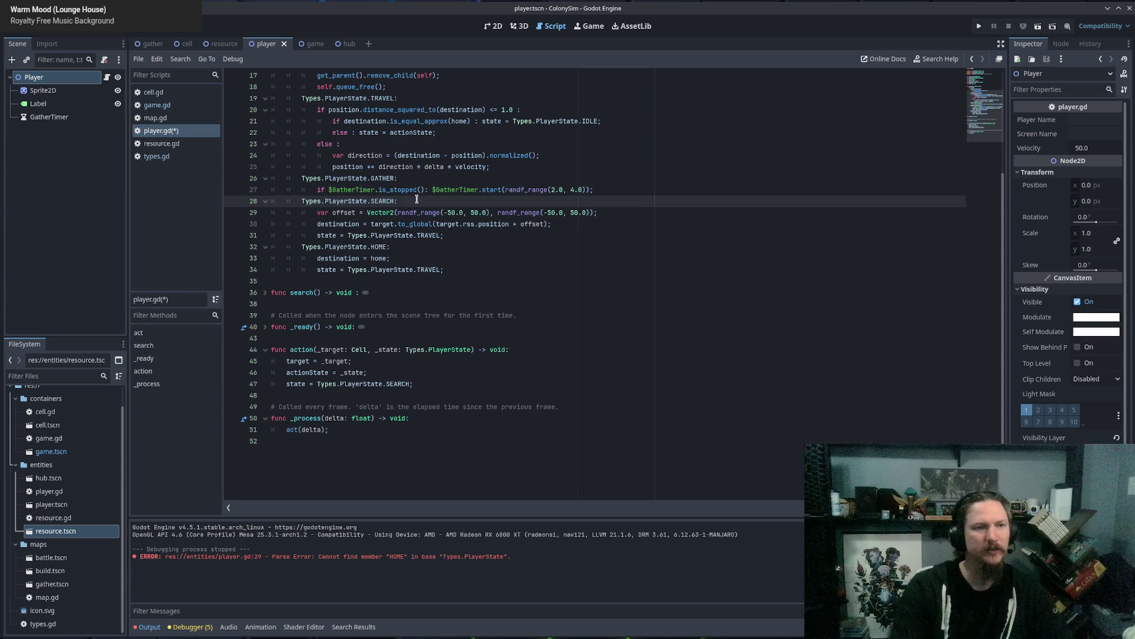
Paste 'count += 1' and the HOME switch under SEARCH, starting an 'if count <' check above.
key("Return")
key("ctrl+v")
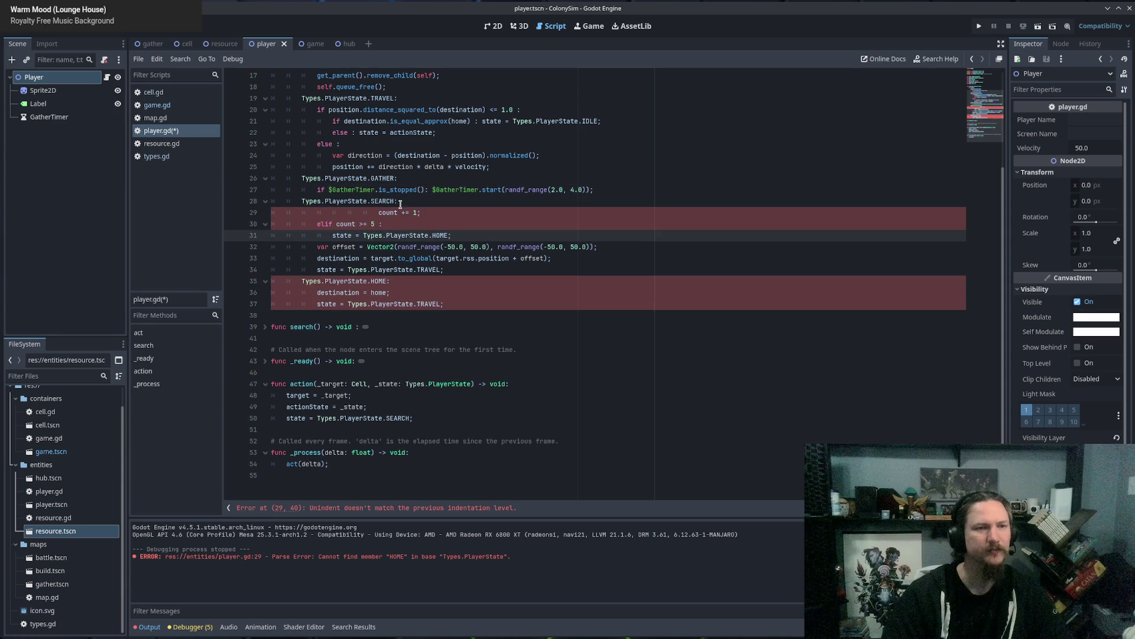
left_click(385, 222)
left_click(424, 202)
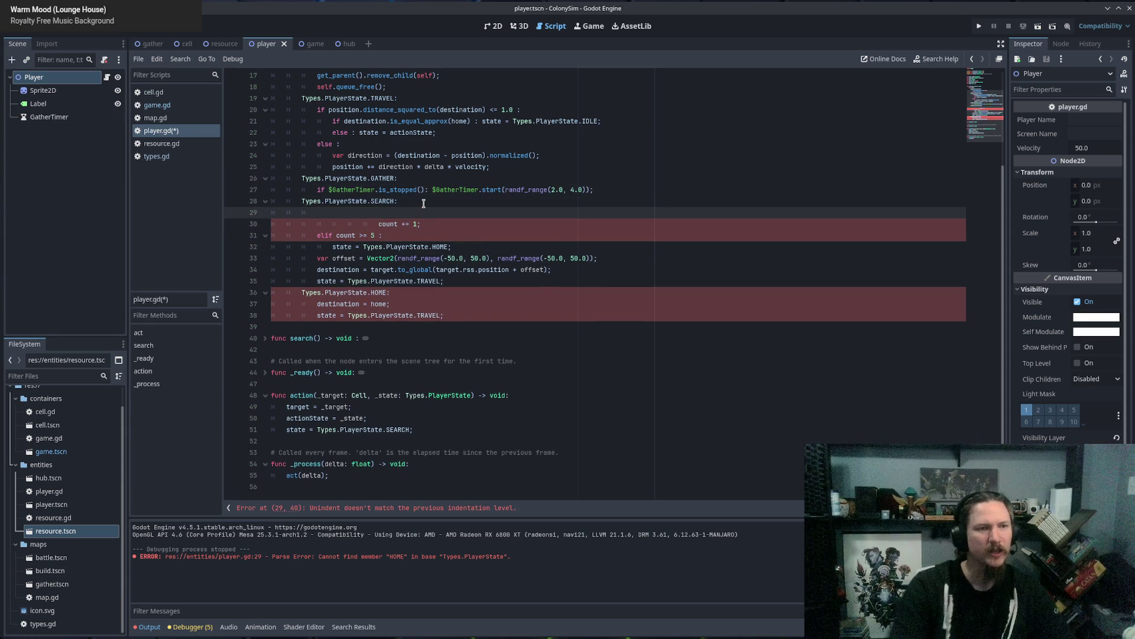
key("Return")
type("if")
key("BackSpace")
type("count < 5 :")
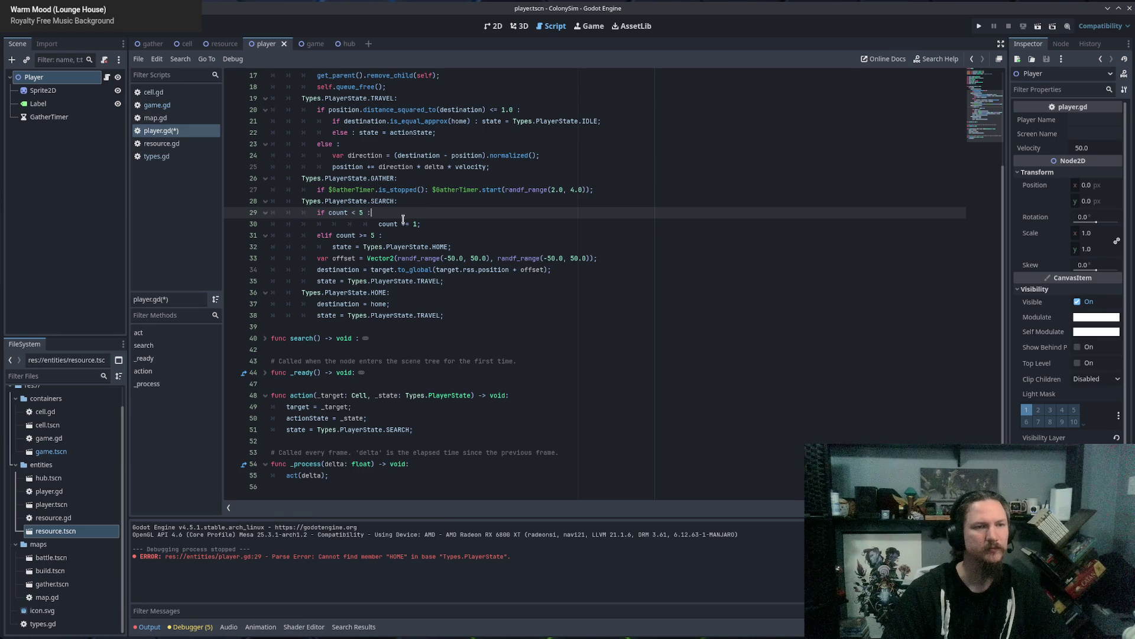
Indent 'count += 1' under the count check and turn the second 'if' into 'elif'.
left_click(405, 222)
key("shift+Tab")
key("shift+Tab")
key("shift+Tab")
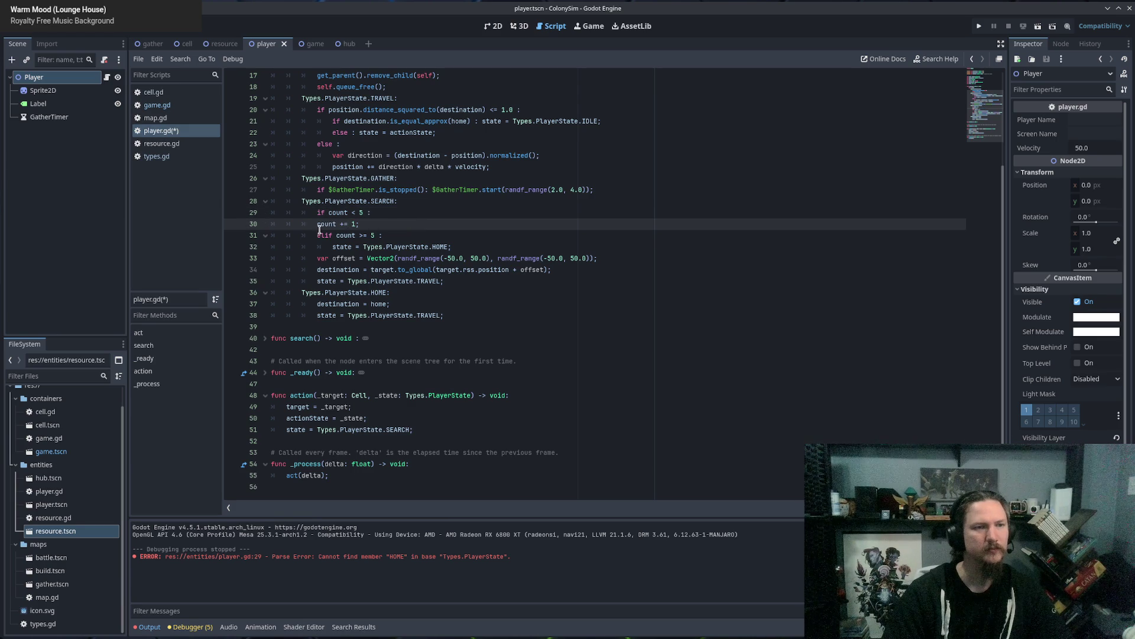
key("Tab")
left_click(395, 223)
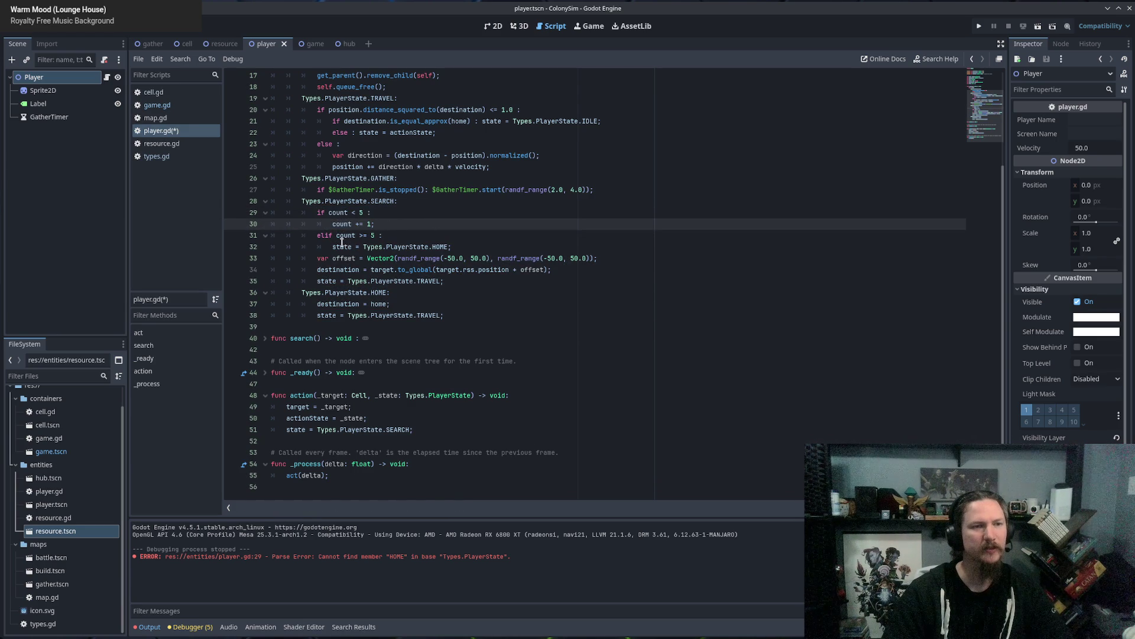
left_click(319, 235)
type("el")
left_click_drag(332, 246, 507, 242)
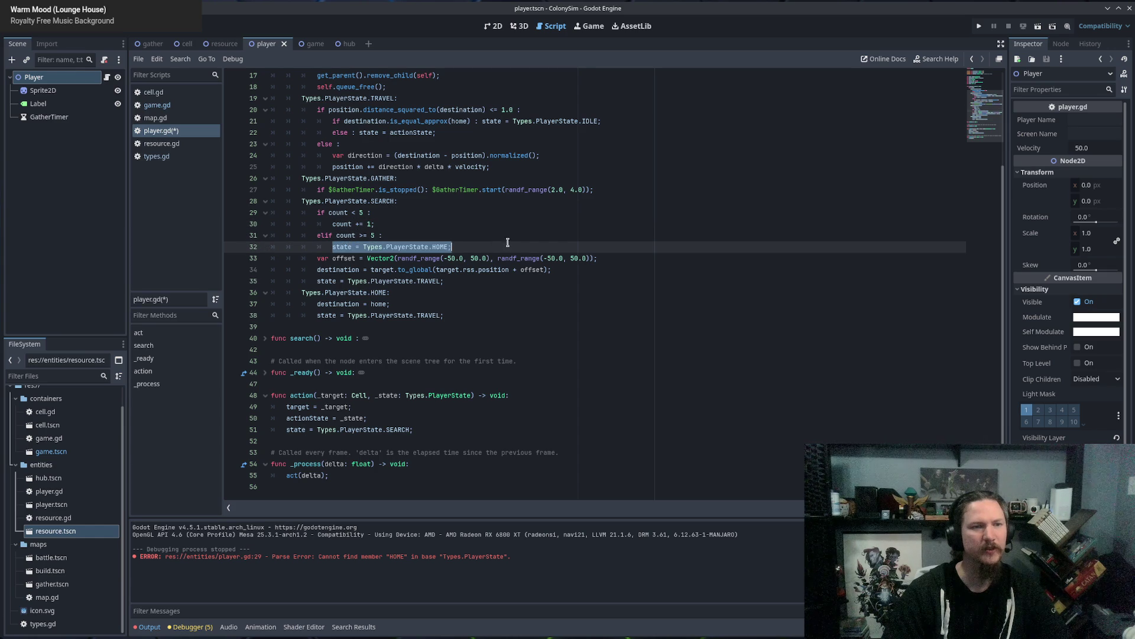
left_click(507, 242)
Move the offset, destination and TRAVEL lines under 'count += 1' and indent them.
left_click_drag(320, 258, 464, 280)
key("ctrl+c")
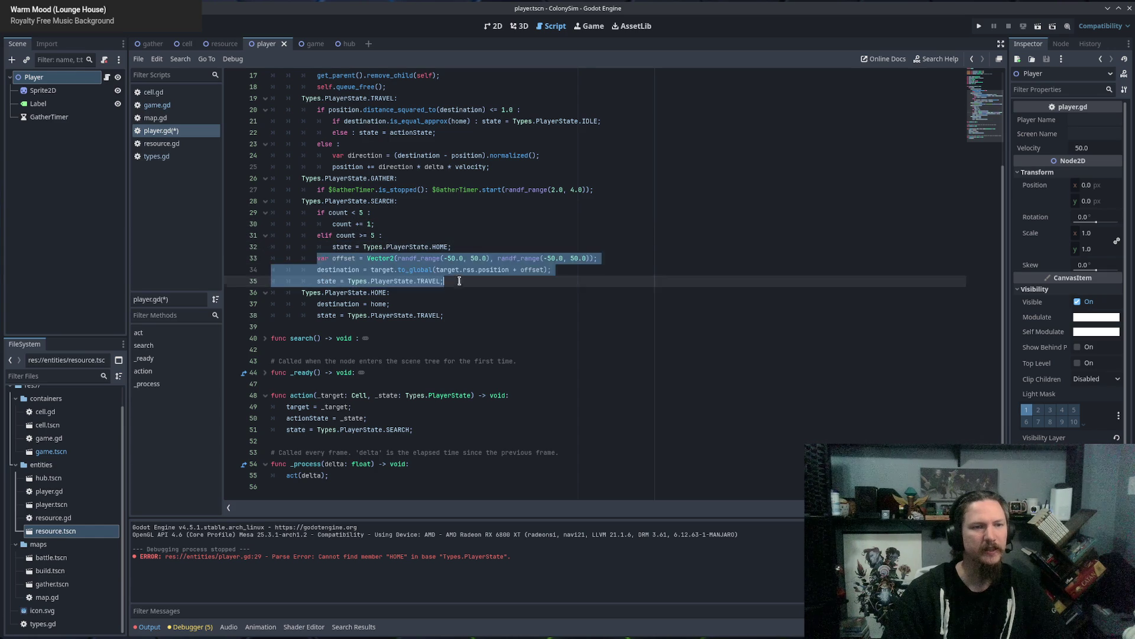
key("BackSpace")
key("BackSpace")
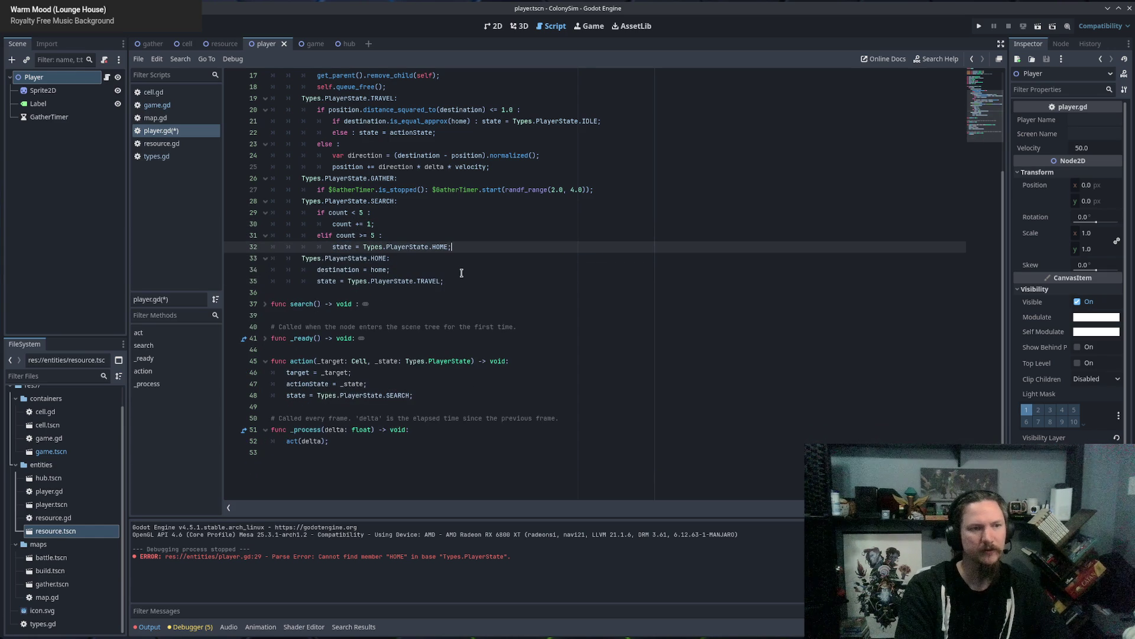
left_click(394, 226)
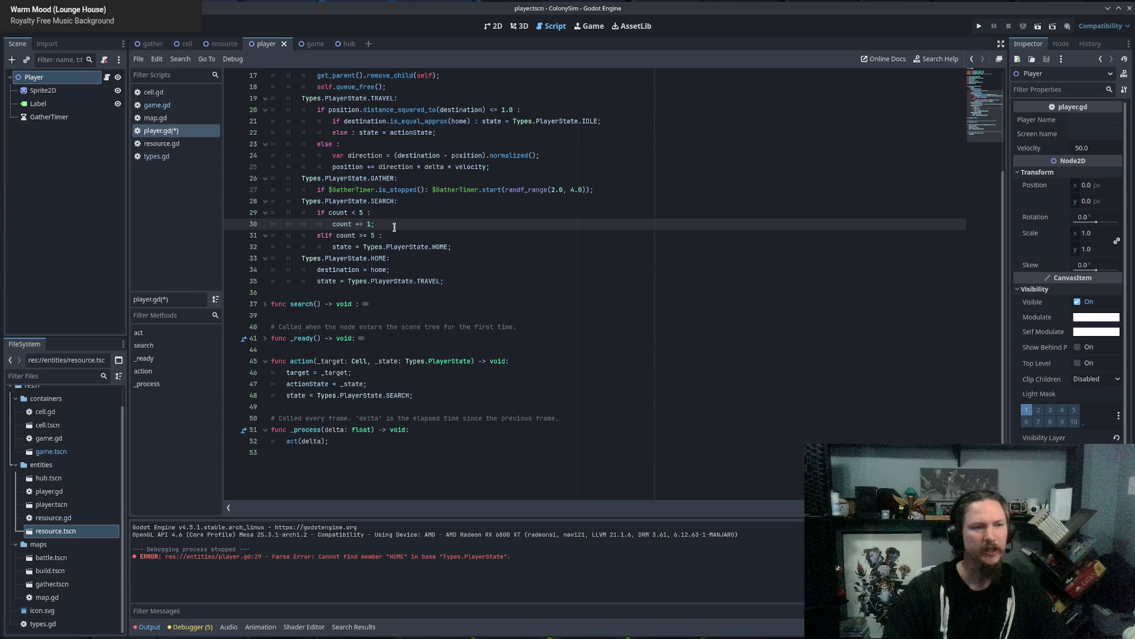
key("Return")
key("ctrl+v")
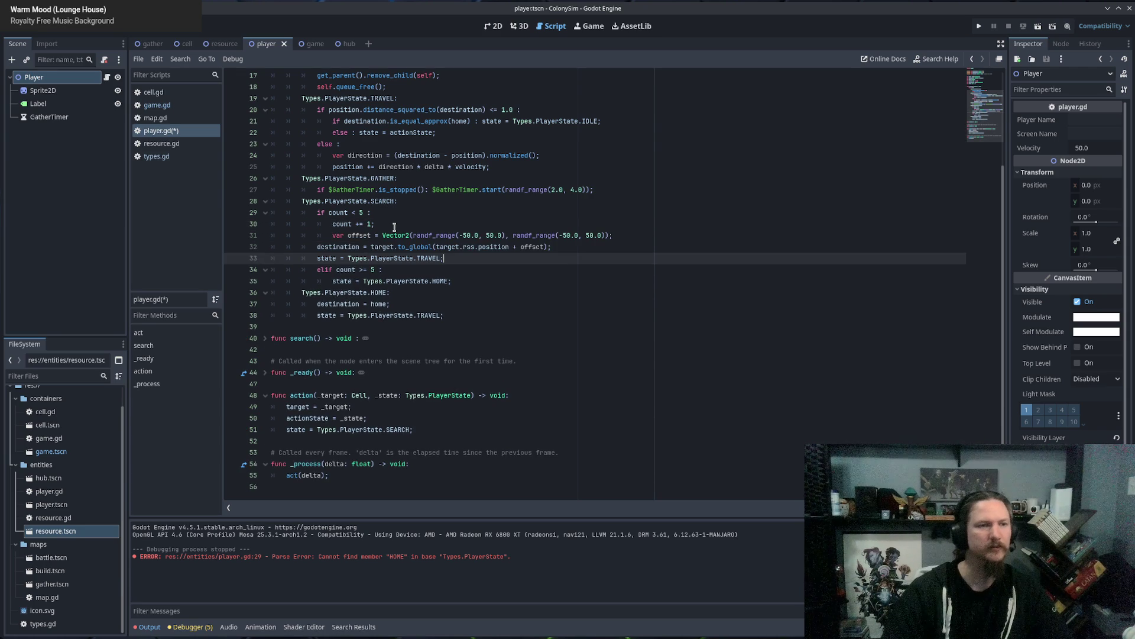
left_click_drag(359, 258, 260, 246)
key("Tab")
left_click(357, 226)
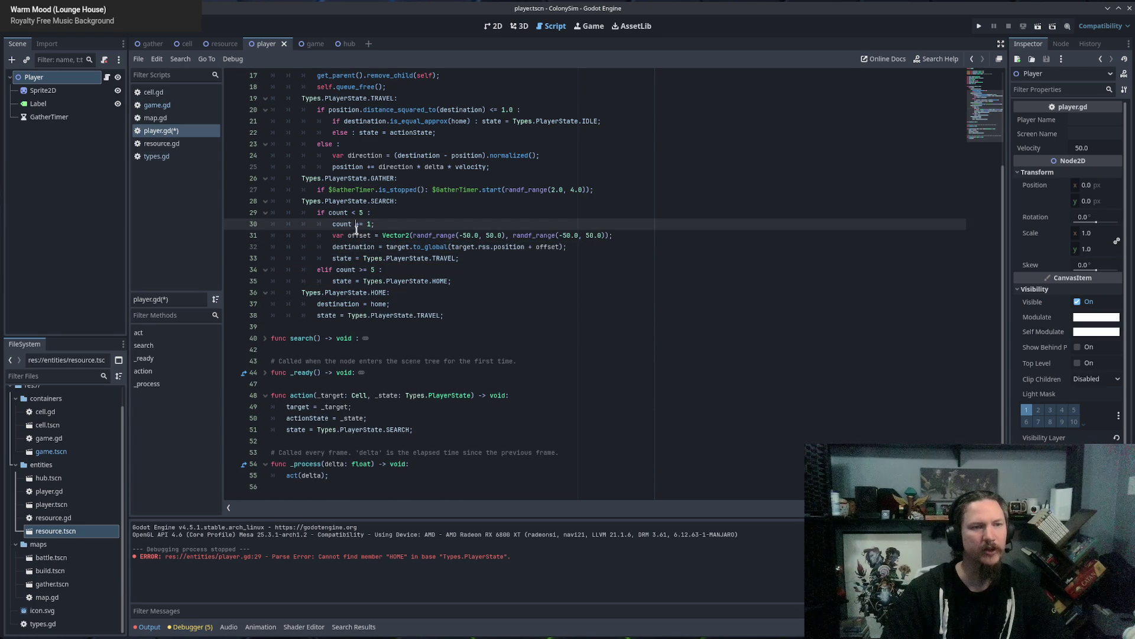
key("Down")
key("Down")
key("Home")
left_click(501, 261, "shift")
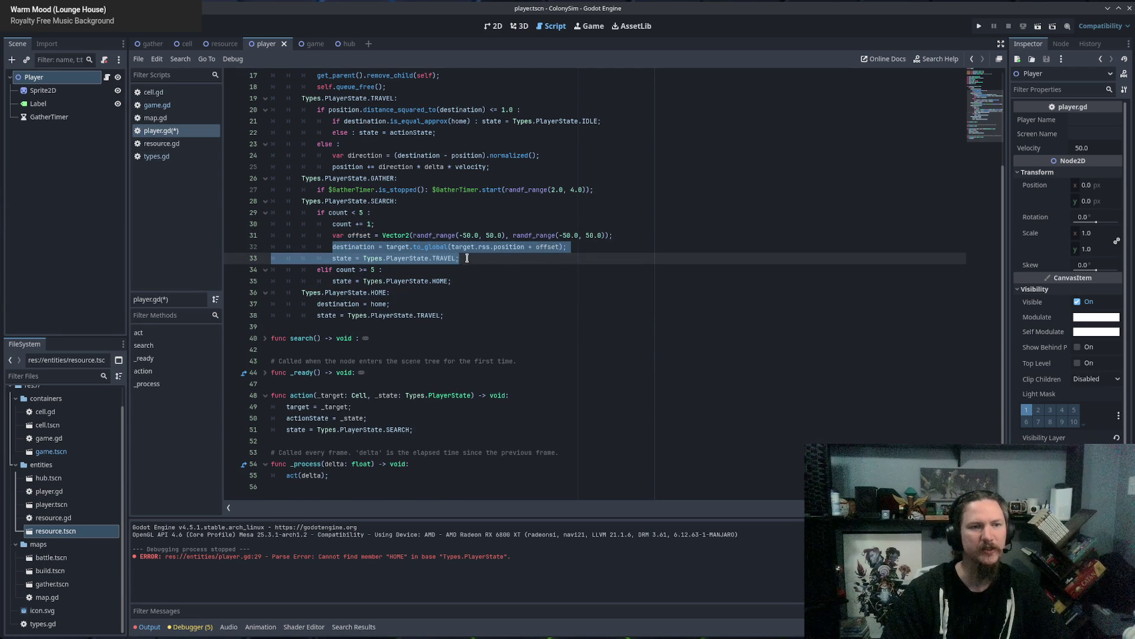
mouse_move(476, 258)
left_mouse_down()
mouse_move(252, 235)
mouse_move(236, 245)
left_mouse_up()
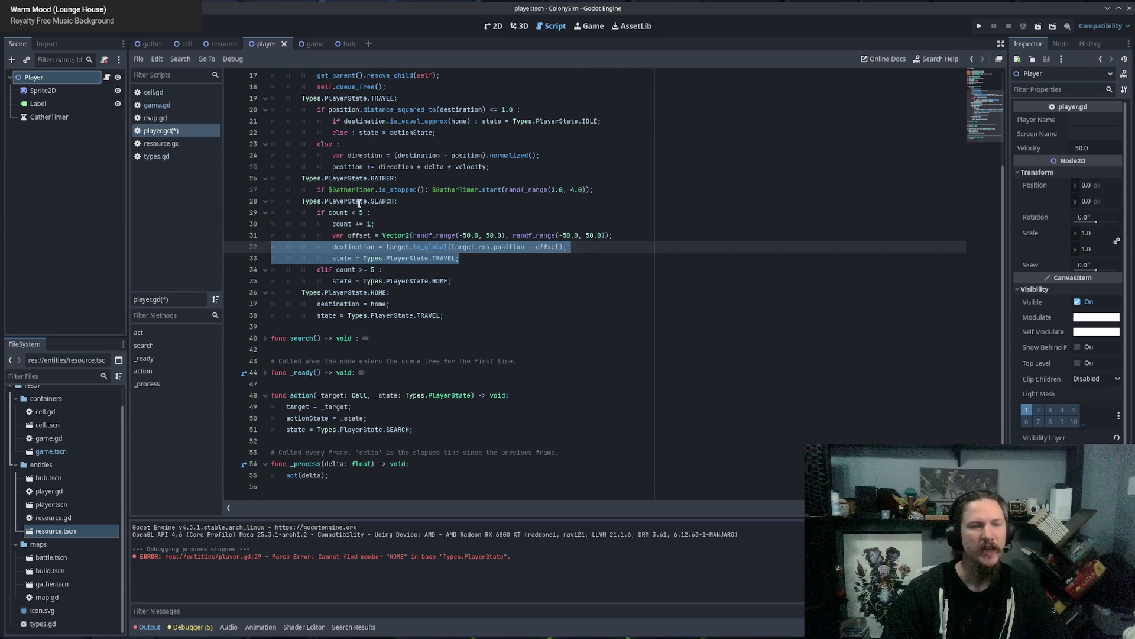
left_click_drag(348, 212, 386, 263)
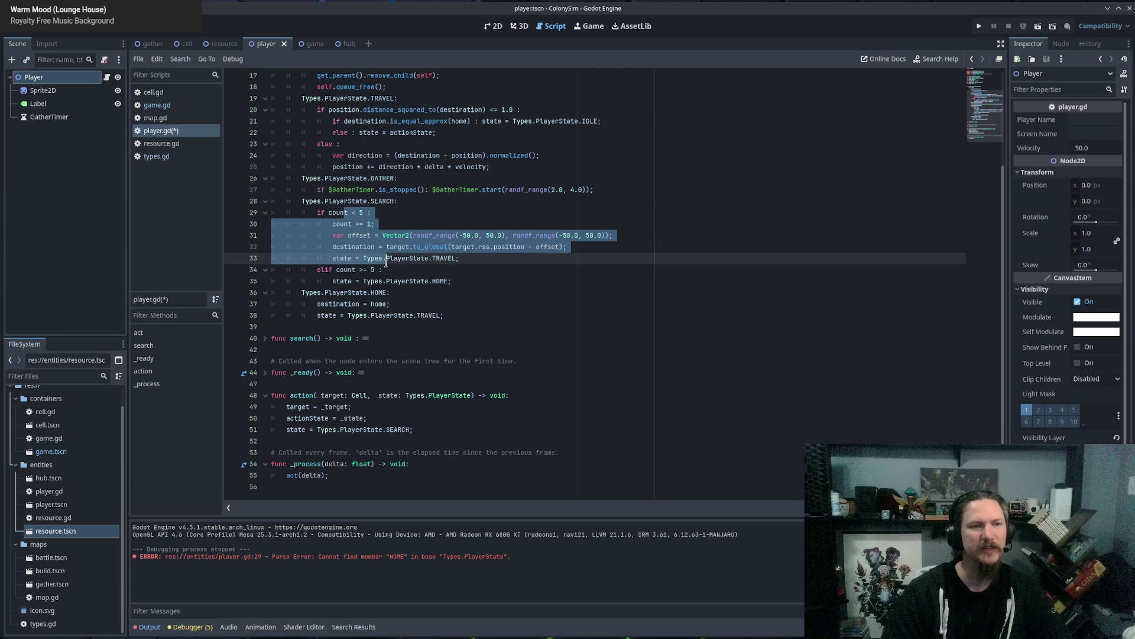
left_click_drag(473, 261, 345, 222)
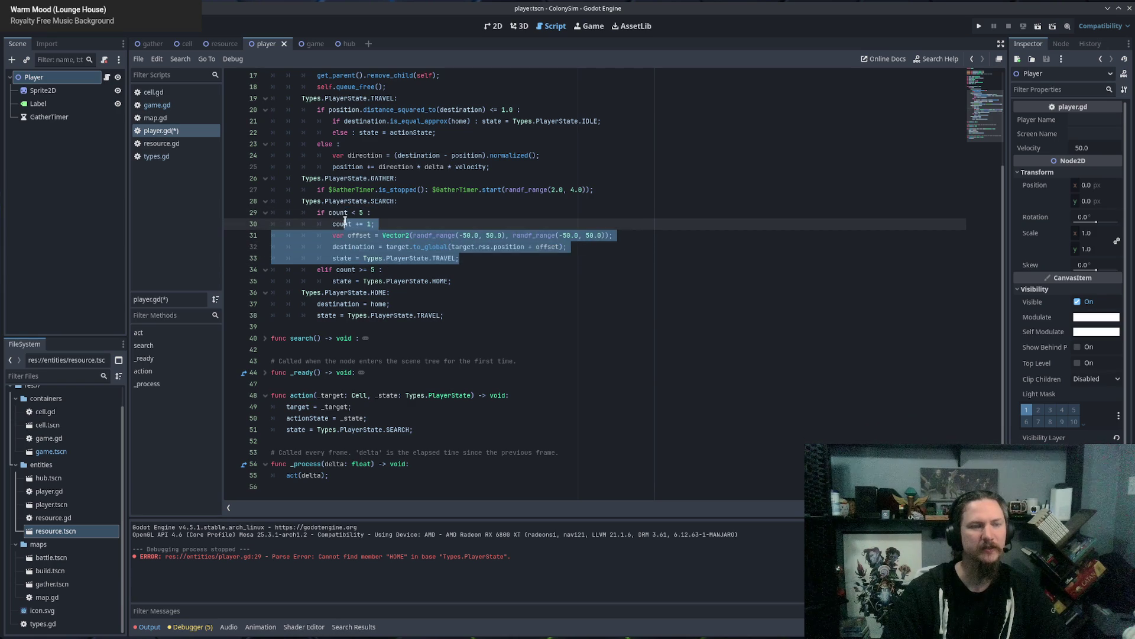
key("Right")
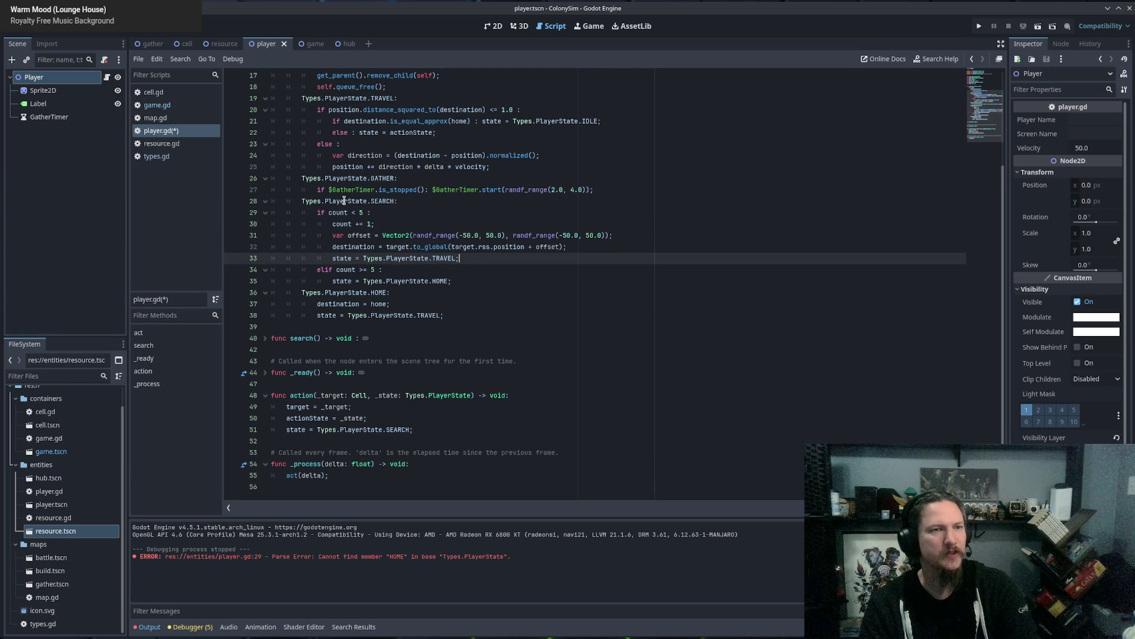
left_click_drag(343, 201, 356, 280)
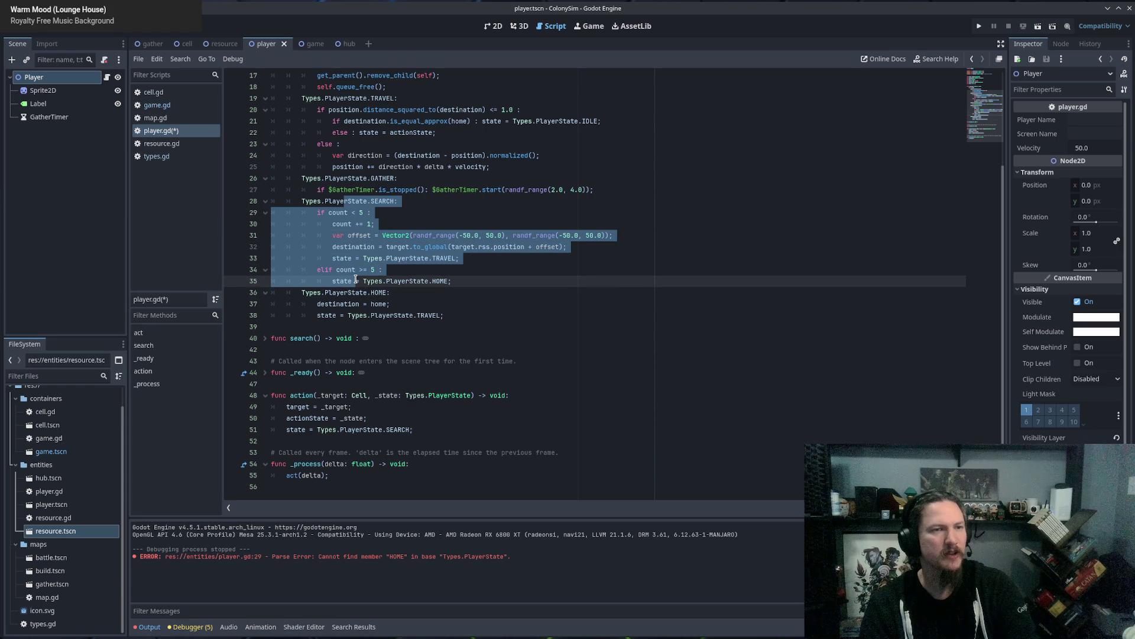
left_click(347, 212)
mouse_move(317, 212)
left_mouse_down()
mouse_move(364, 213)
mouse_move(414, 239)
mouse_move(368, 250)
left_mouse_up()
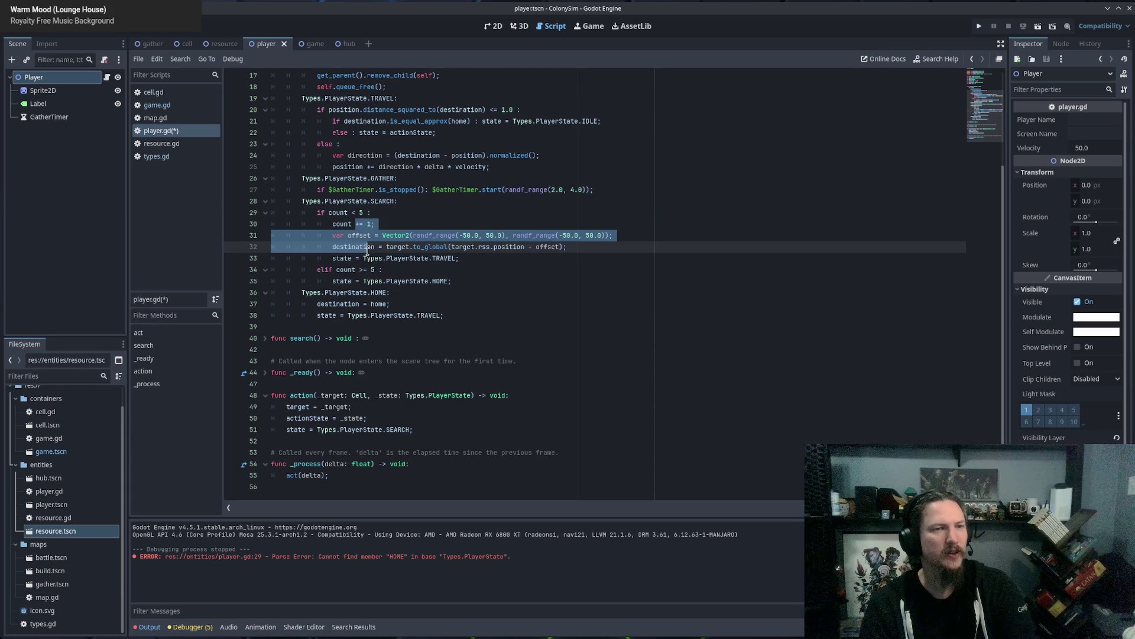
left_click(383, 179)
double_click(383, 179)
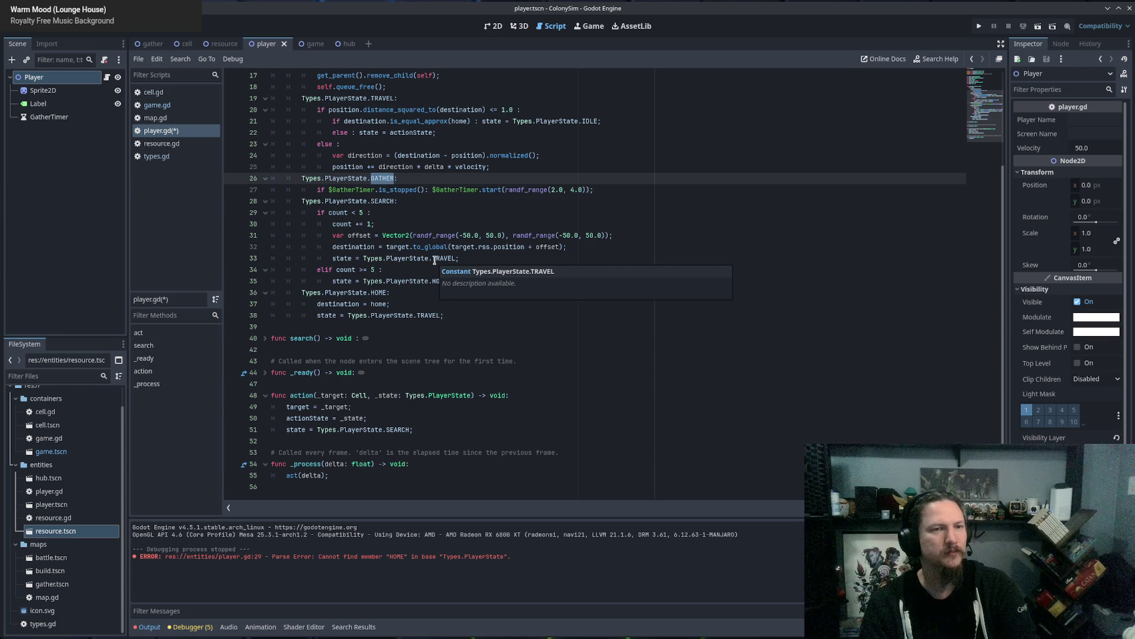
left_click(349, 202)
left_click(336, 213)
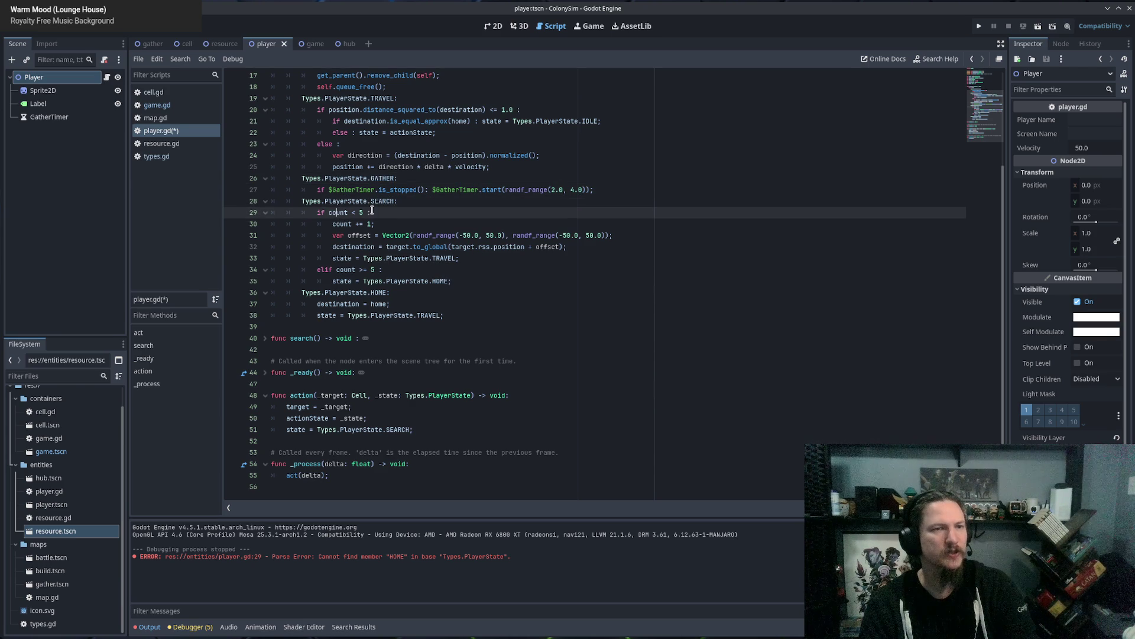
left_click(331, 223)
left_click_drag(345, 234, 553, 235)
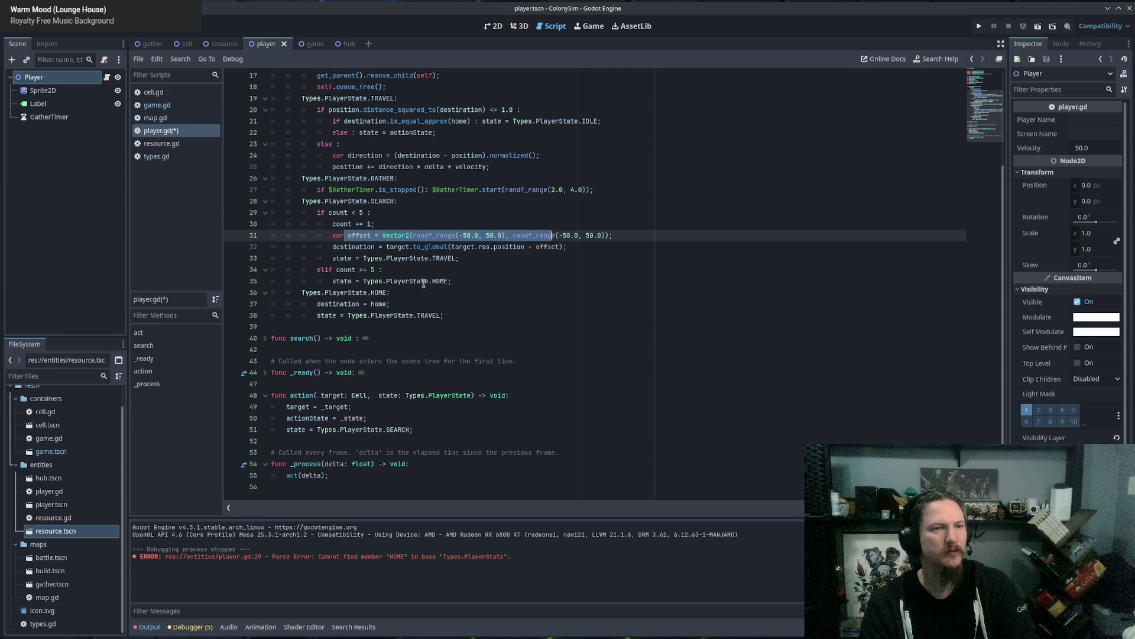
left_click_drag(346, 246, 583, 246)
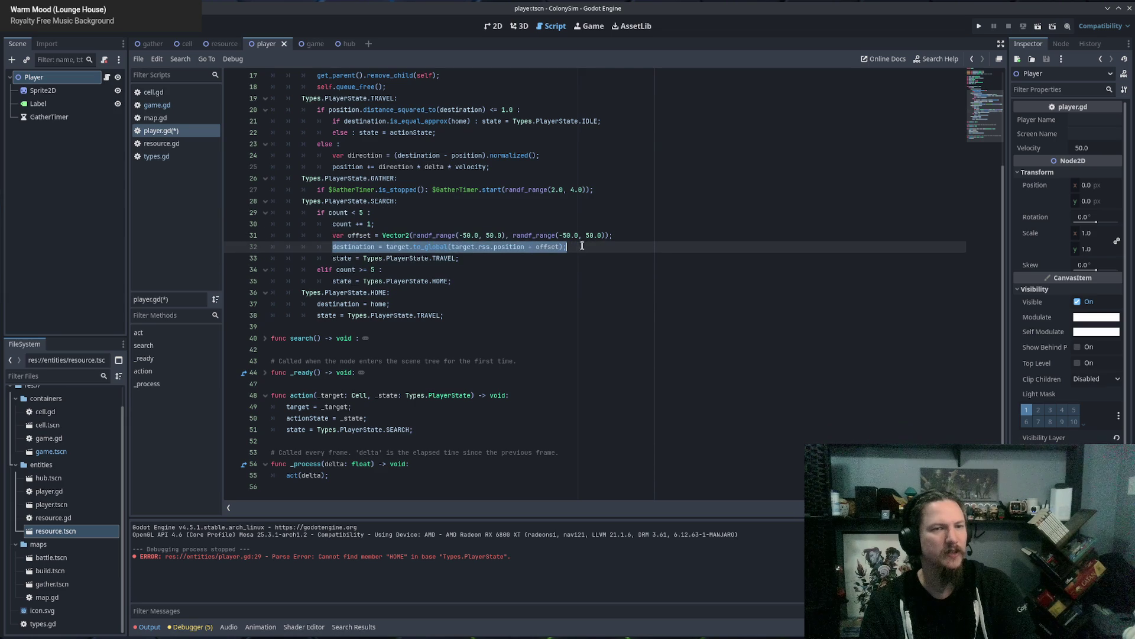
left_click(476, 261)
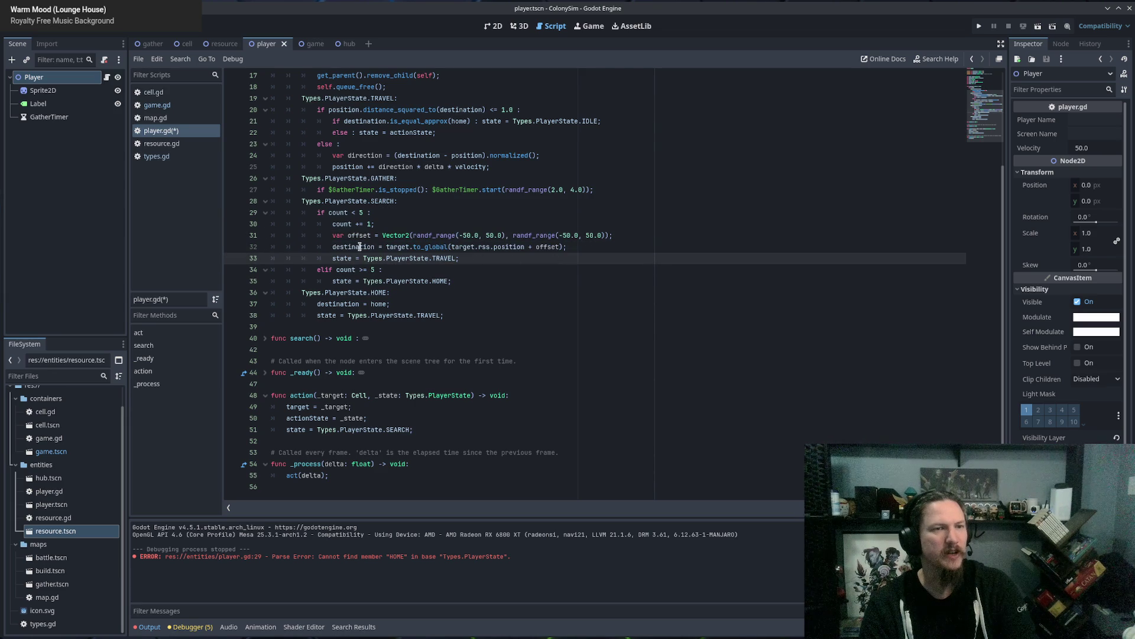
left_click_drag(359, 246, 518, 248)
left_click(496, 272)
left_click_drag(286, 258, 592, 260)
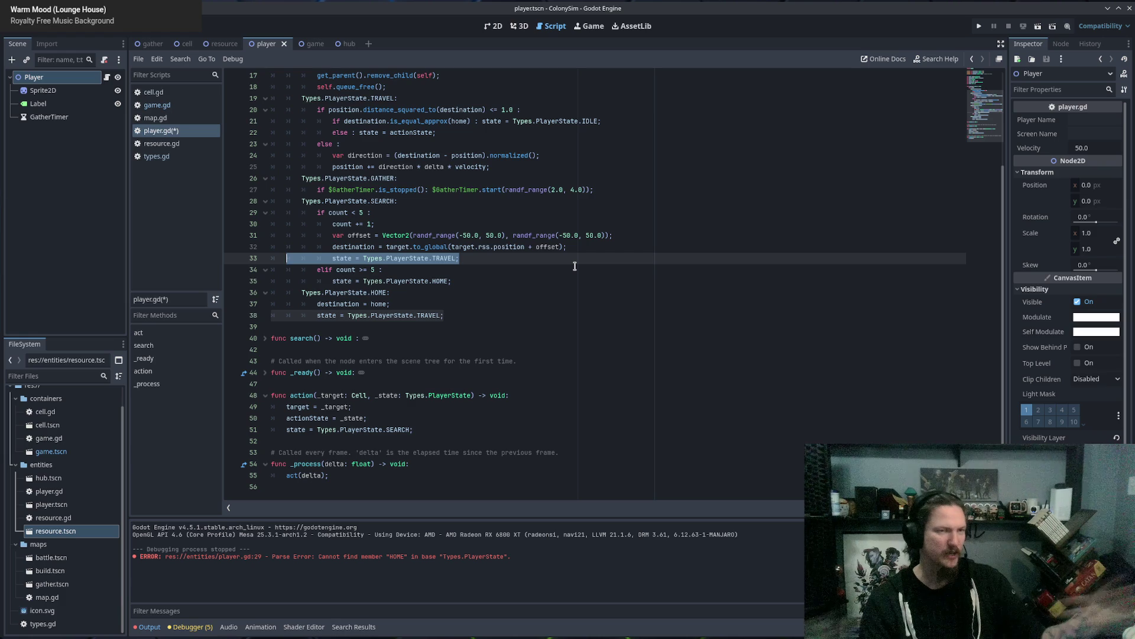
left_click_drag(329, 212, 363, 212)
left_click_drag(333, 258, 379, 270)
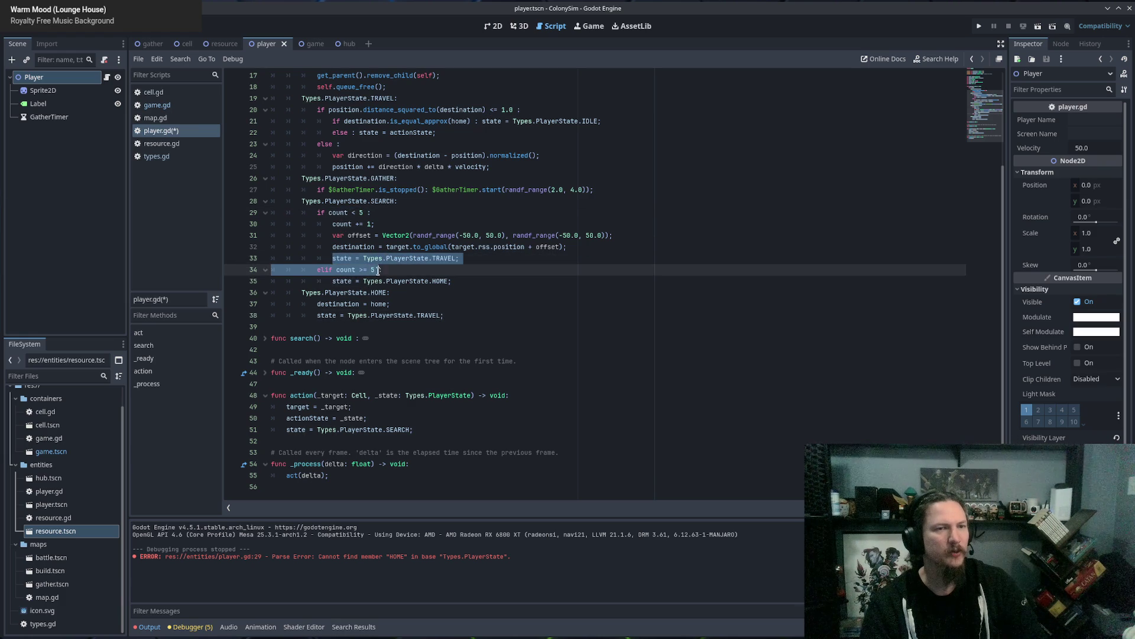
left_click_drag(462, 281, 225, 273)
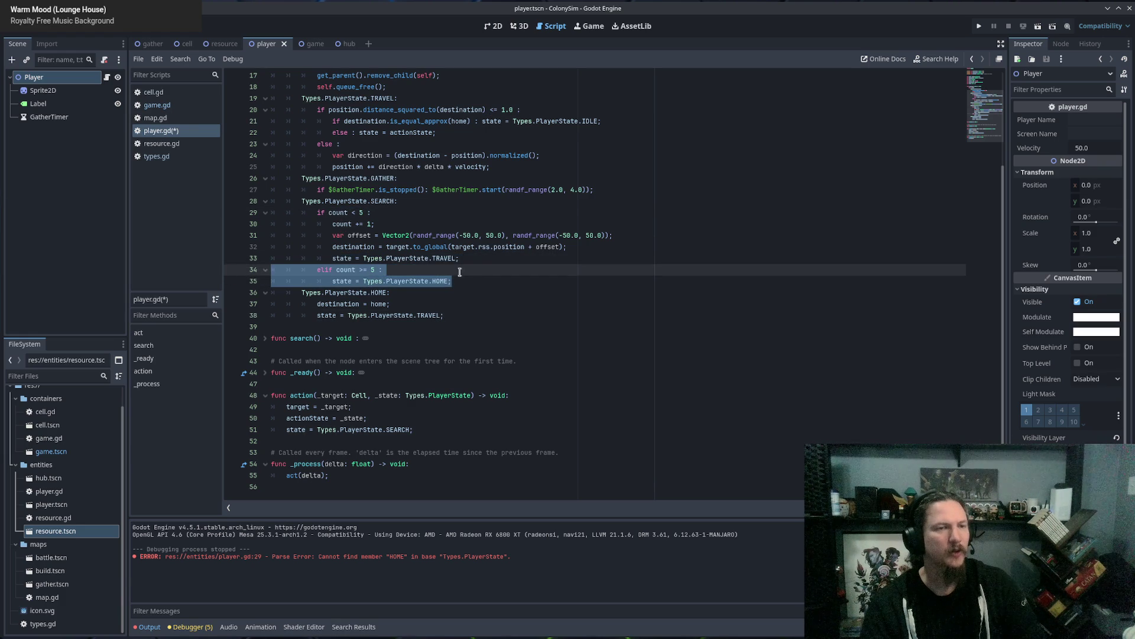
mouse_move(497, 278)
left_mouse_down()
mouse_move(274, 292)
mouse_move(229, 235)
mouse_move(485, 200)
left_mouse_up()
left_click(642, 187)
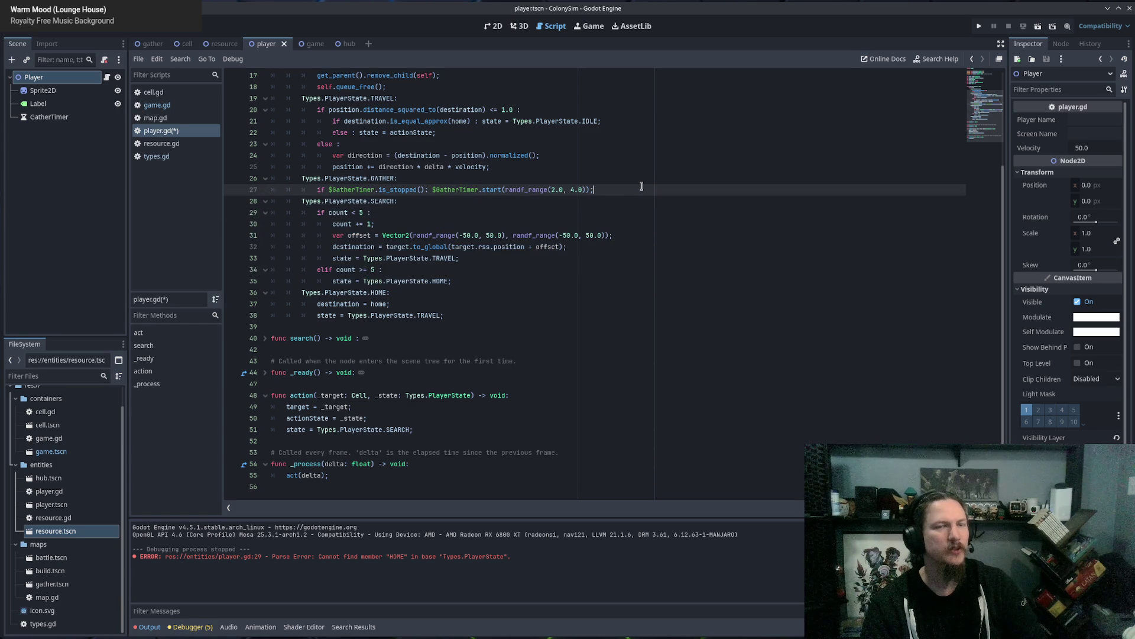
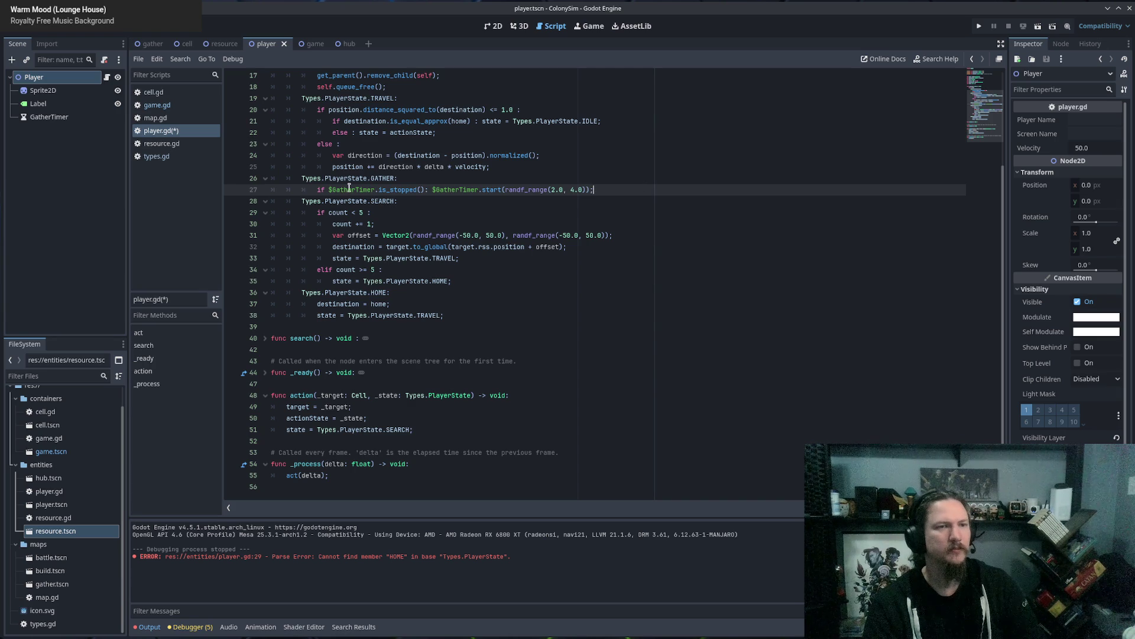
Review the SEARCH state code on lines 28–35 of player.gd, then save and run ColonySim.
mouse_move(345, 201)
left_mouse_down()
mouse_move(461, 266)
mouse_move(469, 285)
left_mouse_up()
left_click(469, 286)
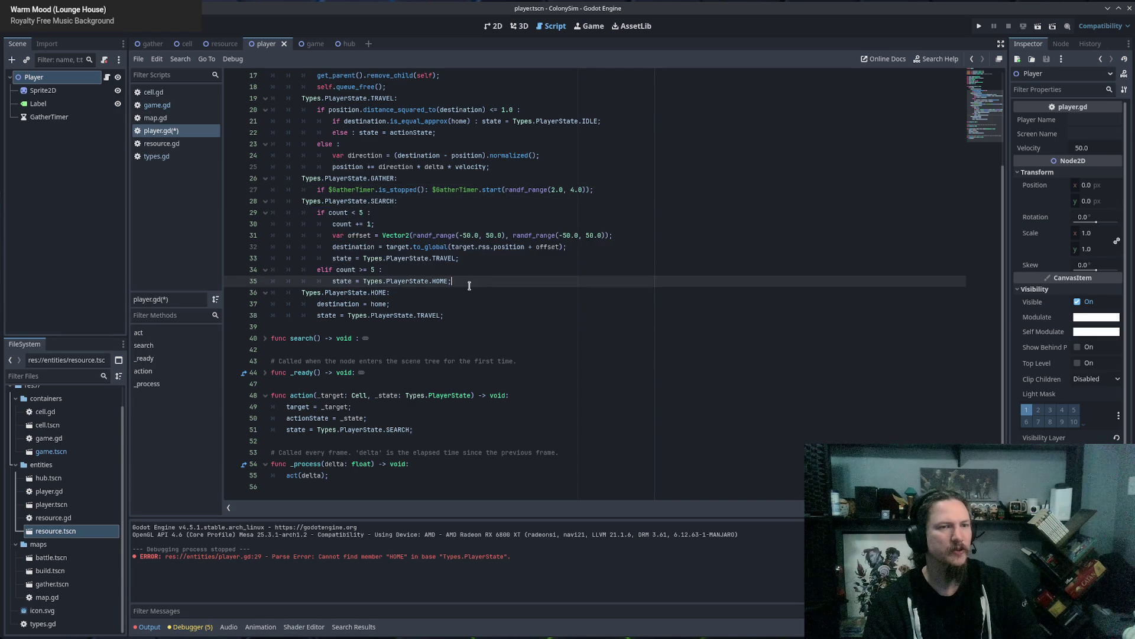
left_click(469, 274)
left_click(385, 201)
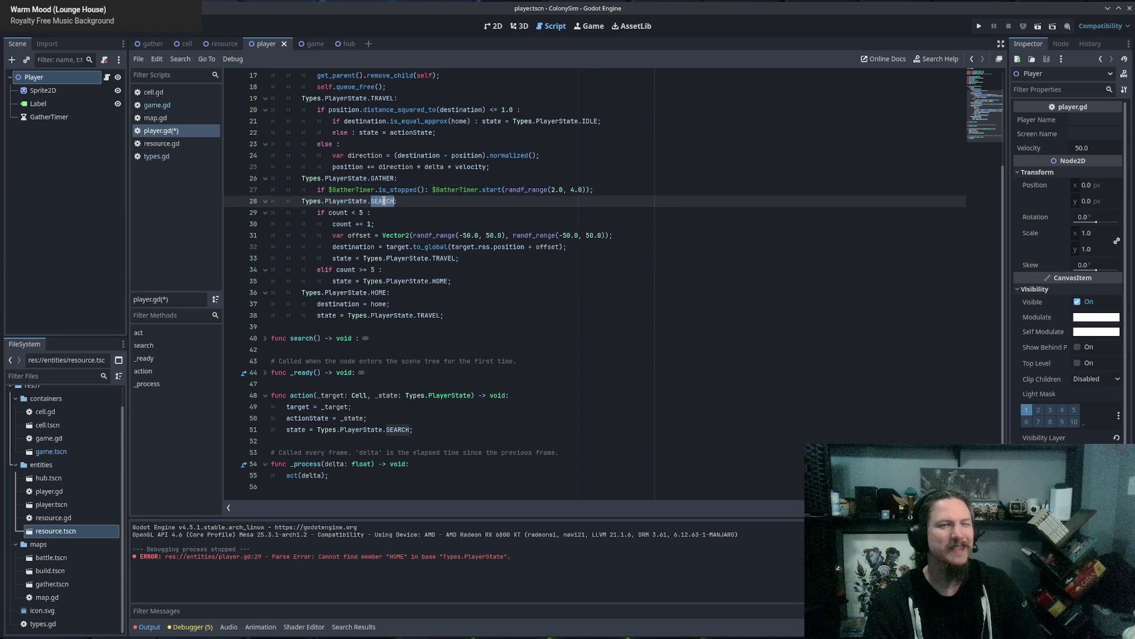
left_click(372, 227)
left_click(379, 202)
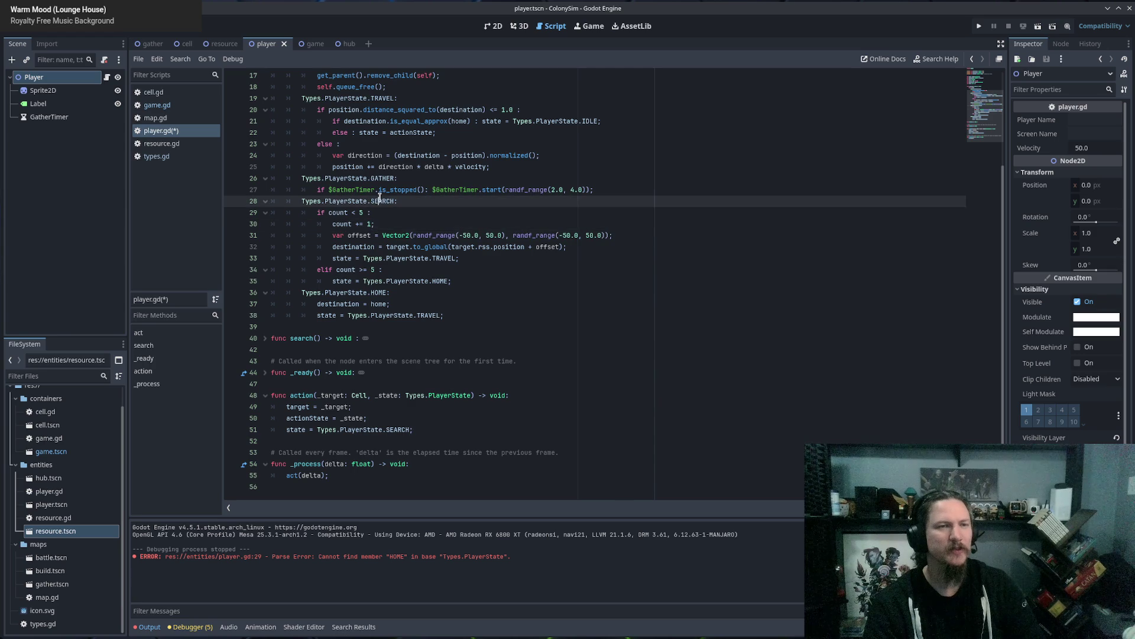
left_click(449, 248)
left_click(513, 270)
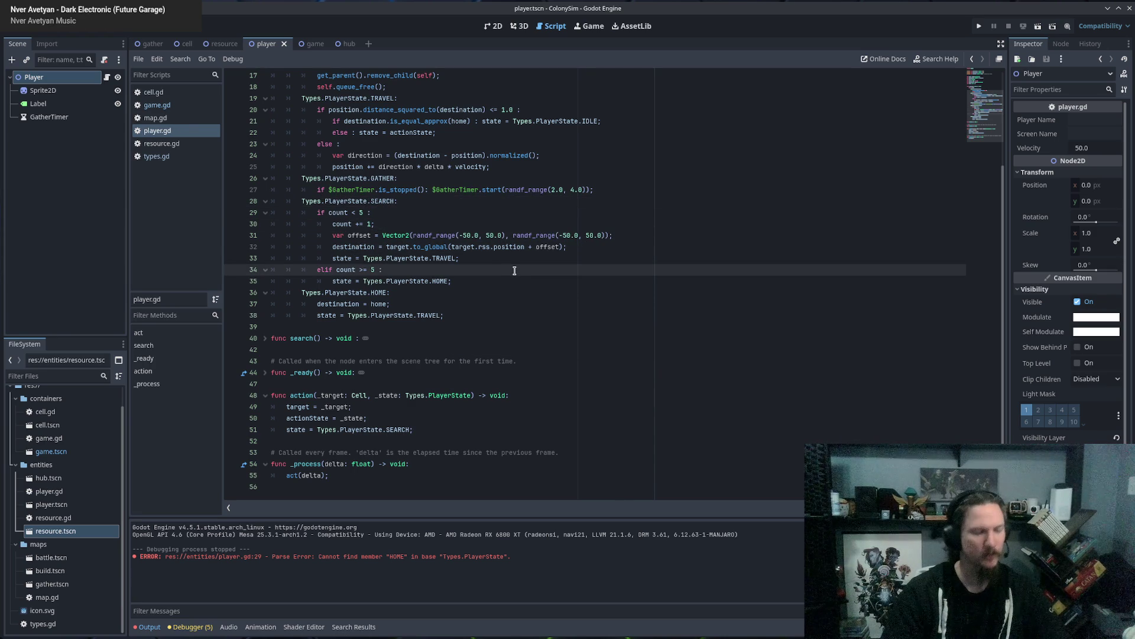
key("F5")
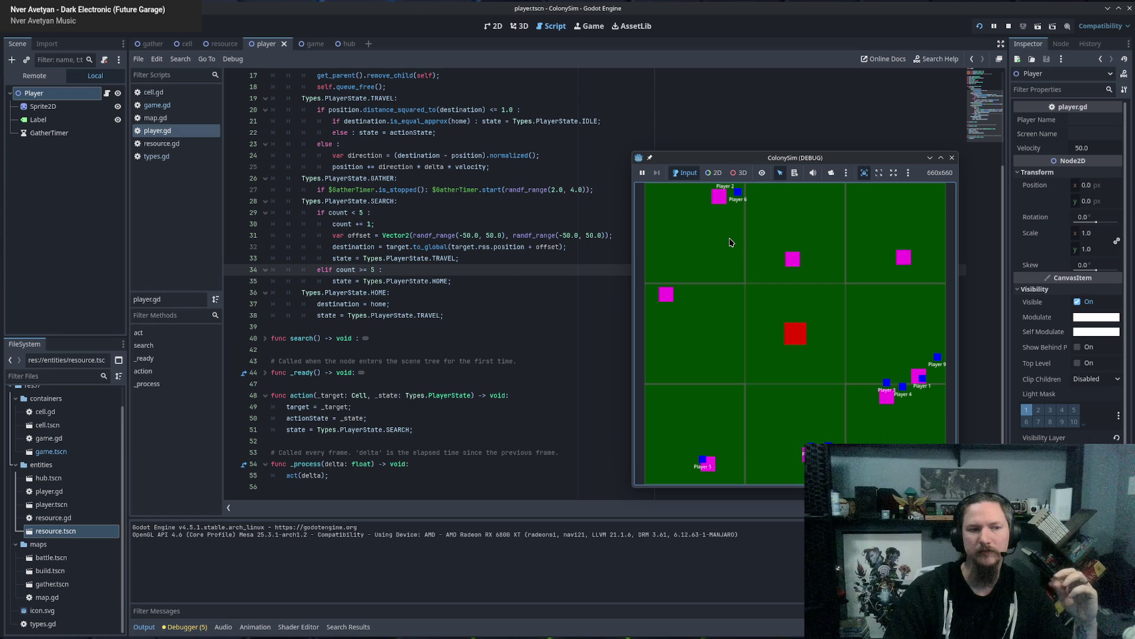
Close the ColonySim (DEBUG) window to stop the debugging session.
left_click(952, 158)
Insert print("freed") above self.queue_free() in the IDLE branch and run the game again.
scroll(625, 243, "up", 5)
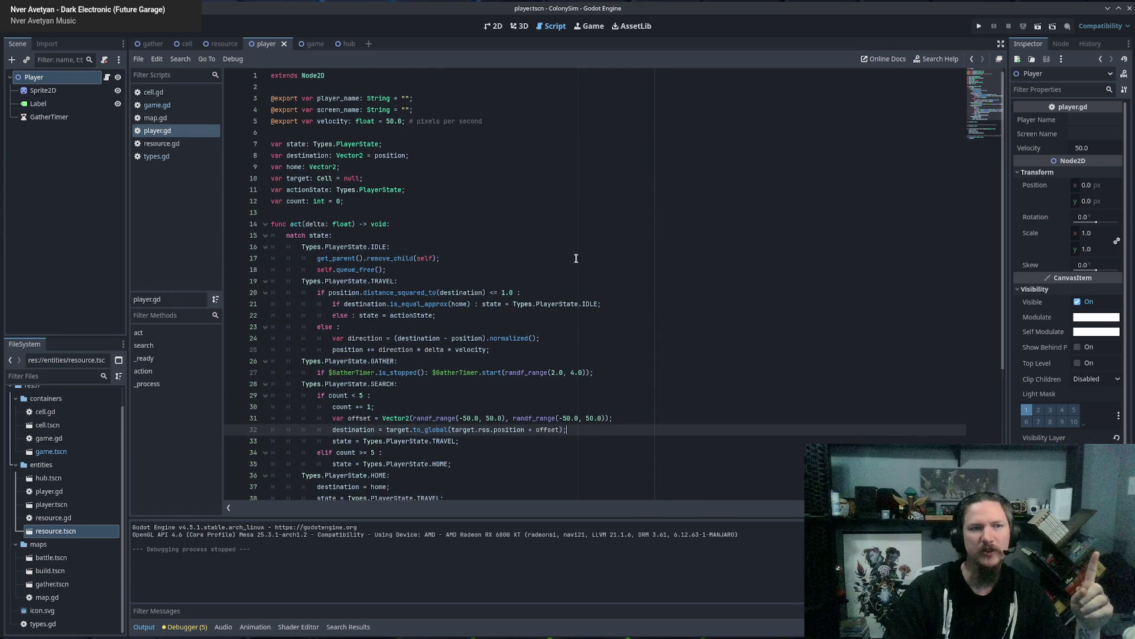
left_click(440, 271)
key("Return")
type("prin")
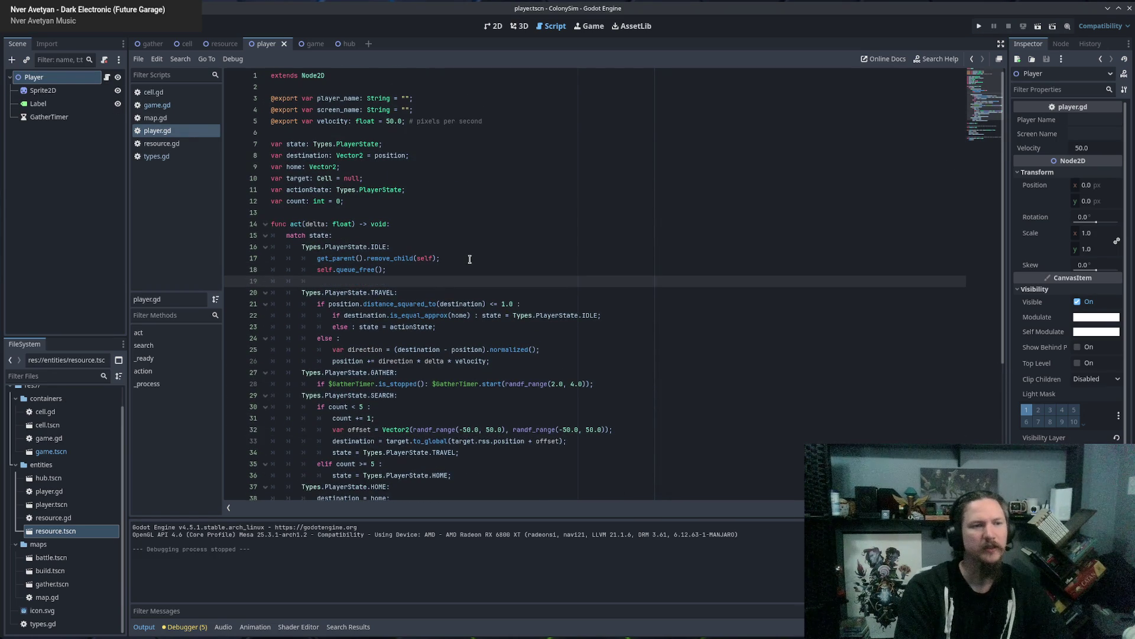
type("t(\"freed\"")
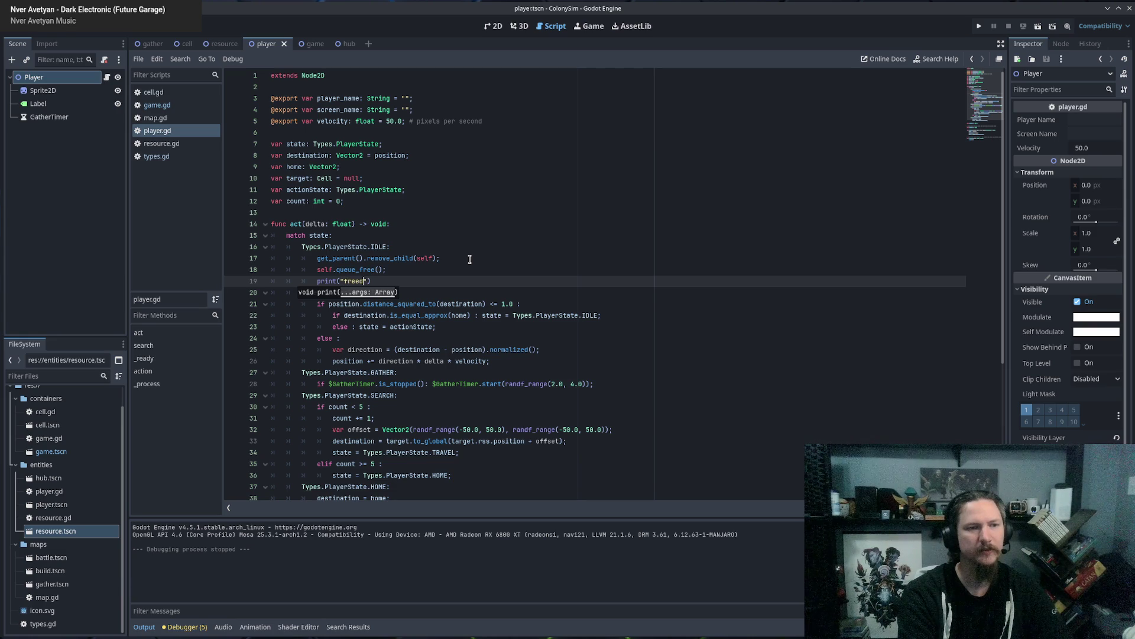
type(");")
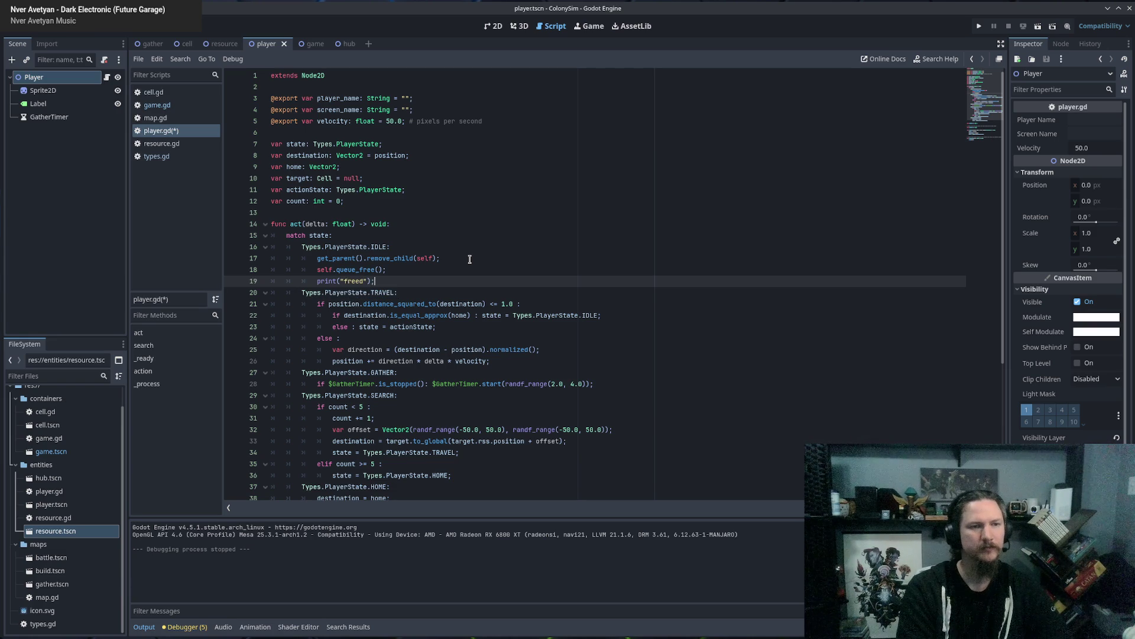
key("shift+Home")
key("ctrl+c")
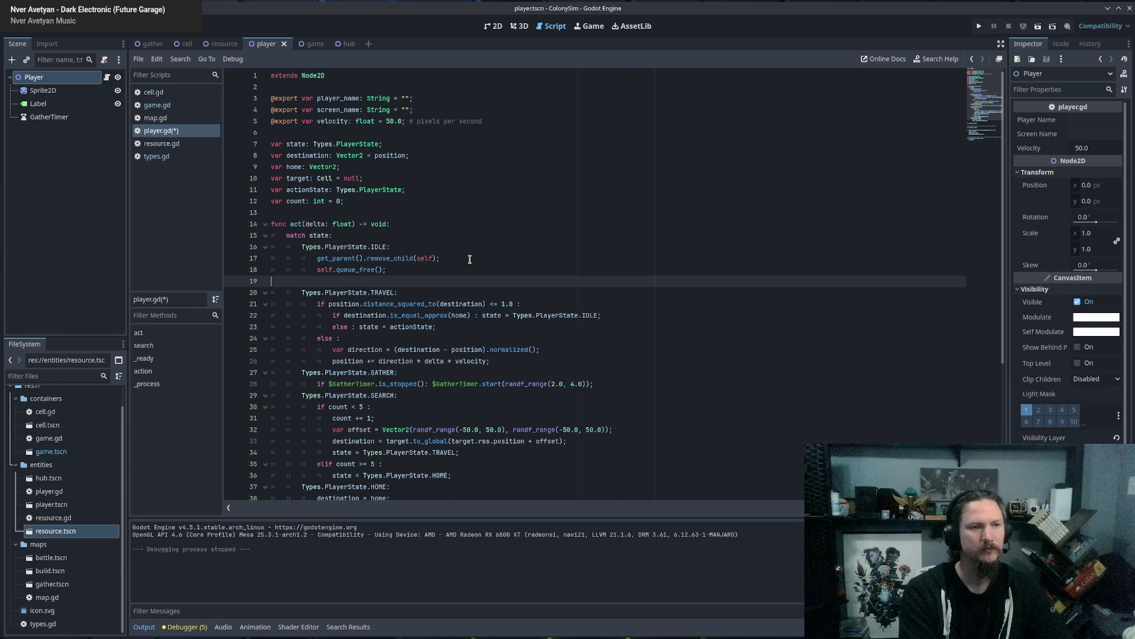
key("BackSpace")
key("ctrl+v")
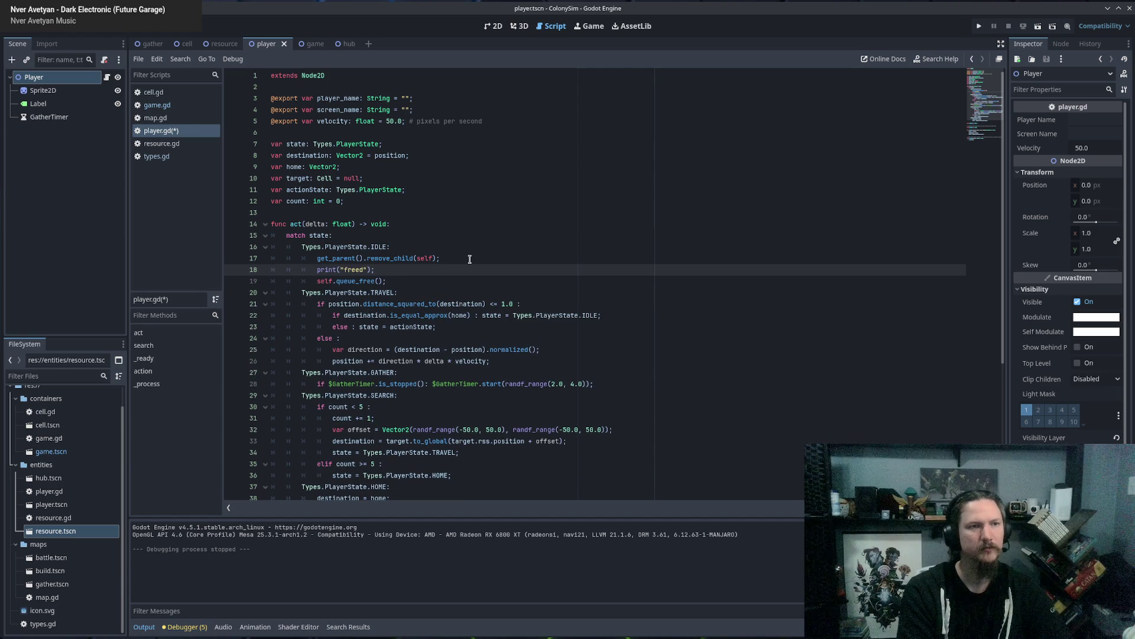
key("F5")
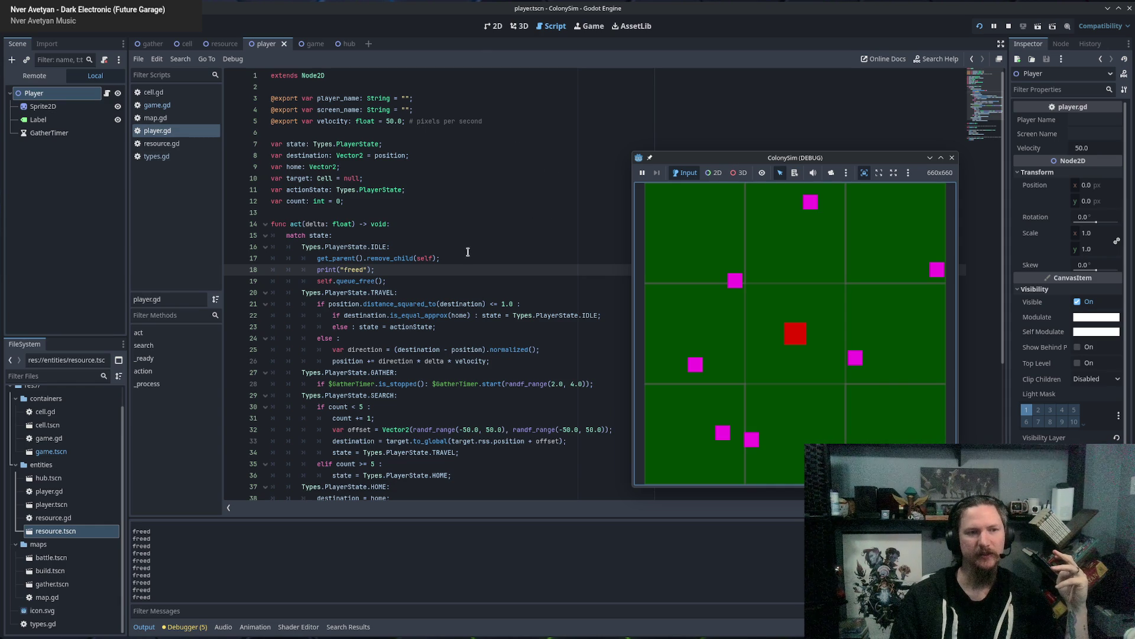
Close the game window and delete the print("freed") line from the IDLE branch.
left_click(951, 157)
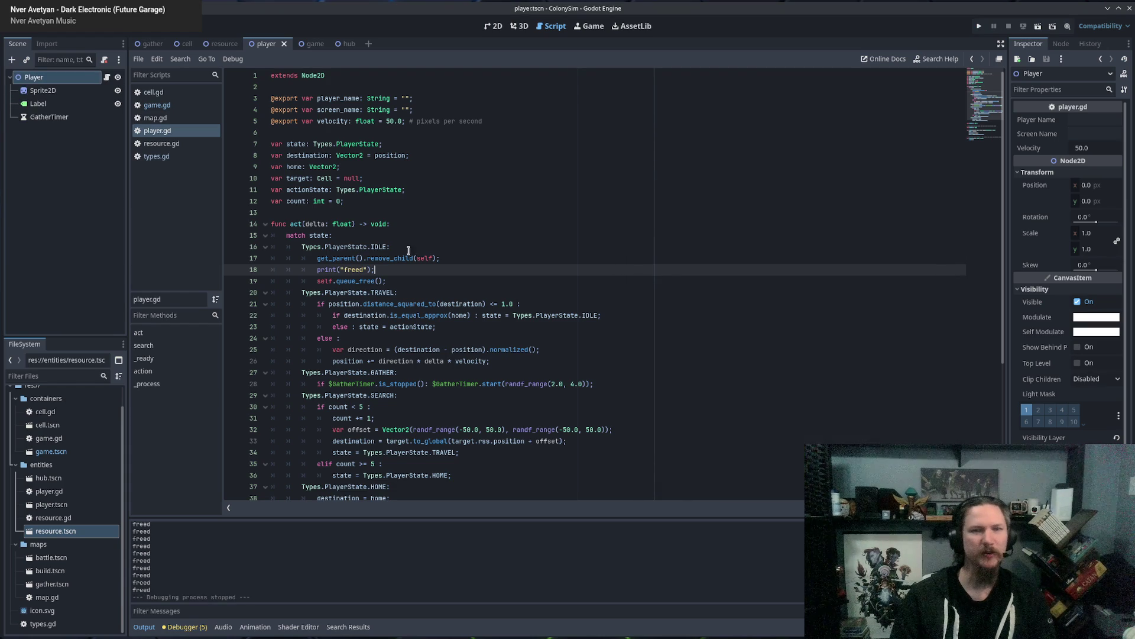
left_click(469, 260, "shift")
key("BackSpace")
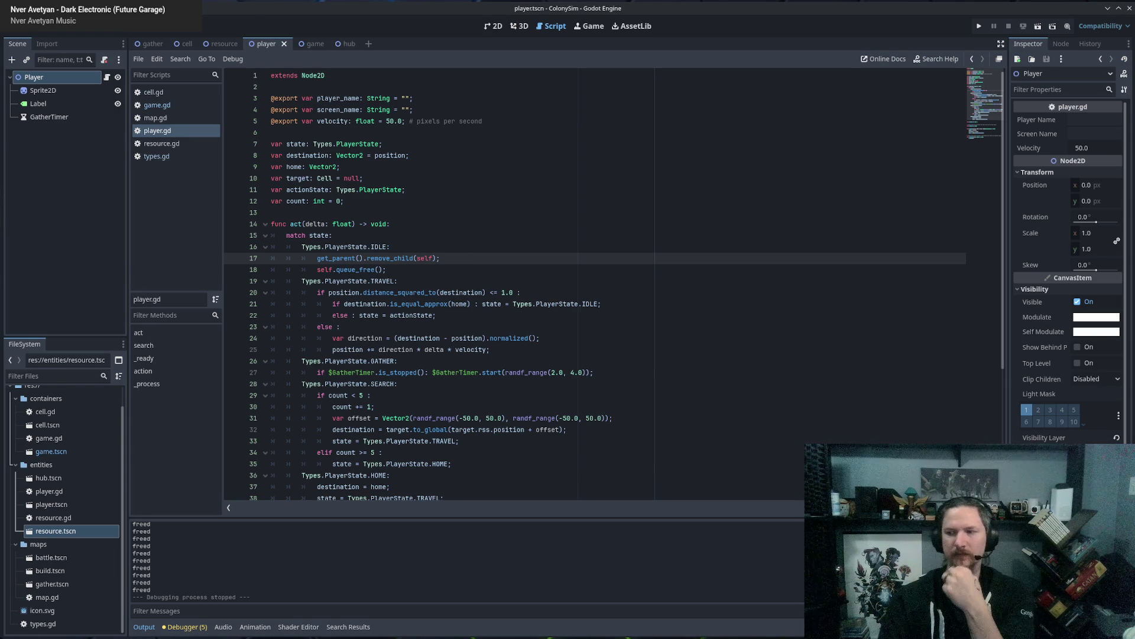
left_click(576, 390)
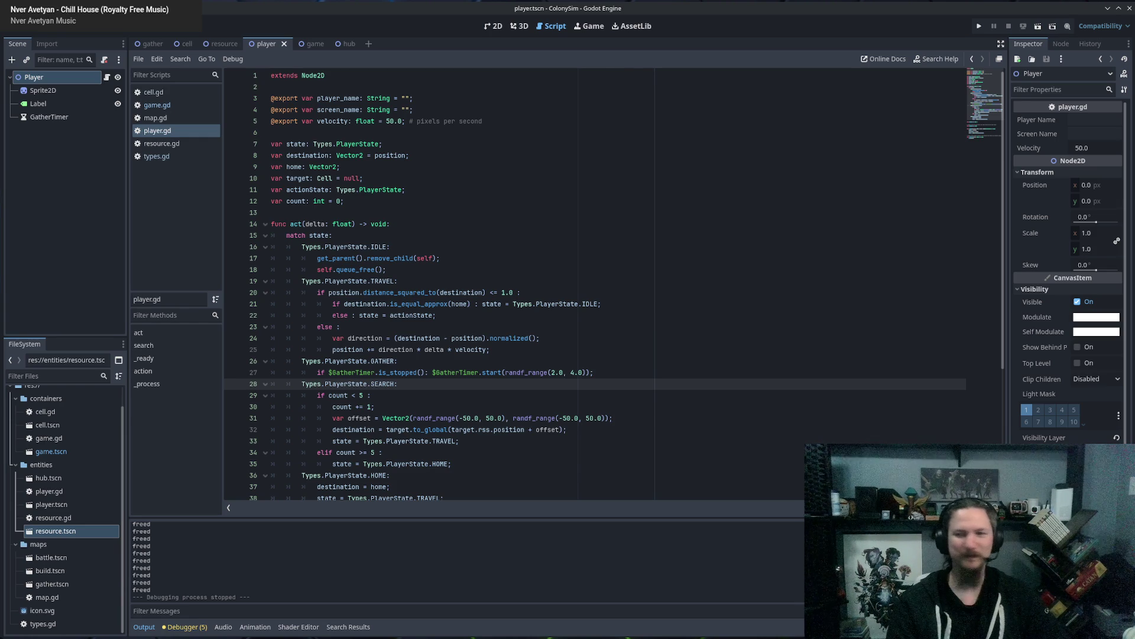
key("alt+Tab")
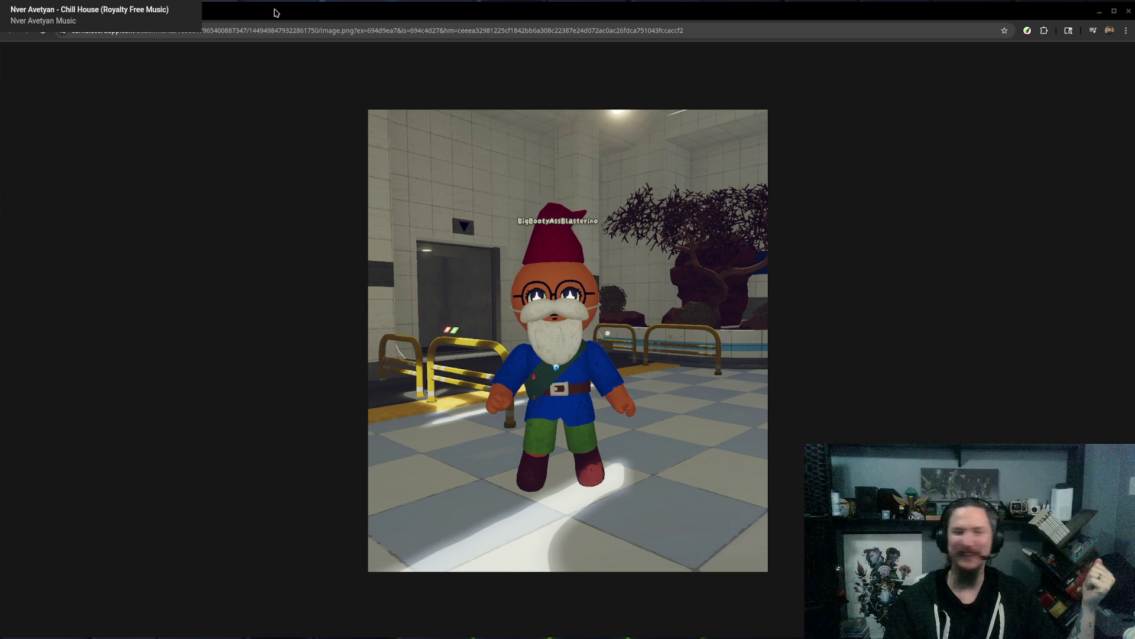
key("alt+Tab")
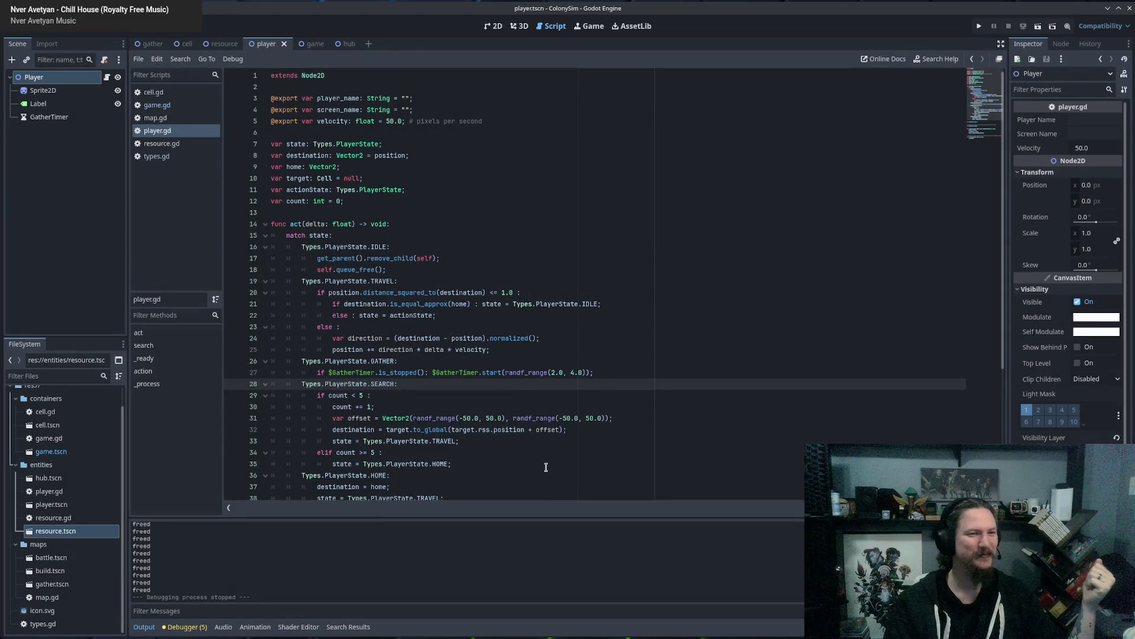
Place the caret on line 33 of player.gd and minimise the Godot editor.
left_click(511, 440)
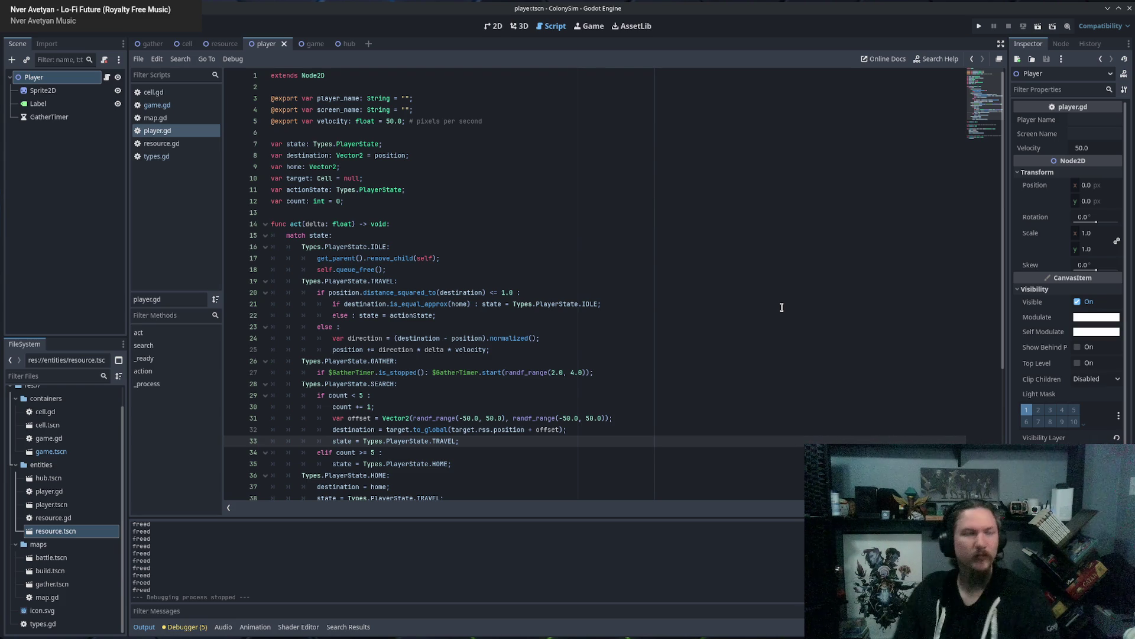
left_click(1108, 8)
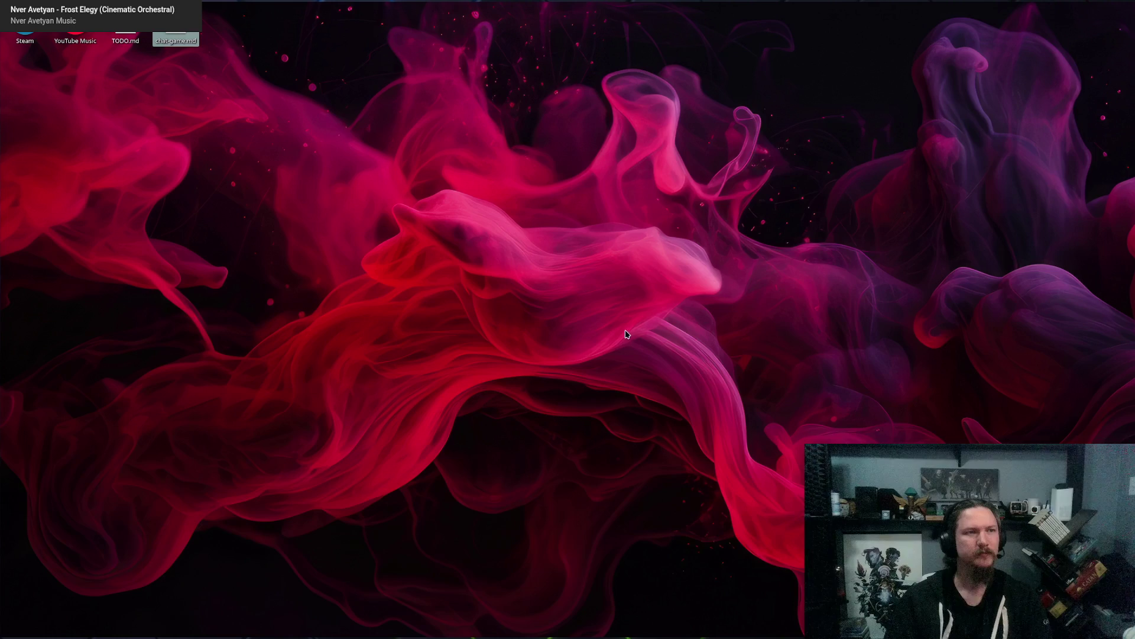
Open chat-game.md and append blank lines after the ASCII map at the end of the file.
key("Return")
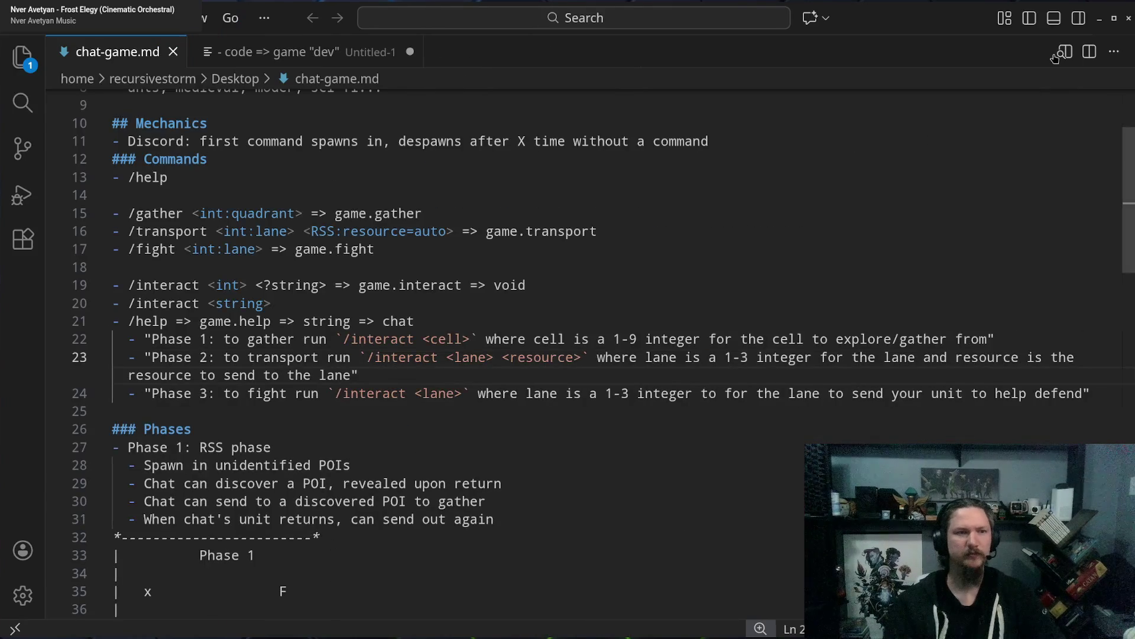
left_click(432, 255)
scroll(451, 337, "down", 10)
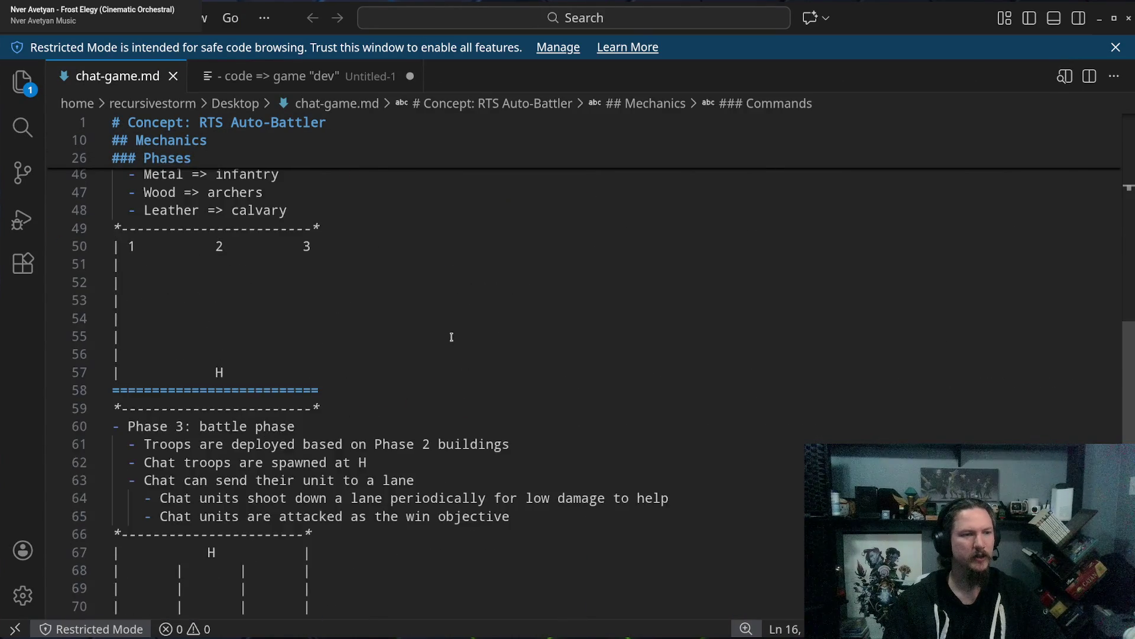
scroll(452, 336, "down", 10)
left_click(564, 368)
scroll(565, 367, "up", 2)
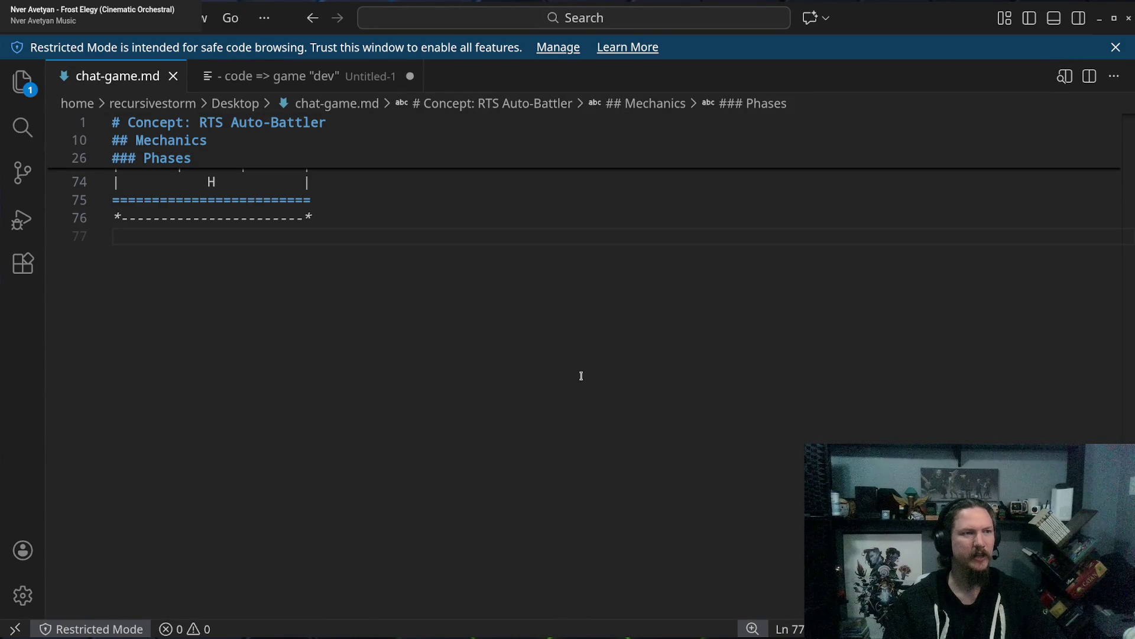
key("Return")
key("Return")
key("Return")
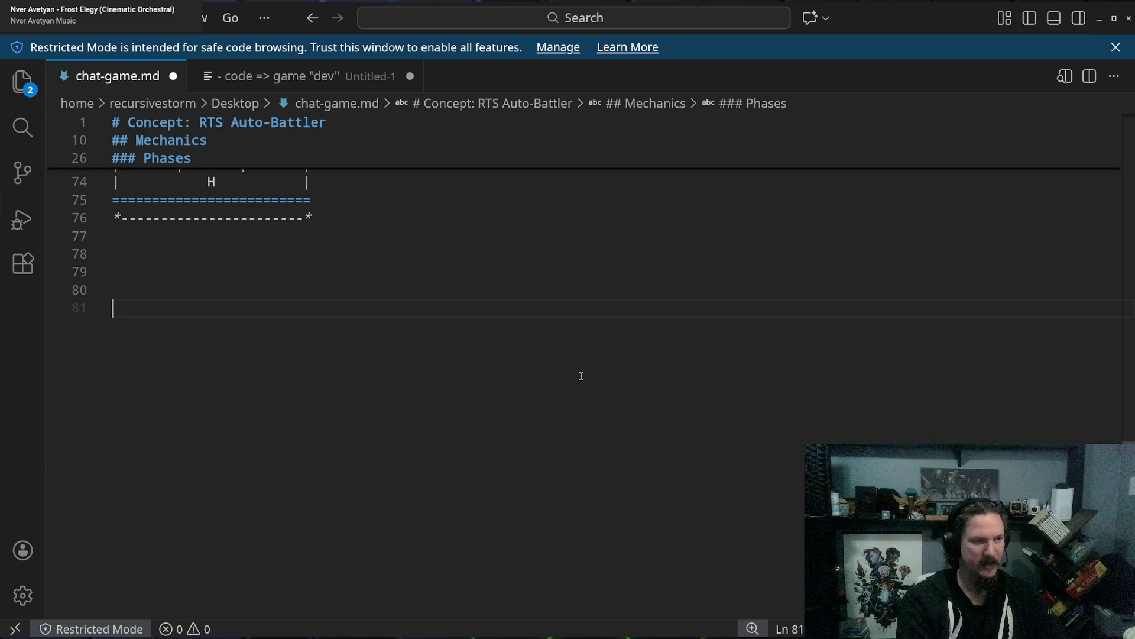
Write line 81 as 'twitch / discord user => !interact...'.
type("twict")
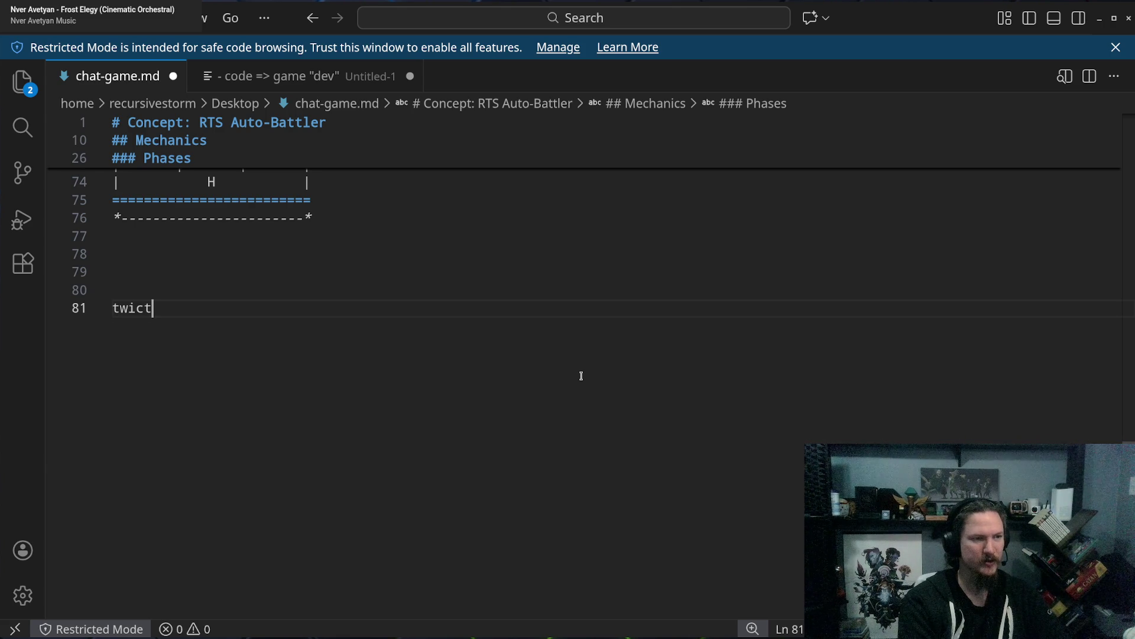
key("BackSpace")
type("tch / ")
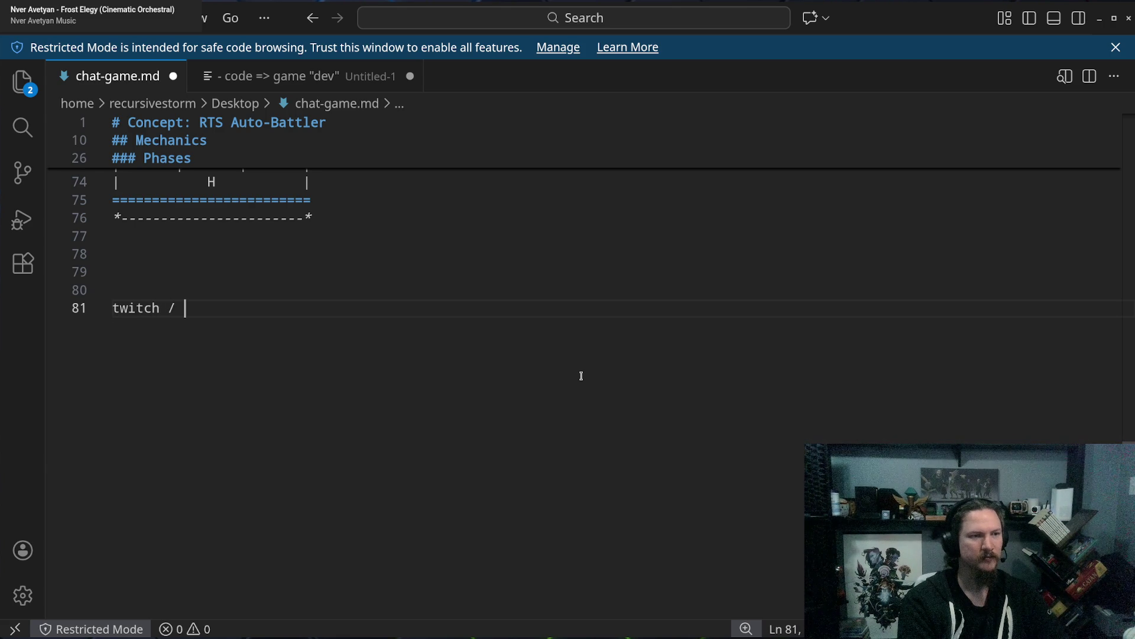
type("discord user")
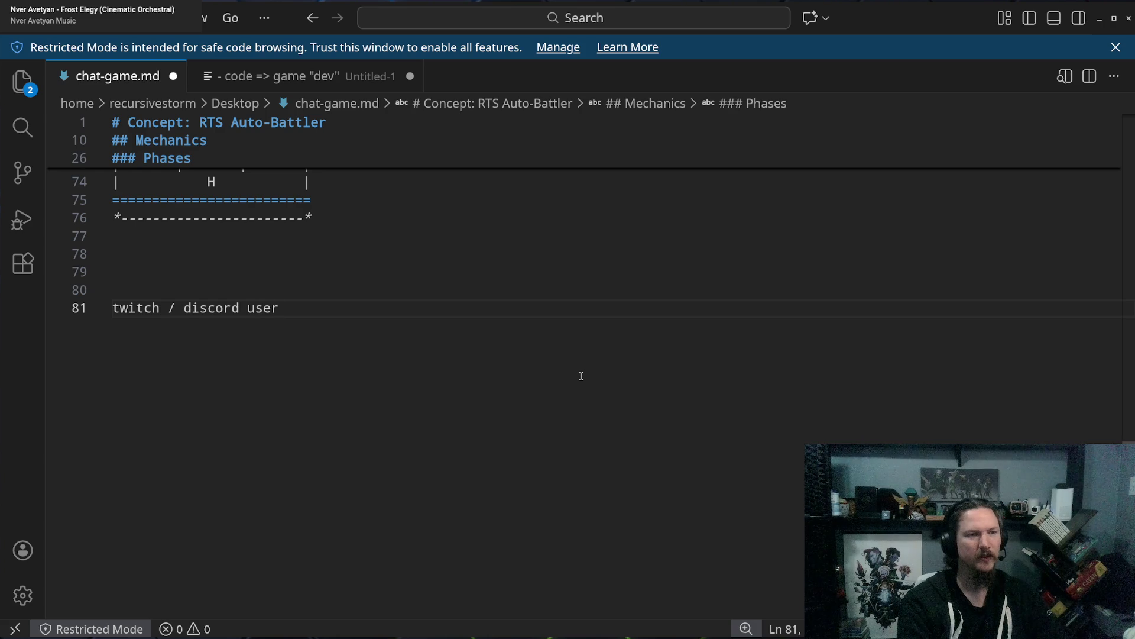
type(" =>")
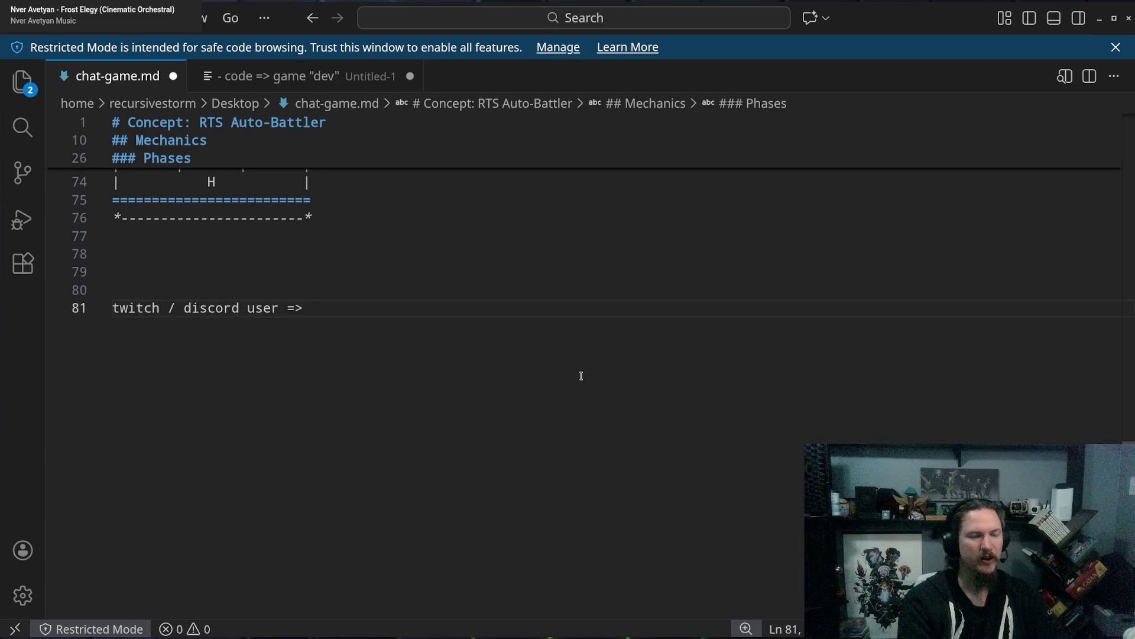
key("BackSpace")
key("BackSpace")
key("BackSpace")
type("=")
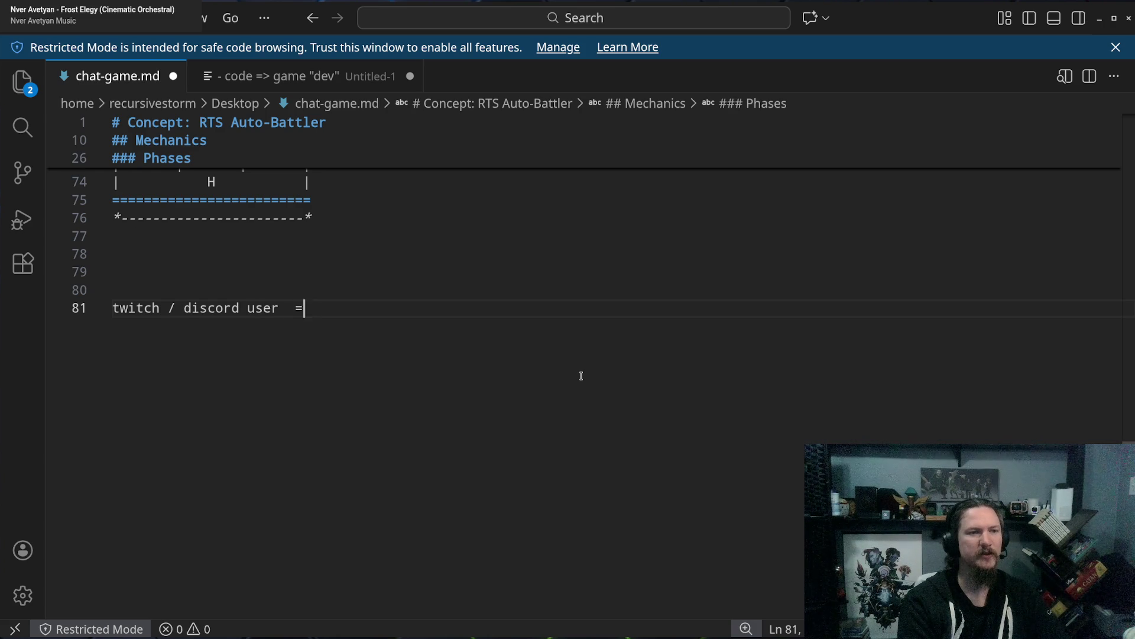
key("BackSpace")
key("BackSpace")
type("=>")
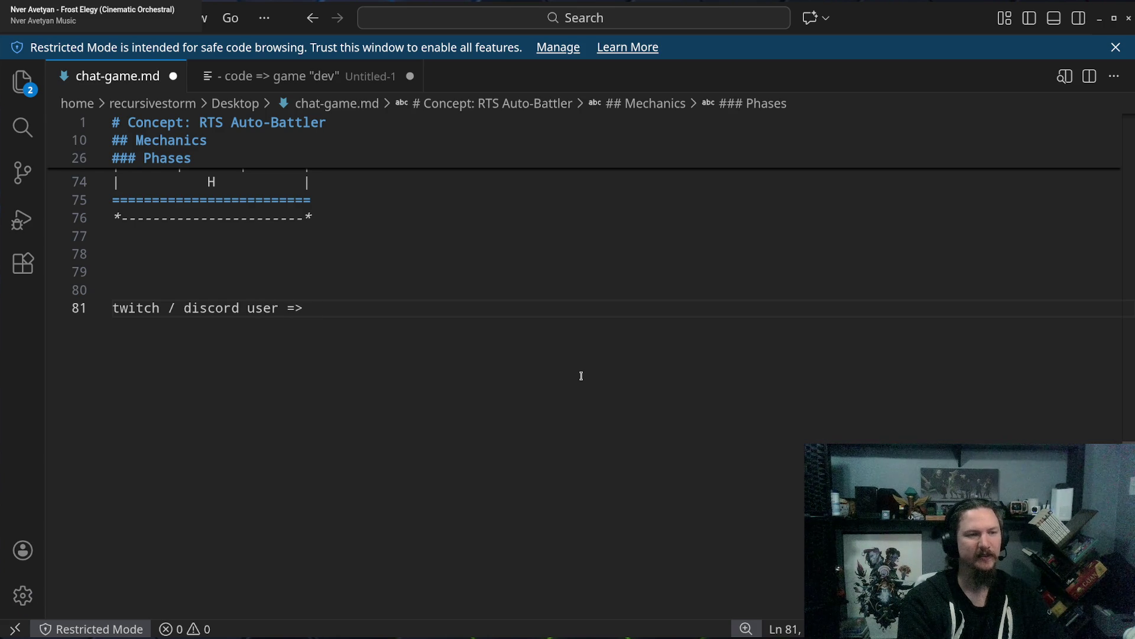
type(" !interact")
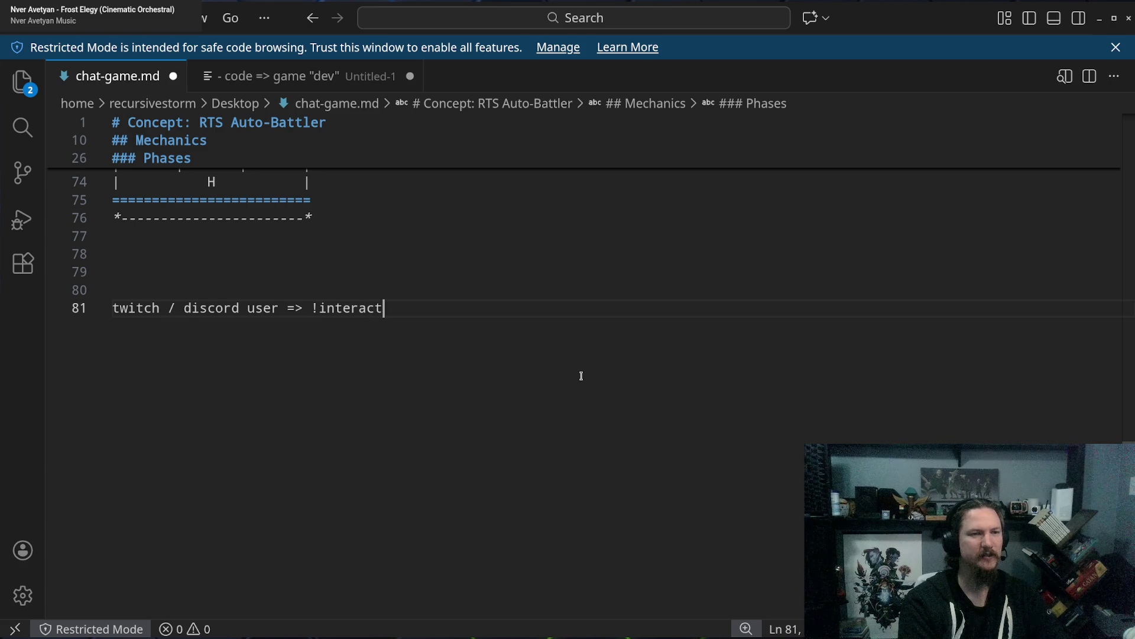
type("...")
key("Return")
key("Return")
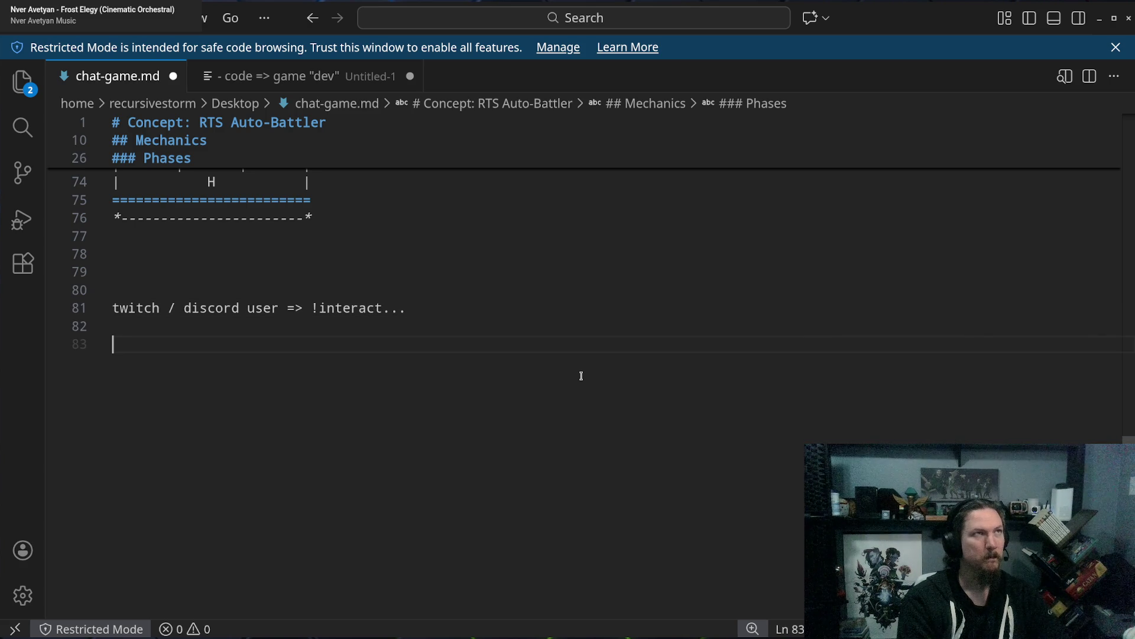
Add the lines 'bot => game client' and 'game => render' below it.
type("bot ")
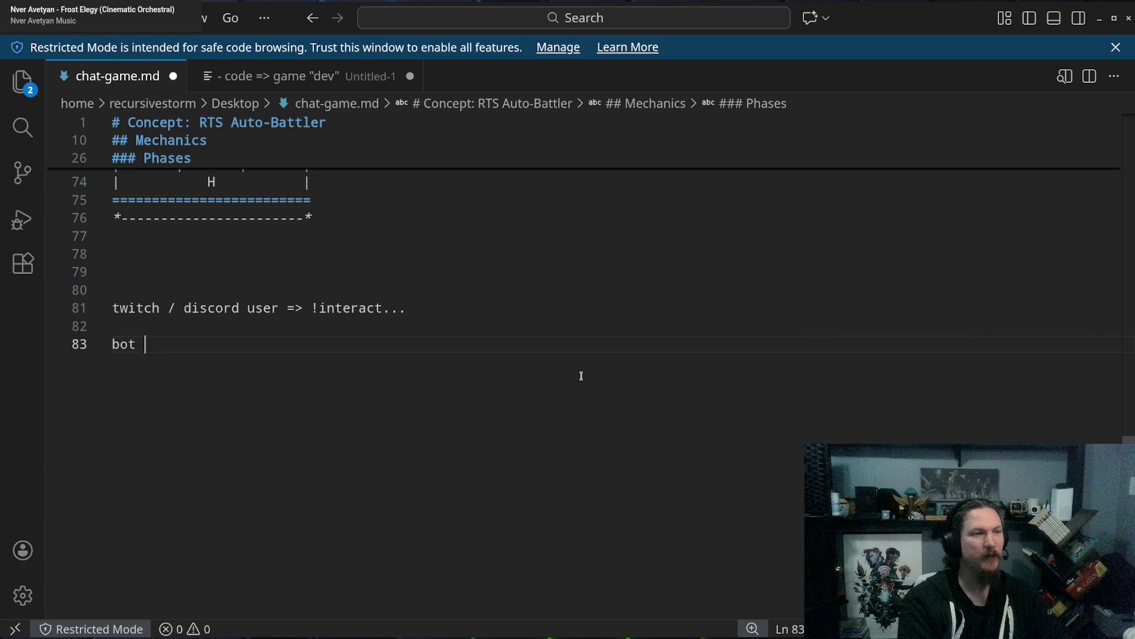
type("=>")
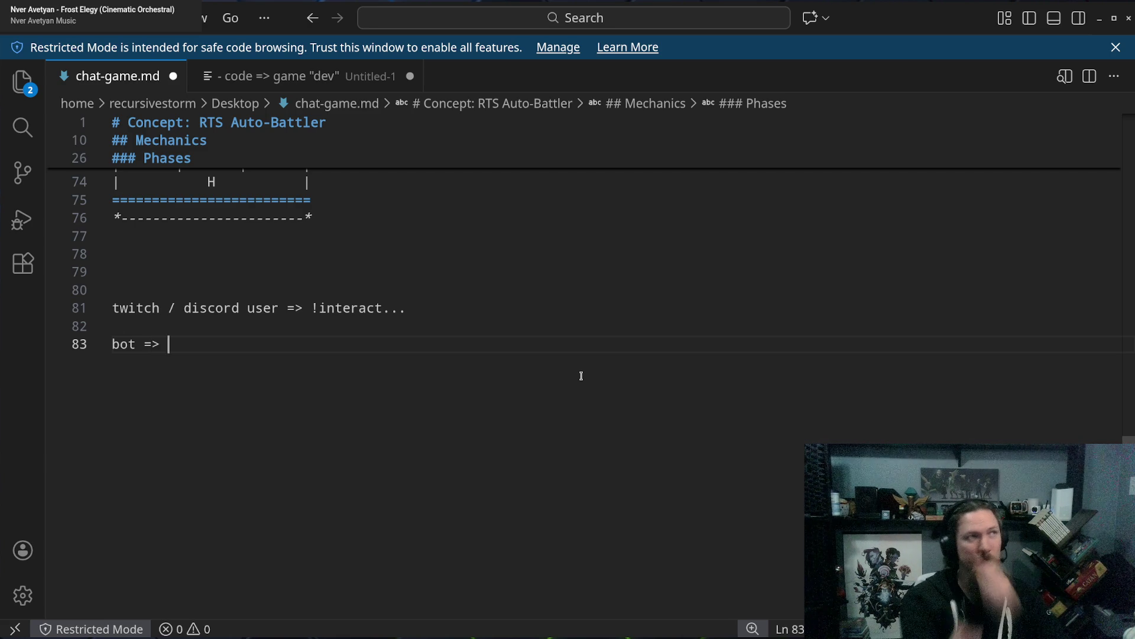
type("game client")
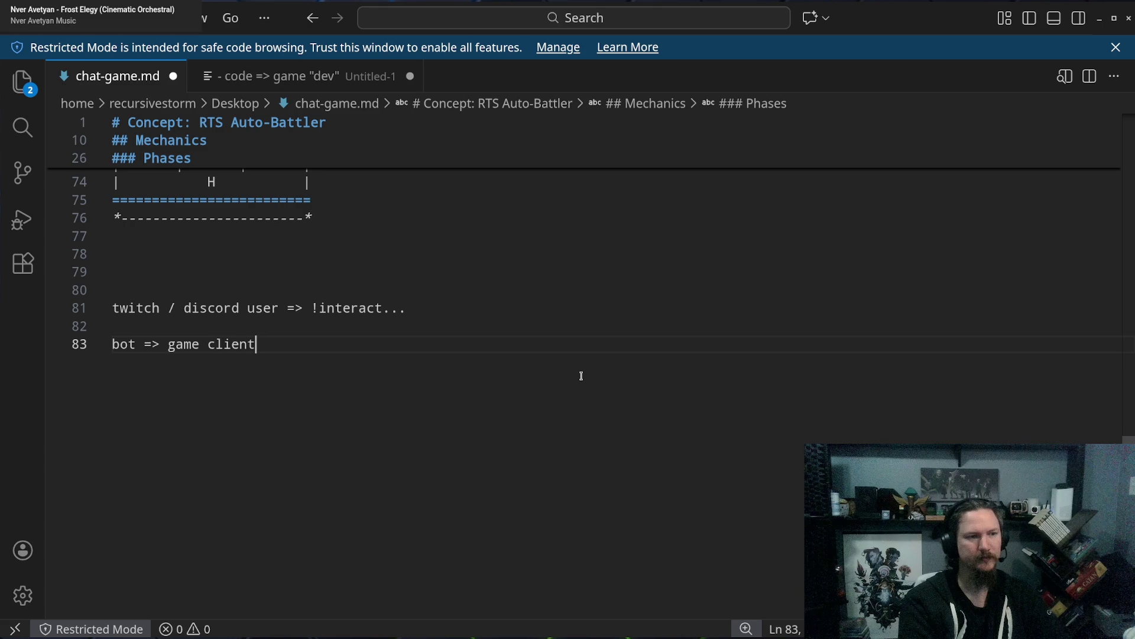
key("Return")
key("Return")
type("game")
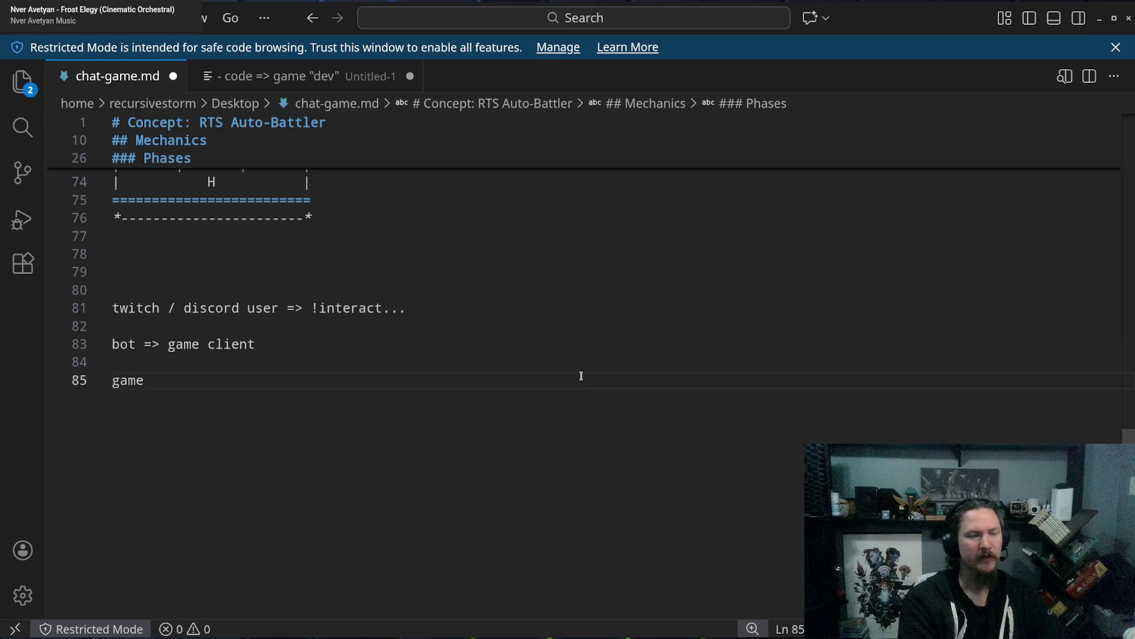
type(" => re")
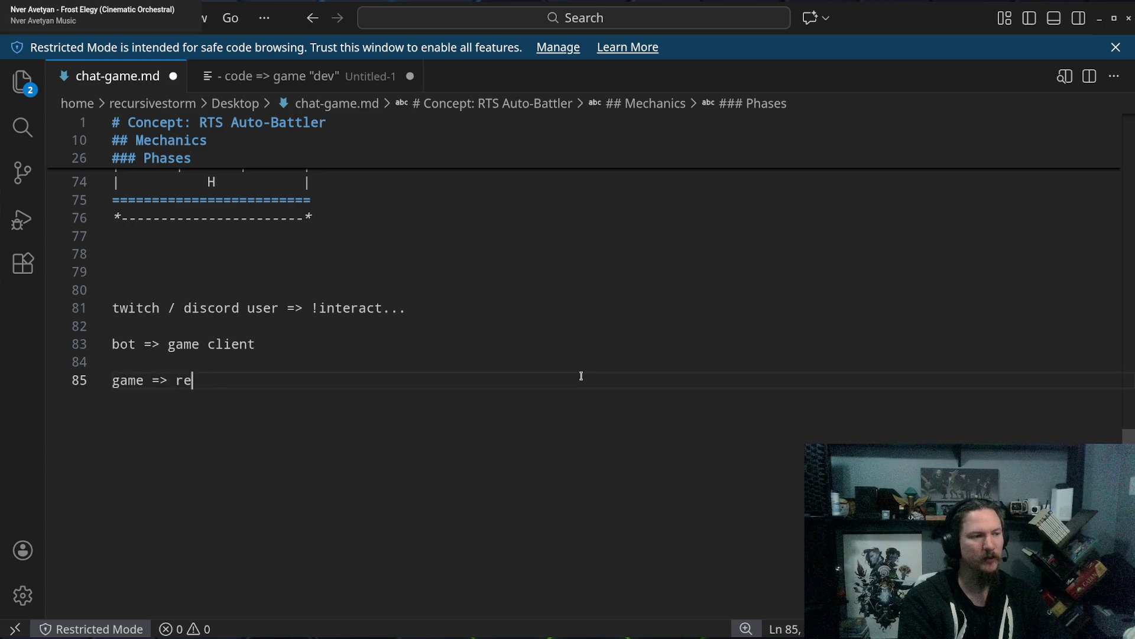
type("nder")
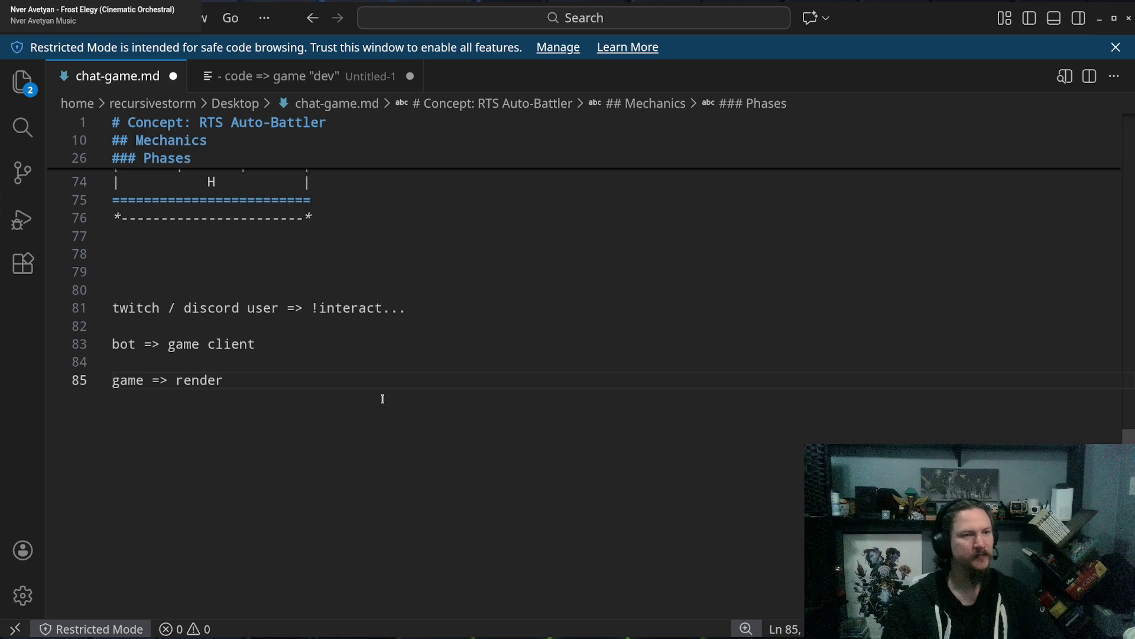
Highlight the three flow lines in turn to review them.
triple_click(142, 308)
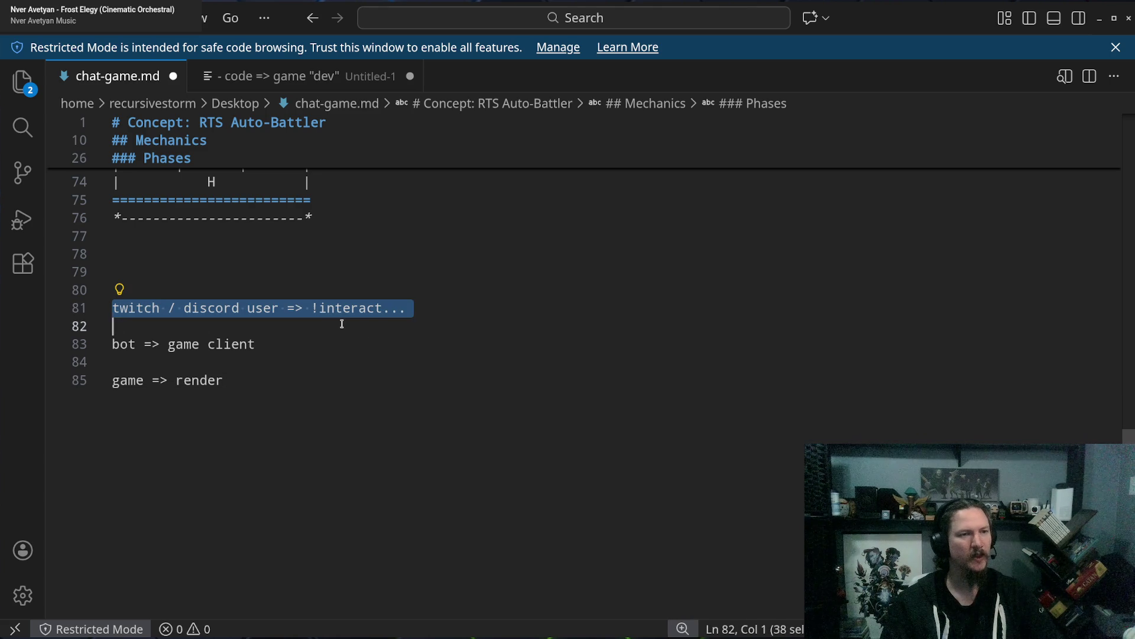
left_click_drag(342, 324, 362, 308)
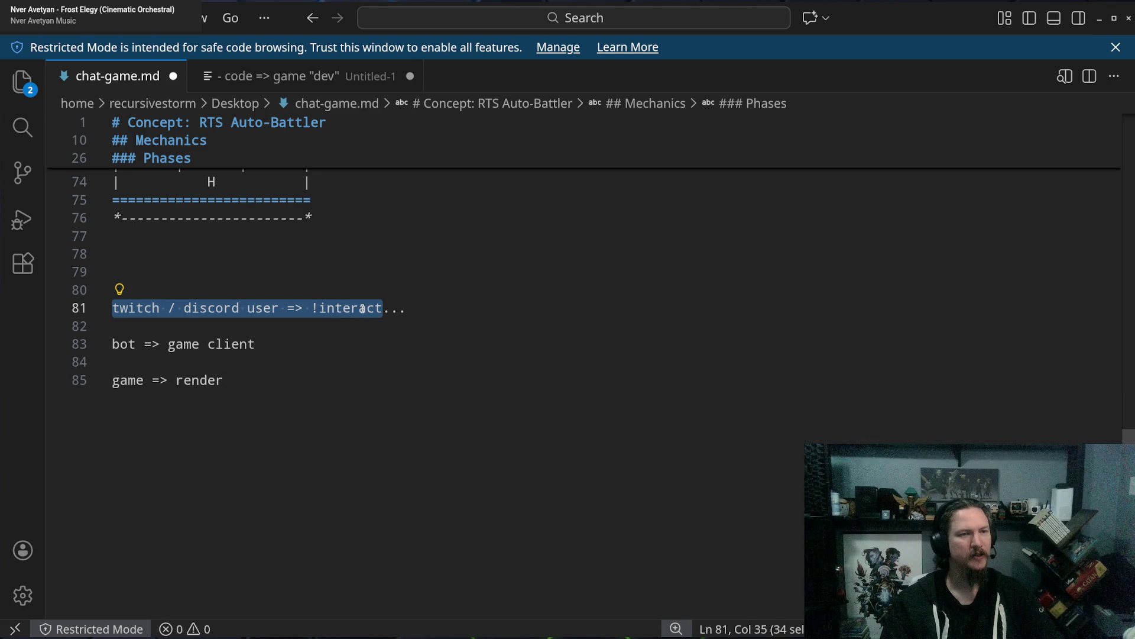
left_click(398, 308)
mouse_move(408, 308)
left_mouse_down()
mouse_move(426, 308)
mouse_move(320, 308)
left_mouse_up()
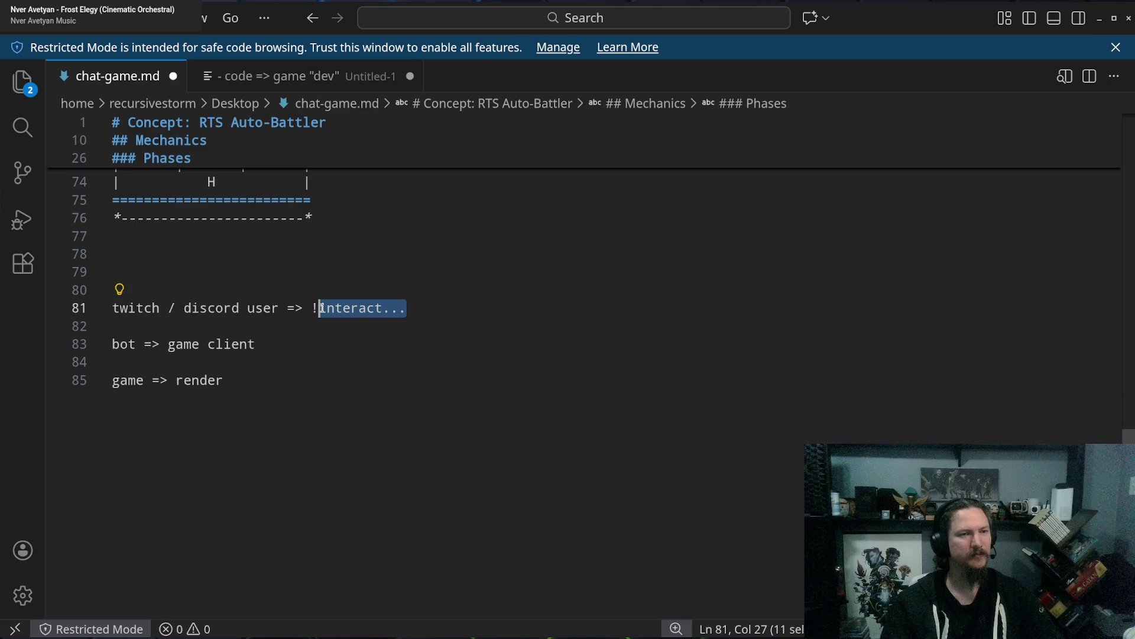
left_click(464, 313)
type("i")
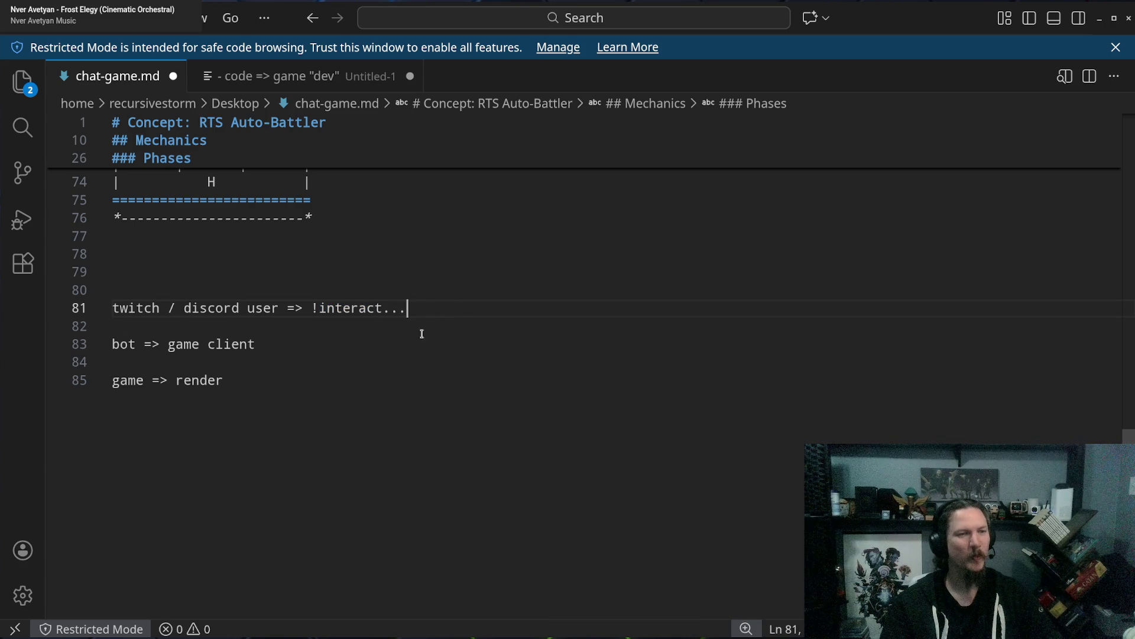
left_click_drag(113, 308, 413, 304)
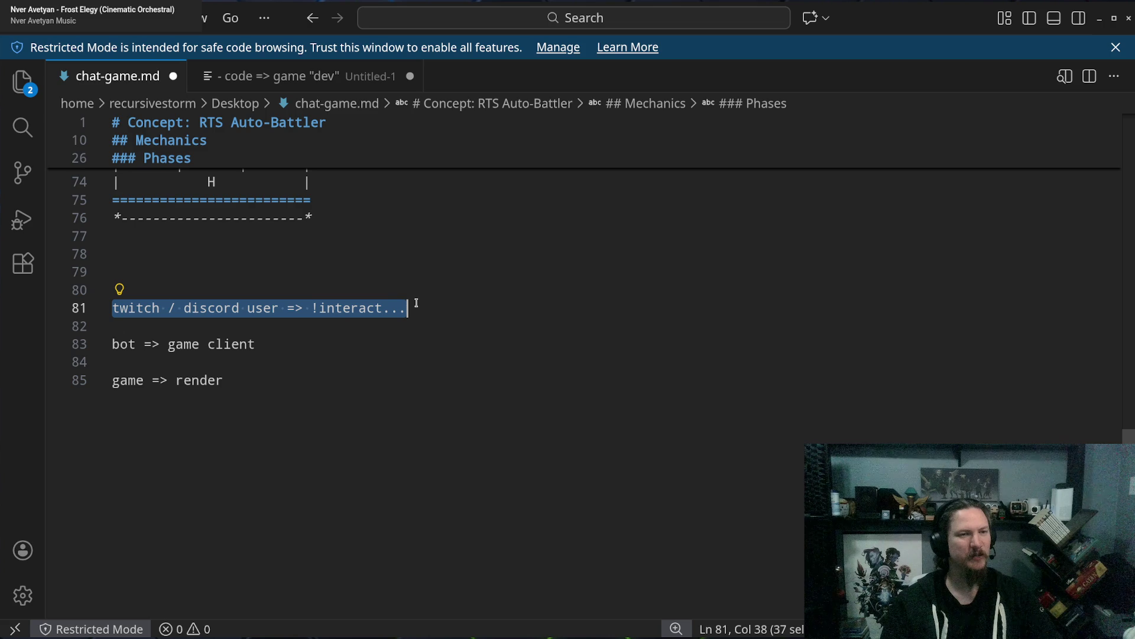
left_click_drag(113, 344, 246, 336)
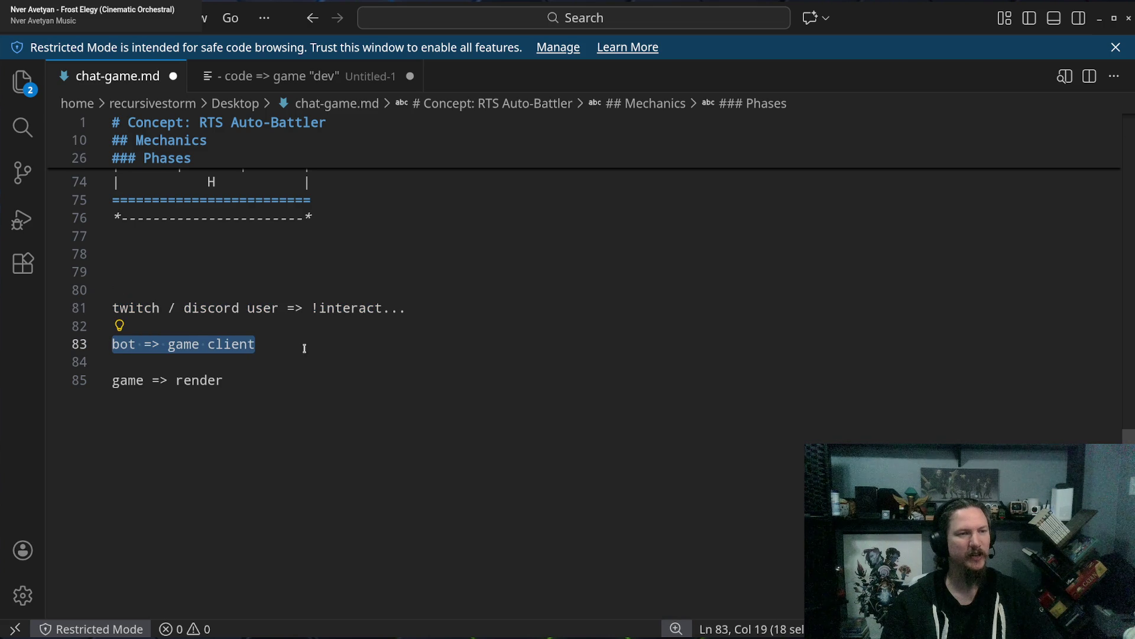
left_click_drag(113, 380, 225, 379)
left_click(362, 418)
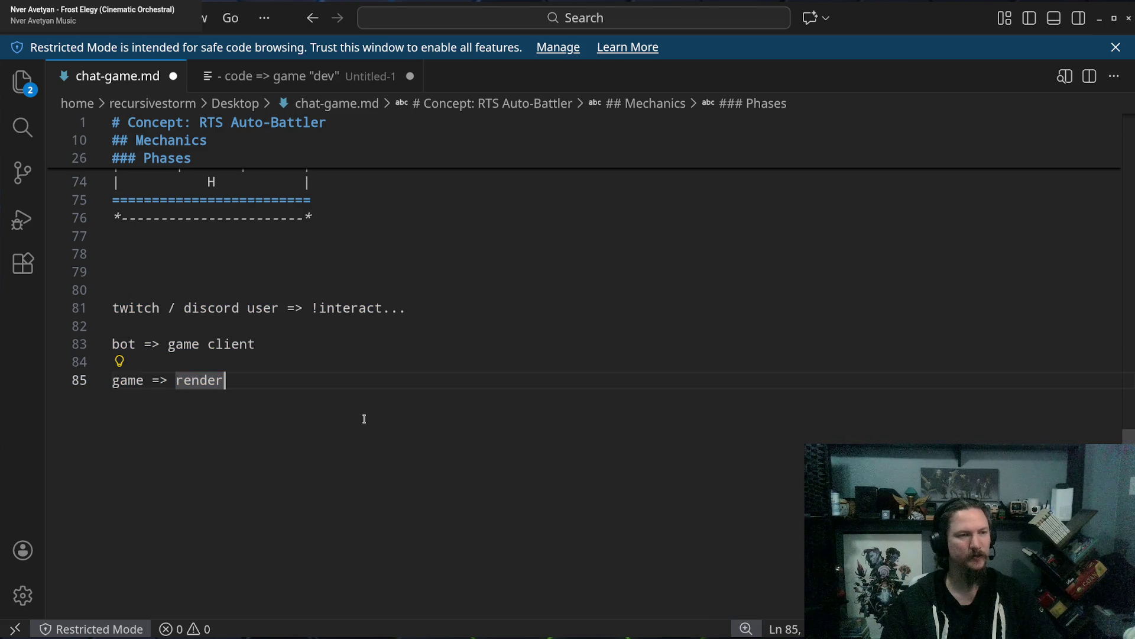
left_click_drag(117, 308, 272, 411)
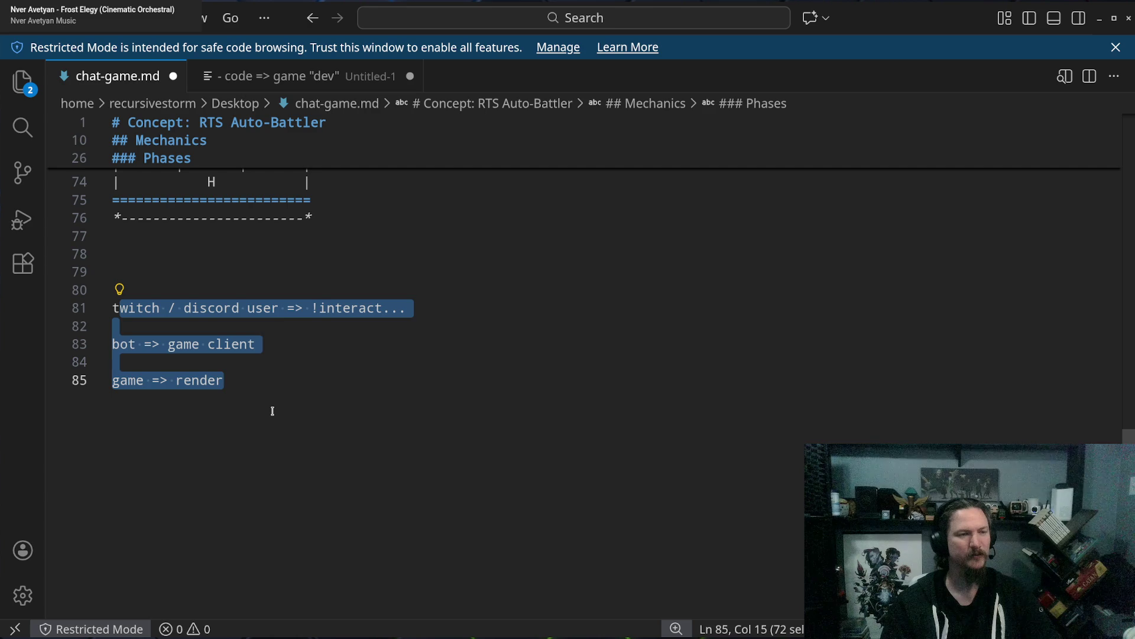
left_click(312, 398)
Add a '----------' divider line below the flow.
key("Return")
key("Return")
key("Return")
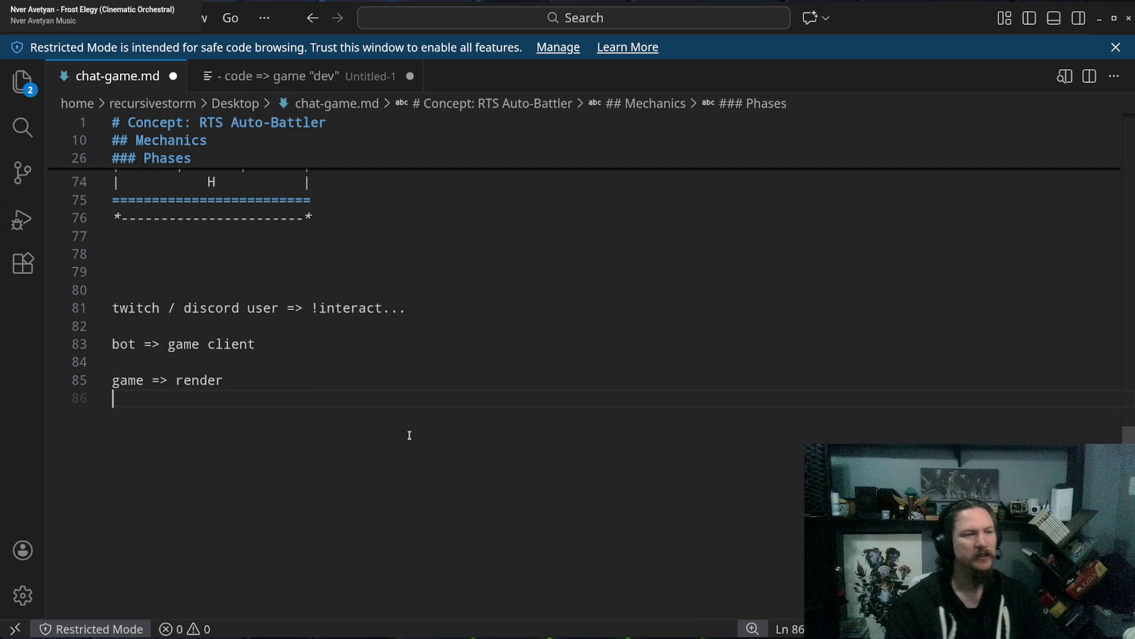
key("BackSpace")
type("----------")
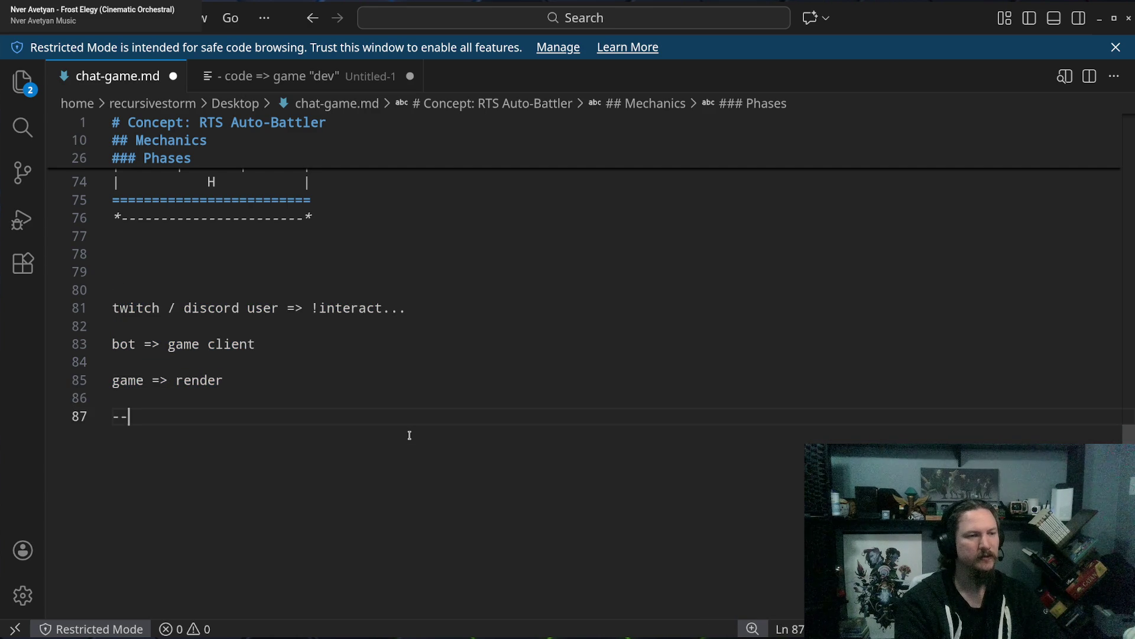
key("Return")
key("Return")
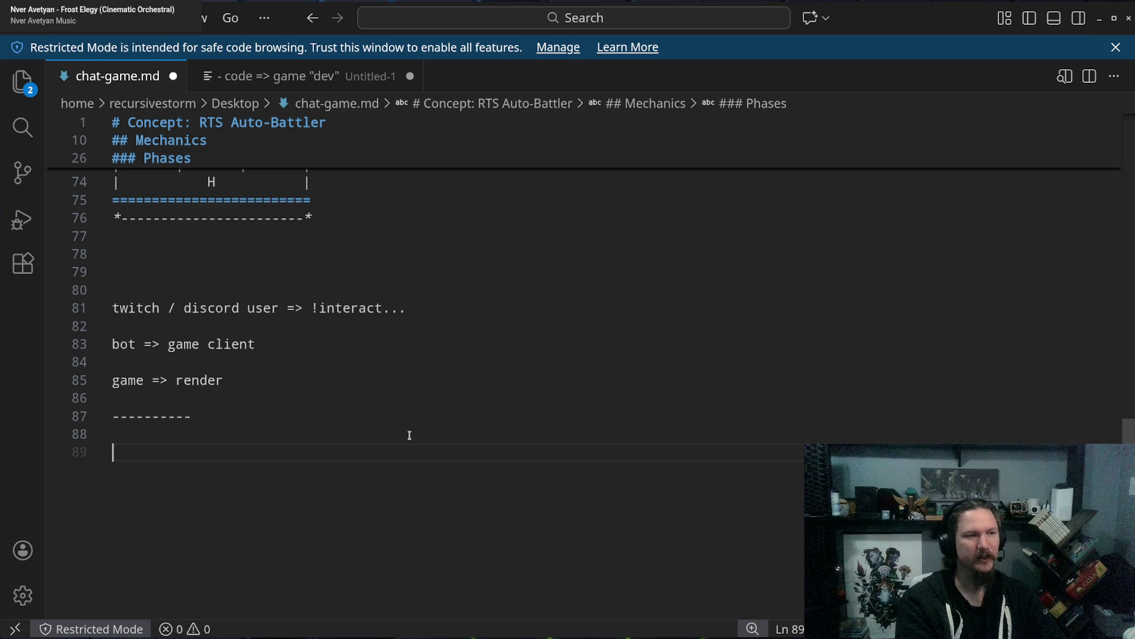
Type 'disc server installs obet' and add the bullet '* guildId (disc server ID)' beneath it.
type("disc")
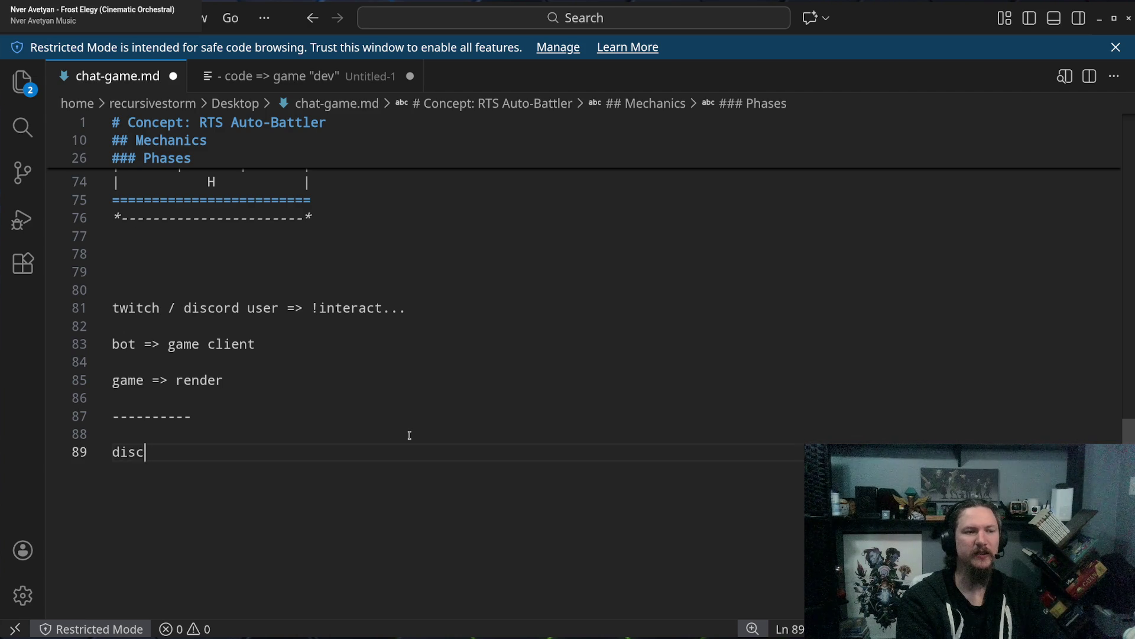
type(" server installs ")
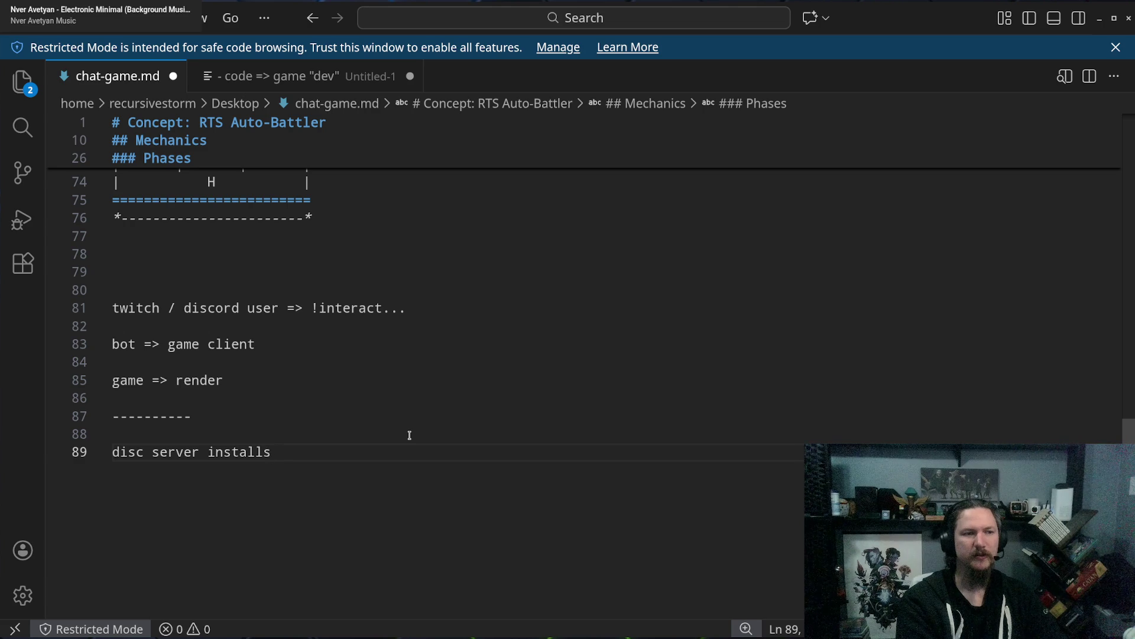
type("obe")
type("t")
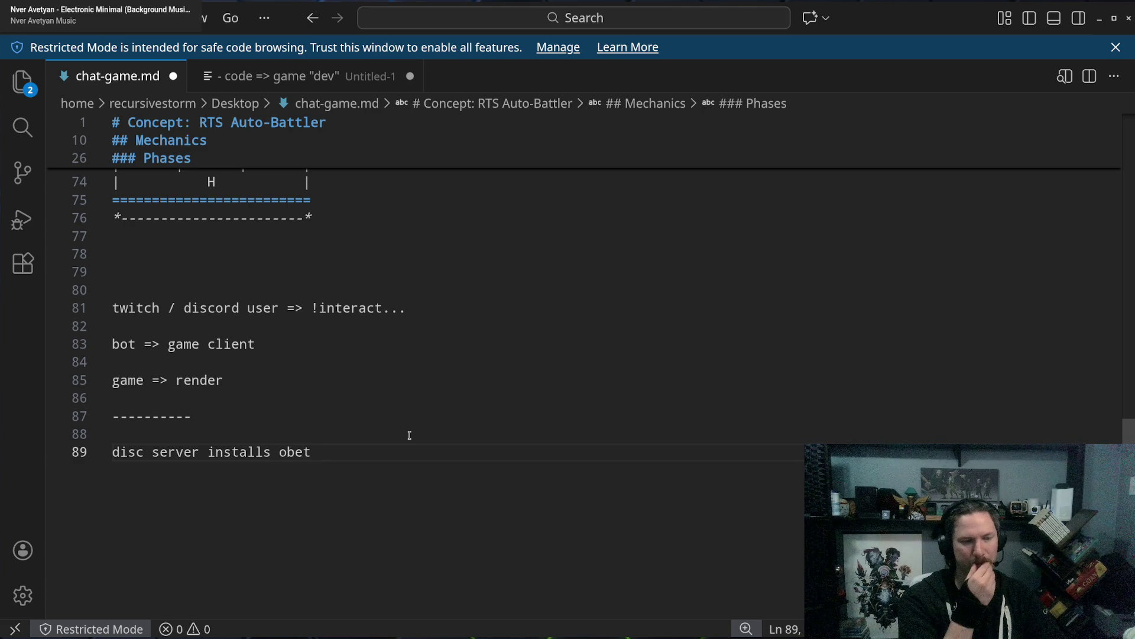
key("Home")
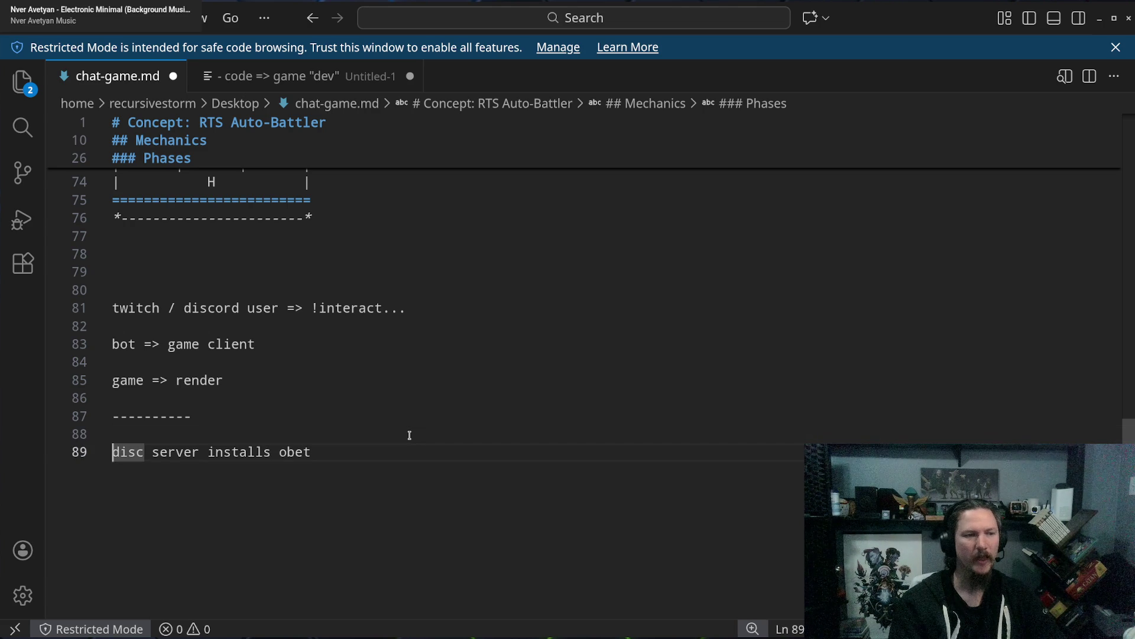
key("Up")
key("Down")
key("End")
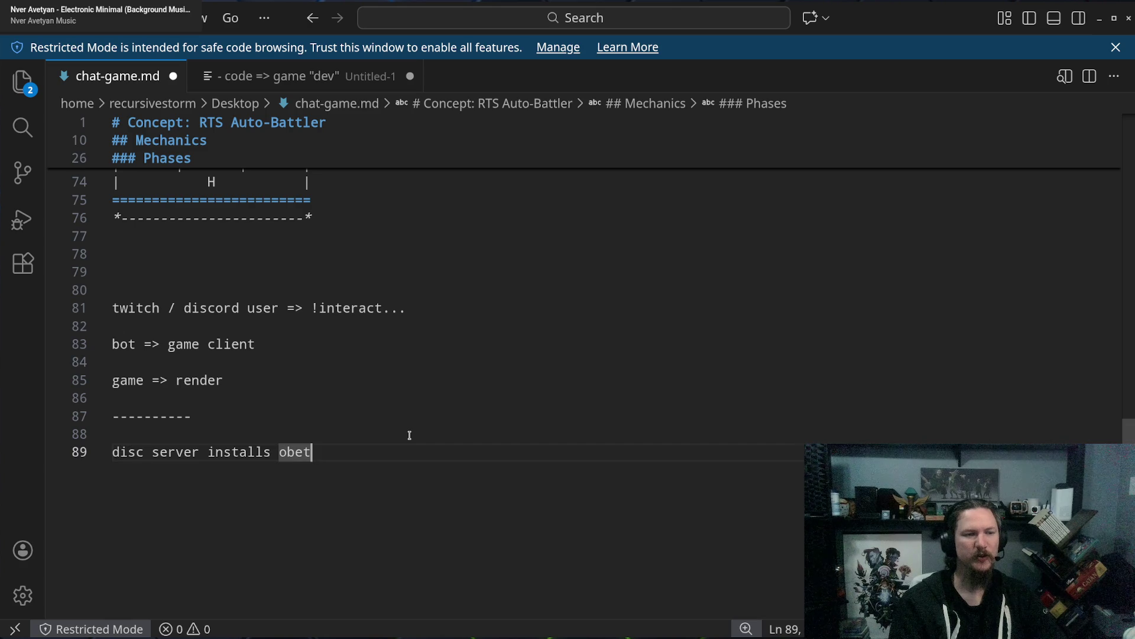
key("Left")
key("Left")
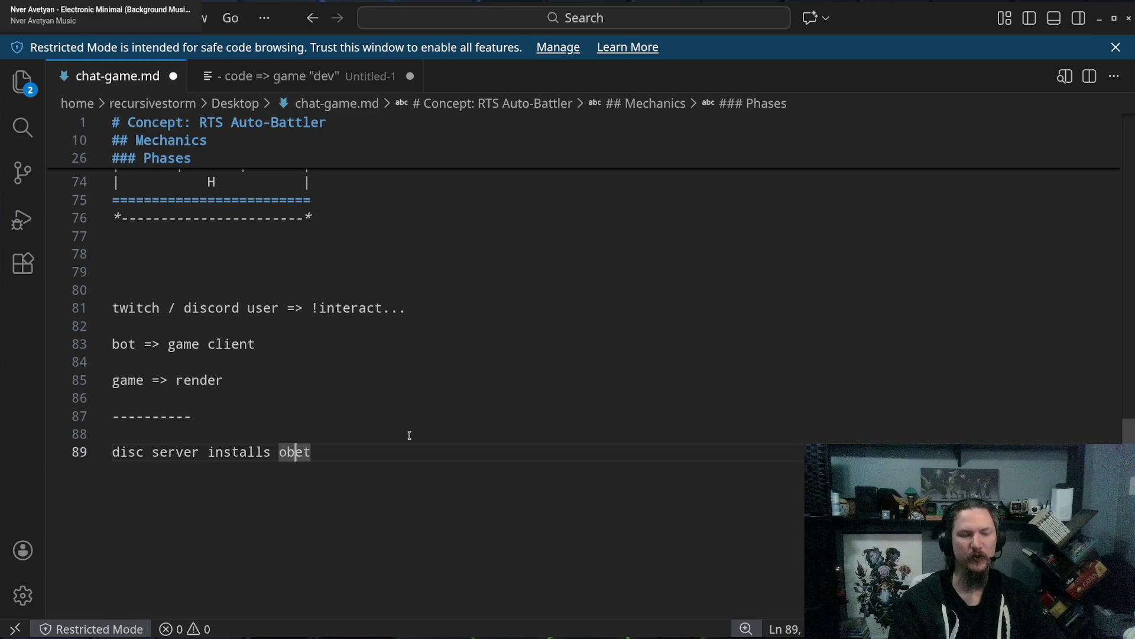
key("Right")
key("Right")
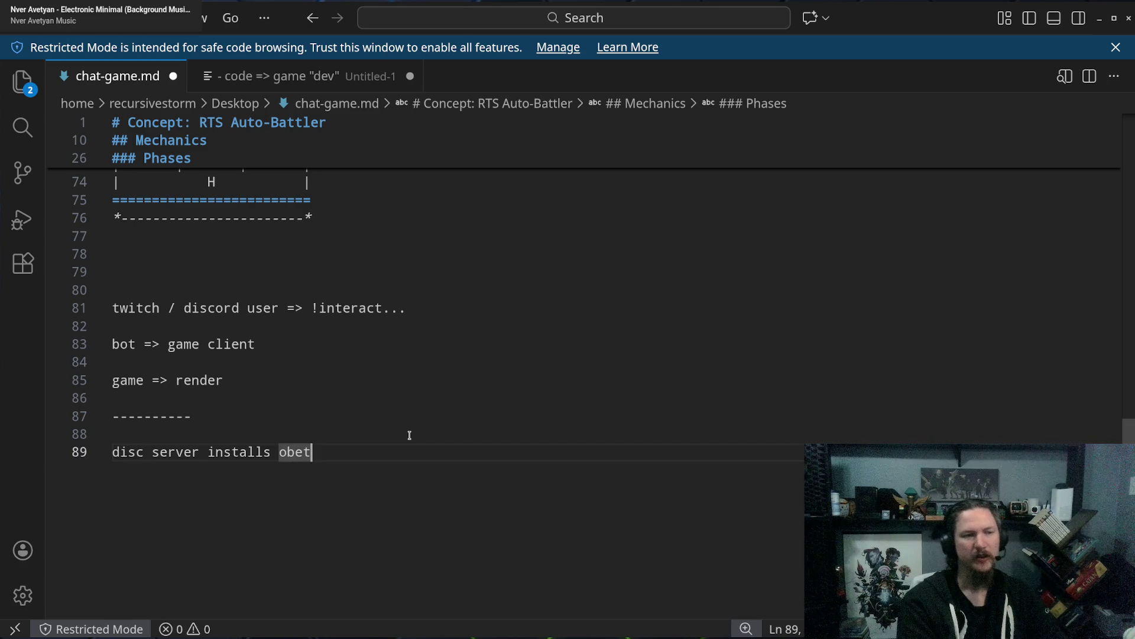
key("Return")
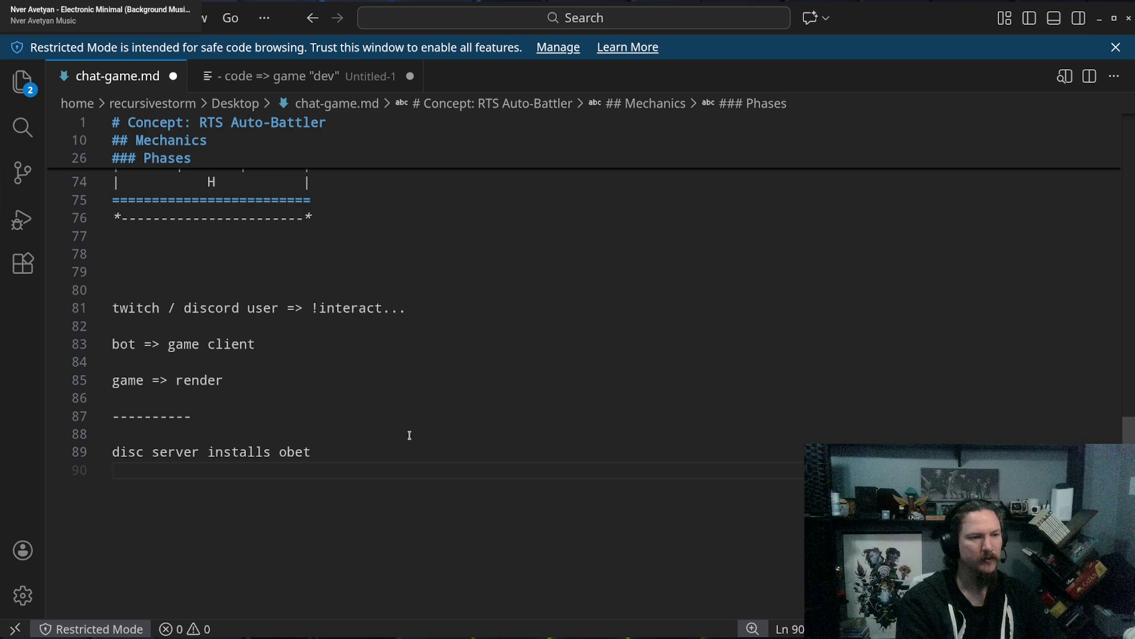
type("* ")
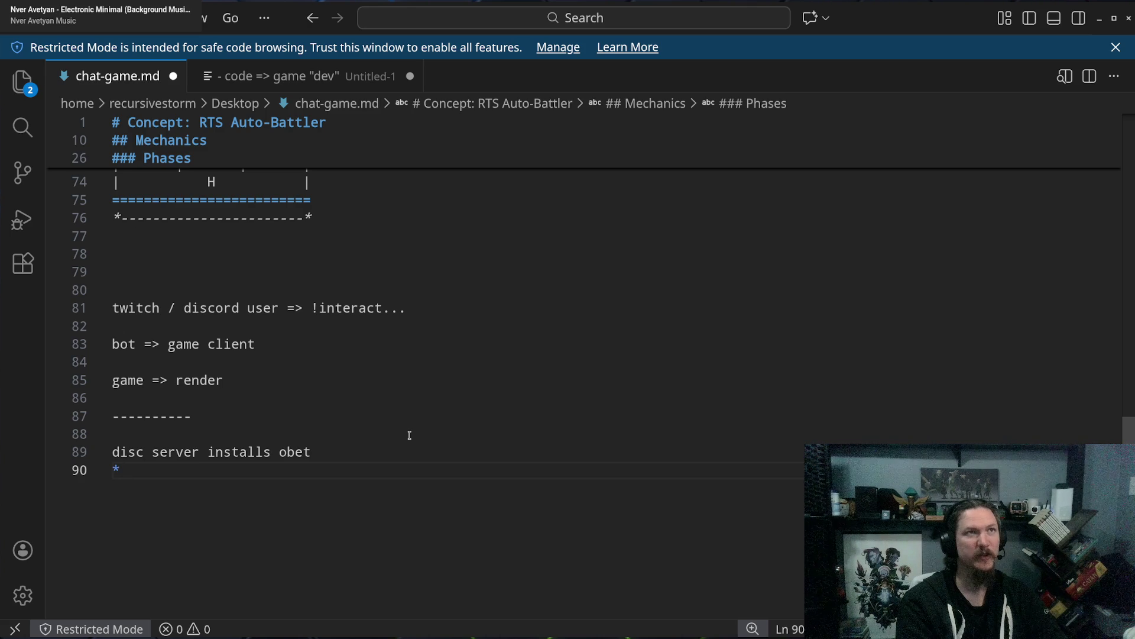
type("guild")
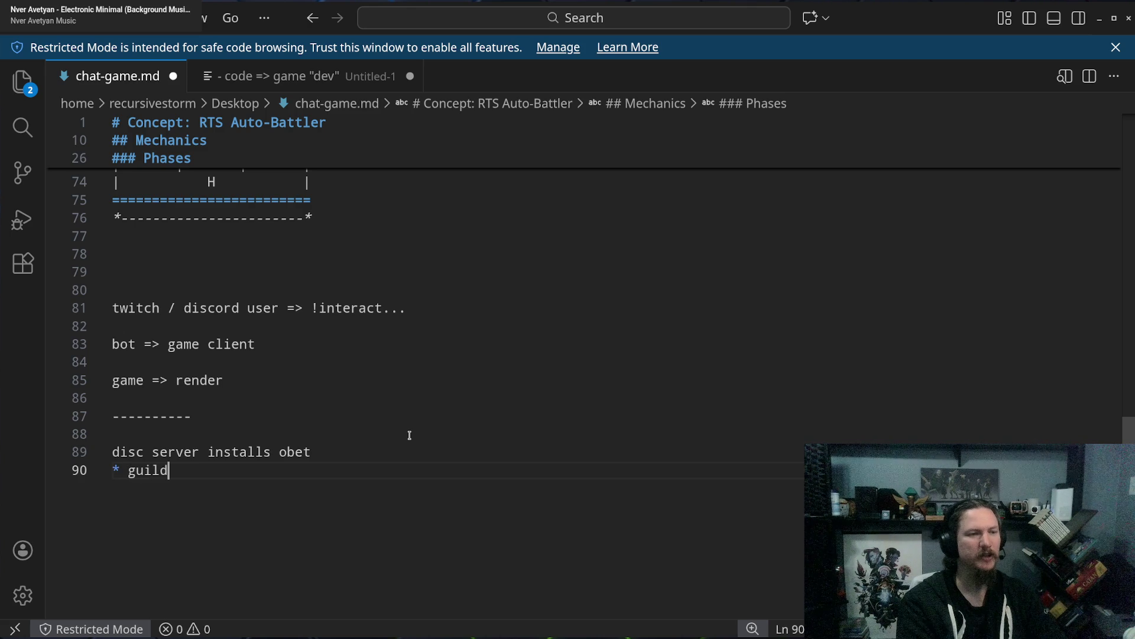
type("Id (disc s")
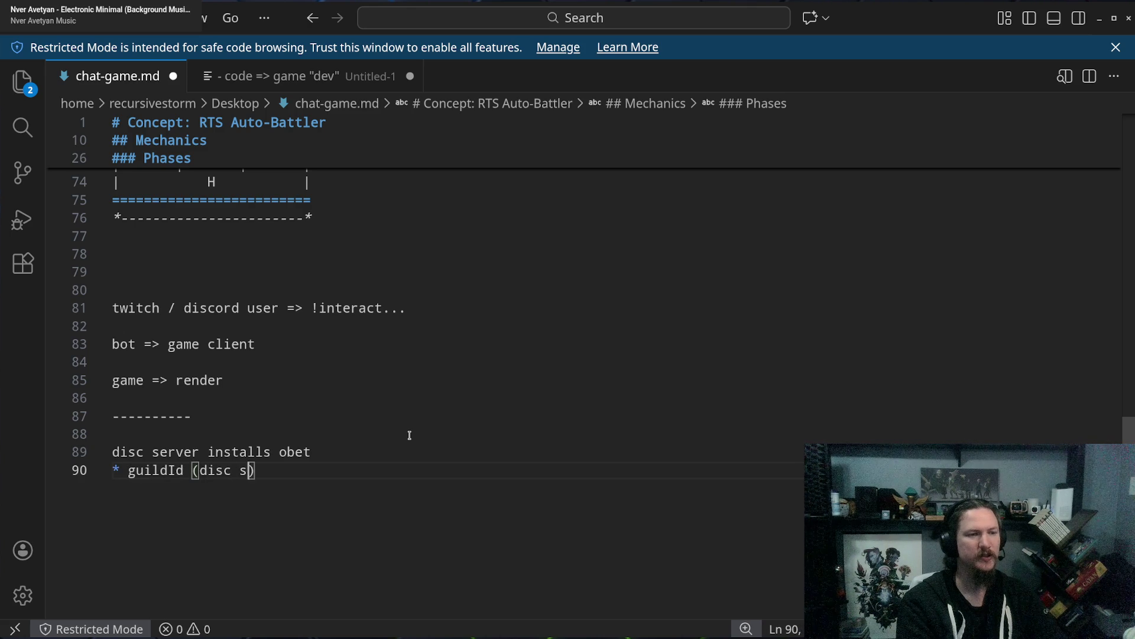
type("erver ID")
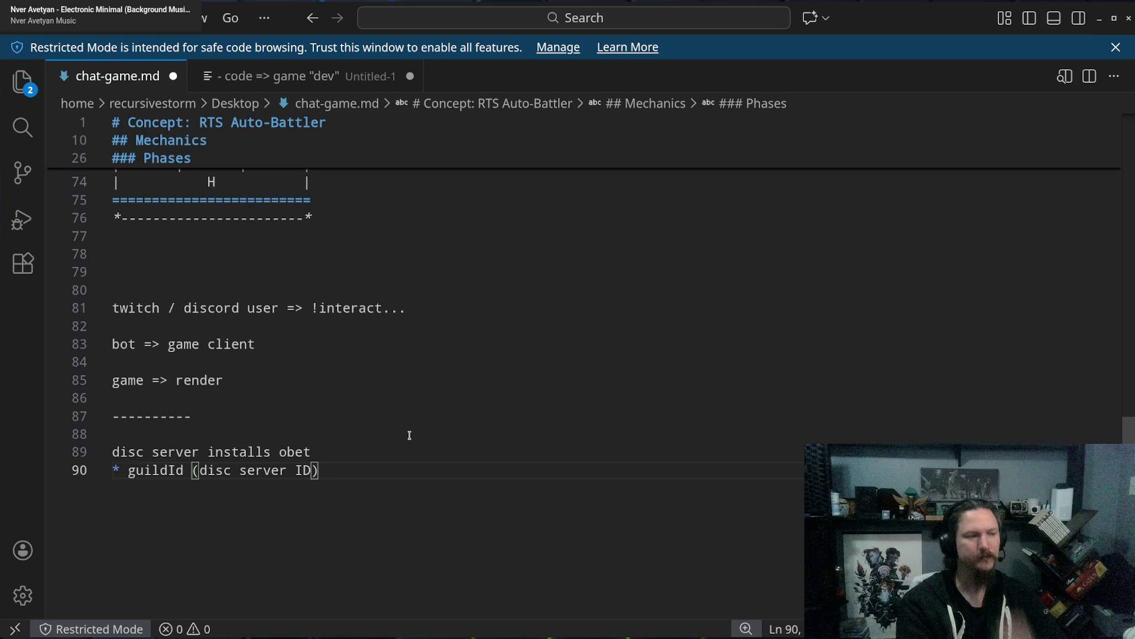
type(")")
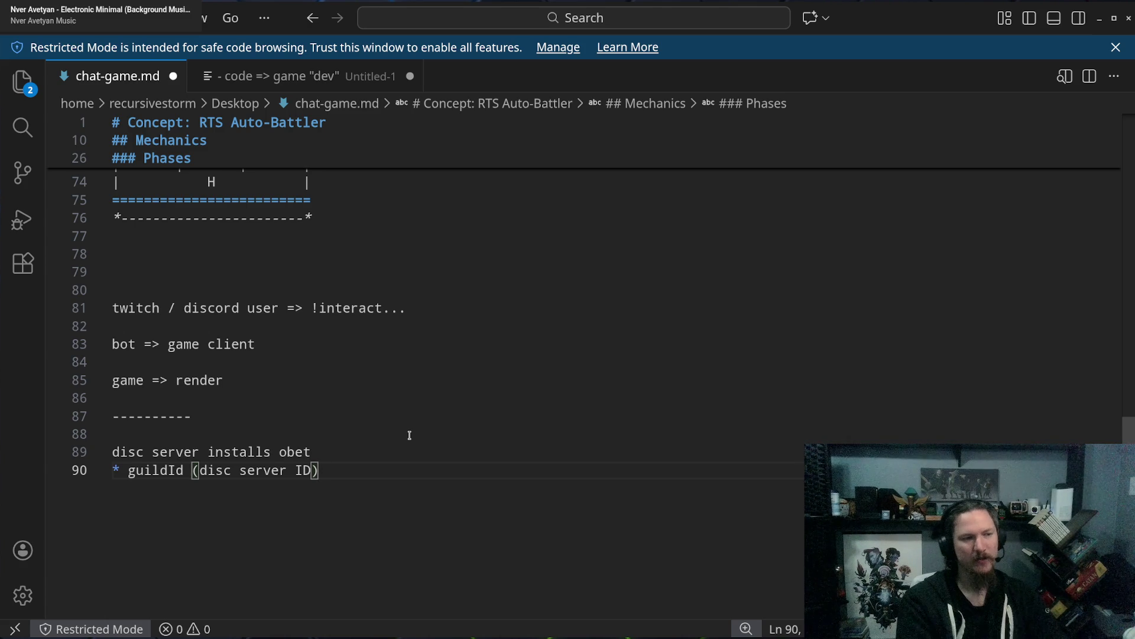
Add the bullet '* twitch similar?' under guildId, then highlight the notes while discussing them.
key("Return")
type("* twitch simi")
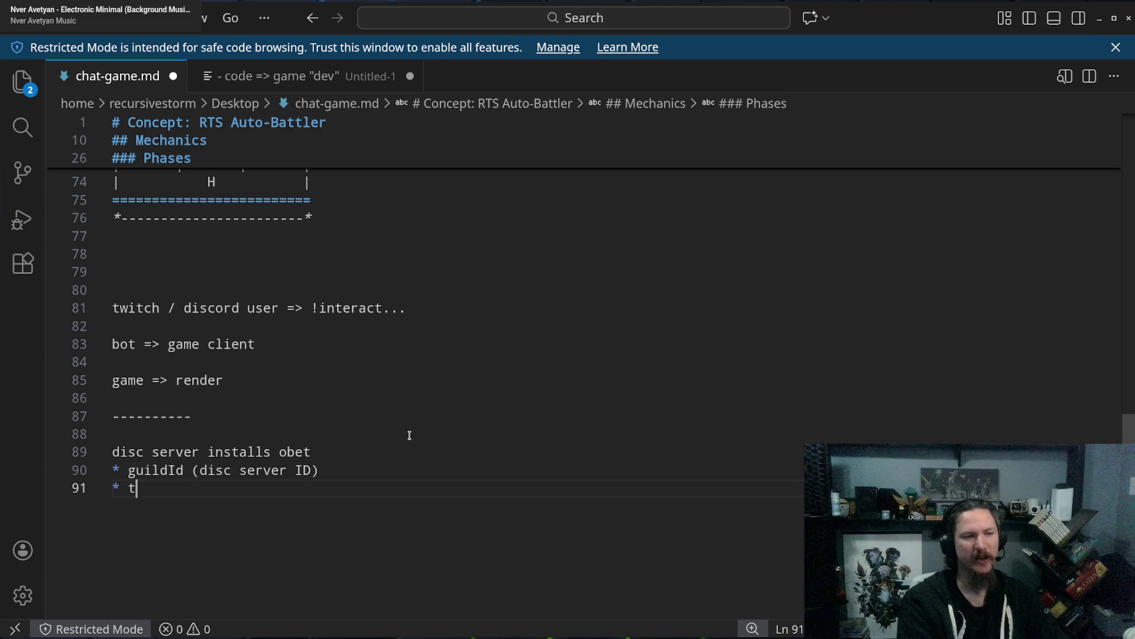
type("lar?")
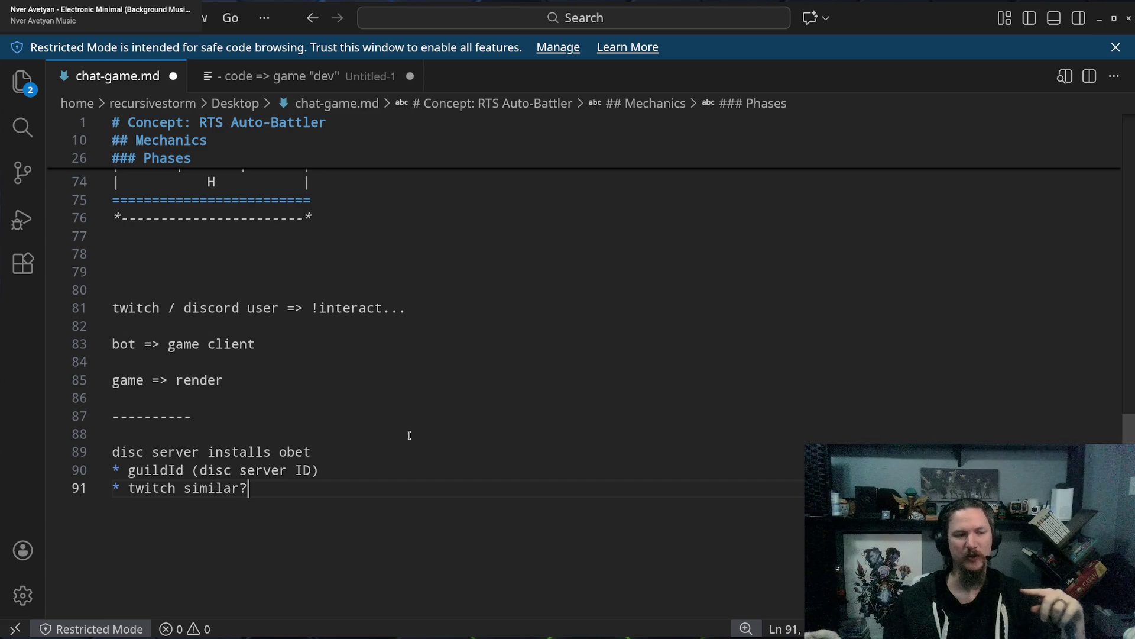
left_click_drag(256, 494, 110, 493)
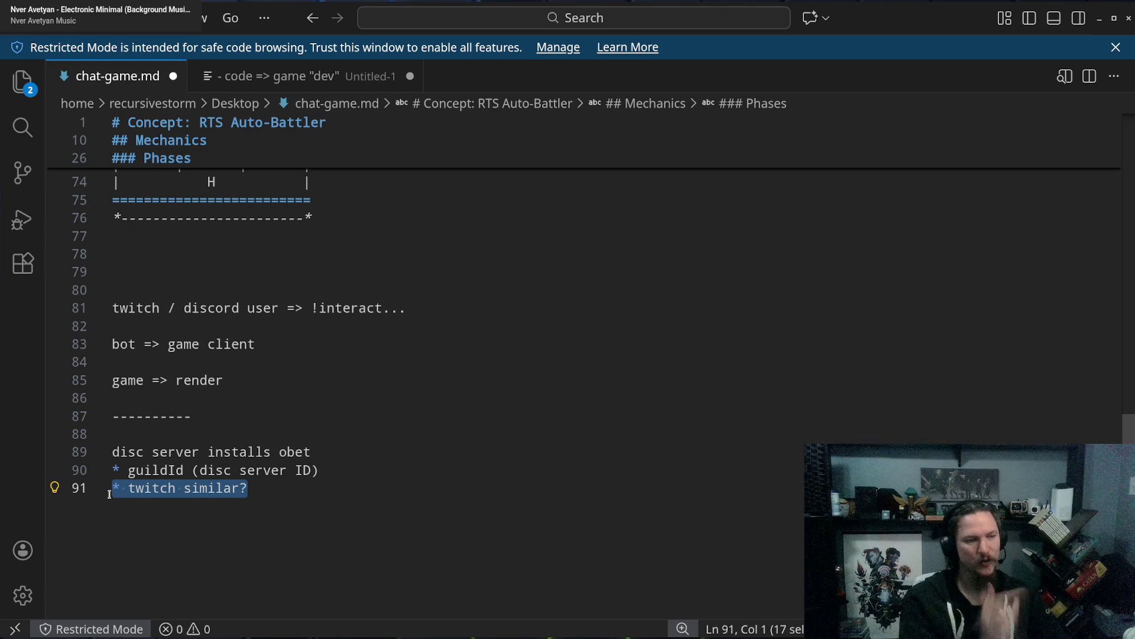
left_click(413, 520)
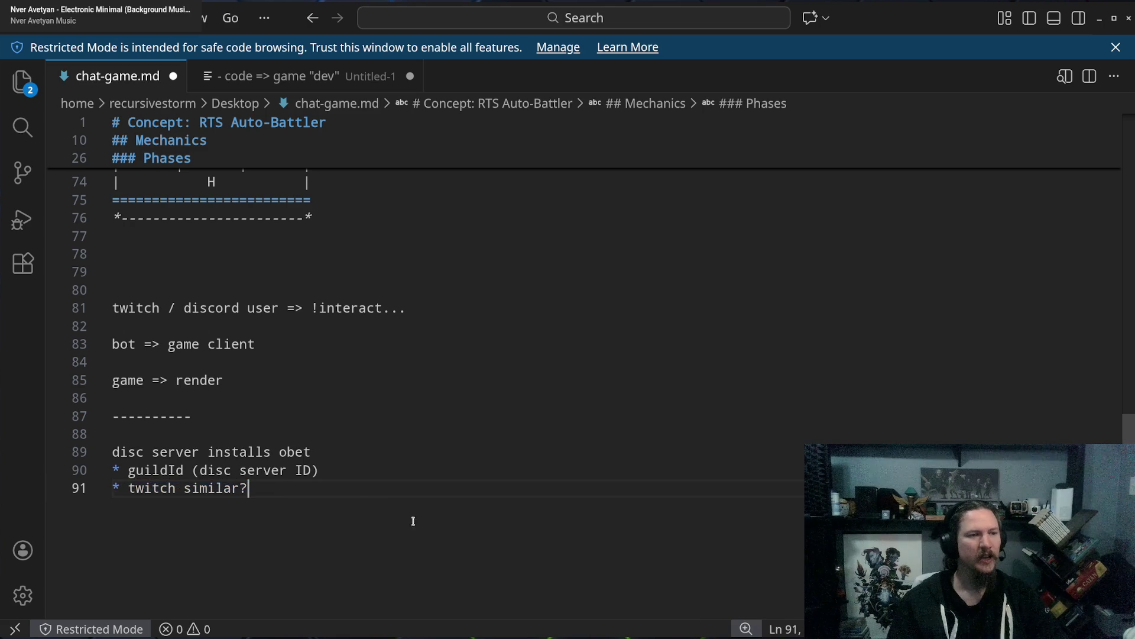
left_click_drag(271, 489, 129, 490)
left_click(280, 491)
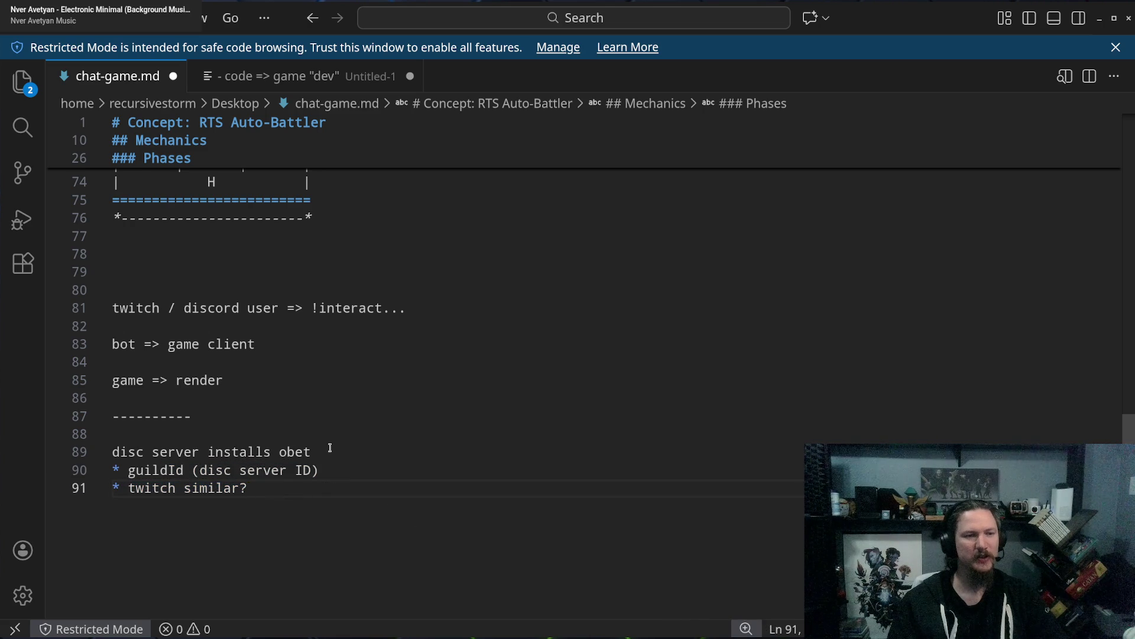
mouse_move(279, 451)
left_mouse_down()
mouse_move(278, 490)
mouse_move(113, 452)
left_mouse_up()
left_click(277, 490)
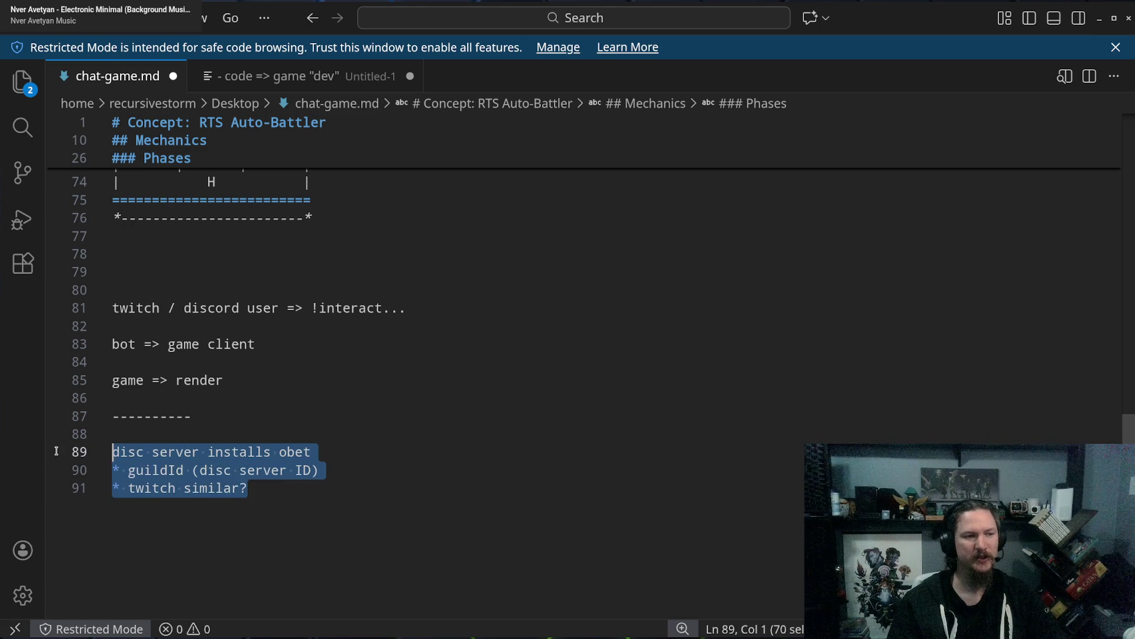
left_click(414, 499)
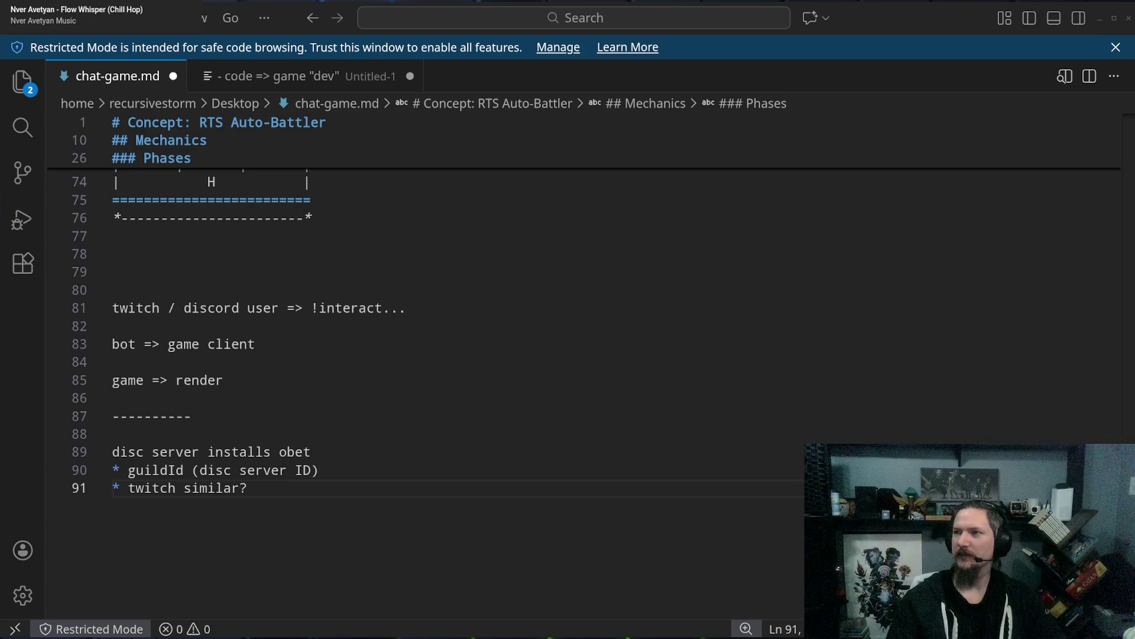
Switch to the Chrome window showing the AWS IoT SiteWise console.
key("alt+Tab")
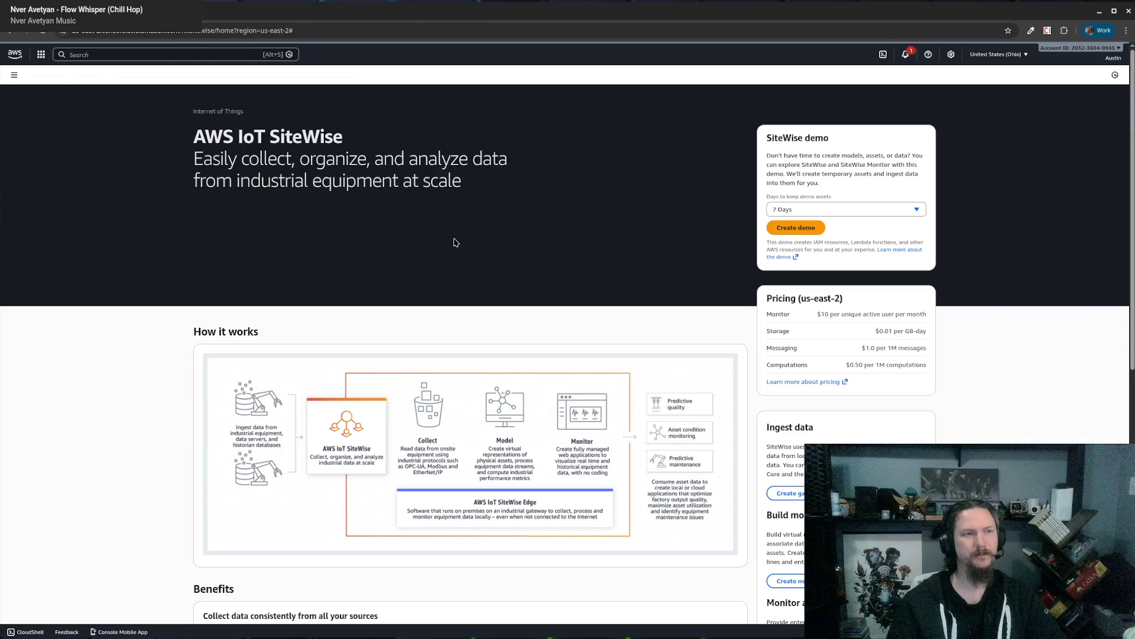
Open the SiteWise navigation panel and scroll through the overview page.
left_click(14, 75)
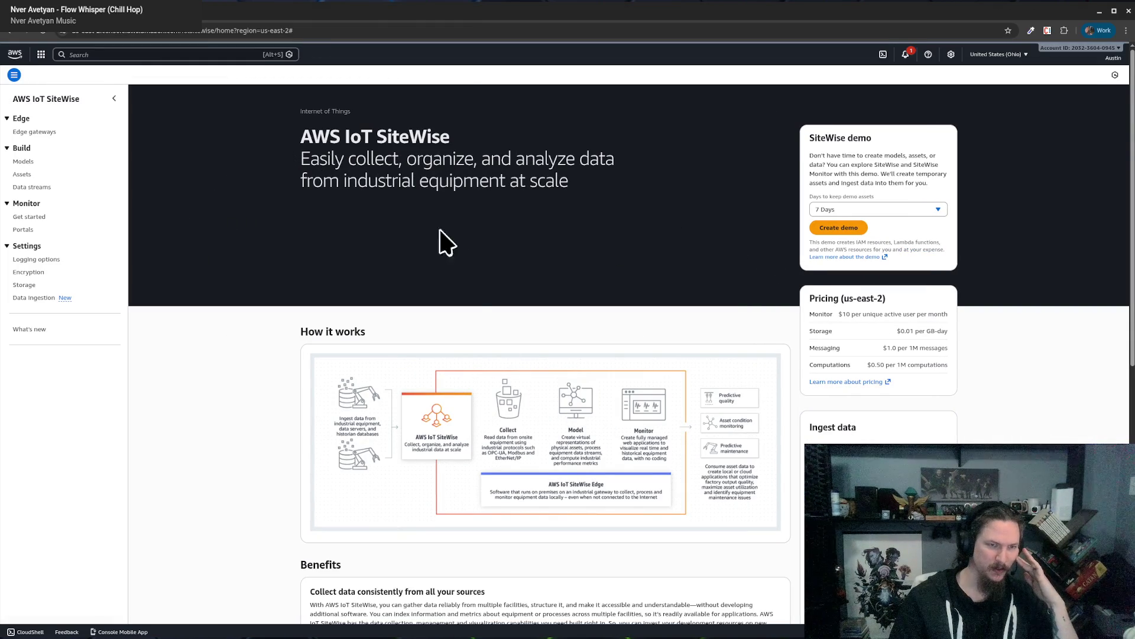
scroll(535, 441, "down", 5)
scroll(533, 431, "up", 5)
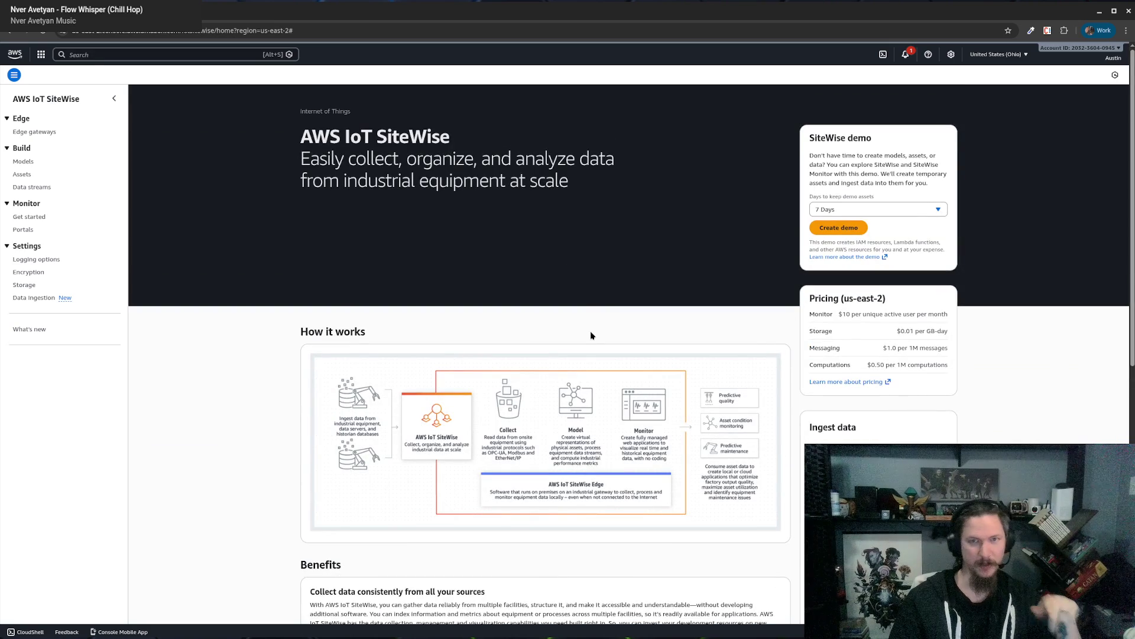
scroll(615, 296, "down", 7)
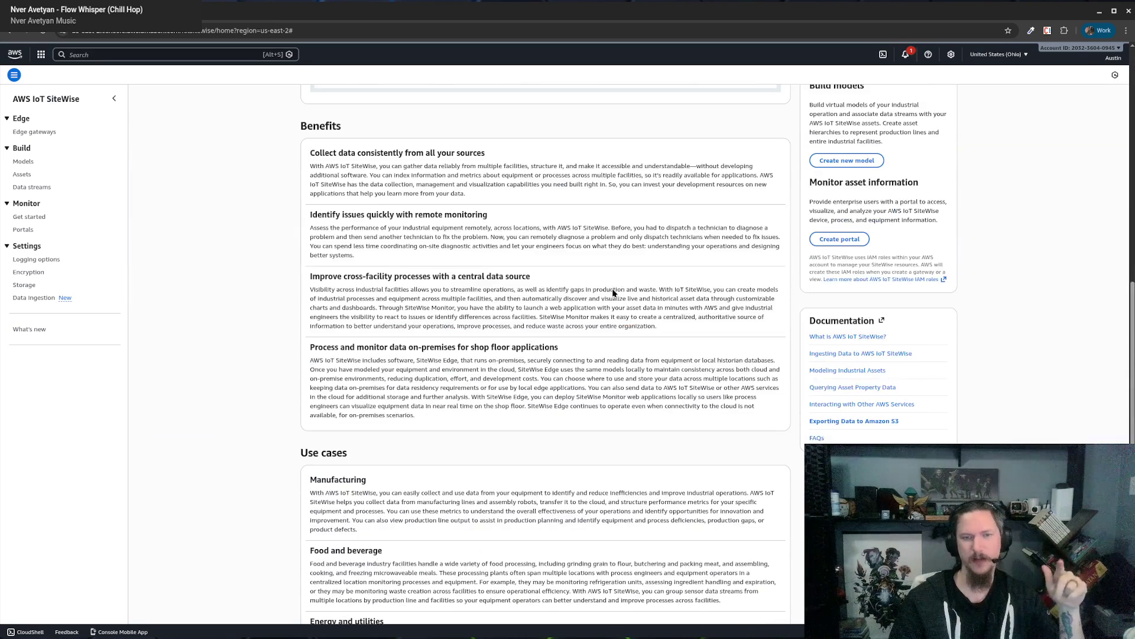
scroll(625, 325, "up", 6)
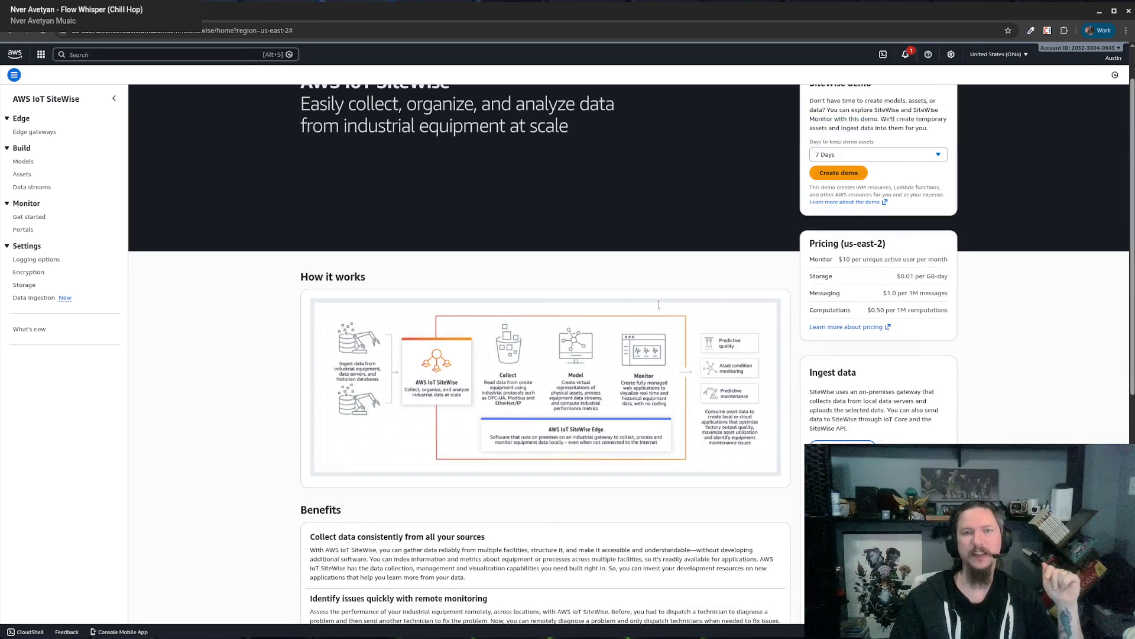
scroll(912, 364, "up", 2)
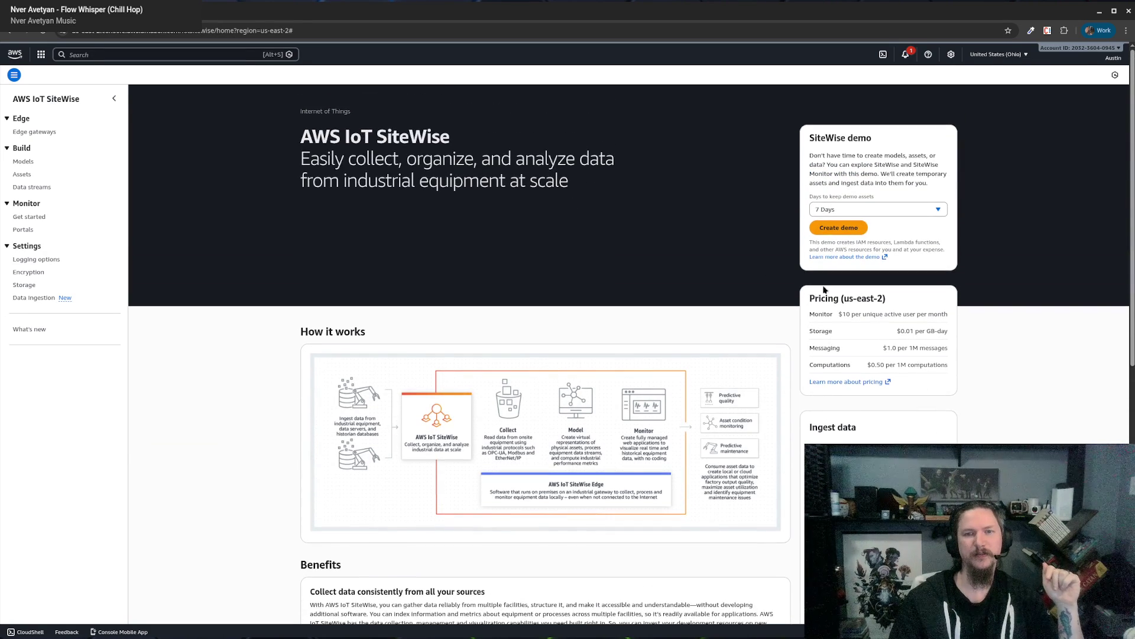
Highlight the benefits text, then the AWS IoT SiteWise heading and subtitle.
left_click_drag(308, 108, 533, 352)
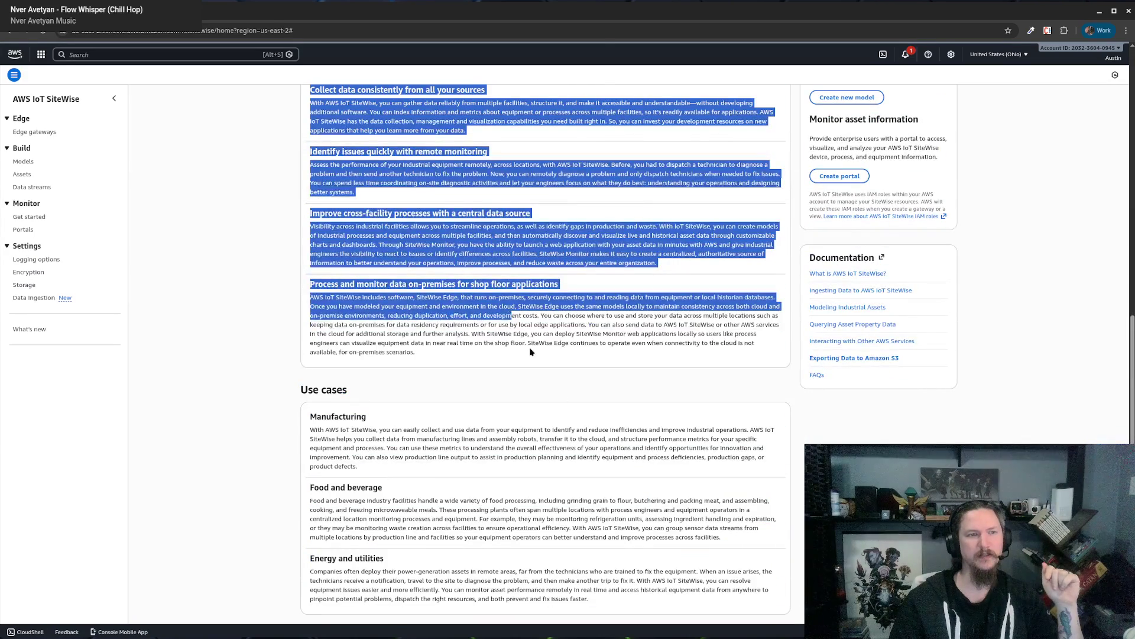
left_click(532, 352)
scroll(600, 359, "up", 6)
scroll(599, 359, "up", 3)
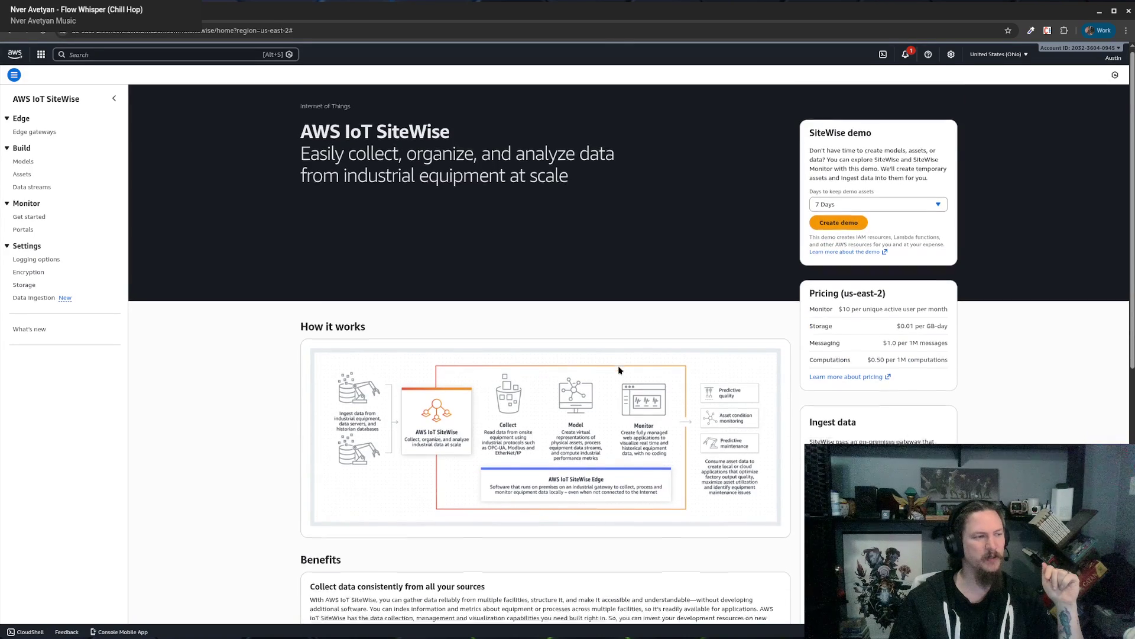
scroll(619, 370, "down", 3)
scroll(481, 278, "up", 4)
mouse_move(312, 137)
left_mouse_down()
mouse_move(487, 180)
mouse_move(519, 230)
left_mouse_up()
left_click(346, 135)
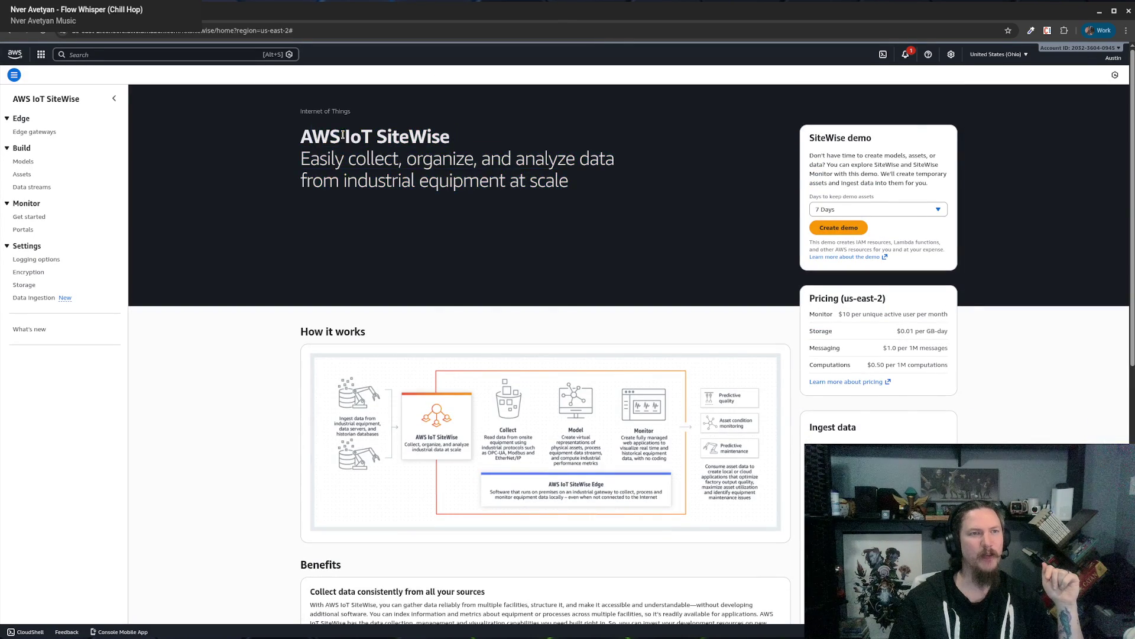
Select the word SiteWise within the AWS IoT SiteWise heading.
left_click_drag(312, 138, 411, 141)
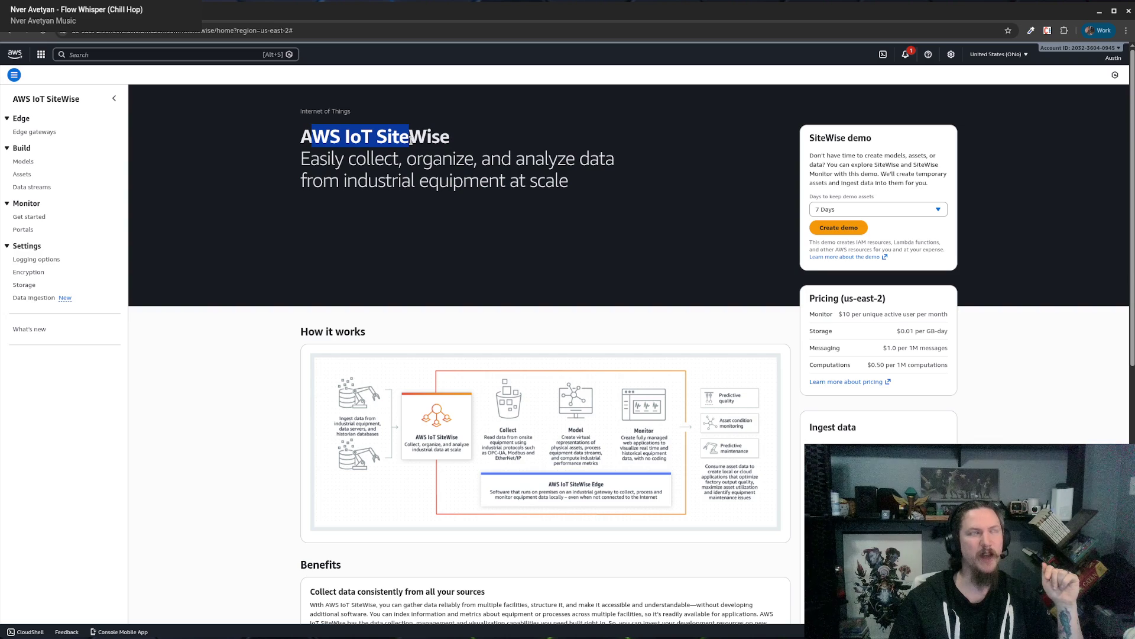
left_click(444, 131)
double_click(420, 140)
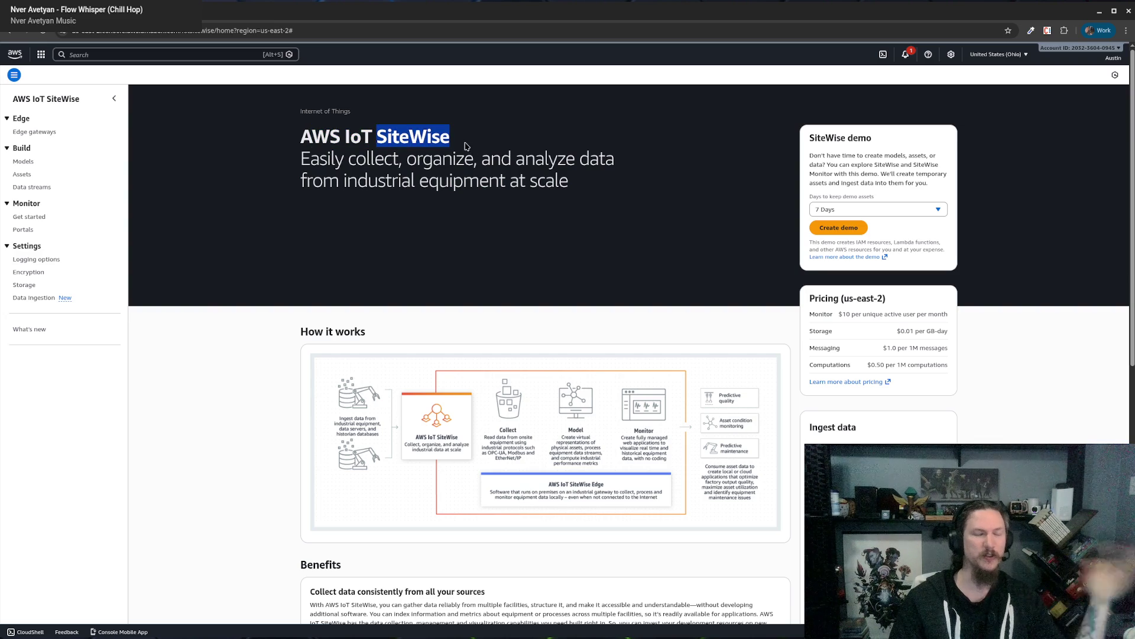
left_click(431, 137)
double_click(431, 137)
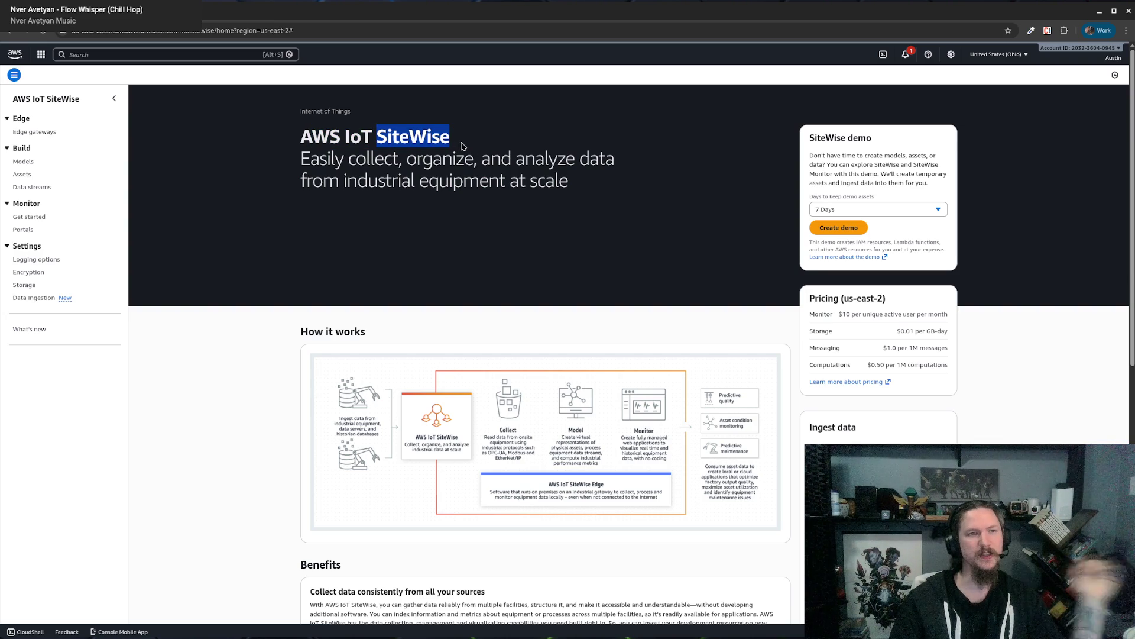
left_click(354, 143)
left_click_drag(297, 135, 503, 137)
double_click(412, 137)
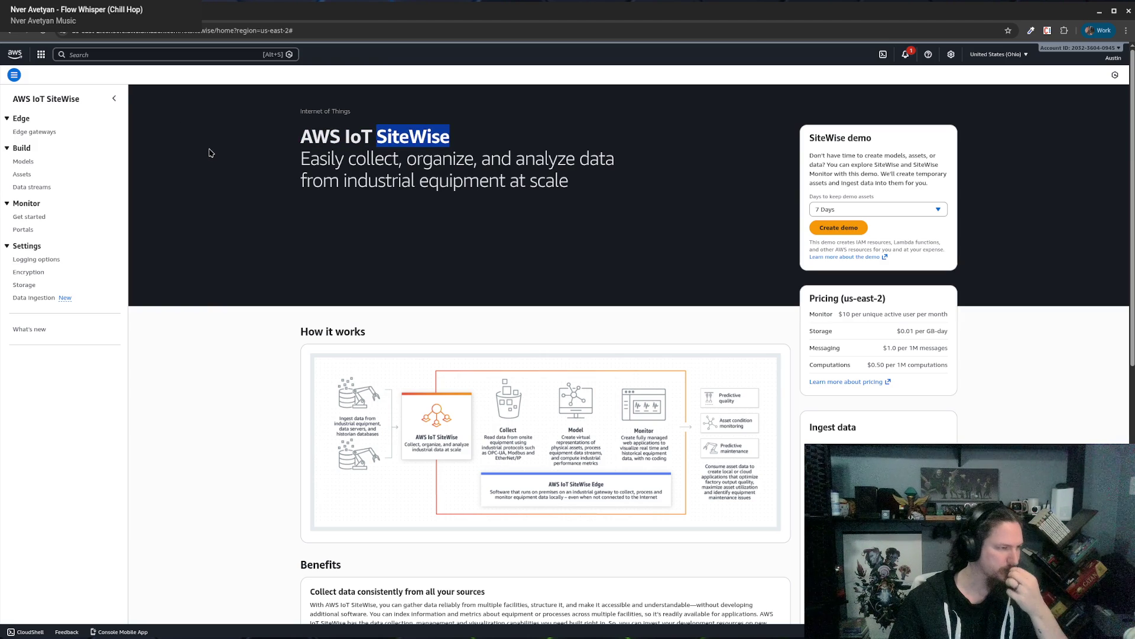
Clear the highlight and drag the browser out of full screen to reveal chat-game.md.
left_click(425, 181)
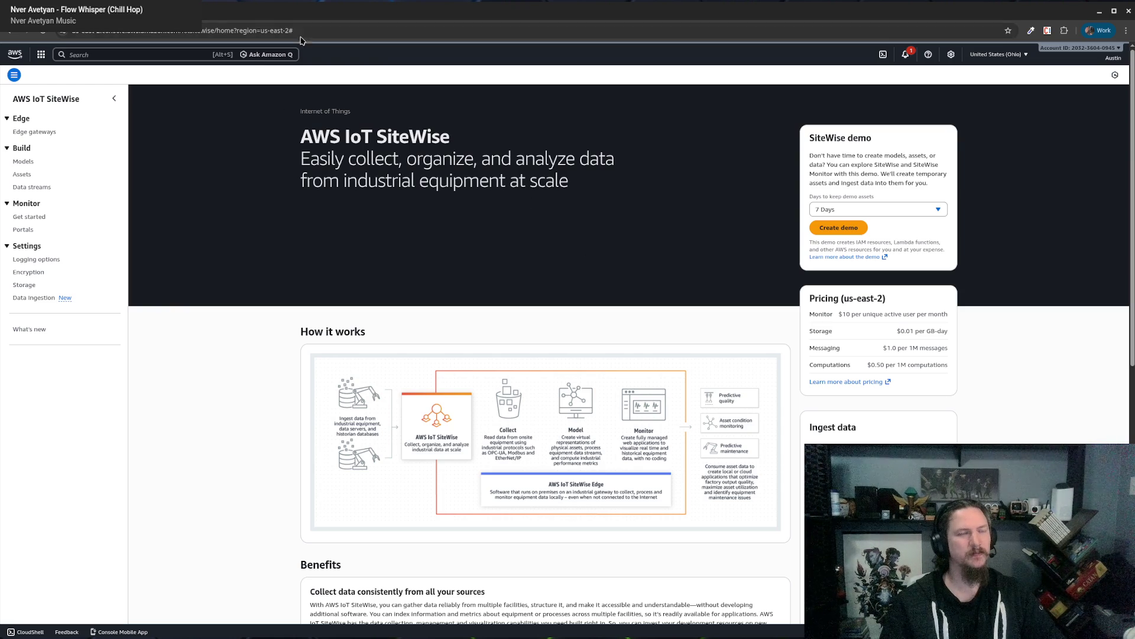
mouse_move(306, 32)
left_mouse_down()
mouse_move(309, 252)
mouse_move(1134, 252)
left_mouse_up()
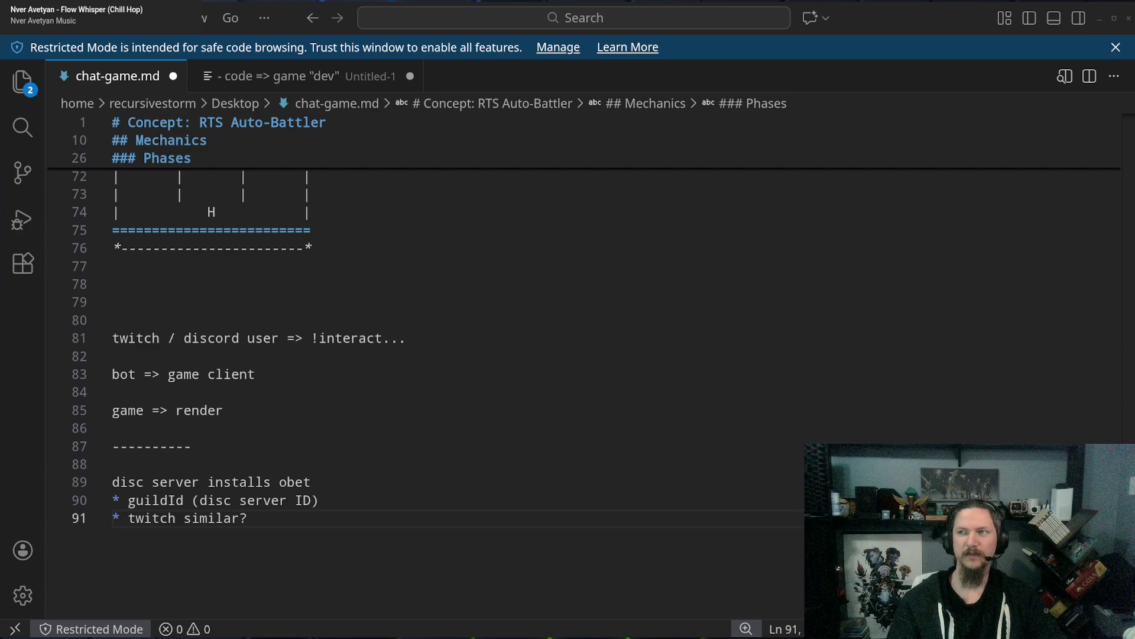
Switch to Chrome and get back to the 'nvenergy outage map' Google results.
key("alt+Tab")
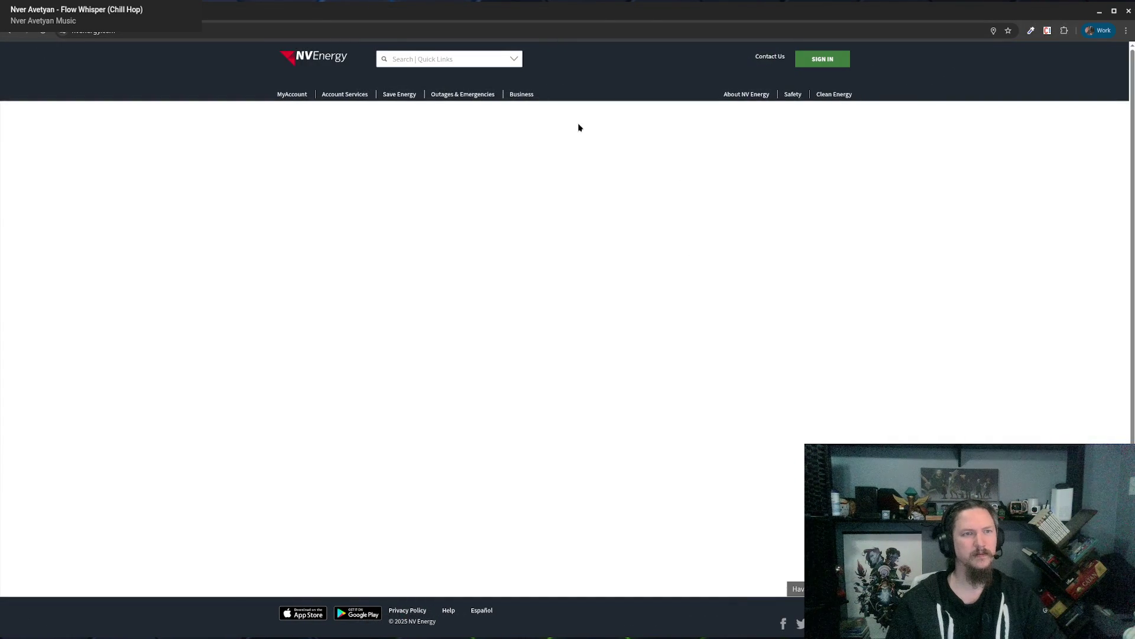
key("alt+Left")
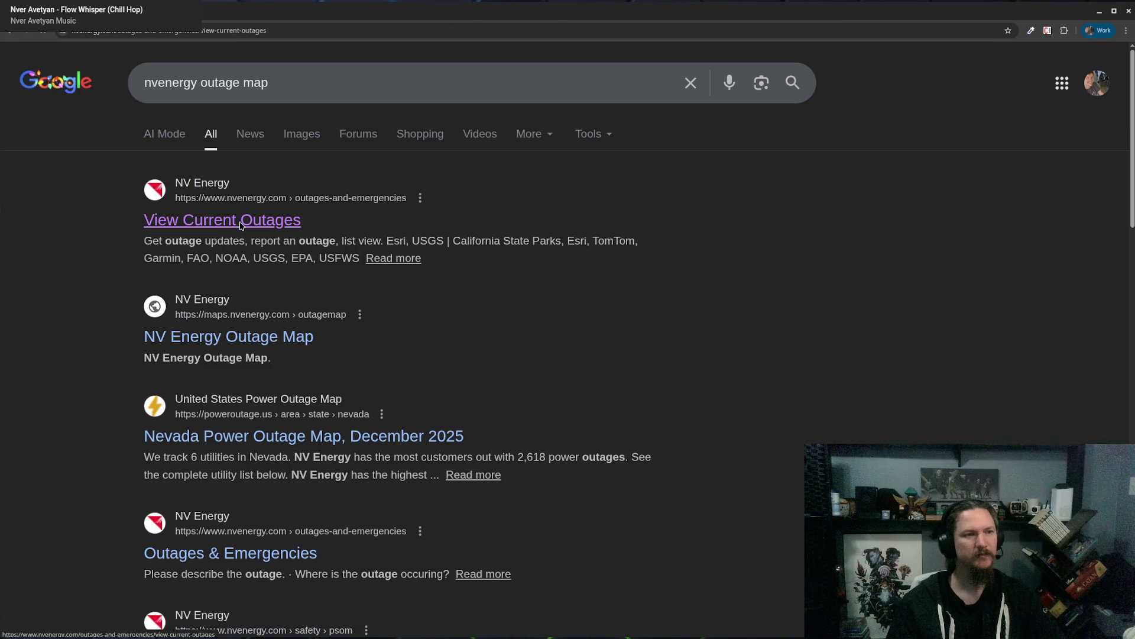
left_click(232, 220)
key("alt+Left")
Open the NV Energy Outage Map, zoom toward Carson City, and check the Fallon outage details.
left_click(250, 349)
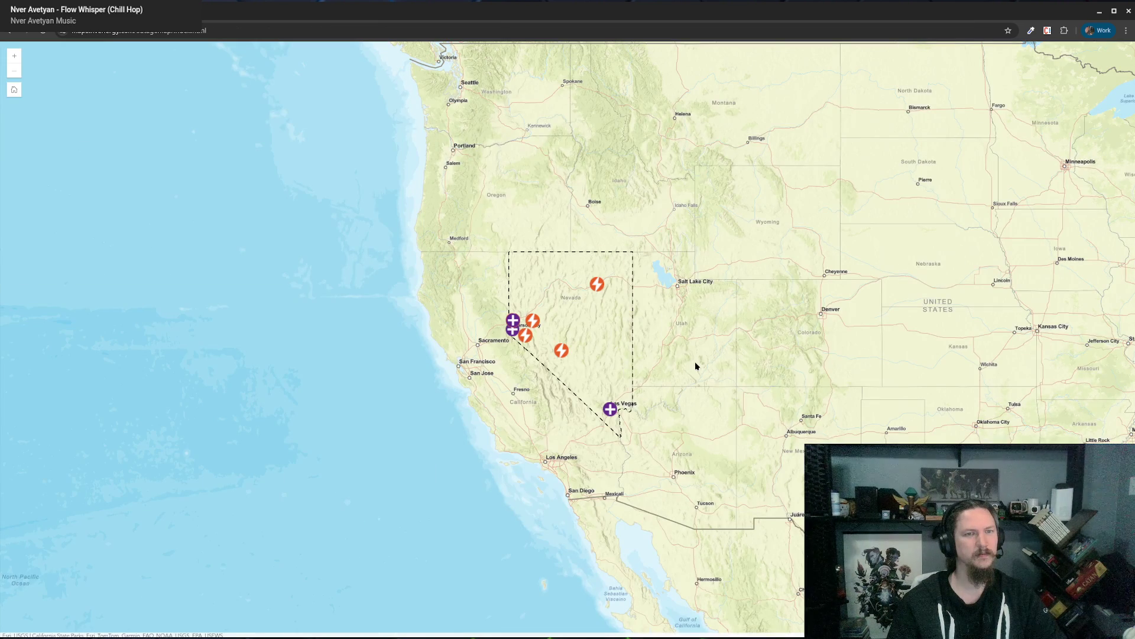
double_click(597, 328)
double_click(579, 329)
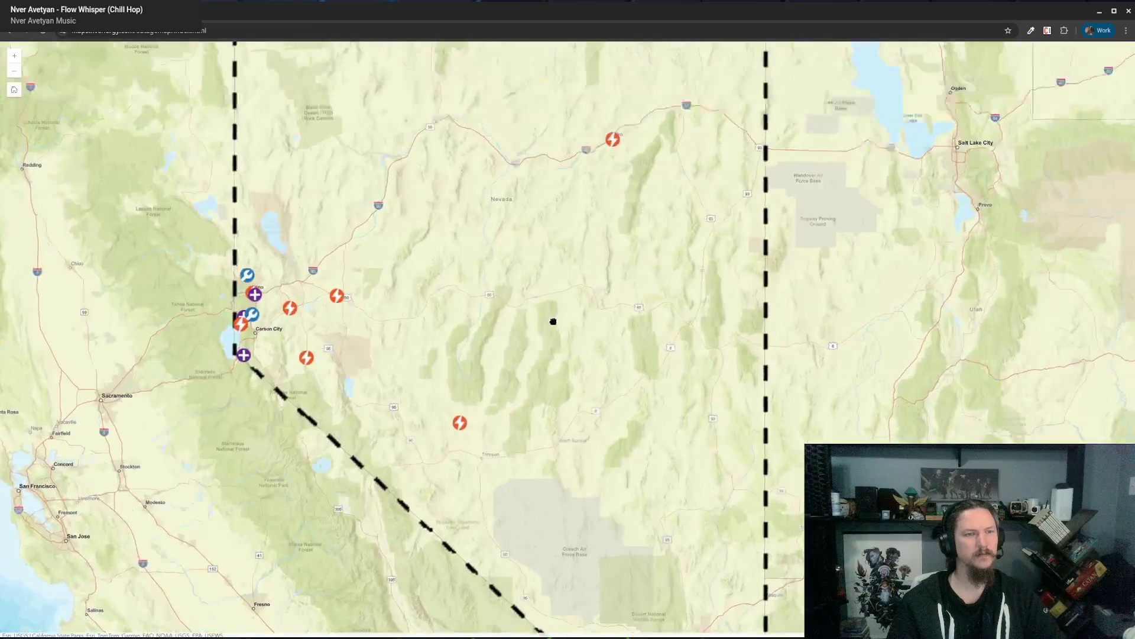
double_click(476, 298)
left_click_drag(484, 304, 586, 317)
left_click(521, 263)
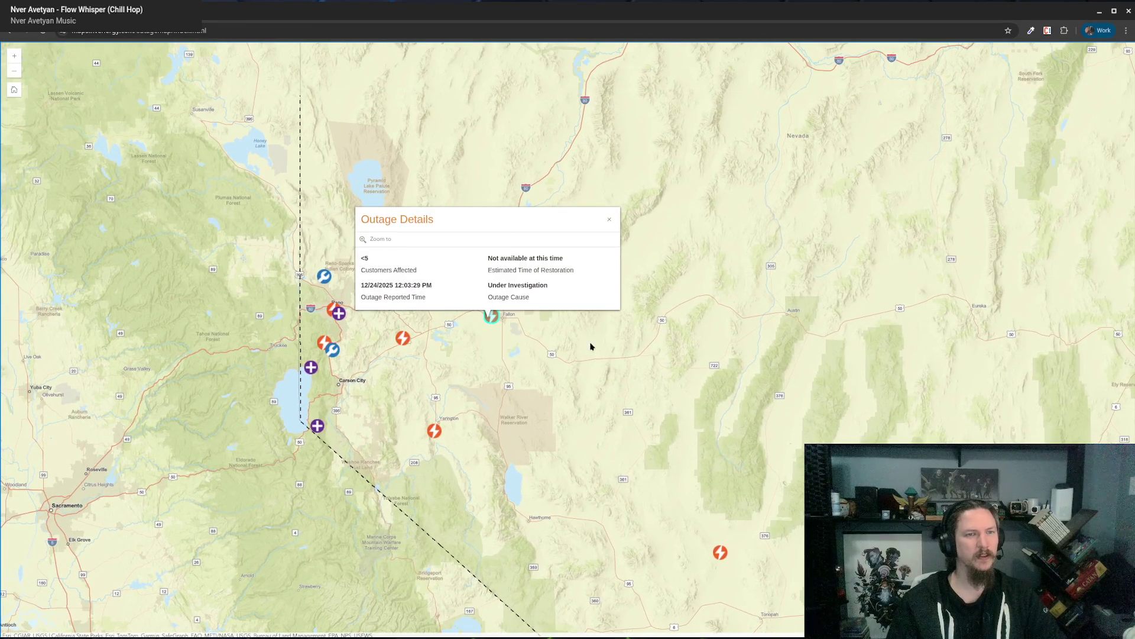
left_click(609, 219)
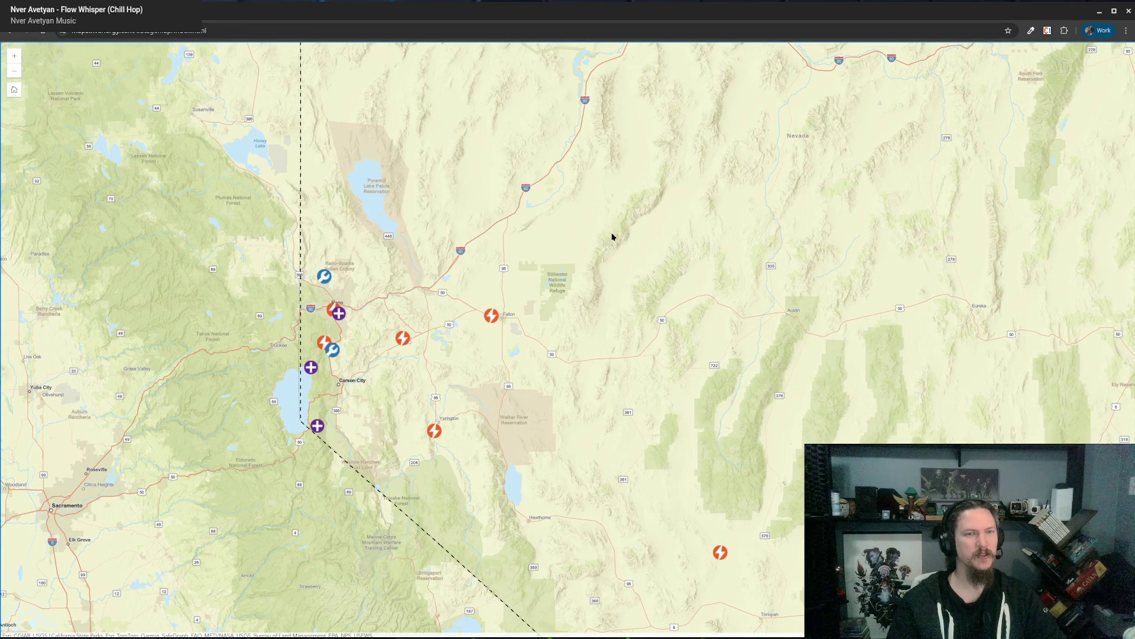
Recentre on Fallon, view the nearby outage's details, then zoom back out.
scroll(558, 308, "down", 1)
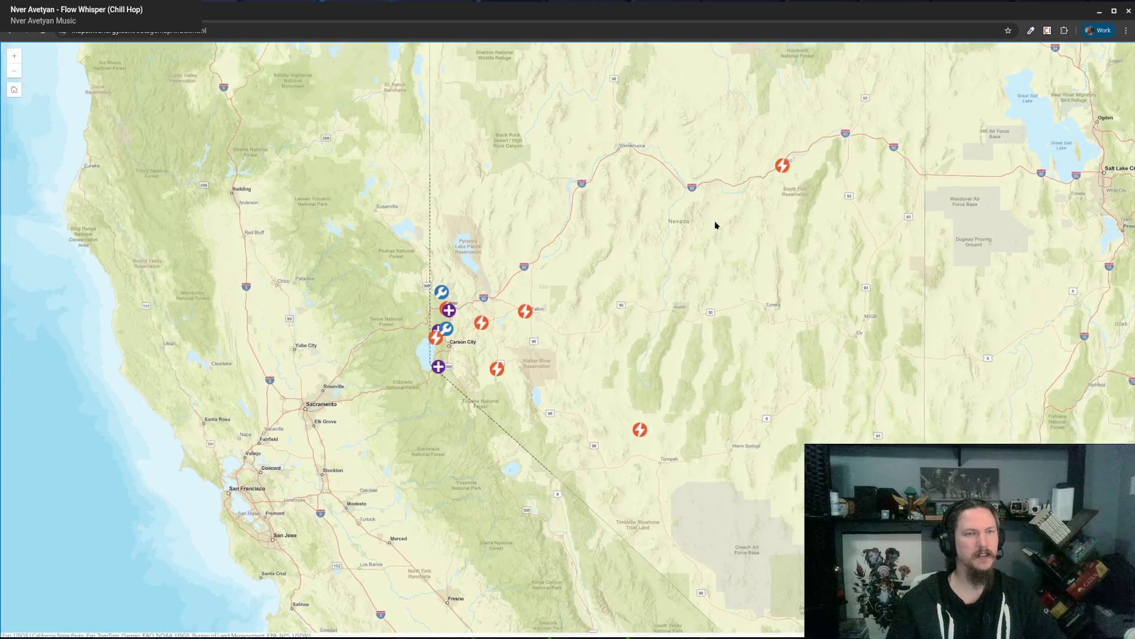
scroll(631, 372, "down", 2)
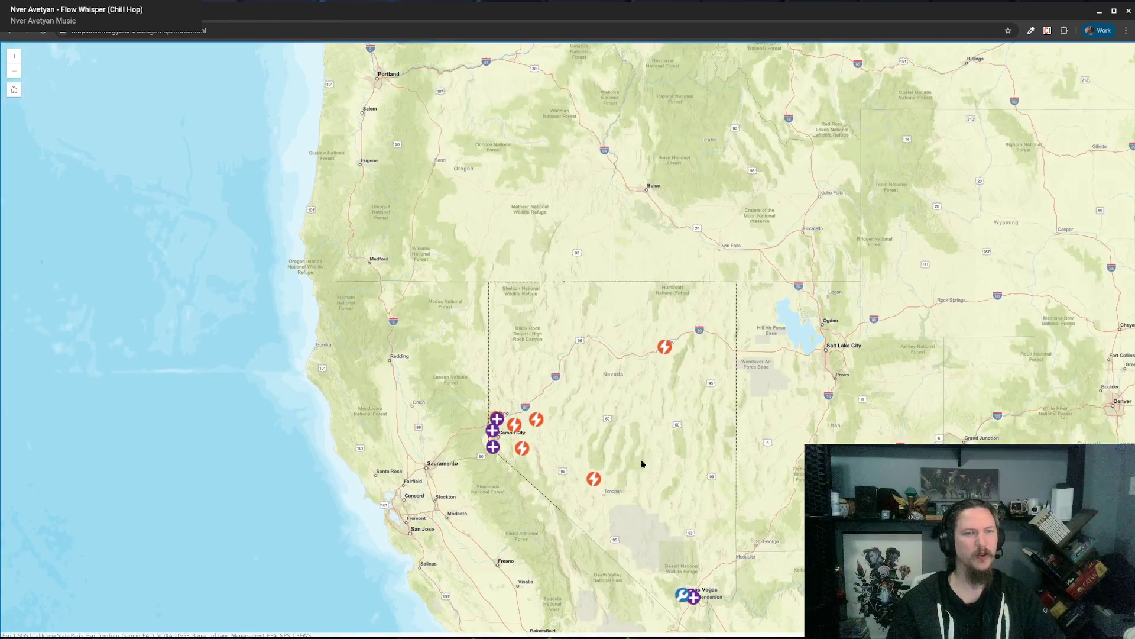
left_click_drag(642, 464, 633, 367)
scroll(630, 315, "up", 1)
scroll(491, 372, "up", 4)
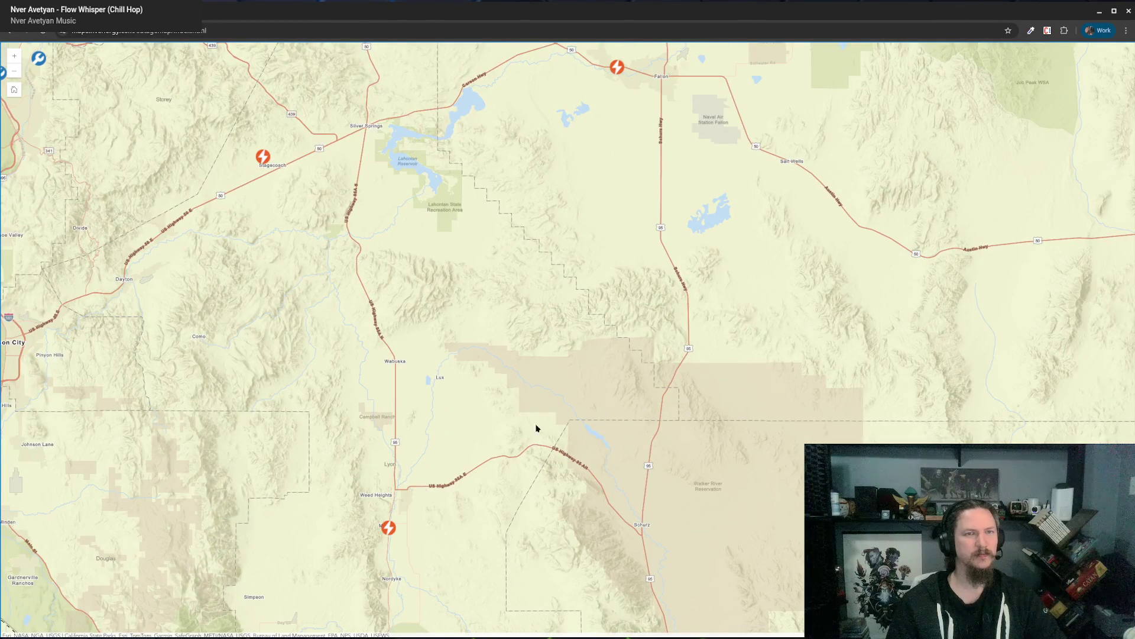
left_click_drag(589, 187, 580, 436)
scroll(615, 352, "up", 2)
scroll(676, 434, "up", 1)
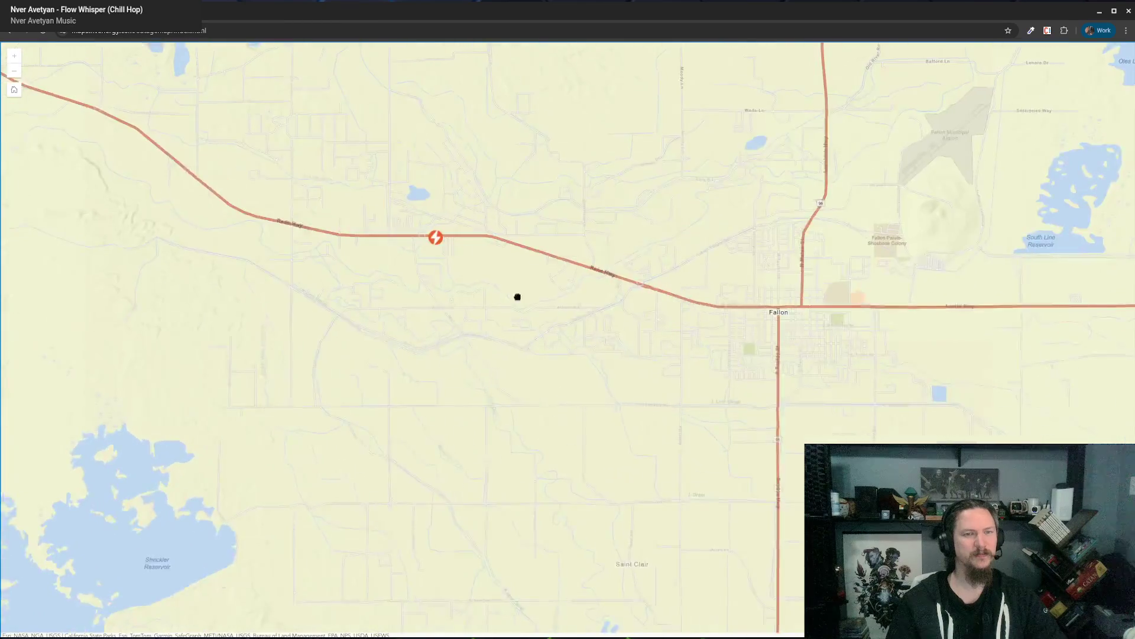
left_click(427, 232)
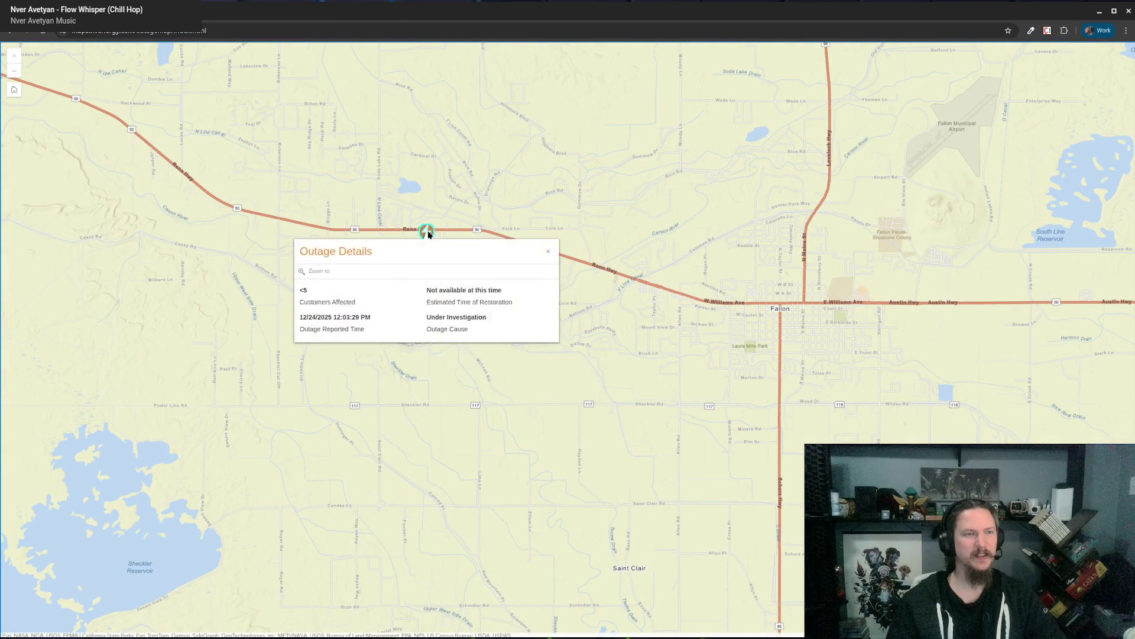
scroll(580, 258, "down", 1)
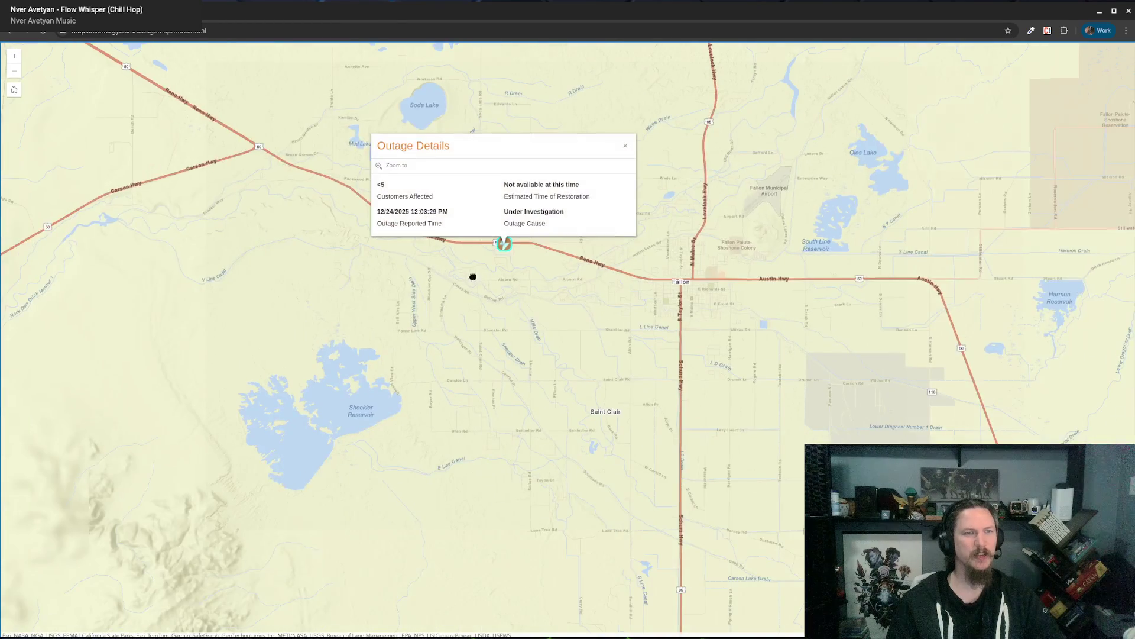
scroll(609, 314, "down", 2)
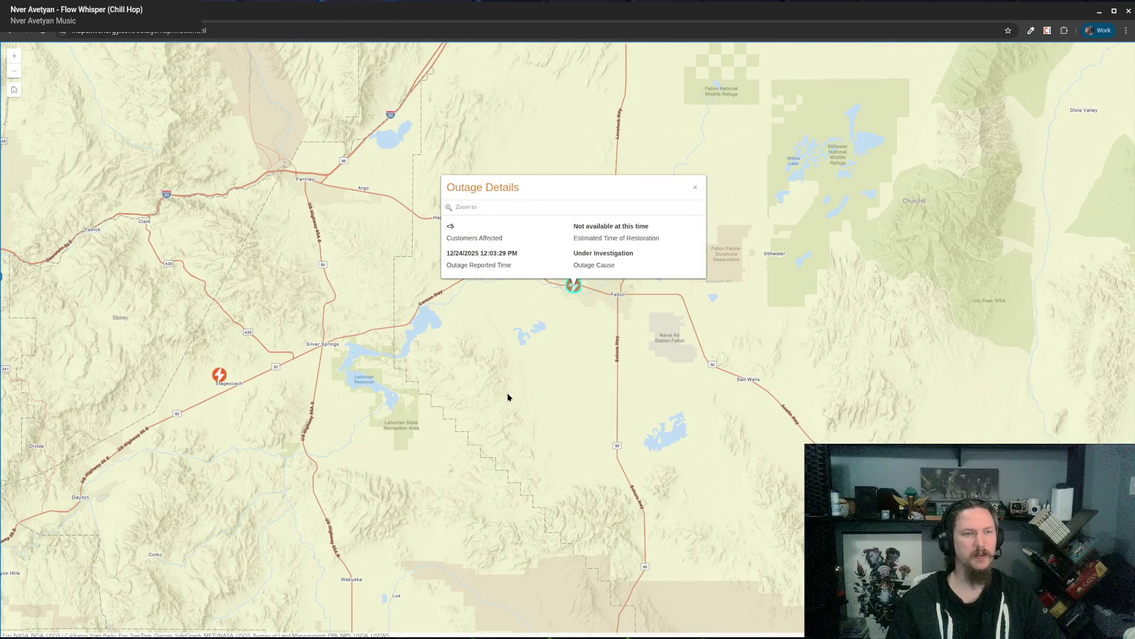
left_click(508, 398)
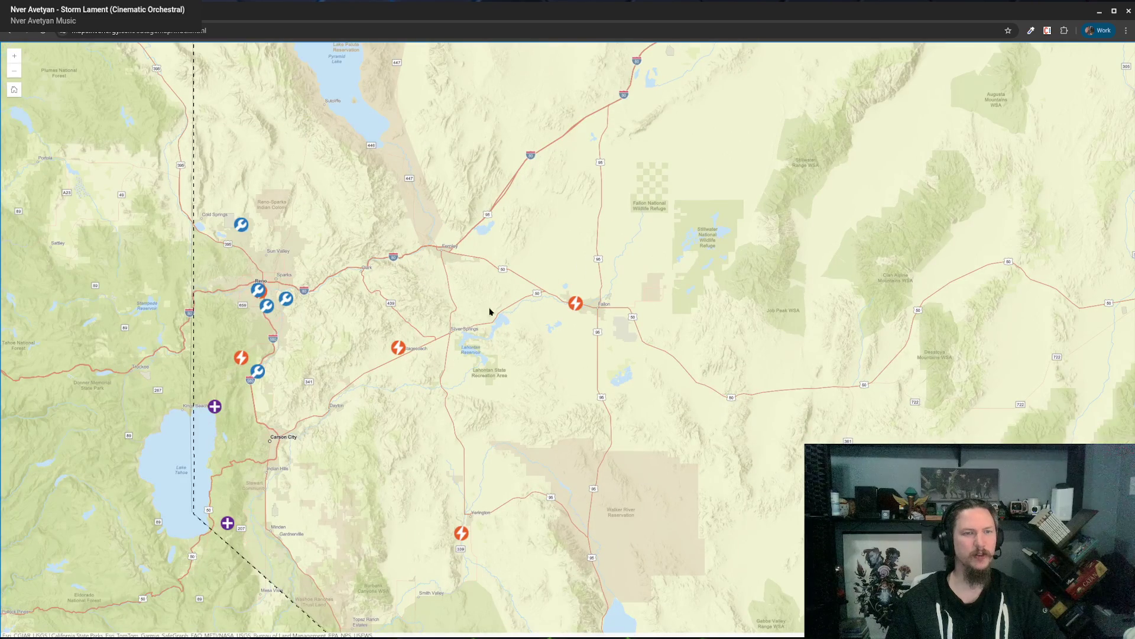
Review the Reno-area outage details, including the planned outage affecting 51 customers.
left_click(241, 358)
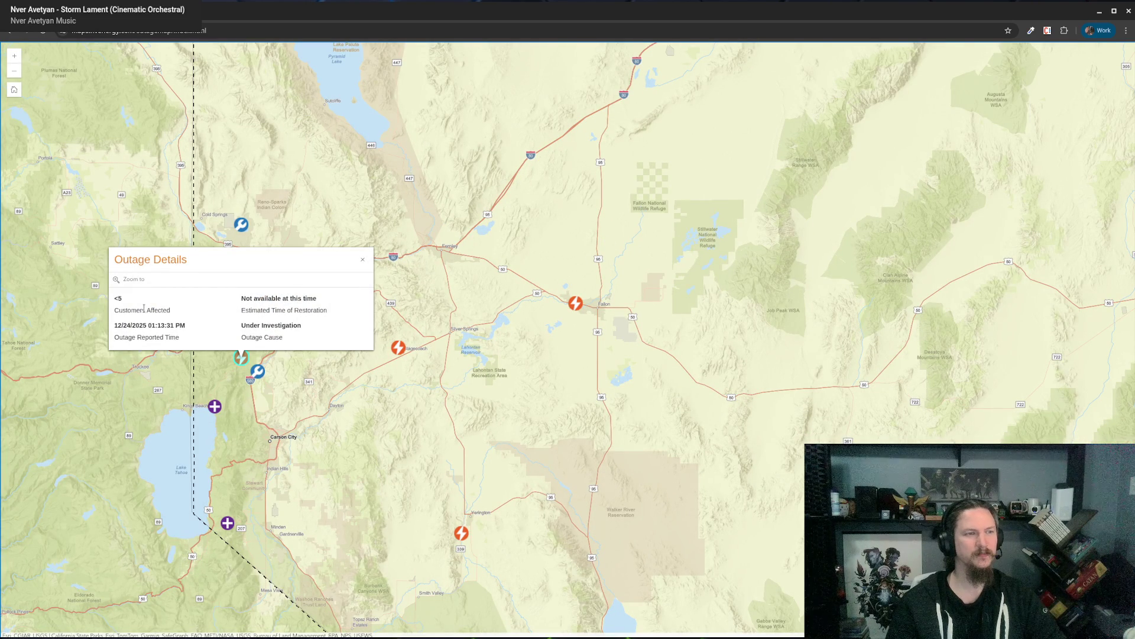
left_click(259, 374)
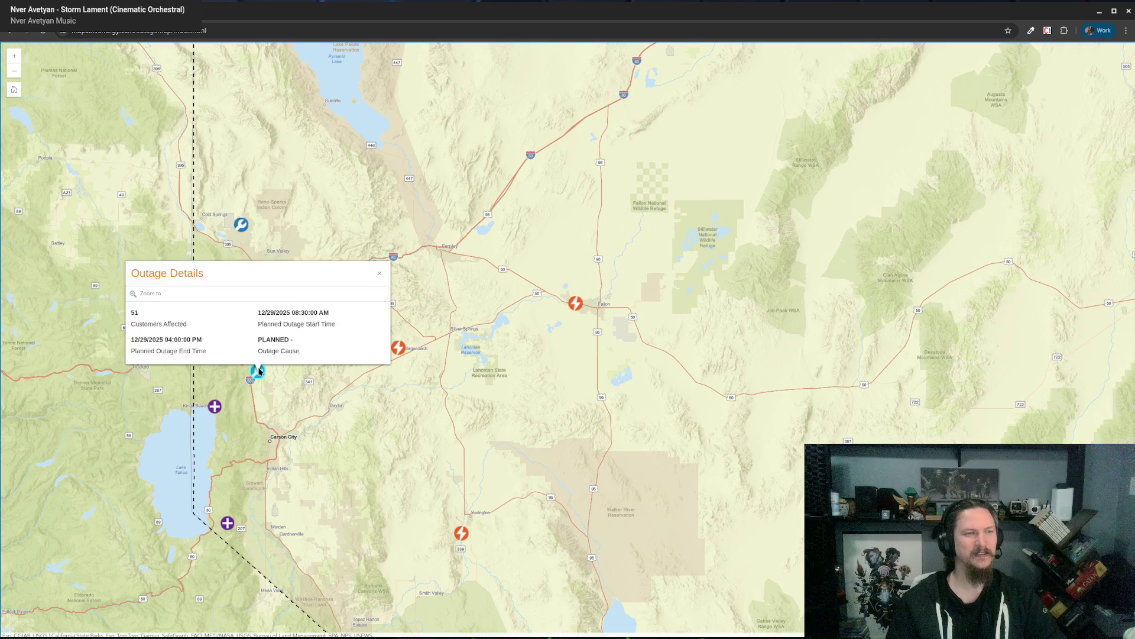
left_click(527, 376)
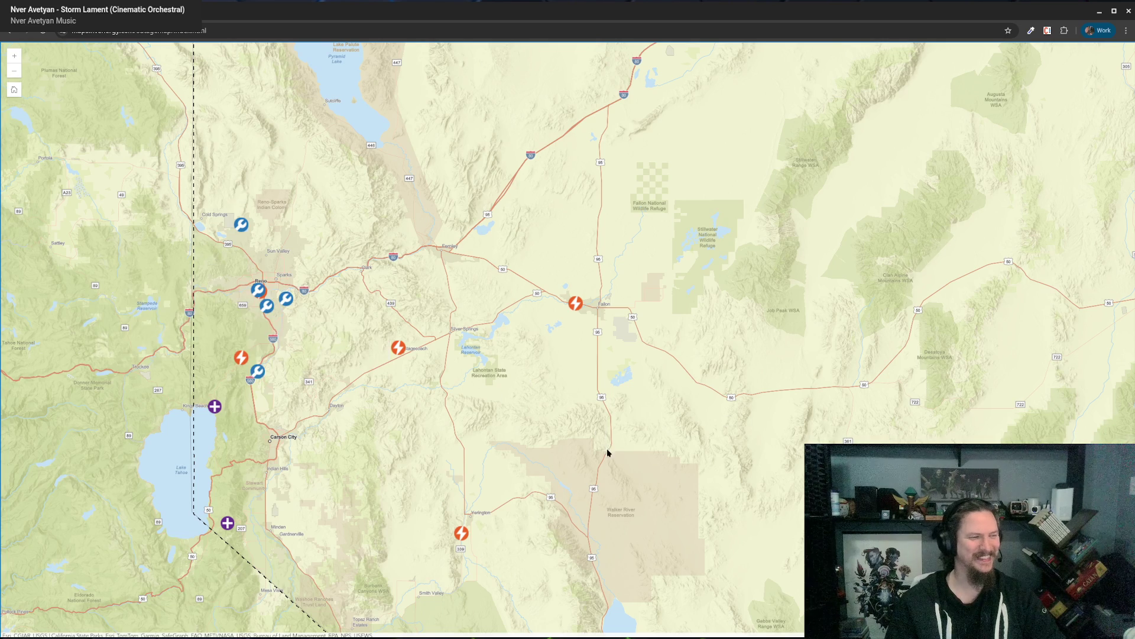
left_click_drag(581, 416, 595, 338)
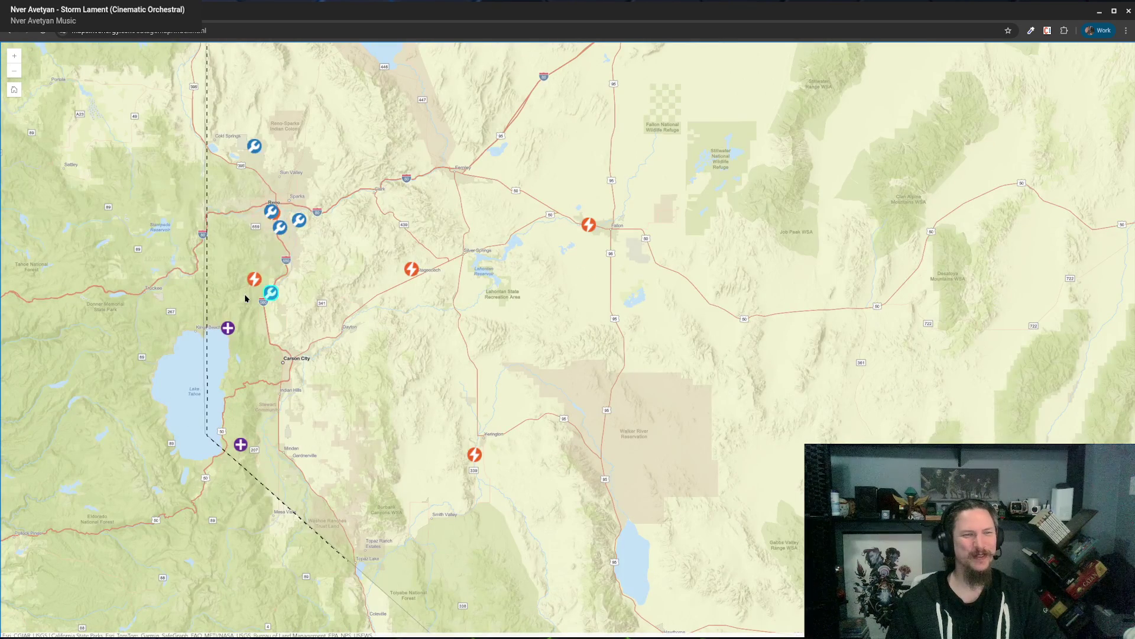
left_click(271, 292)
Close the outage popup and zoom the map out to show all of Nevada.
left_click_drag(317, 338, 333, 442)
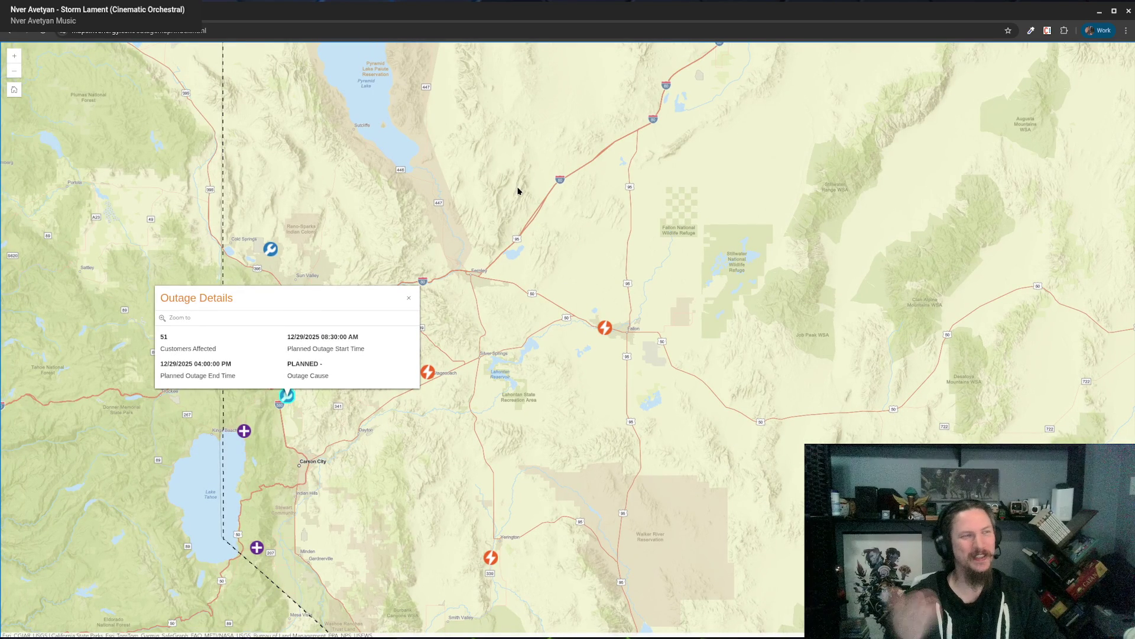
mouse_move(502, 164)
left_mouse_down()
mouse_move(552, 345)
mouse_move(517, 189)
left_mouse_up()
scroll(516, 190, "down", 2)
mouse_move(755, 337)
left_mouse_down()
mouse_move(705, 363)
mouse_move(611, 342)
left_mouse_up()
scroll(707, 390, "down", 3)
left_click_drag(744, 403, 650, 316)
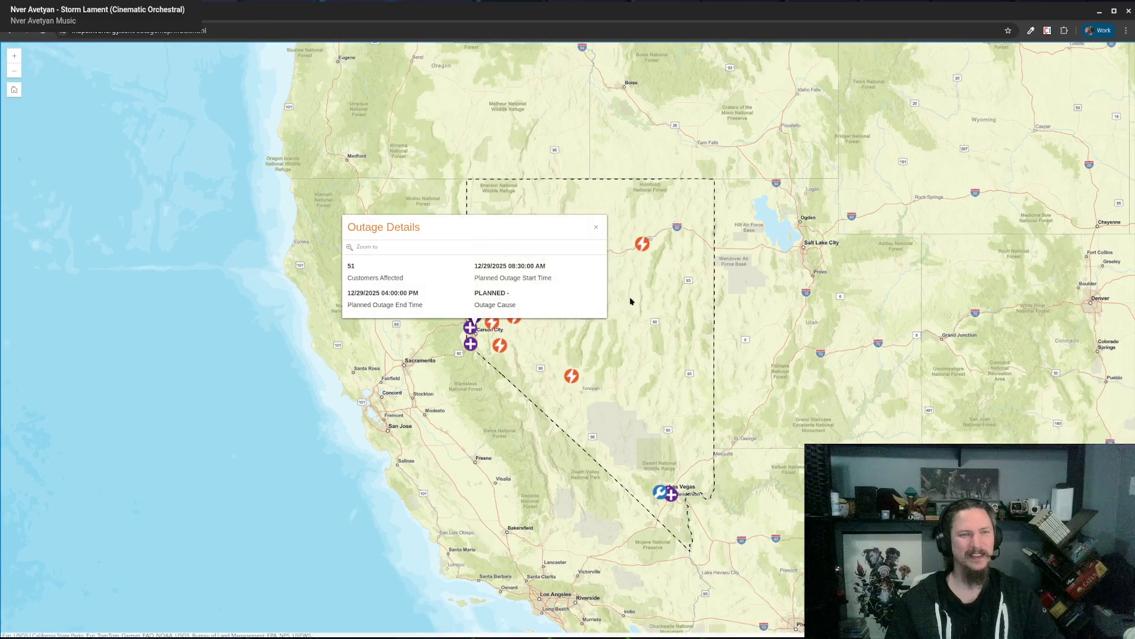
left_click(598, 226)
left_click_drag(653, 380, 652, 373)
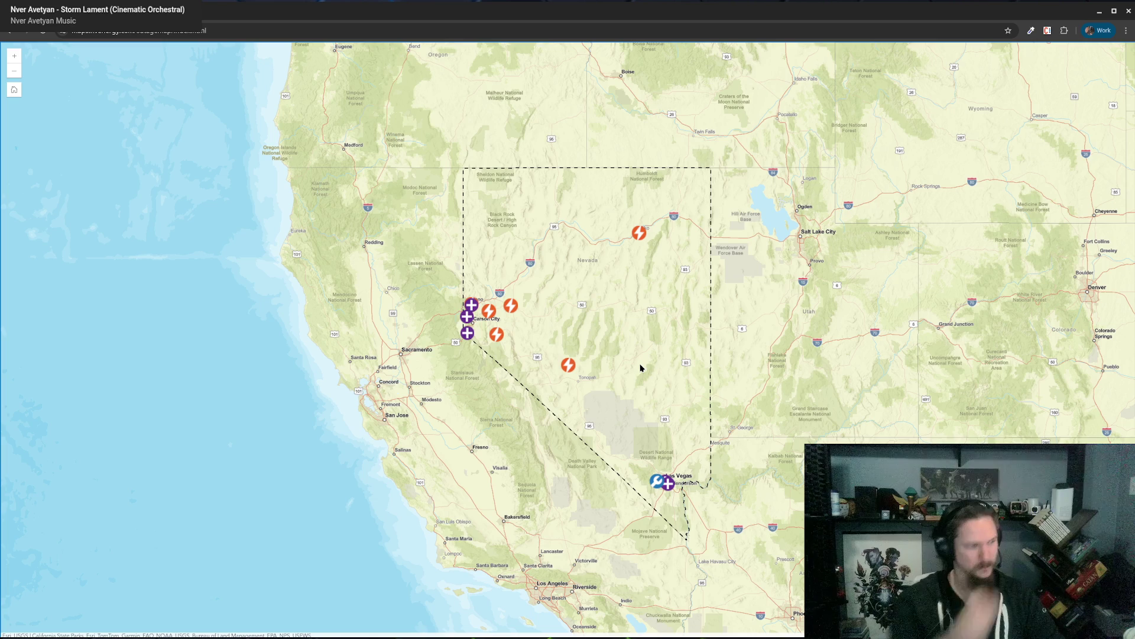
Glance at chat-game.md in VS Code, then return to the Panera Bread homepage.
key("alt+Tab")
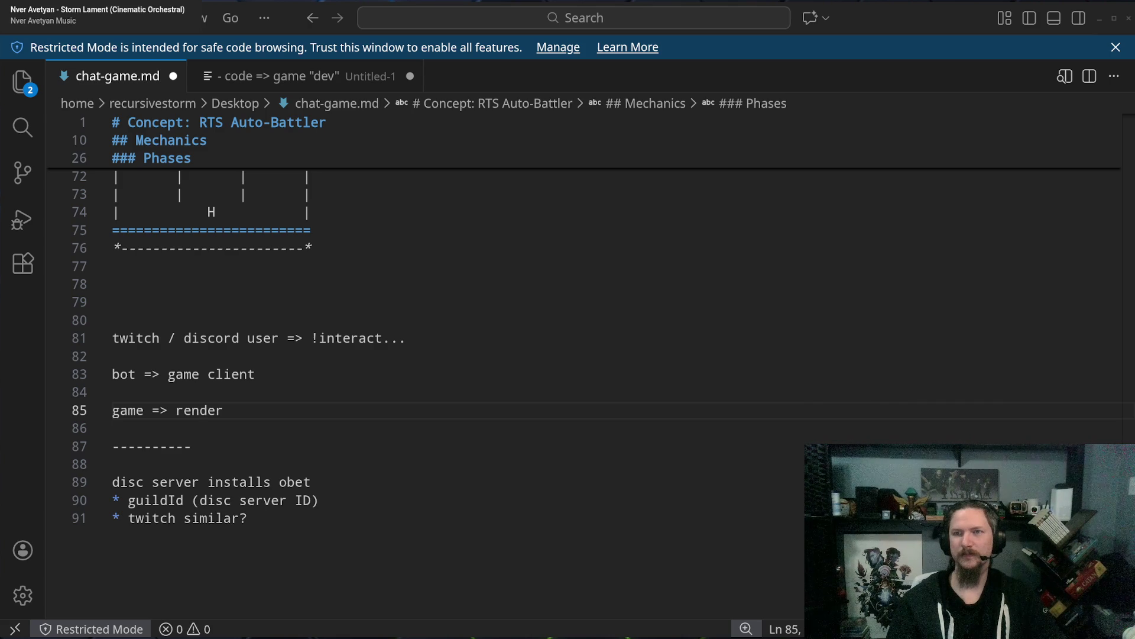
key("alt+Tab")
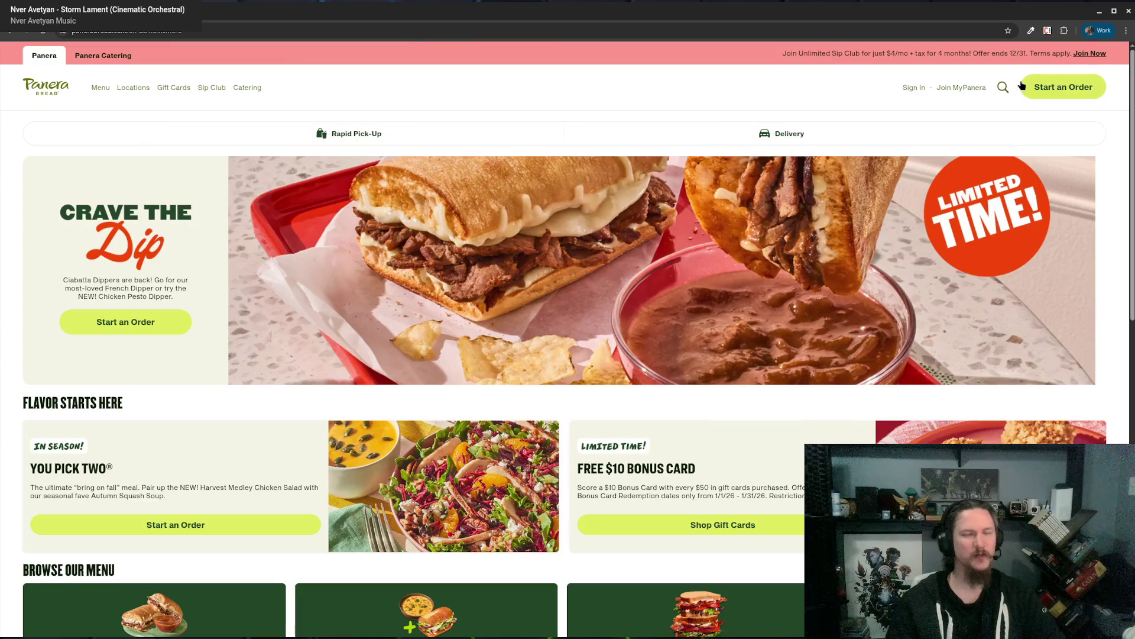
Go to Menu > What's New and customize the French Ciabatta Dipper ($12.29, 1120 Cal).
scroll(536, 87, "down", 3)
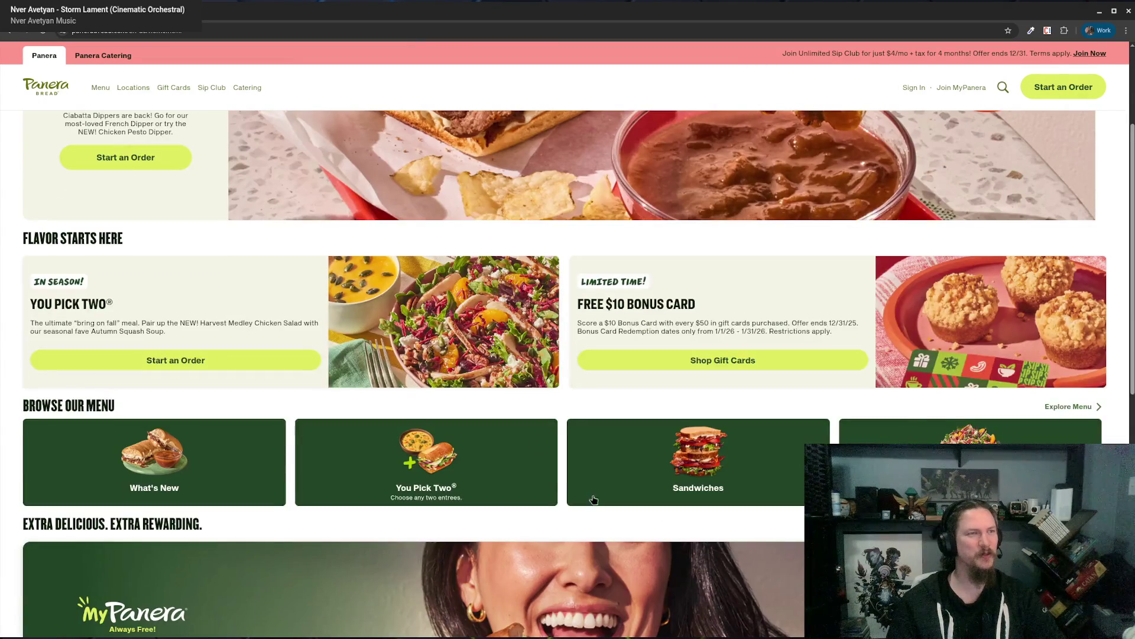
scroll(603, 251, "up", 3)
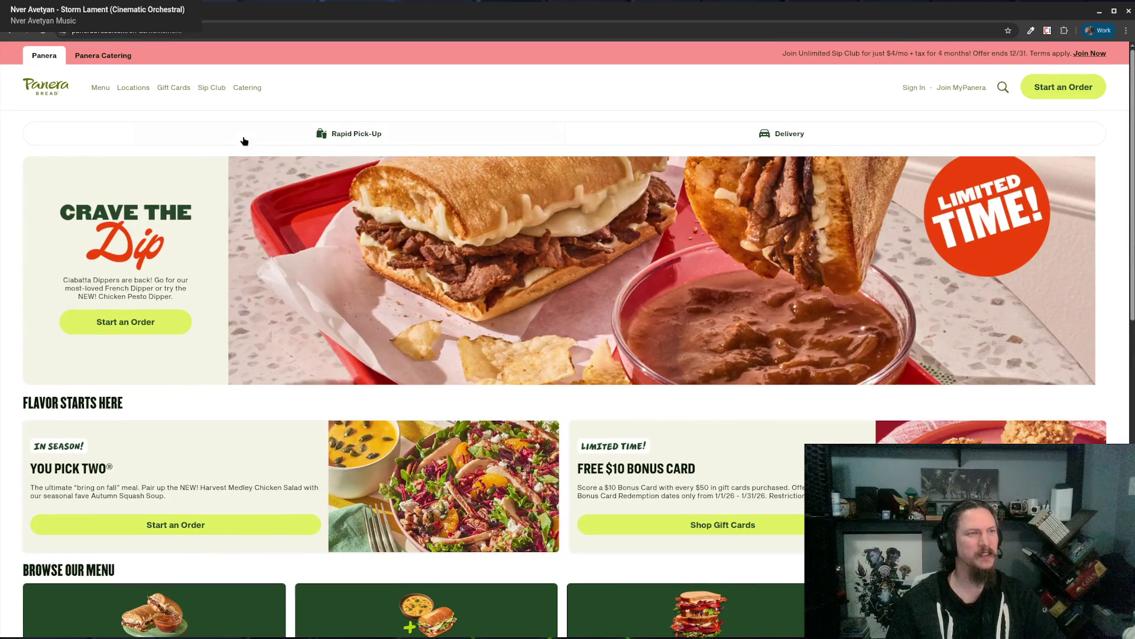
left_click(100, 88)
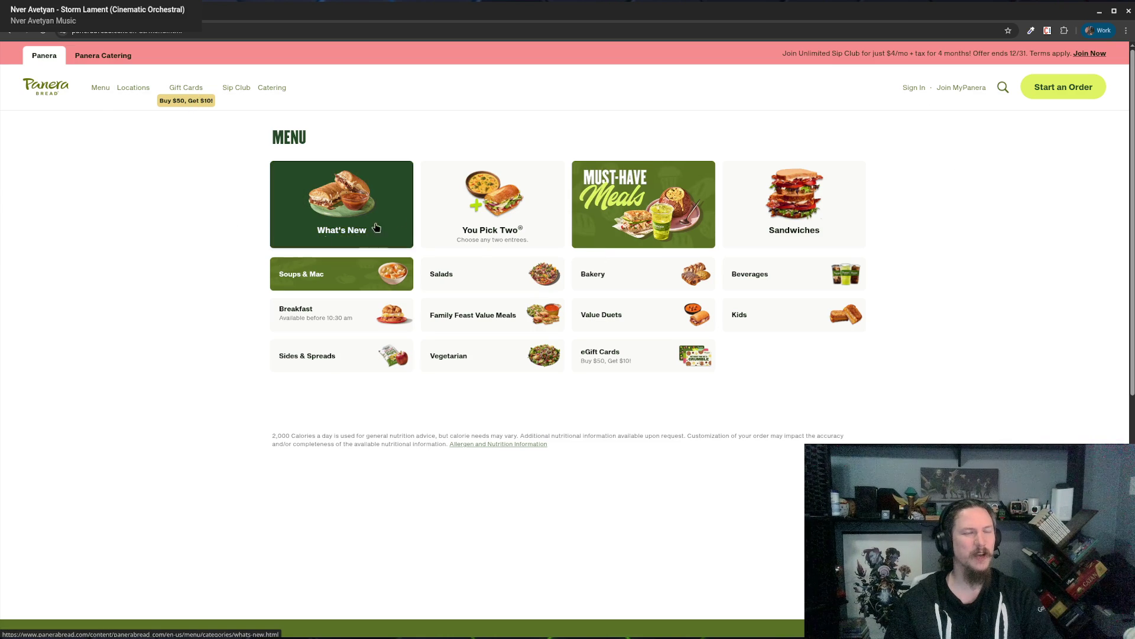
left_click(348, 227)
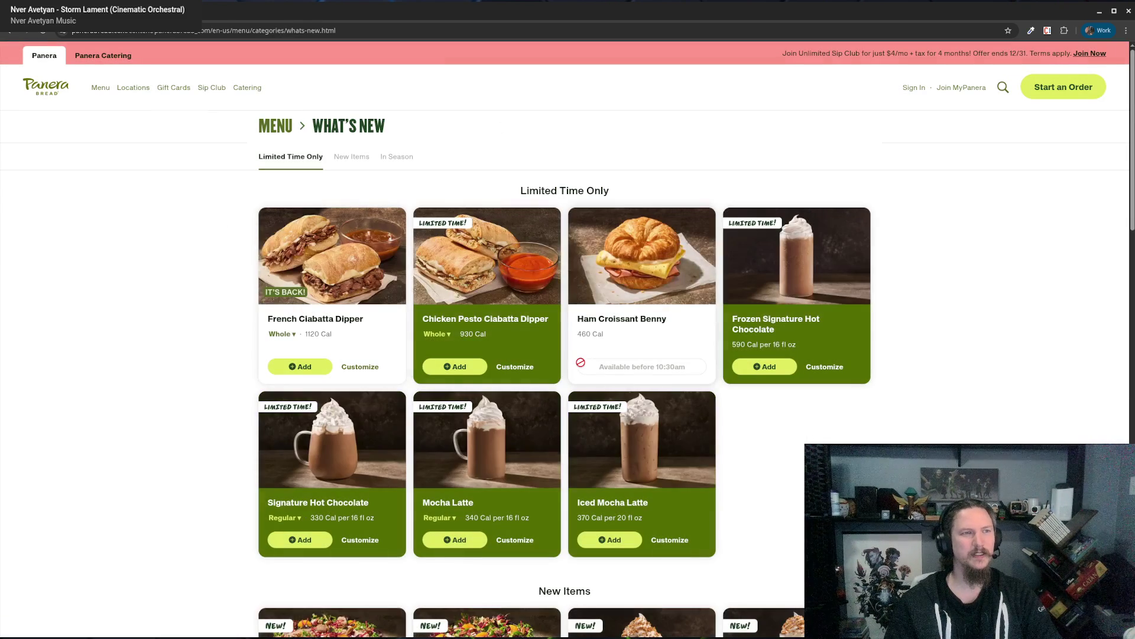
left_click(358, 366)
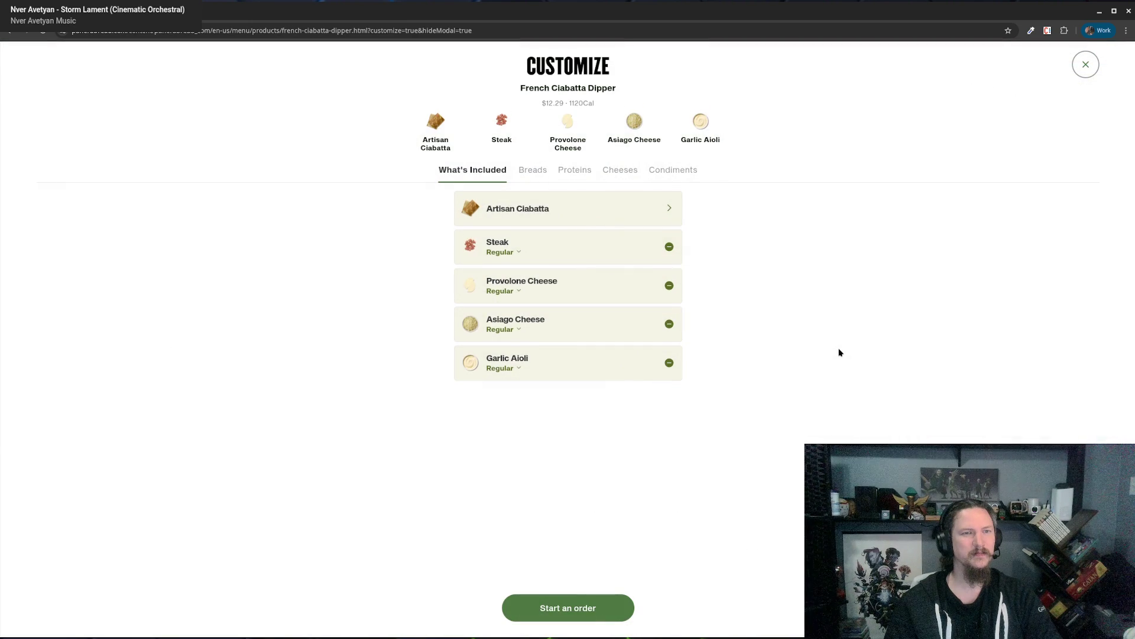
Browse the Dipper's Breads and What's Included options, then place the caret on line 85 of chat-game.md.
left_click(663, 205)
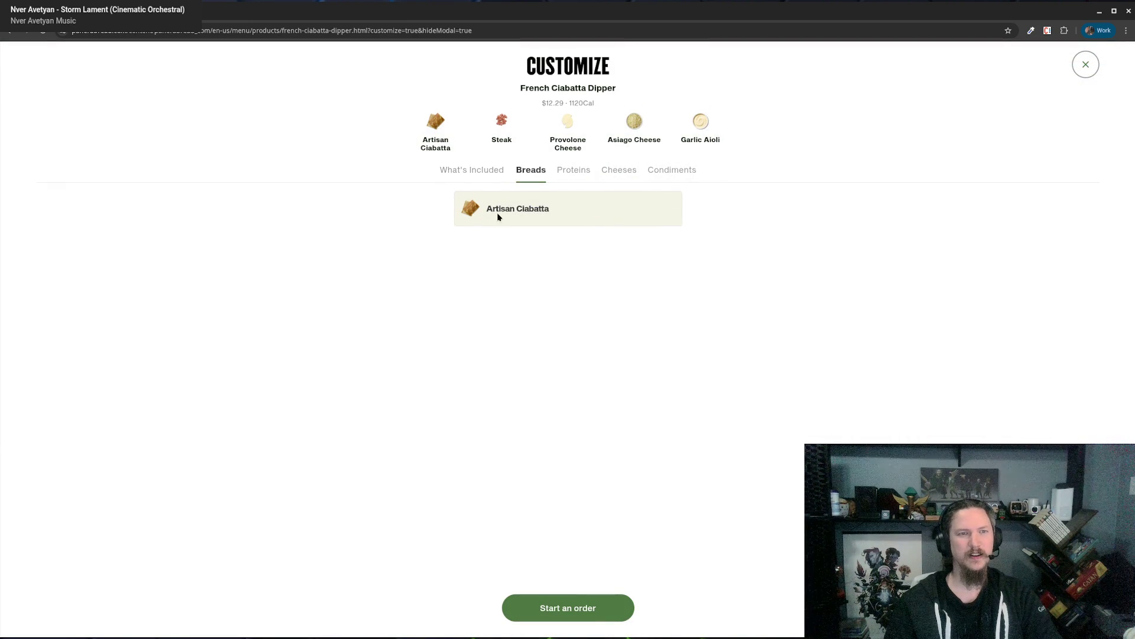
left_click(461, 171)
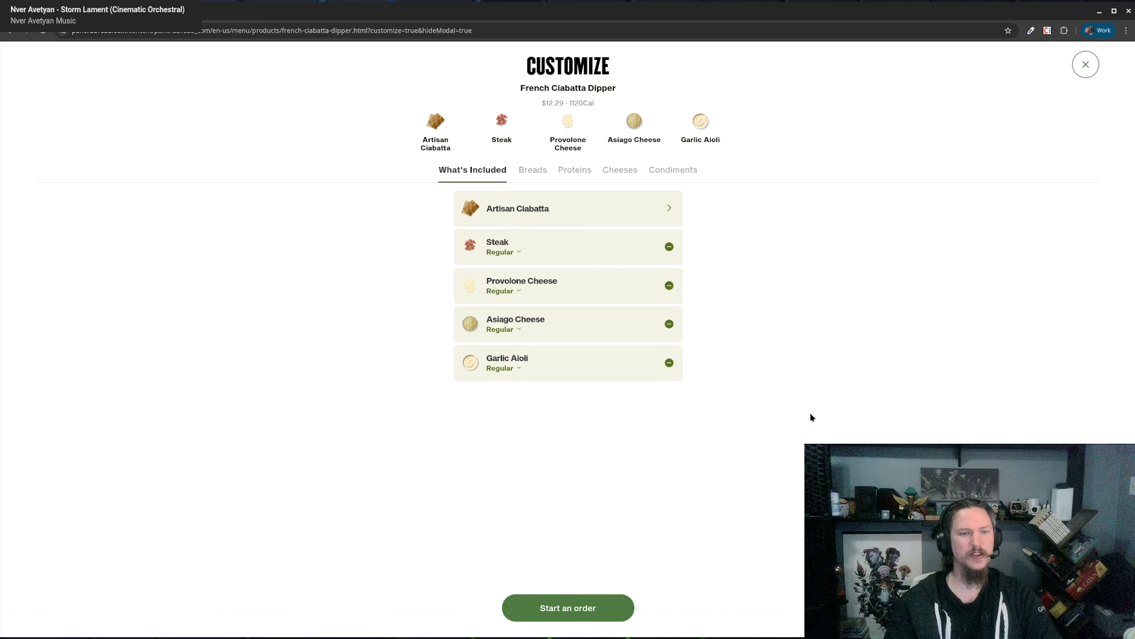
left_click(590, 607)
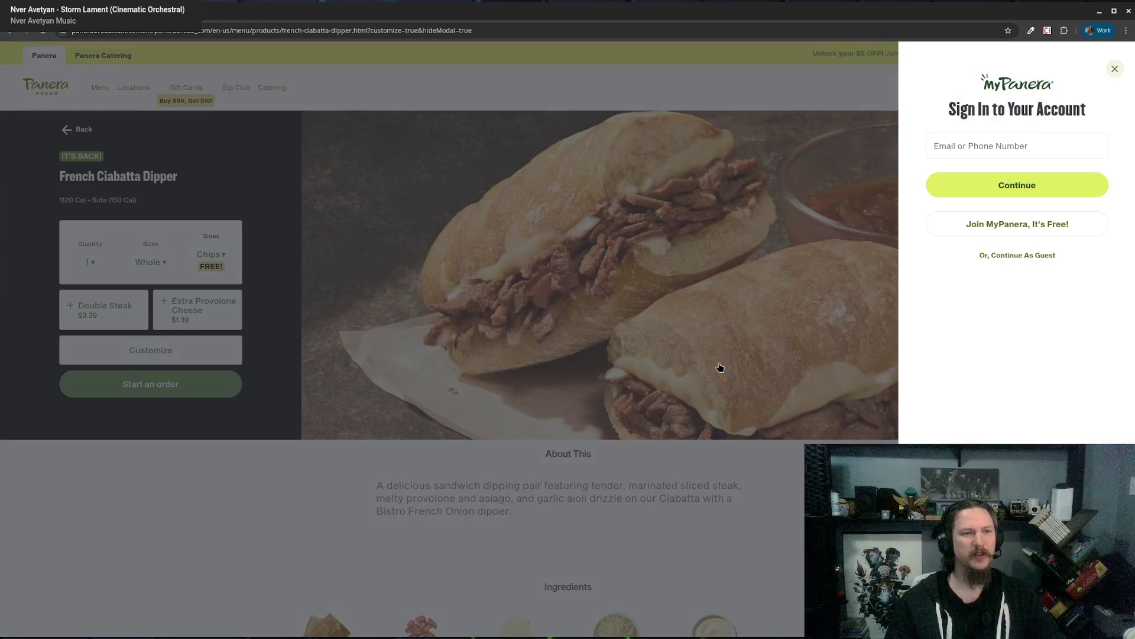
left_click(1117, 73)
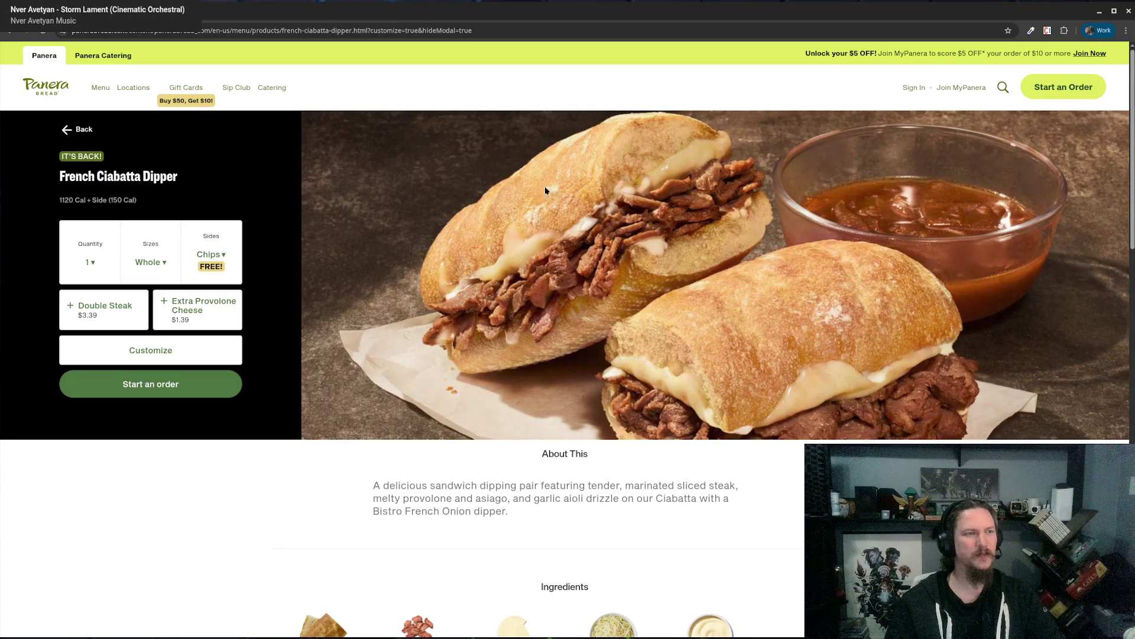
left_click(161, 359)
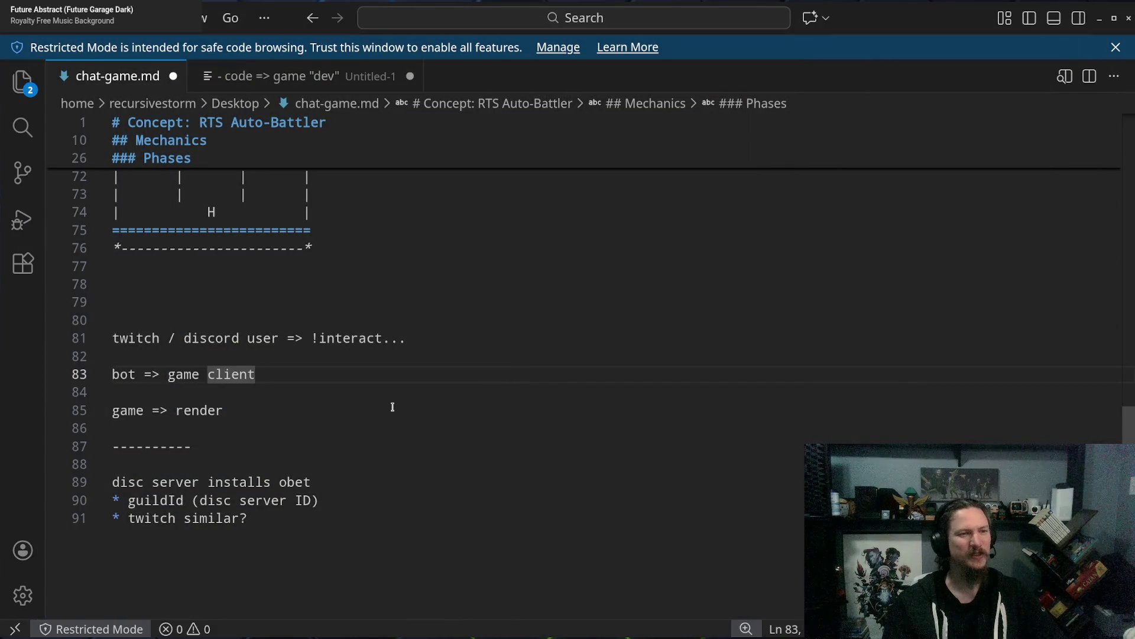
left_click(392, 407)
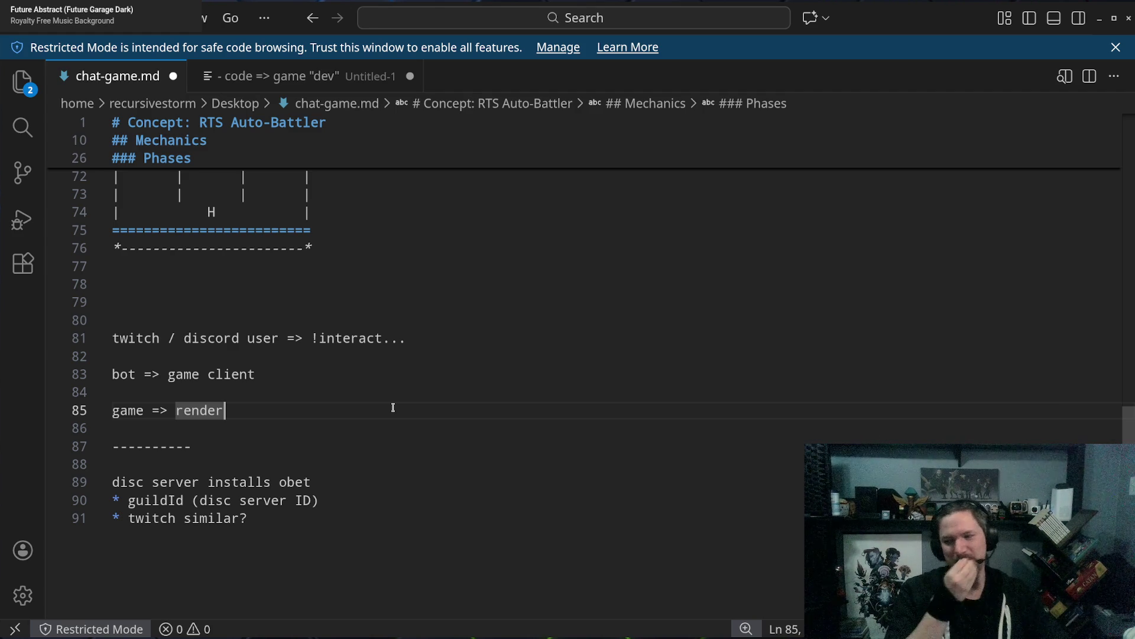
Review lines 85–91 of chat-game.md, then switch to the 'panerabread locations in the US' results.
left_click(322, 420)
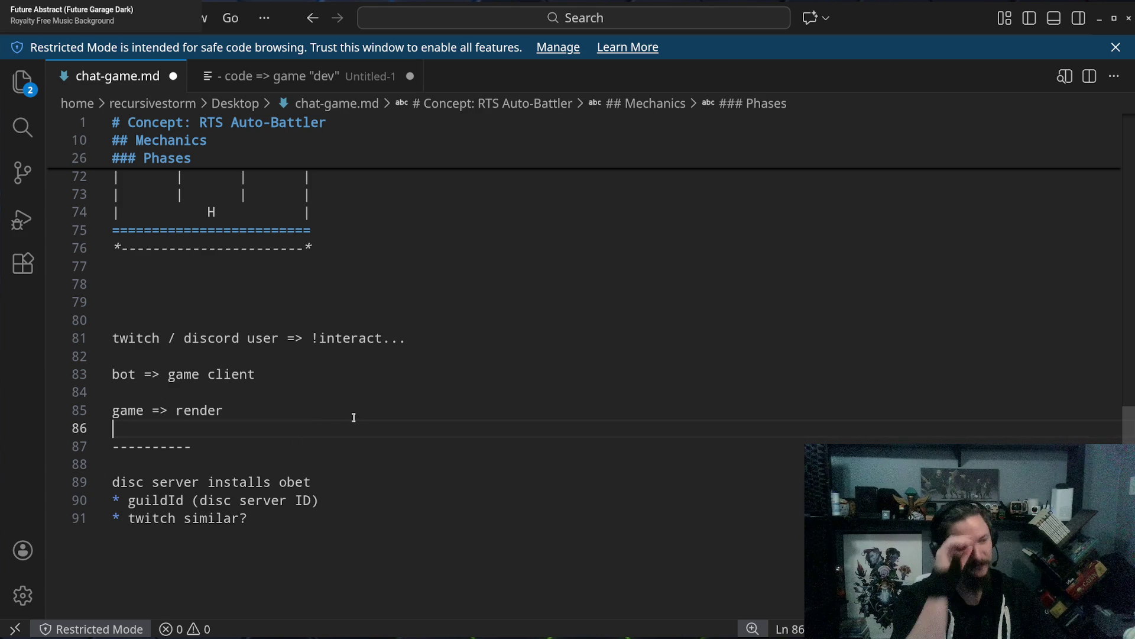
left_click(278, 447)
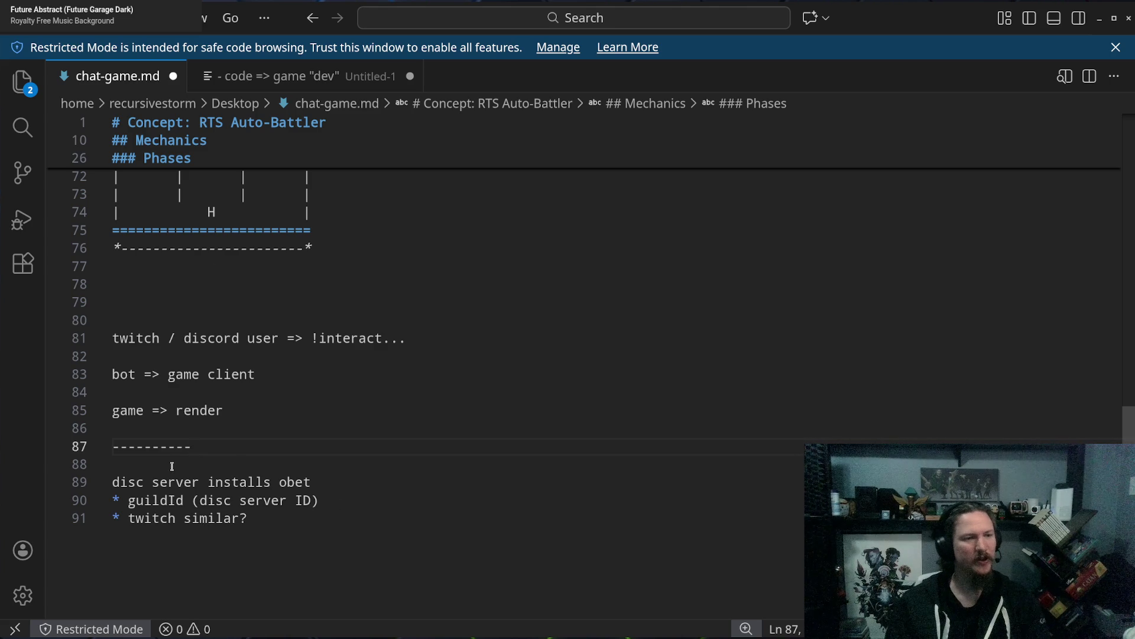
left_click_drag(128, 482, 350, 486)
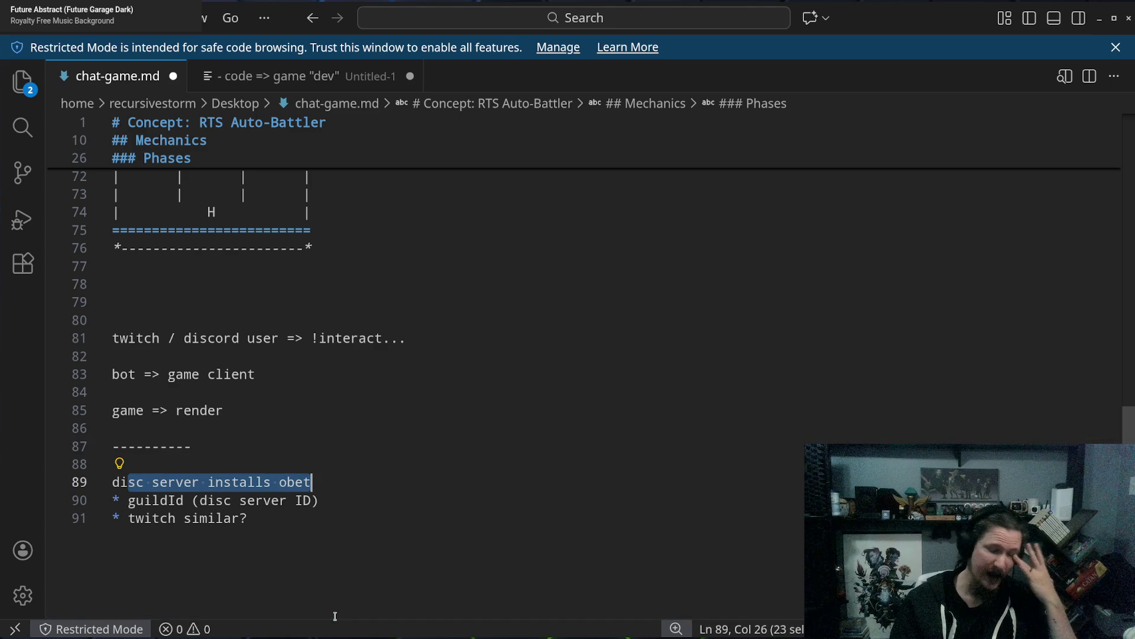
left_click(320, 519)
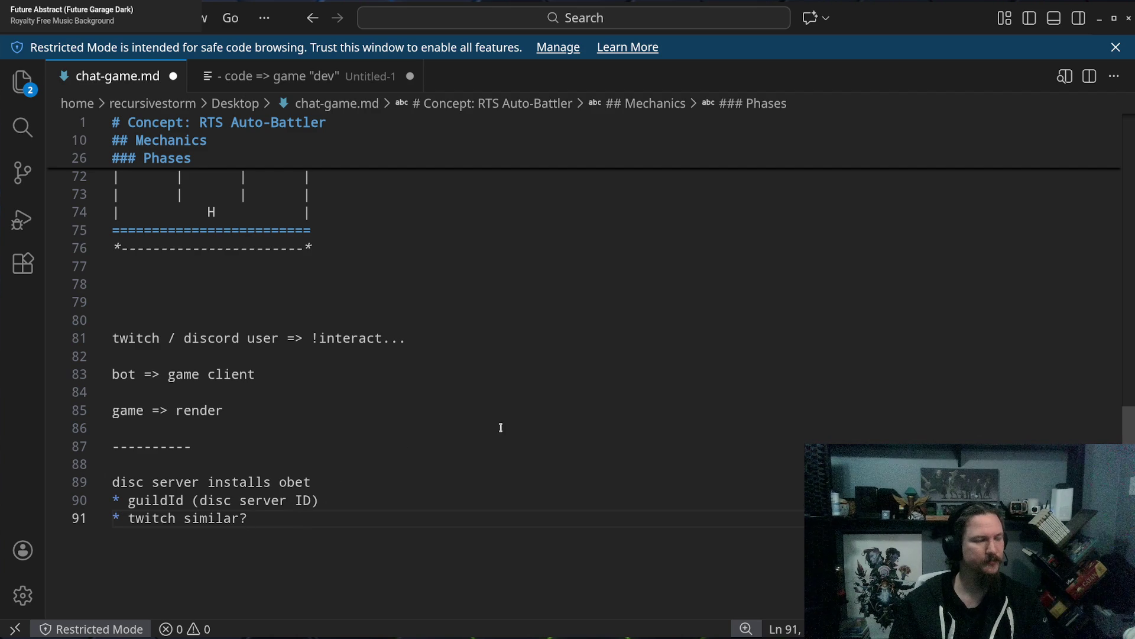
left_click(428, 343)
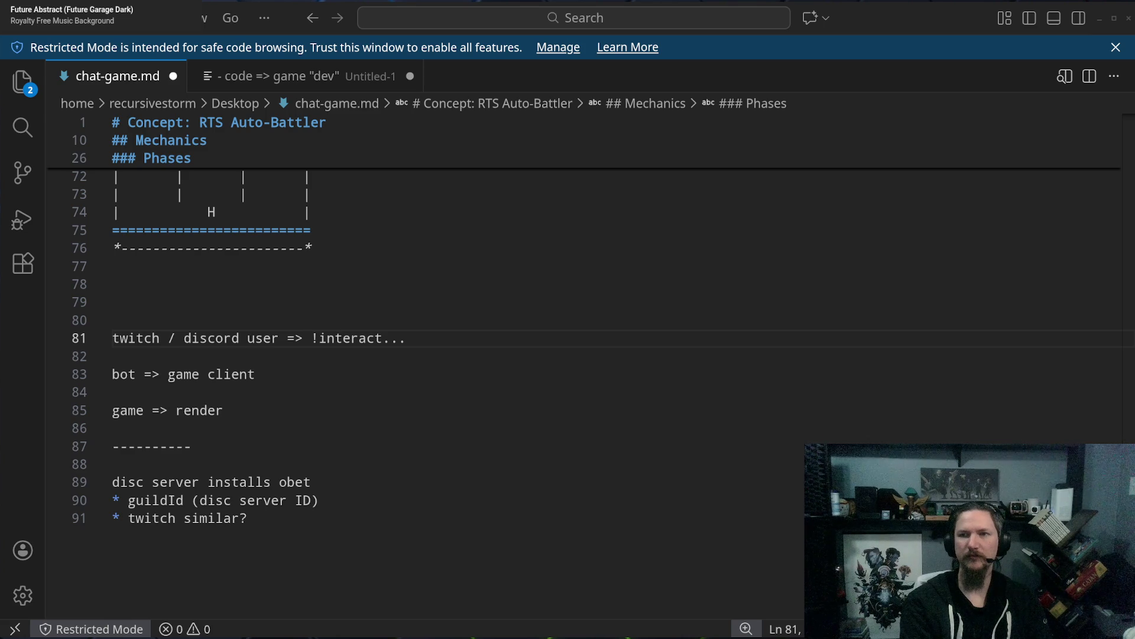
key("alt+Tab")
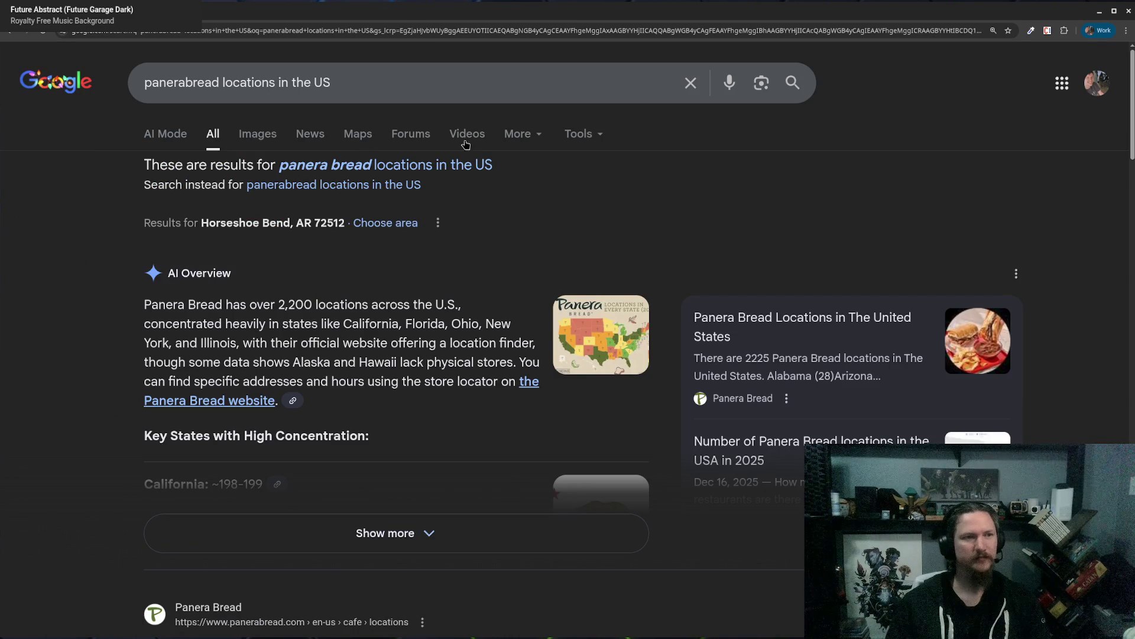
View Panera Bread locations in Google Maps and zoom around the map.
left_click(358, 134)
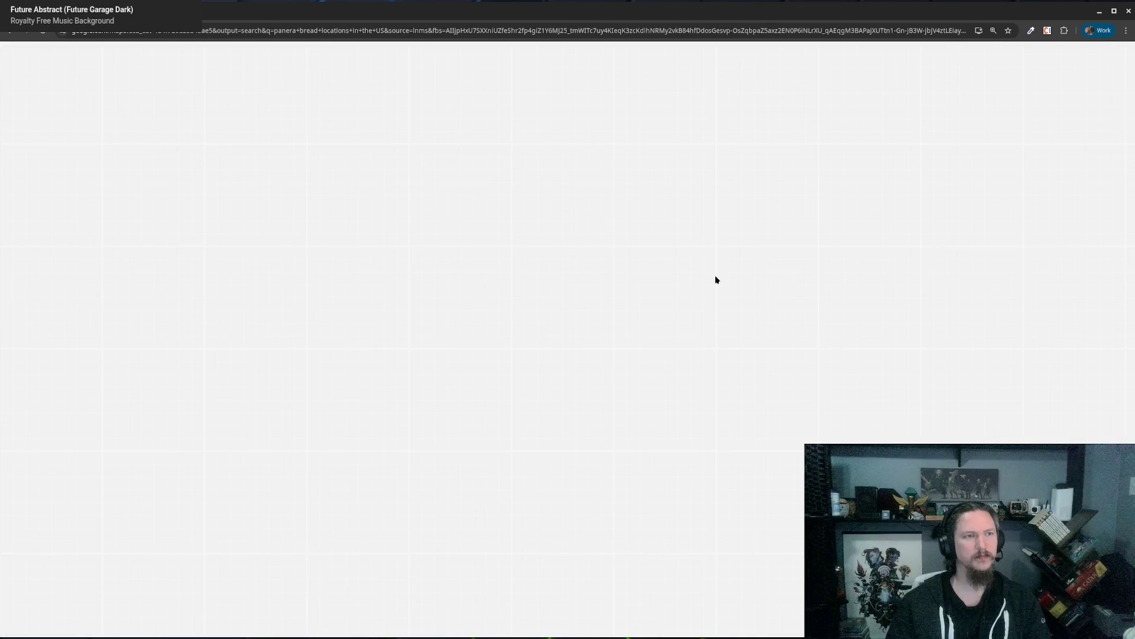
scroll(689, 307, "down", 5)
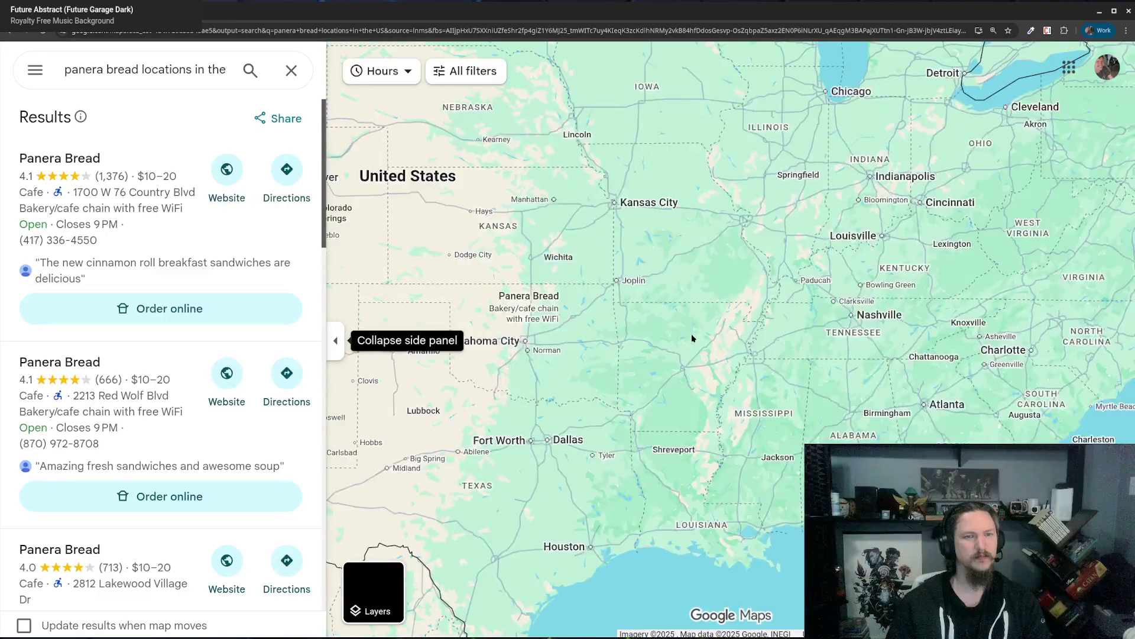
scroll(691, 334, "up", 3)
scroll(691, 334, "down", 3)
scroll(789, 351, "up", 3)
scroll(732, 315, "up", 2)
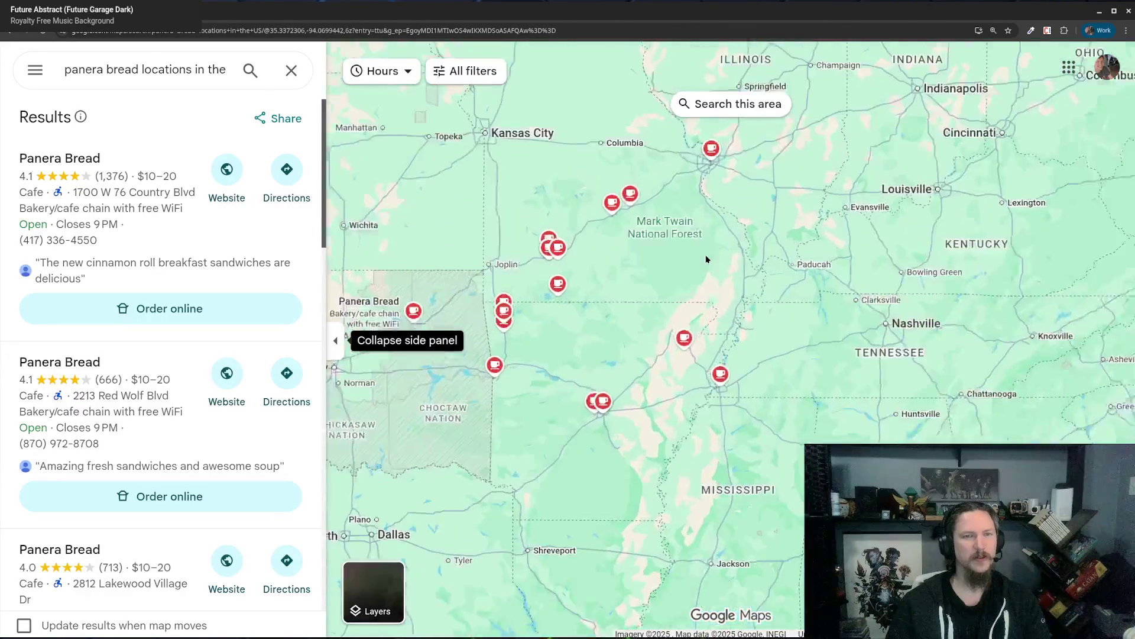
scroll(689, 279, "down", 2)
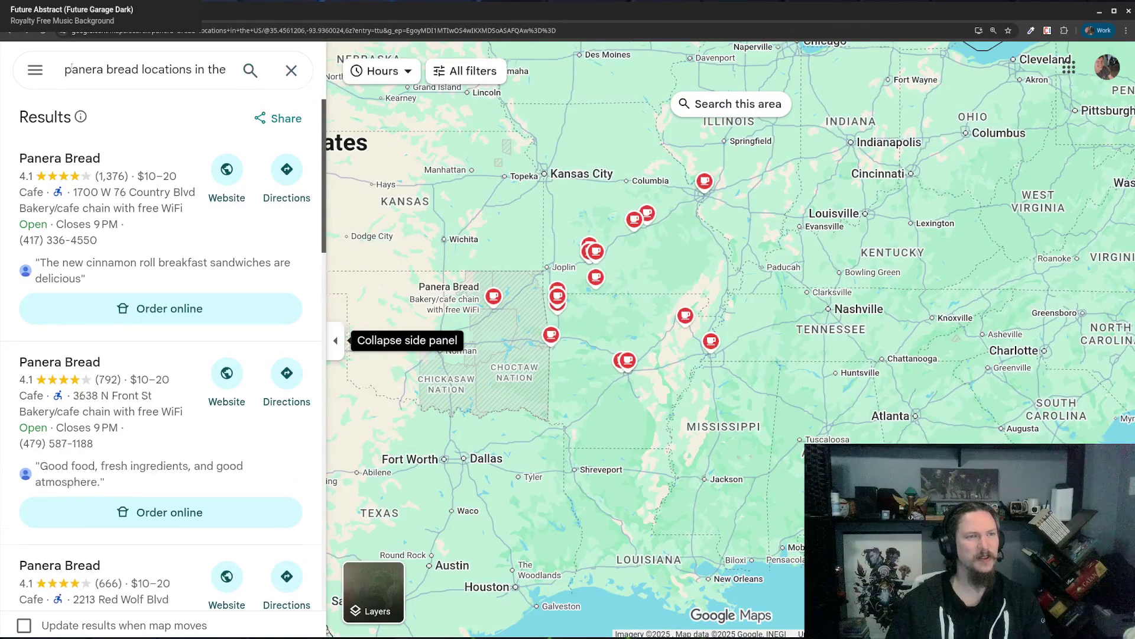
scroll(621, 325, "down", 5)
Expand the AI Overview to read per-state location counts, then return to chat-game.md.
key("alt+Left")
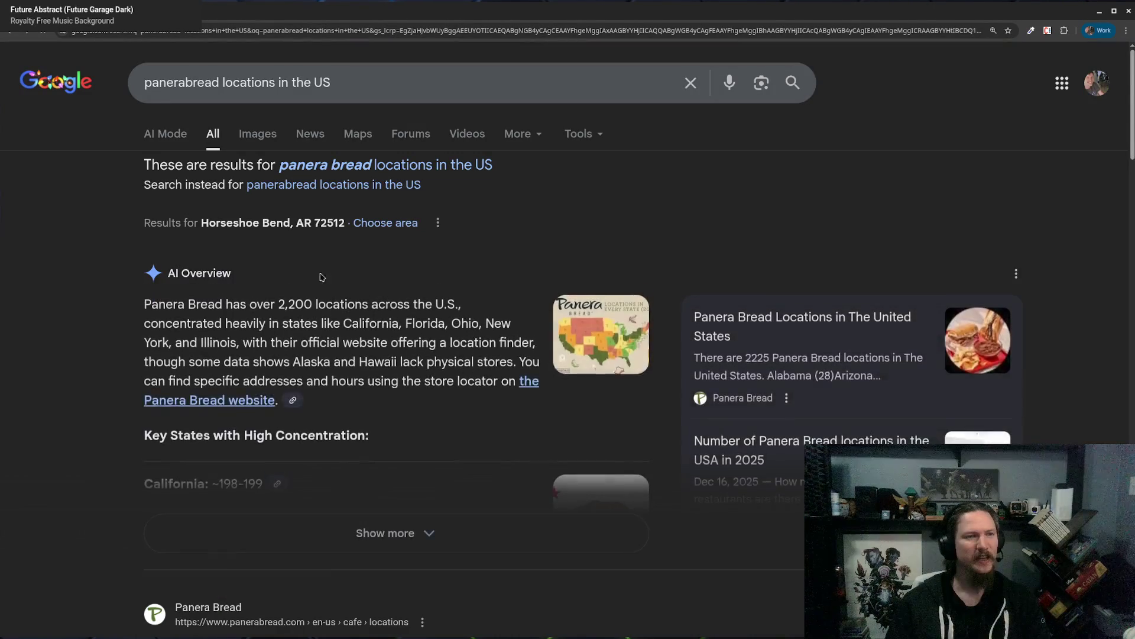
scroll(463, 275, "down", 5)
left_click(463, 275)
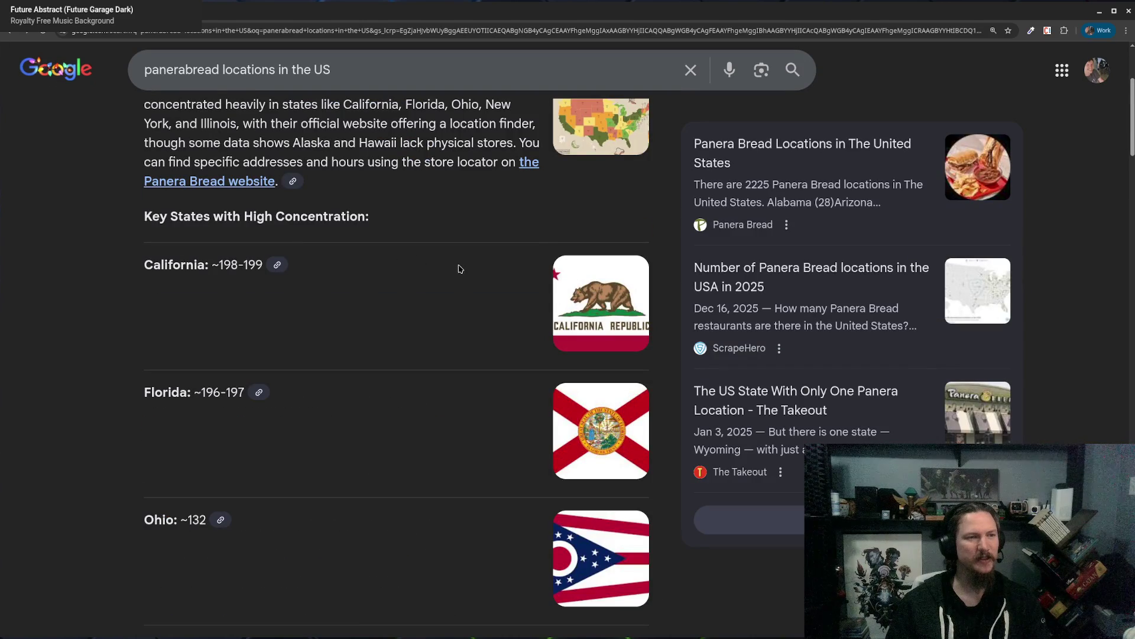
scroll(458, 264, "down", 4)
scroll(456, 257, "up", 3)
scroll(456, 256, "up", 1)
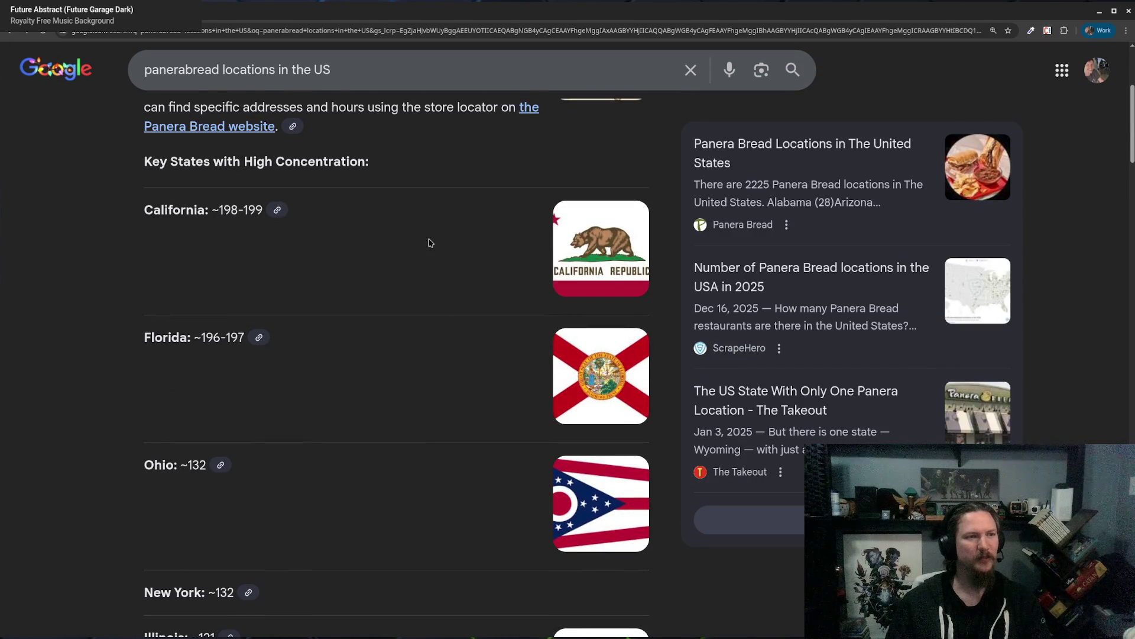
scroll(432, 232, "down", 6)
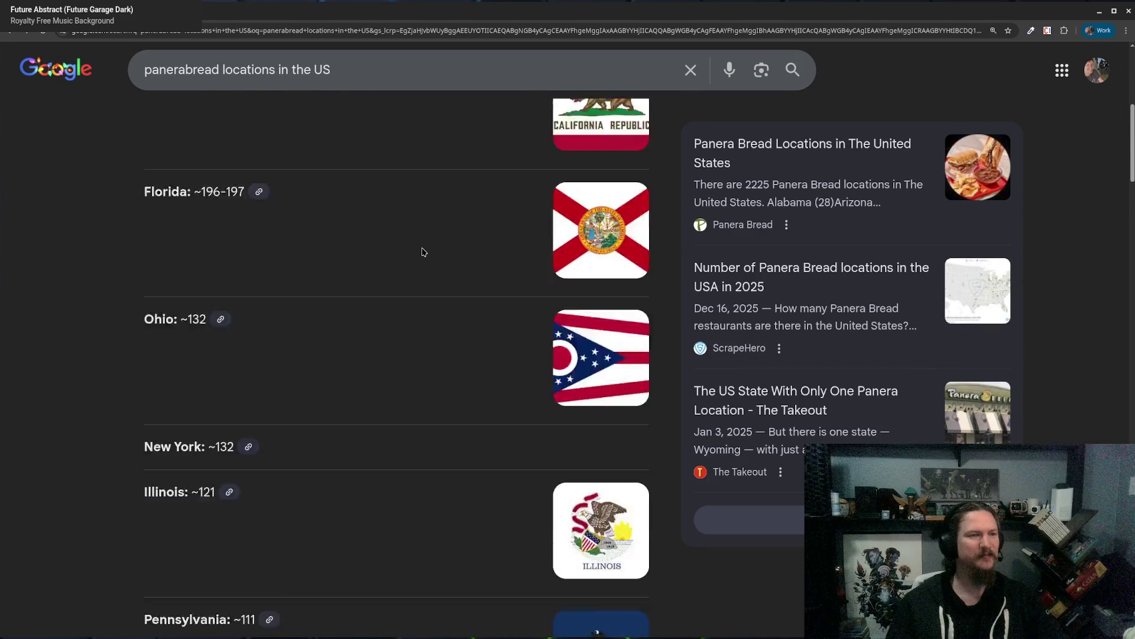
scroll(426, 246, "down", 2)
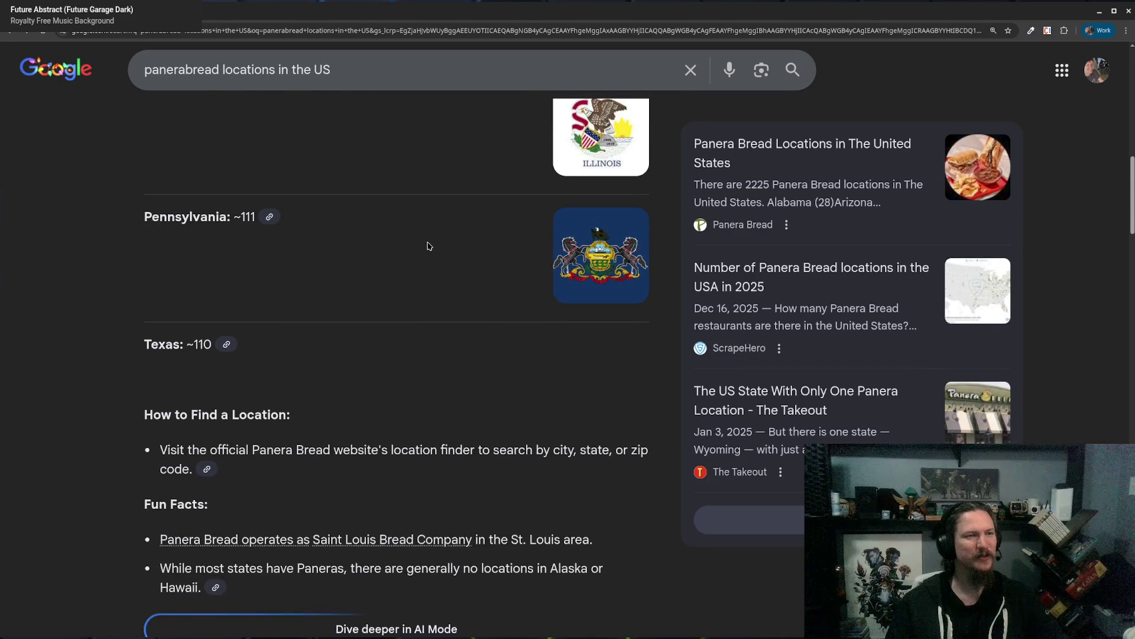
scroll(434, 302, "down", 3)
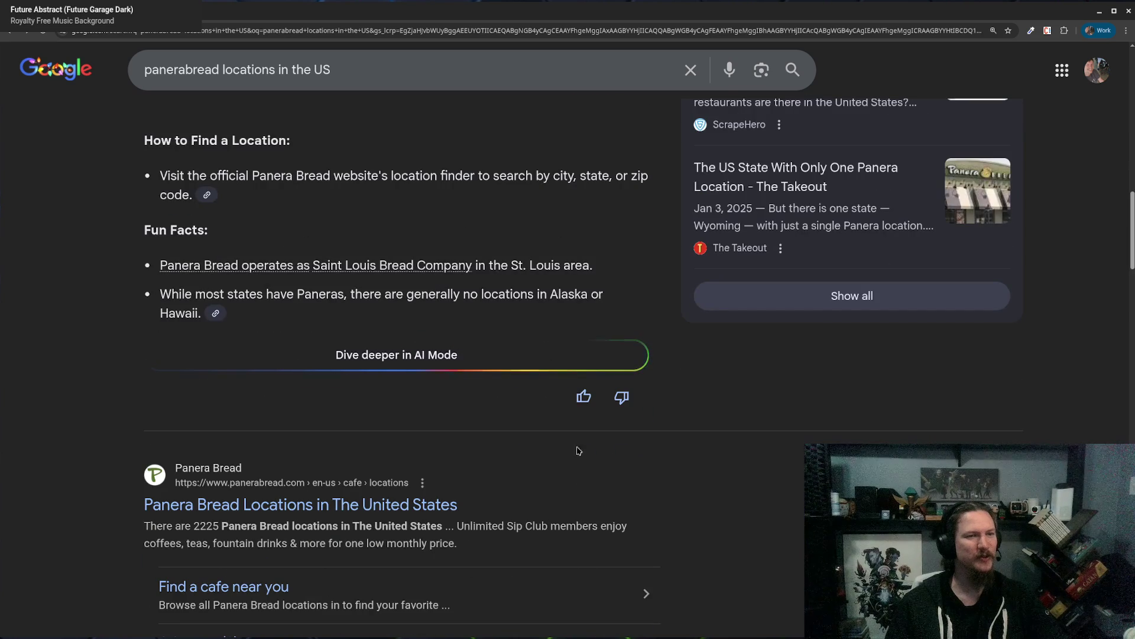
scroll(514, 236, "down", 4)
key("alt+Tab")
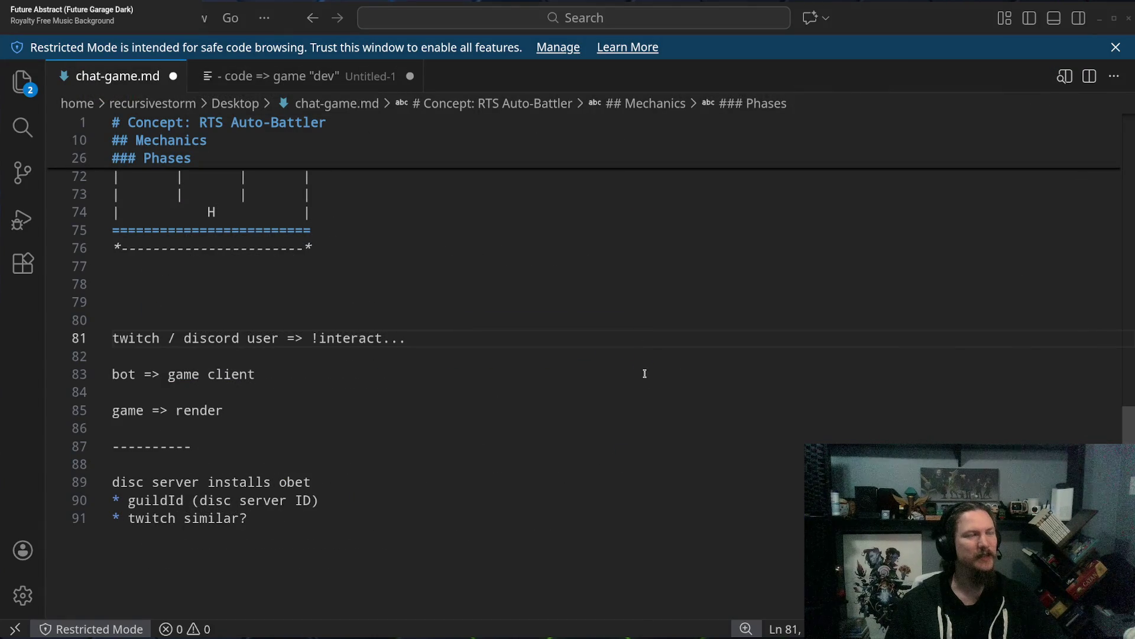
left_click(576, 357)
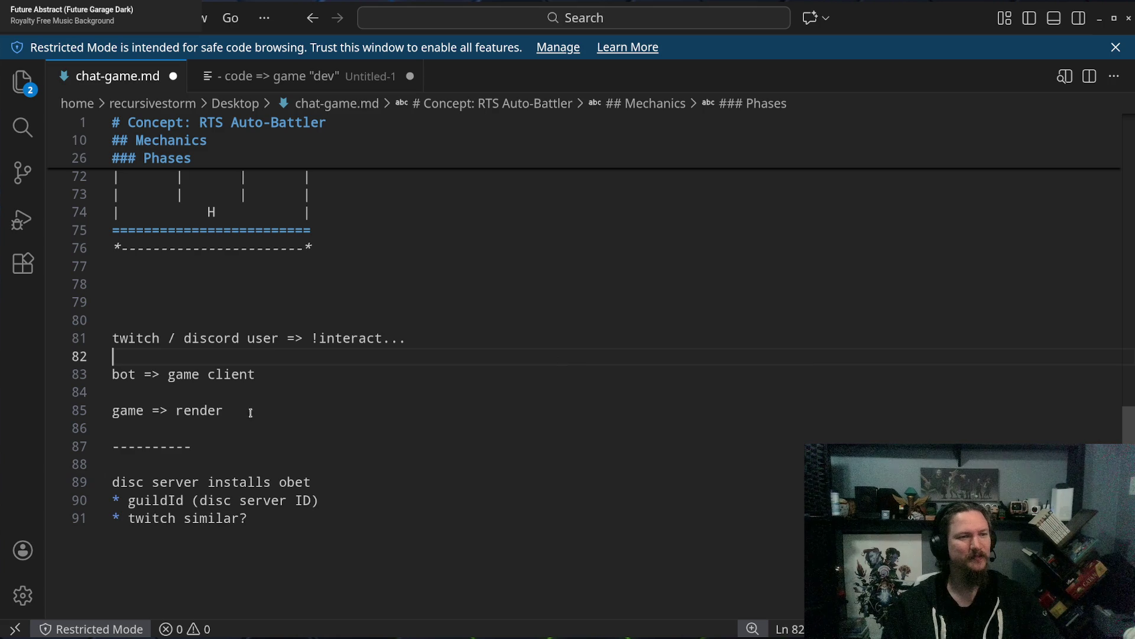
left_click(289, 370)
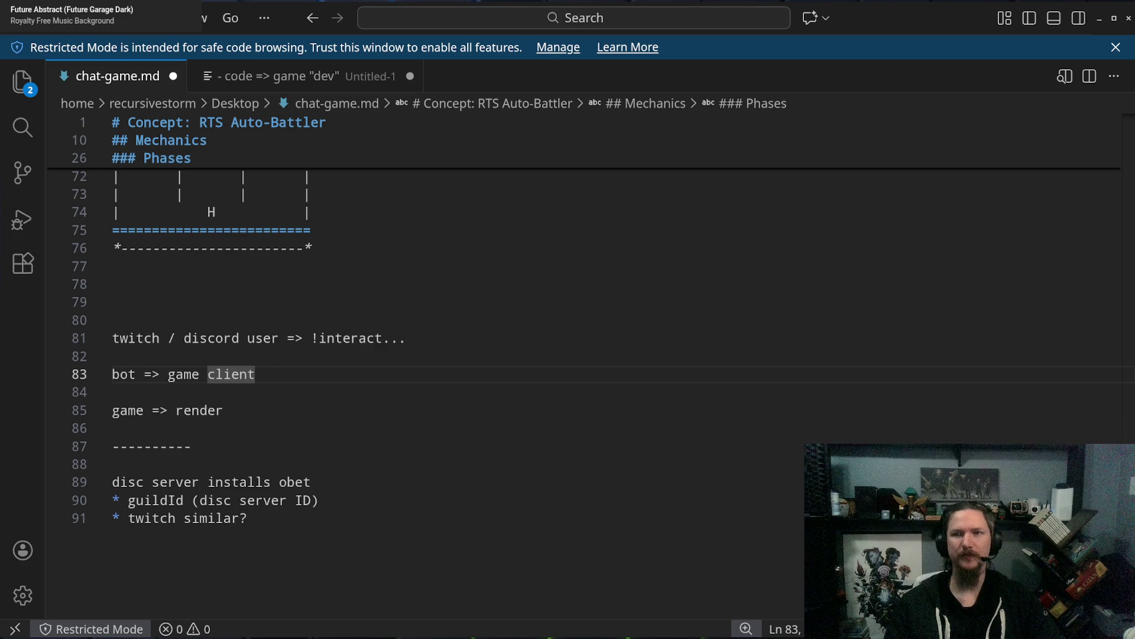
key("alt+Tab")
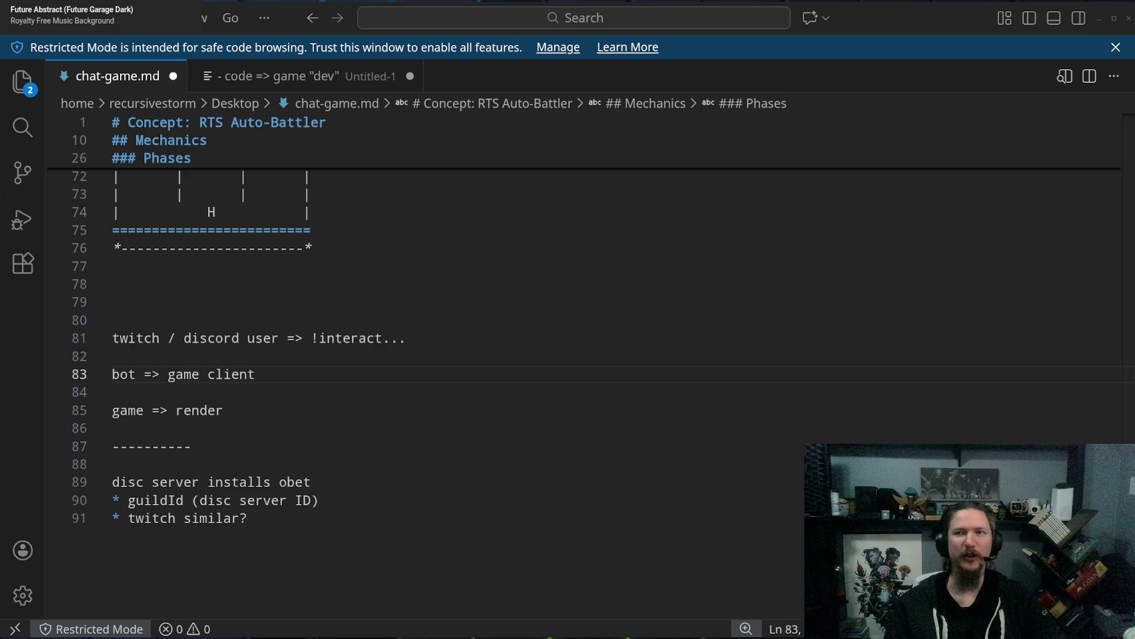
left_click(589, 308)
left_click(478, 354)
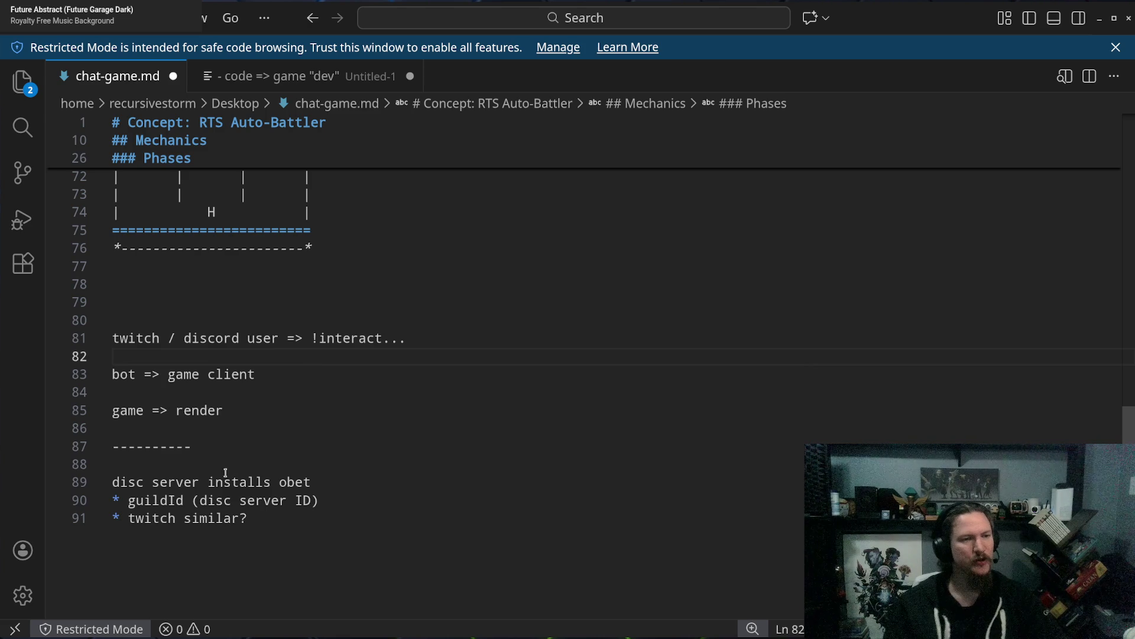
left_click_drag(143, 482, 393, 517)
Add a bullet under the twitch line reading 'disc:UUID:USER_NAME | twitch:UUID:USER_NAME'.
left_click(406, 526)
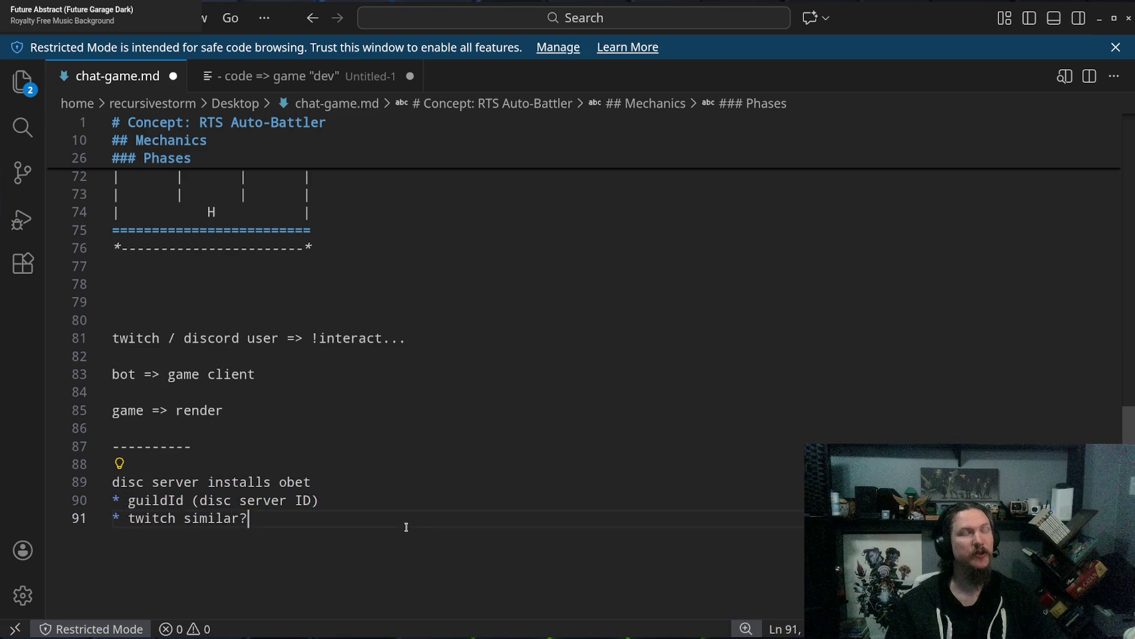
key("Return")
type("\"")
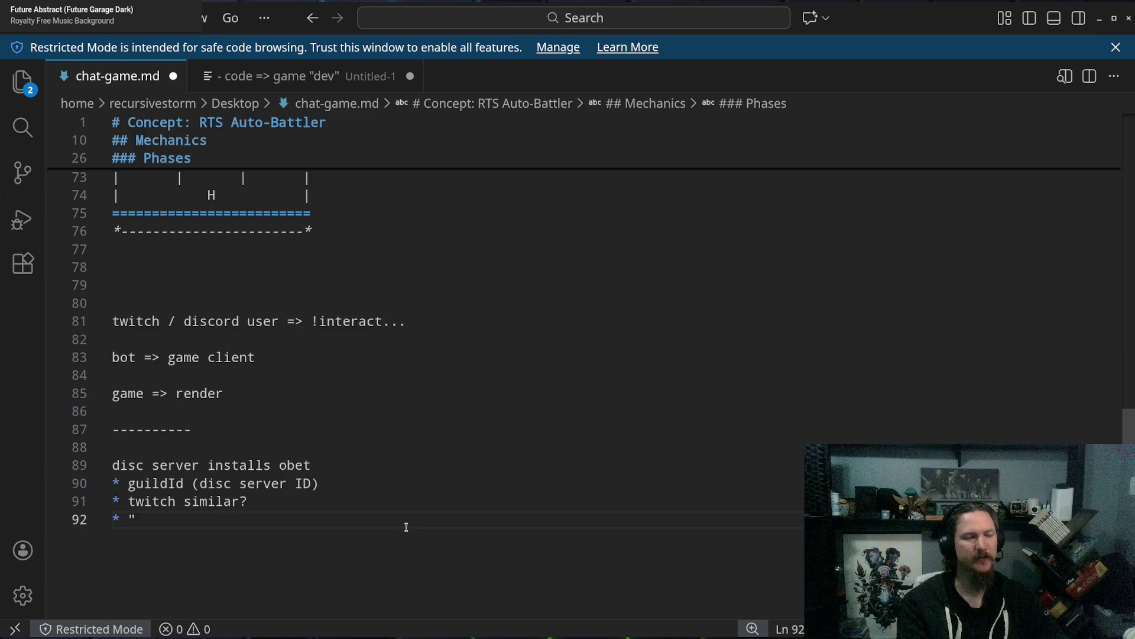
type("disc")
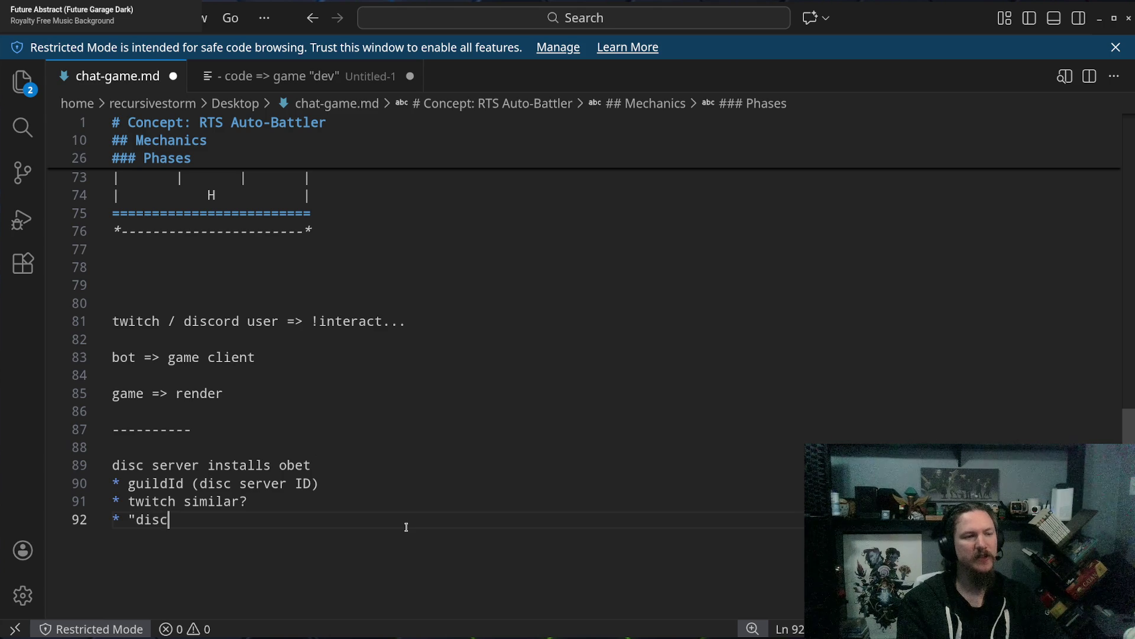
type(":")
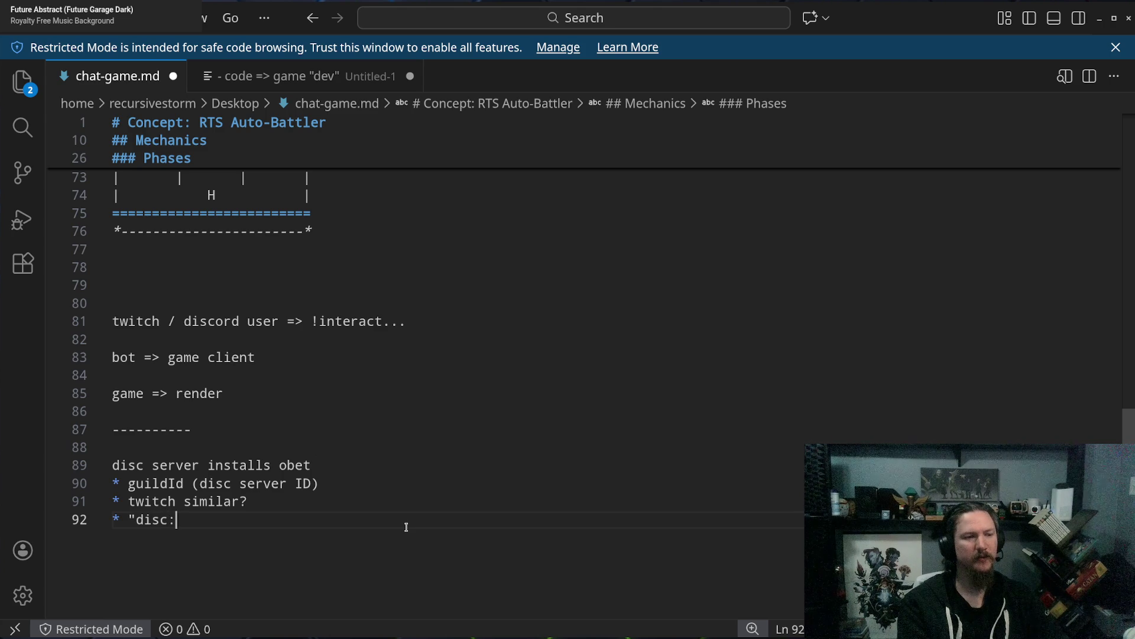
type("UUID:")
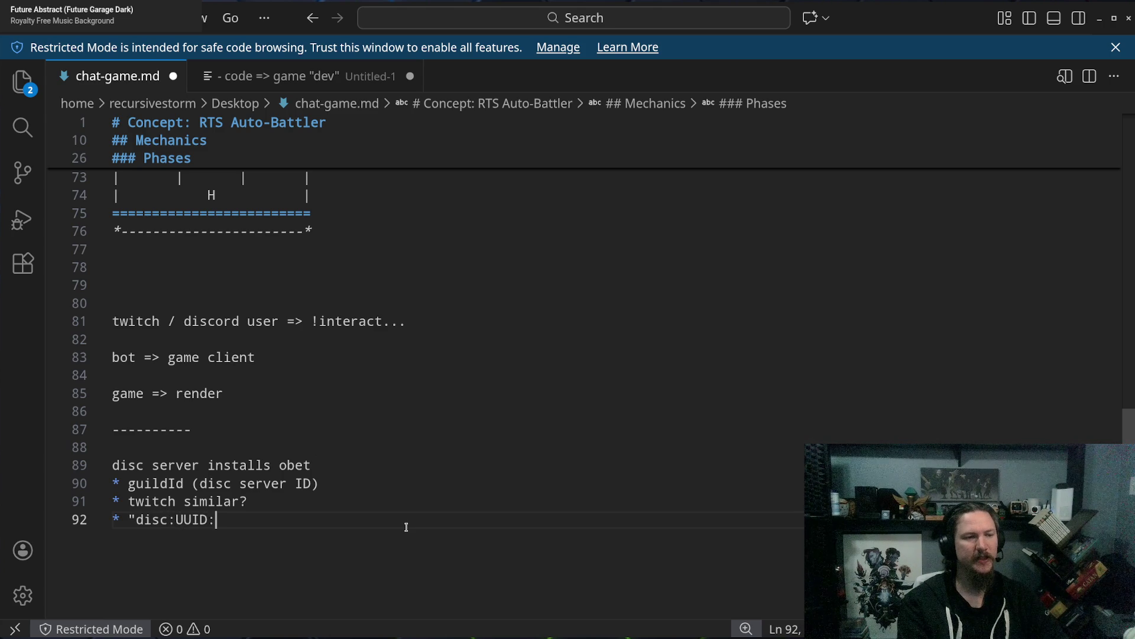
type("USER_NAME")
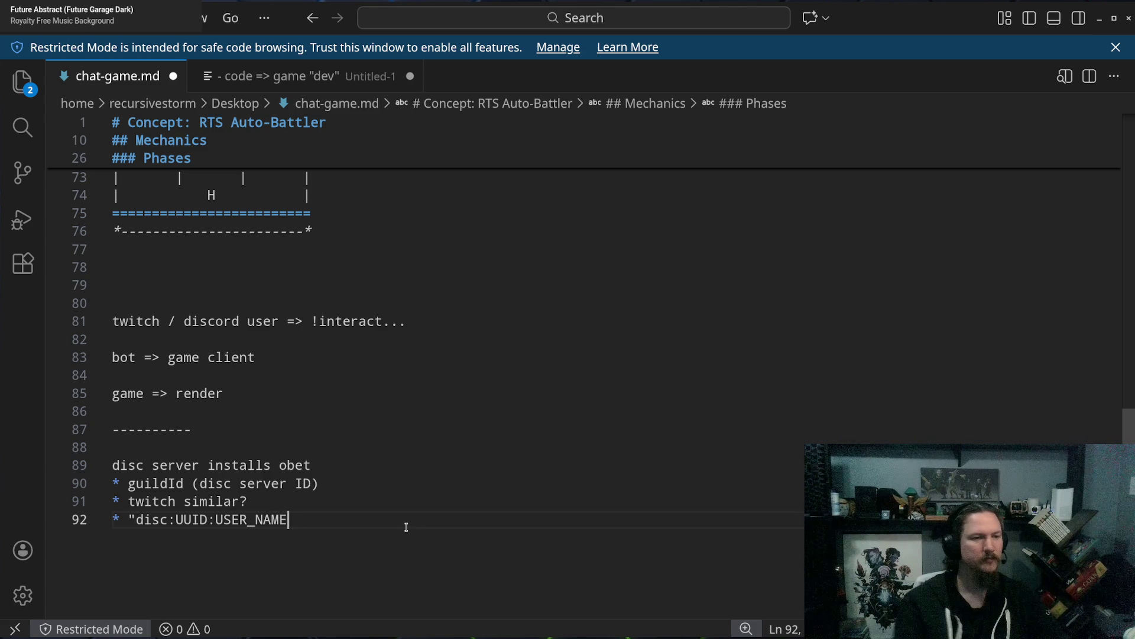
key("ctrl+Left")
key("ctrl+Left")
key("ctrl+Left")
key("BackSpace")
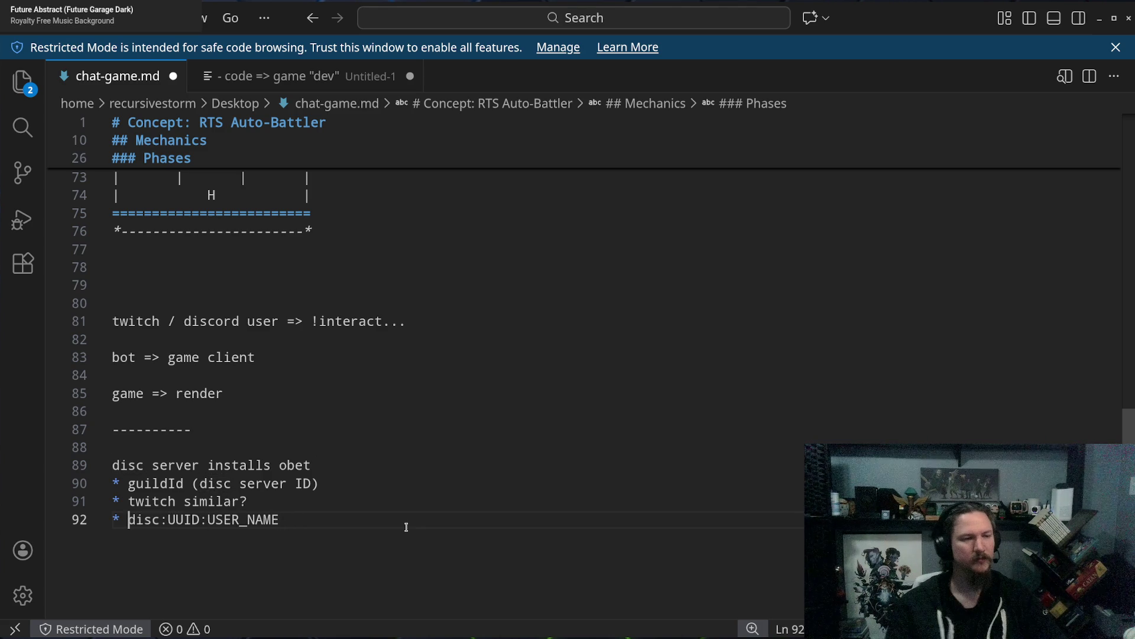
key("ctrl+Right")
key("ctrl+Right")
key("ctrl+Right")
type("| ")
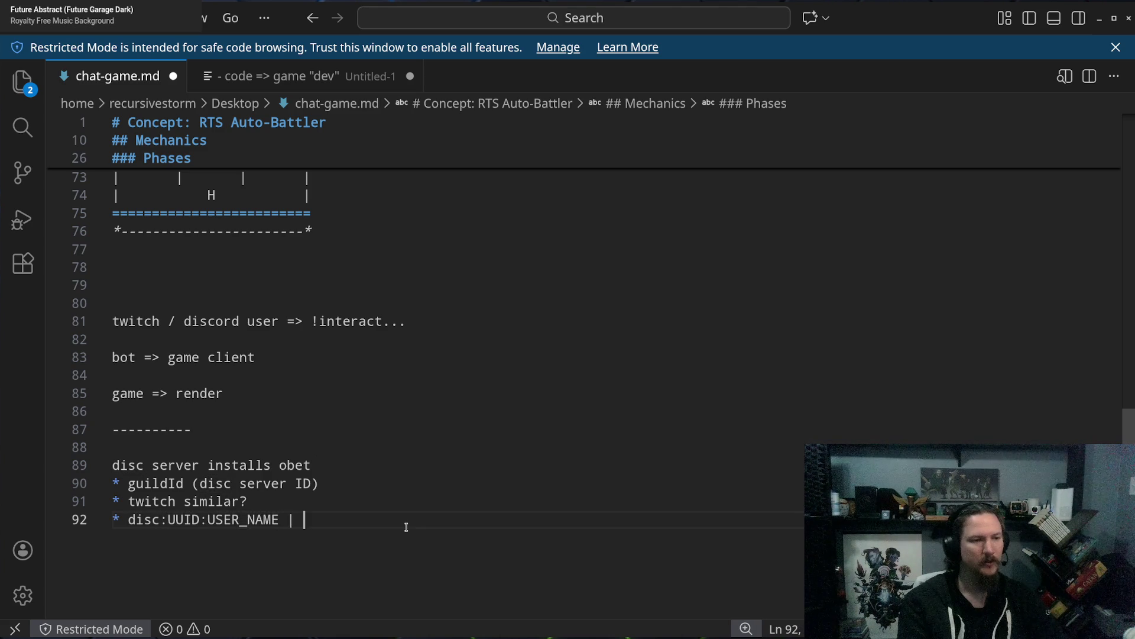
type("twitch:")
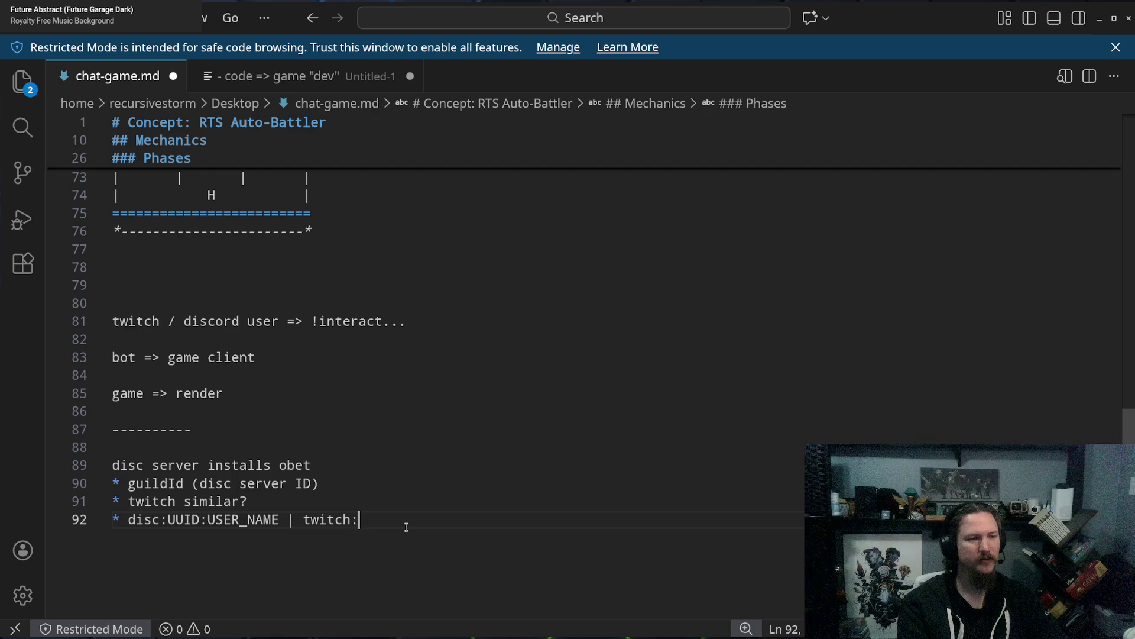
type("UUID:")
type("USER_NAME")
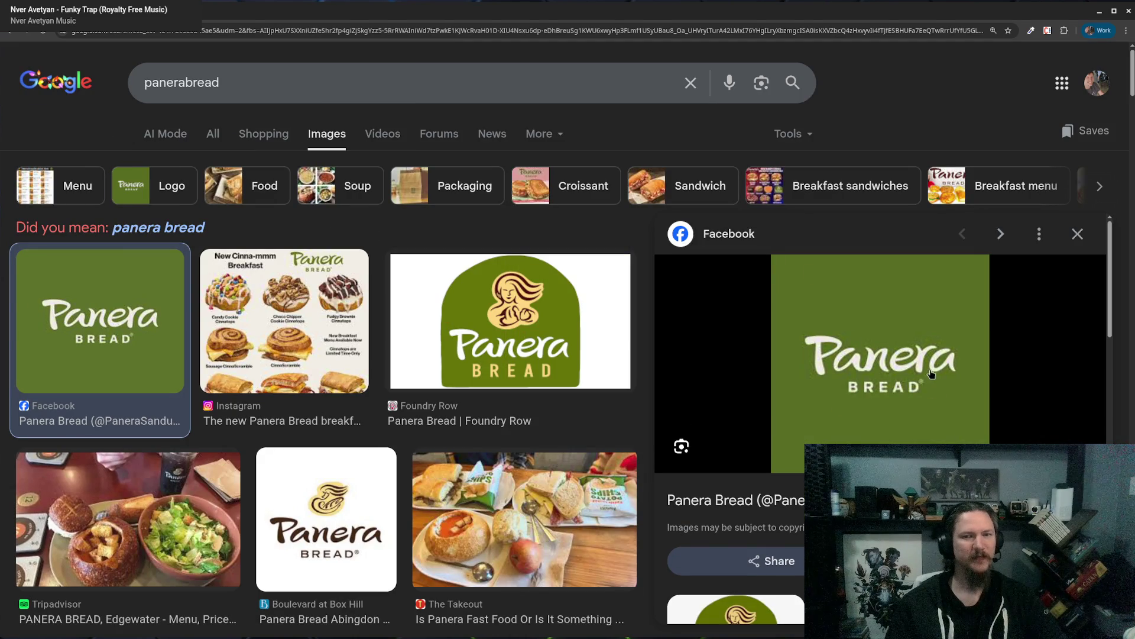
Refine the Google image search to 'panerabread store'.
scroll(926, 315, "down", 1)
scroll(926, 314, "down", 1)
left_click(280, 87)
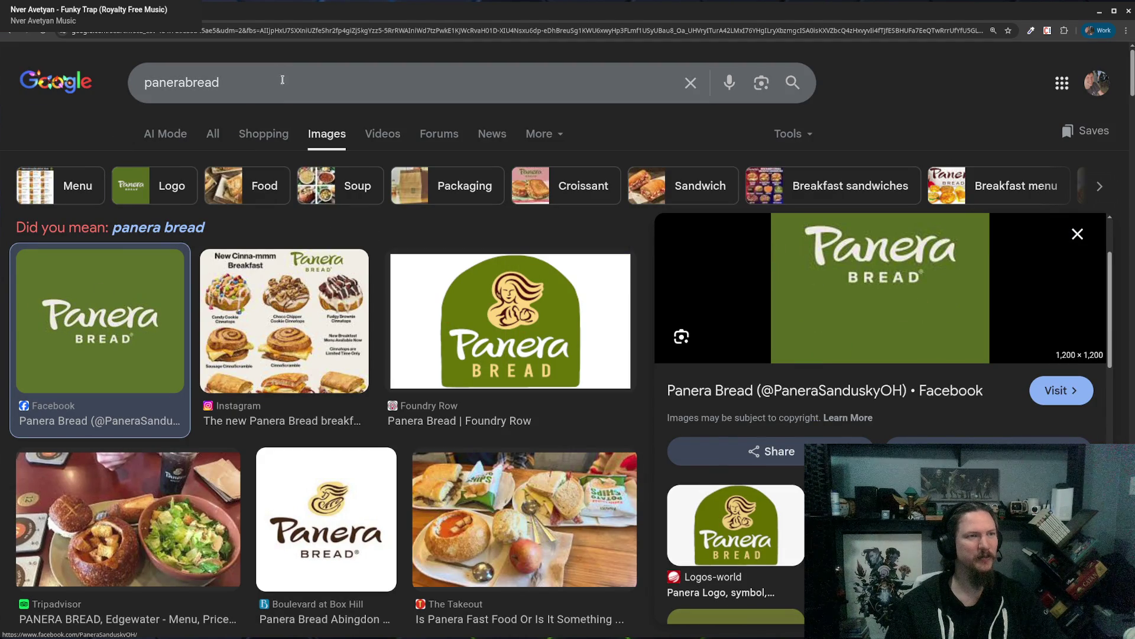
type("store")
key("Return")
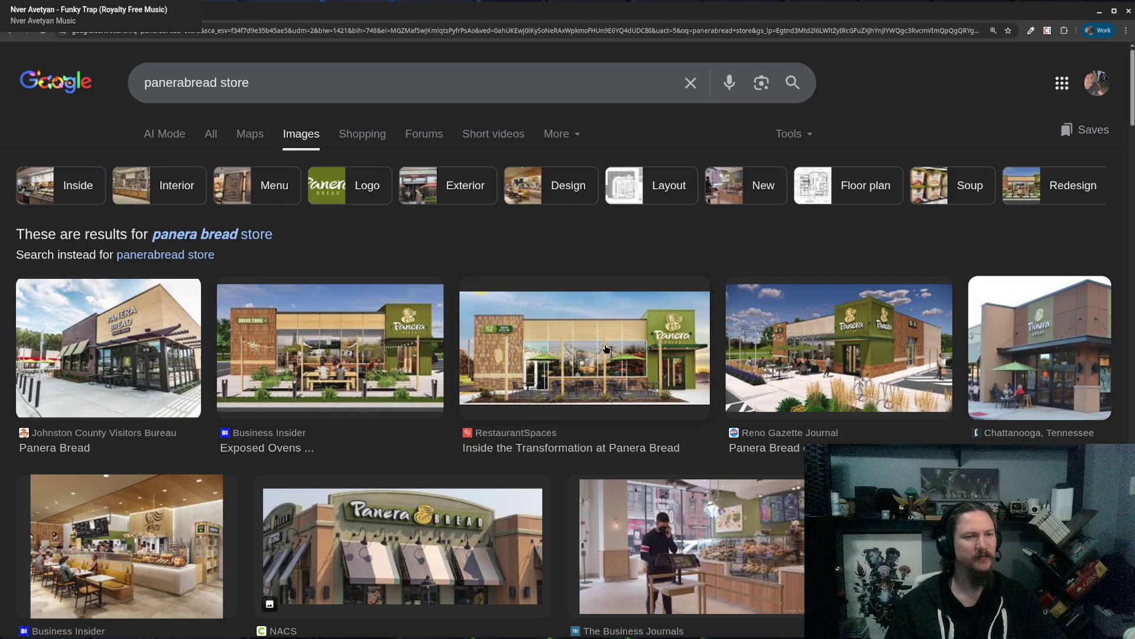
Preview the Reno Gazette Journal and Urban Store photos, then return to VS Code.
left_click(864, 349)
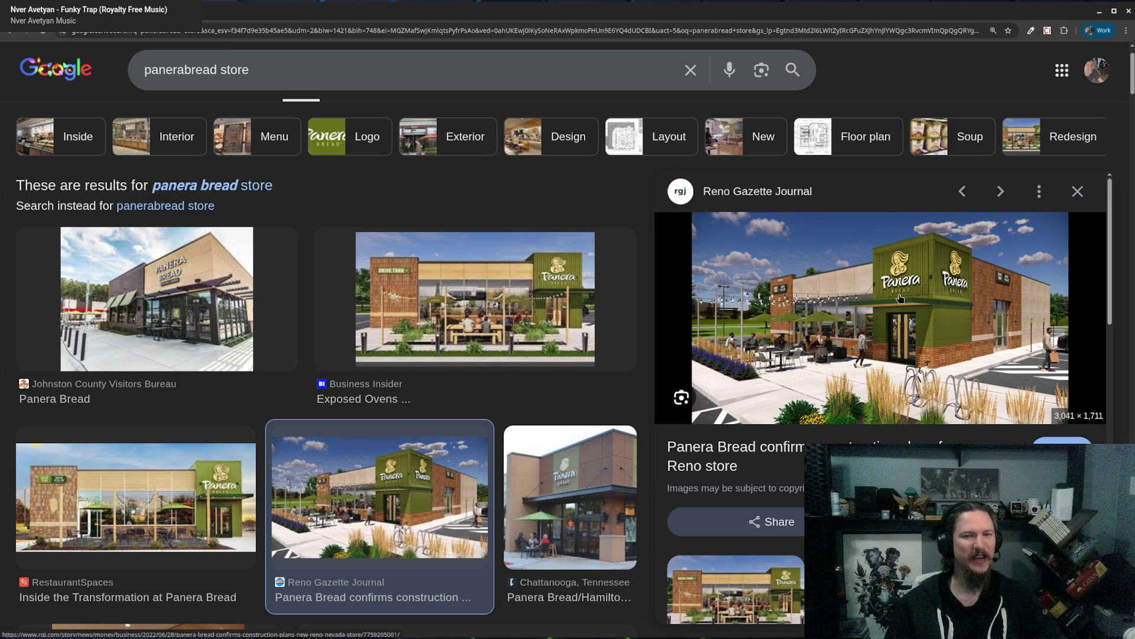
left_click(1079, 190)
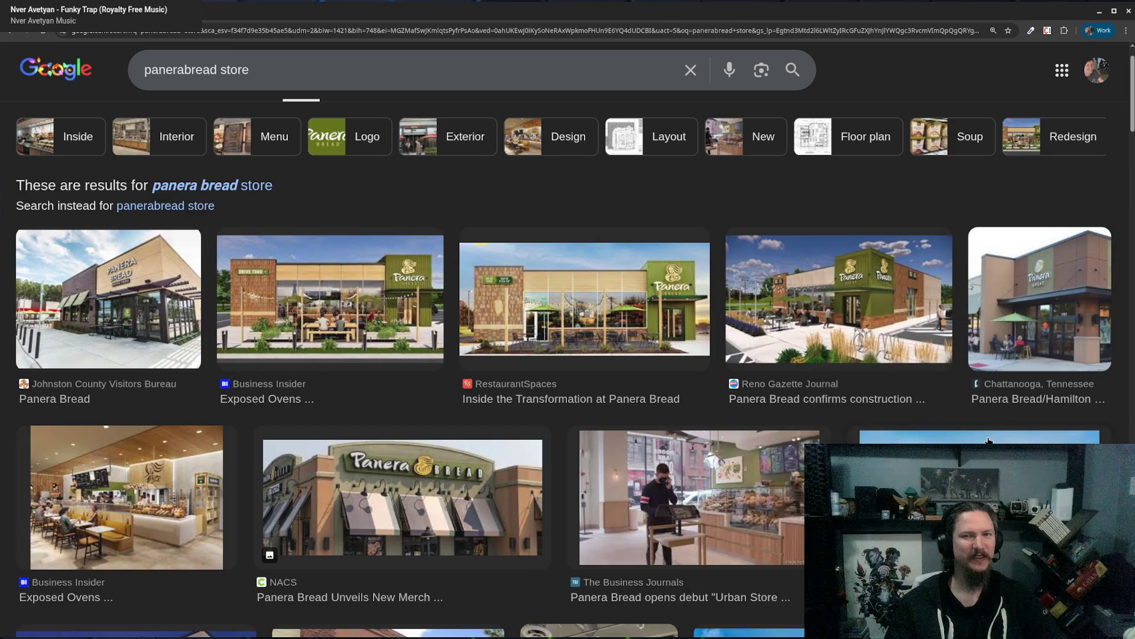
scroll(989, 441, "down", 3)
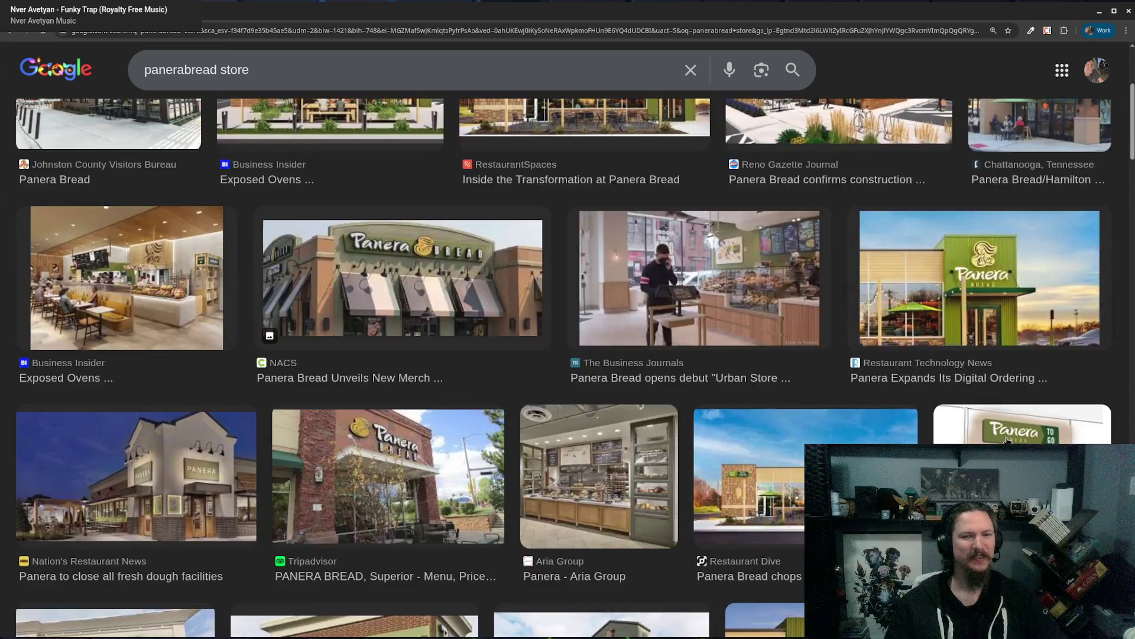
left_click(761, 272)
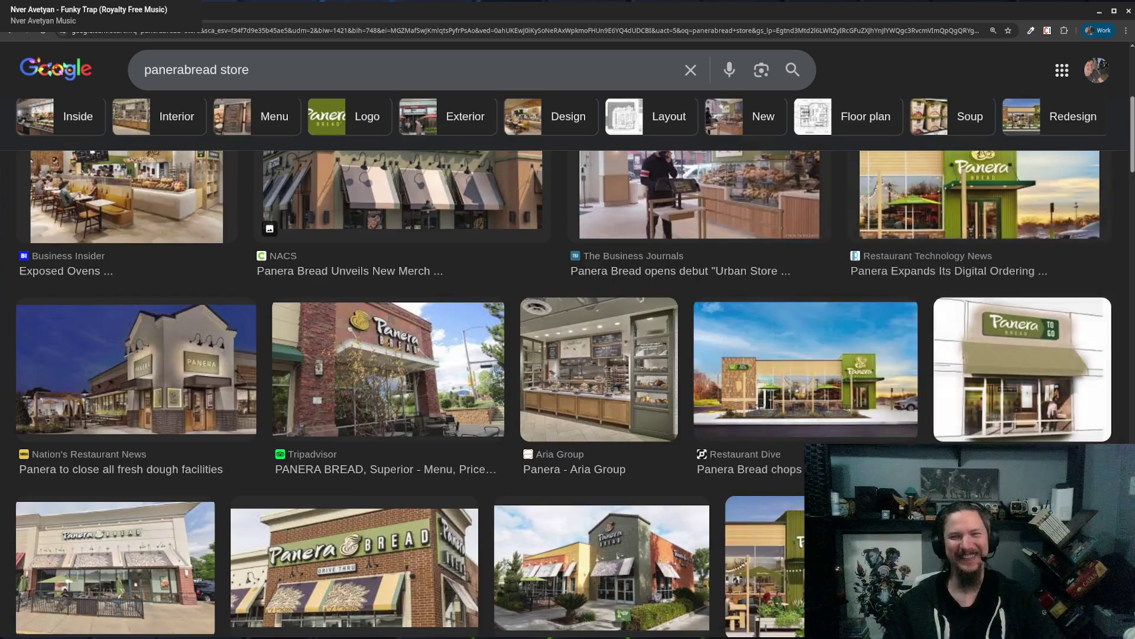
left_click(1078, 135)
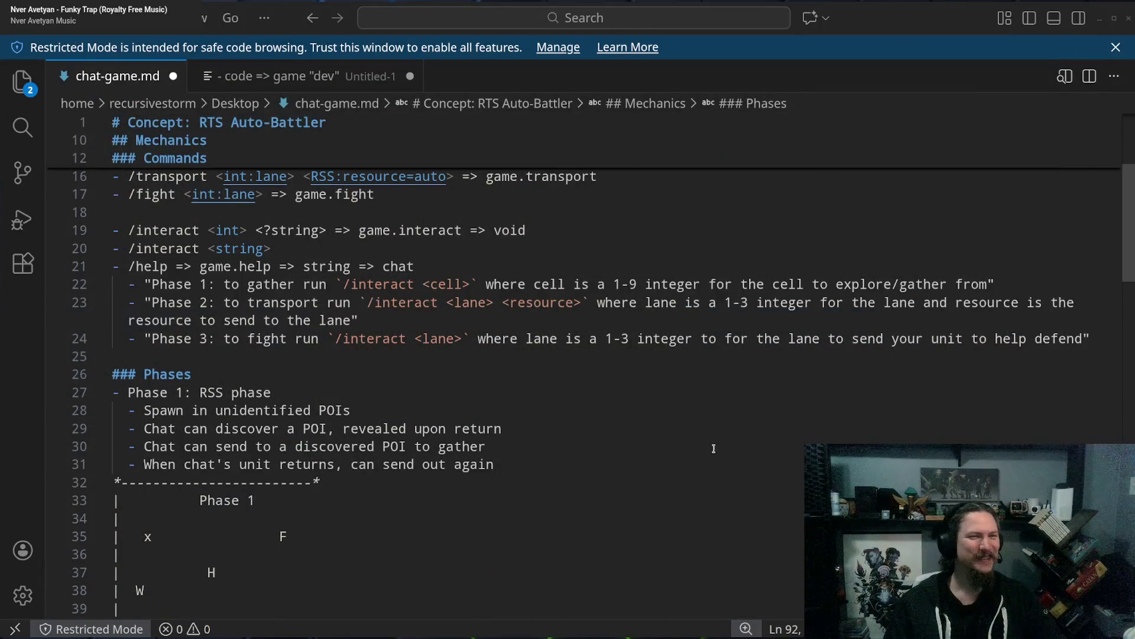
left_click(713, 448)
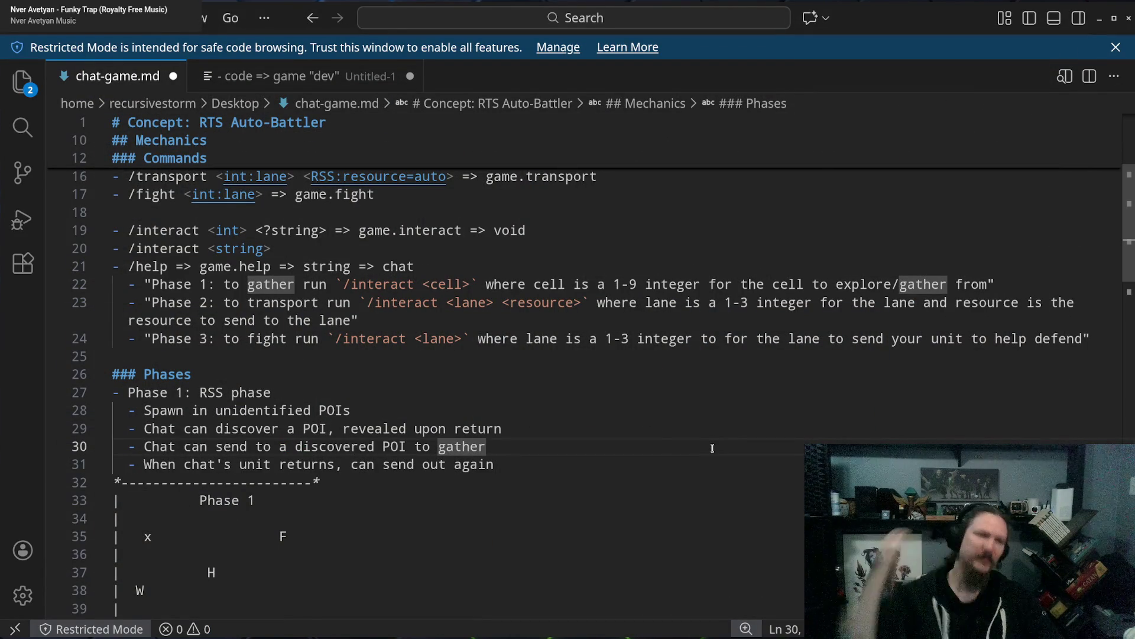
scroll(644, 448, "down", 20)
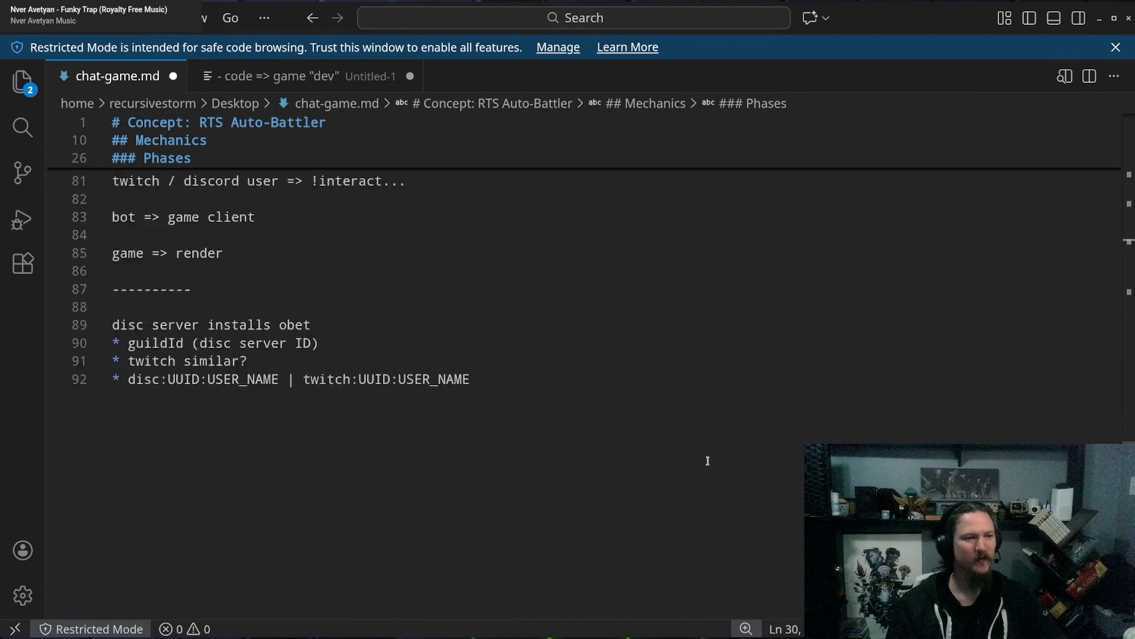
left_click(590, 424)
scroll(639, 218, "down", 2)
scroll(626, 456, "up", 6)
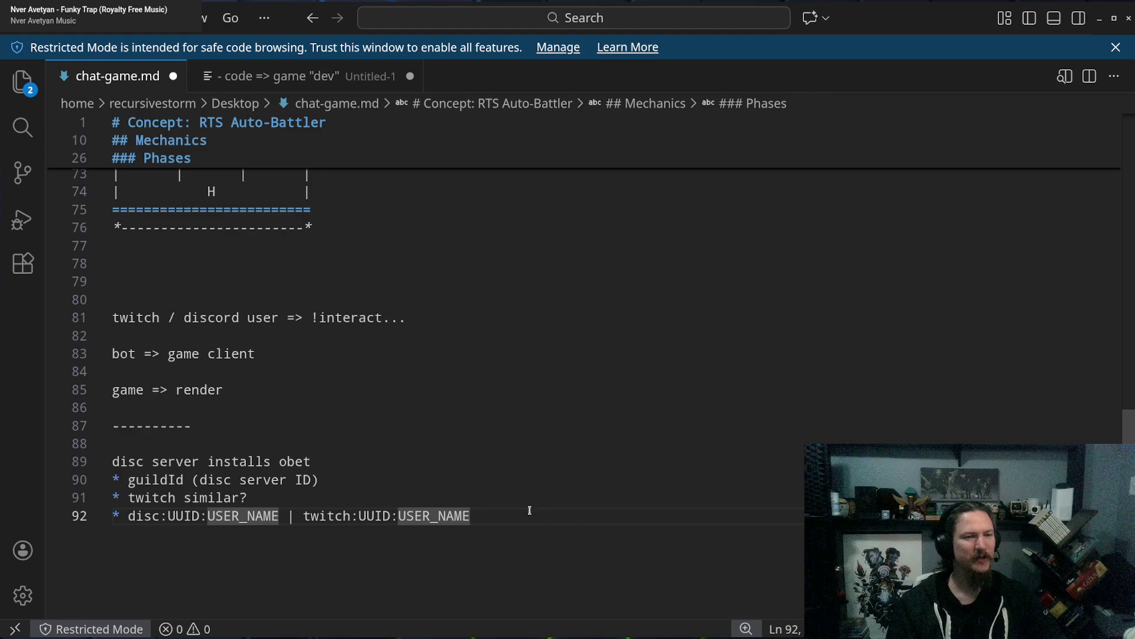
mouse_move(530, 509)
left_mouse_down()
mouse_move(273, 517)
mouse_move(306, 518)
left_mouse_up()
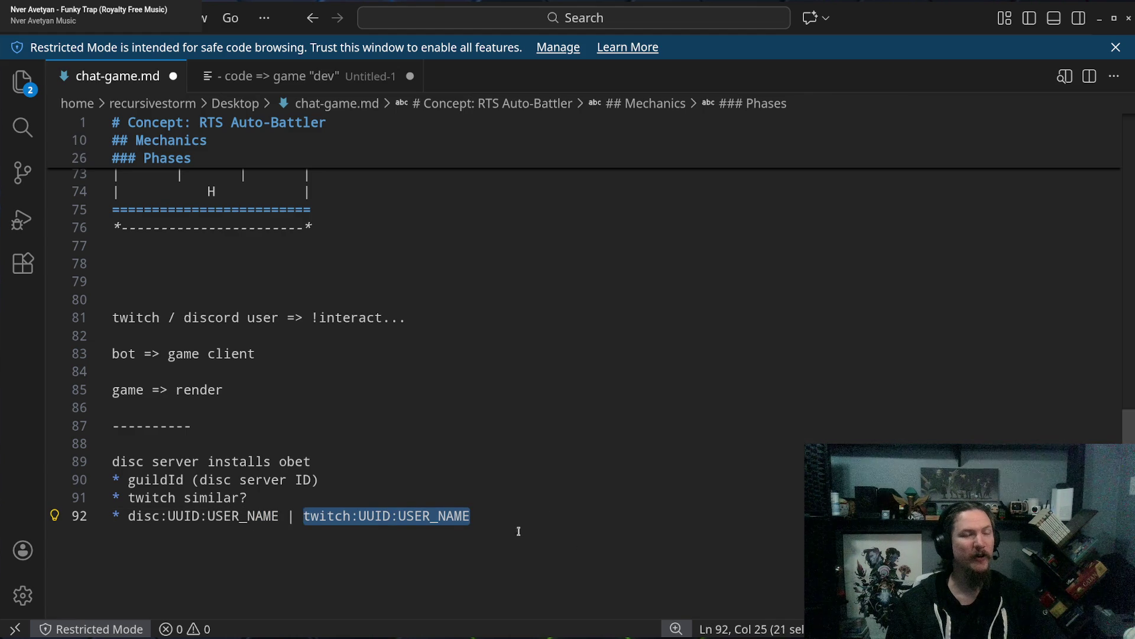
double_click(430, 517)
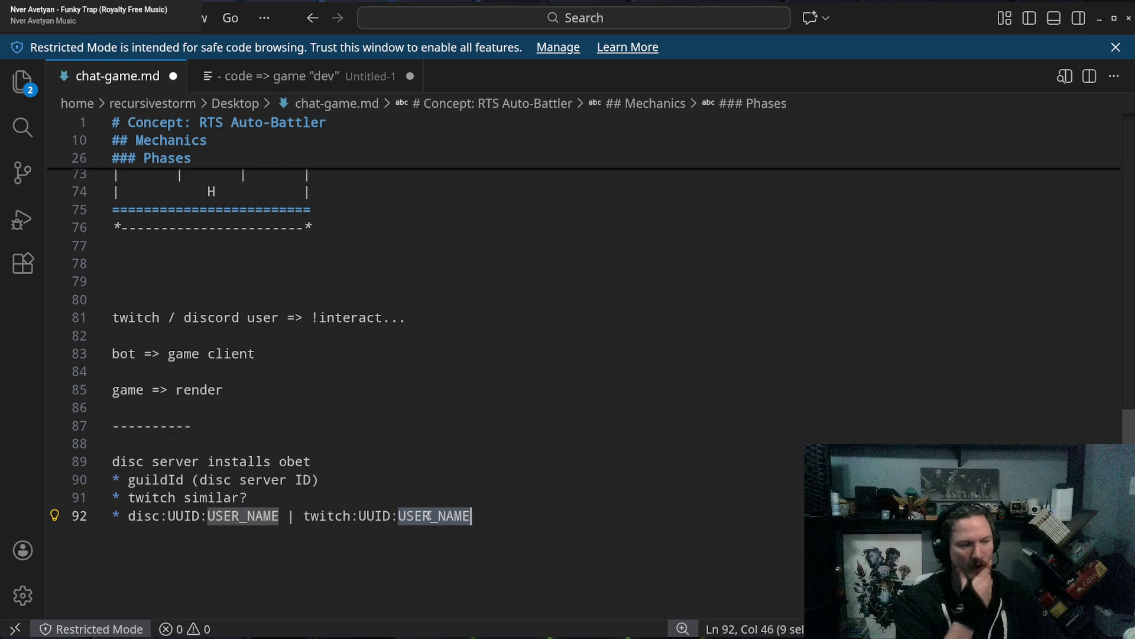
double_click(379, 516)
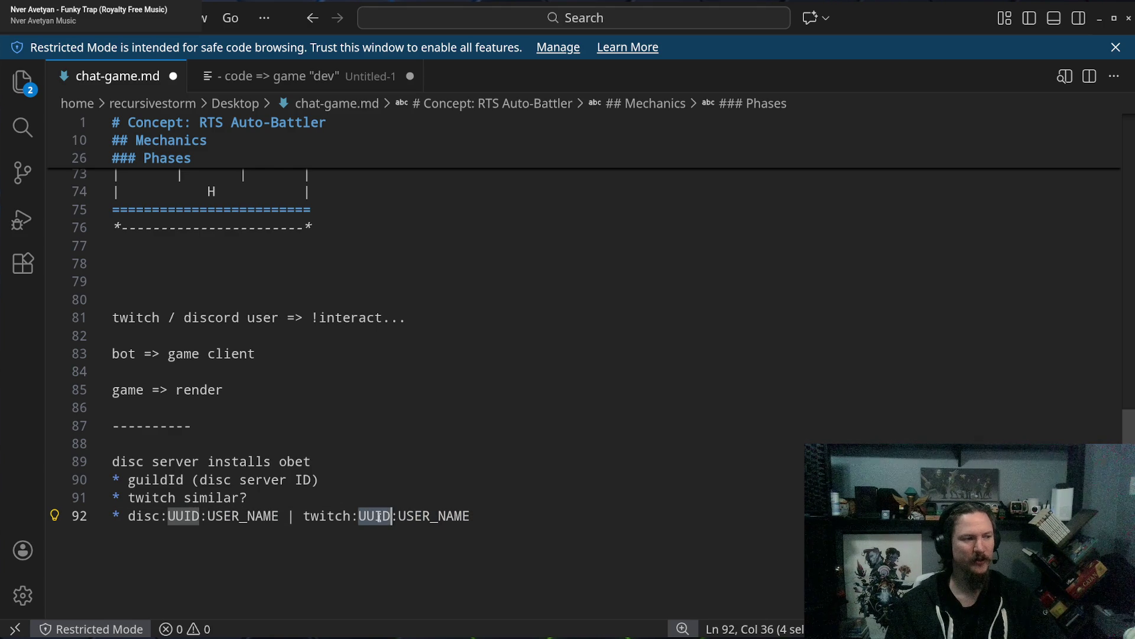
double_click(435, 516)
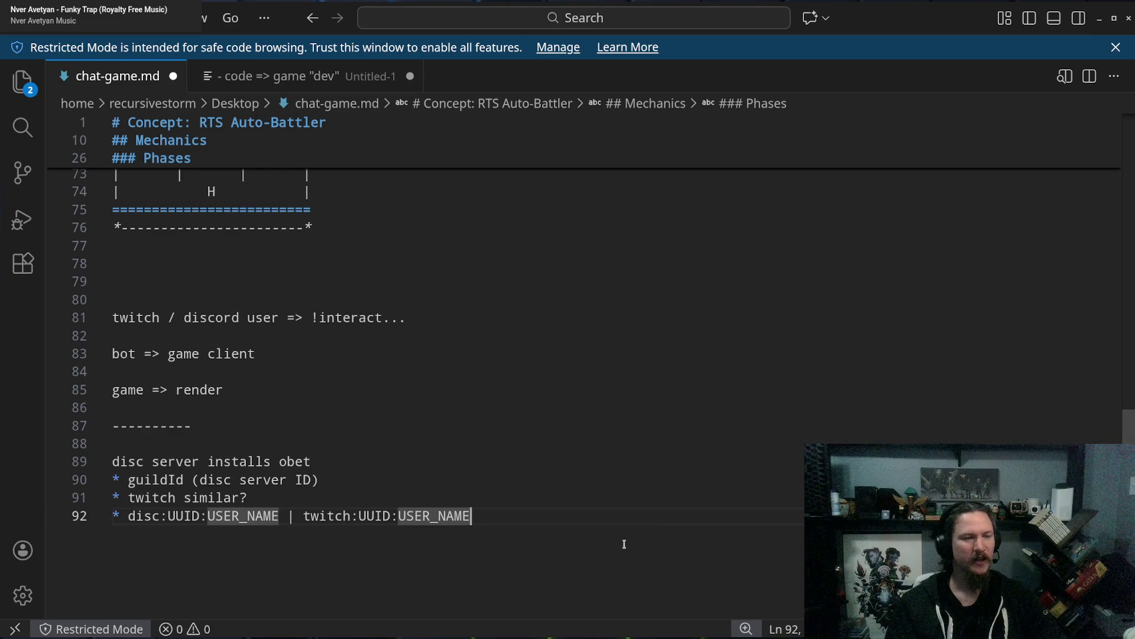
double_click(121, 461)
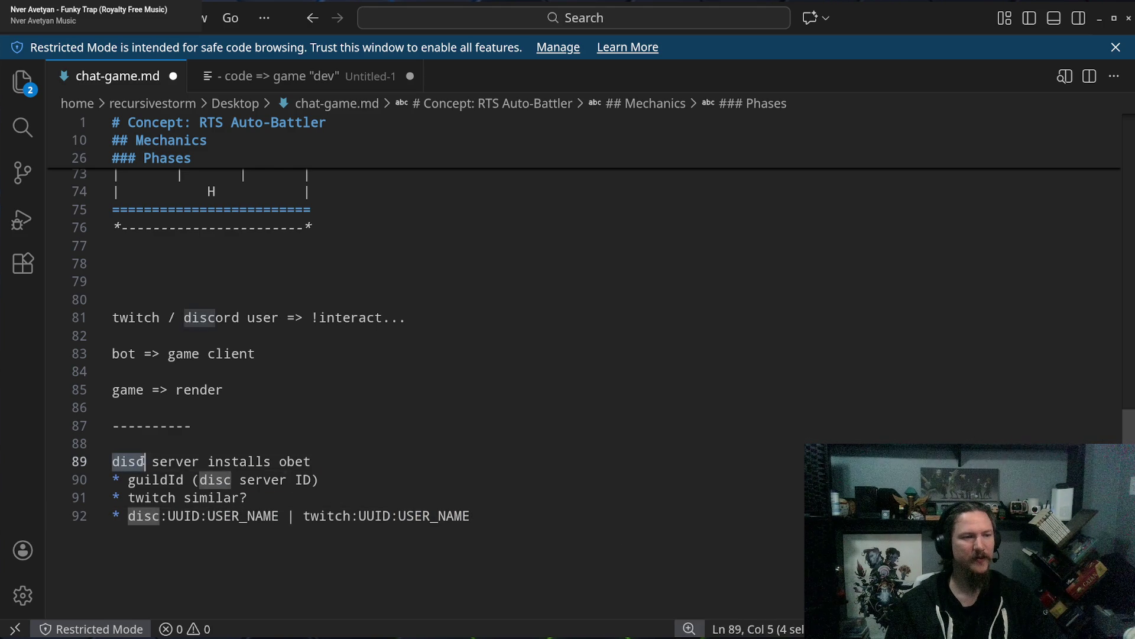
left_click_drag(121, 461, 502, 528)
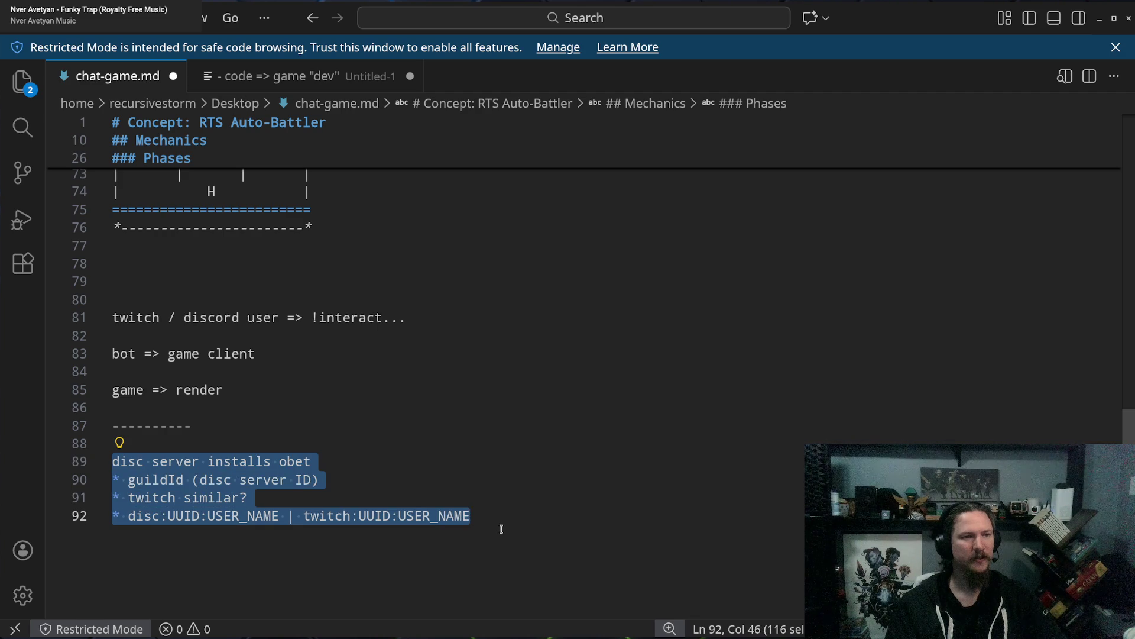
left_click(485, 517)
left_click_drag(485, 517, 300, 514)
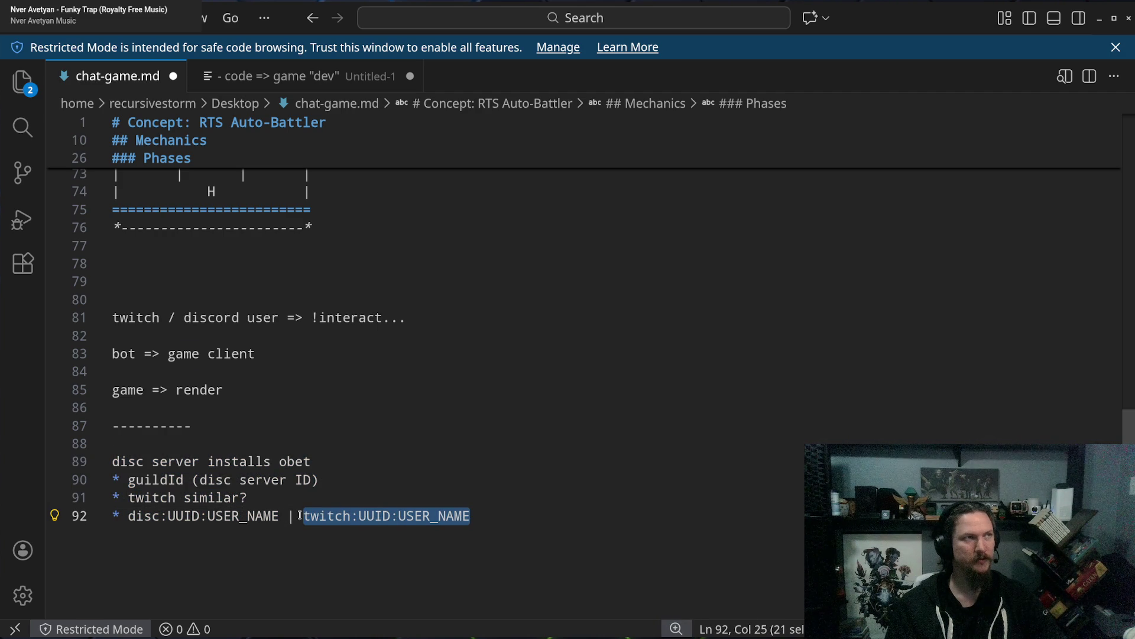
double_click(310, 515)
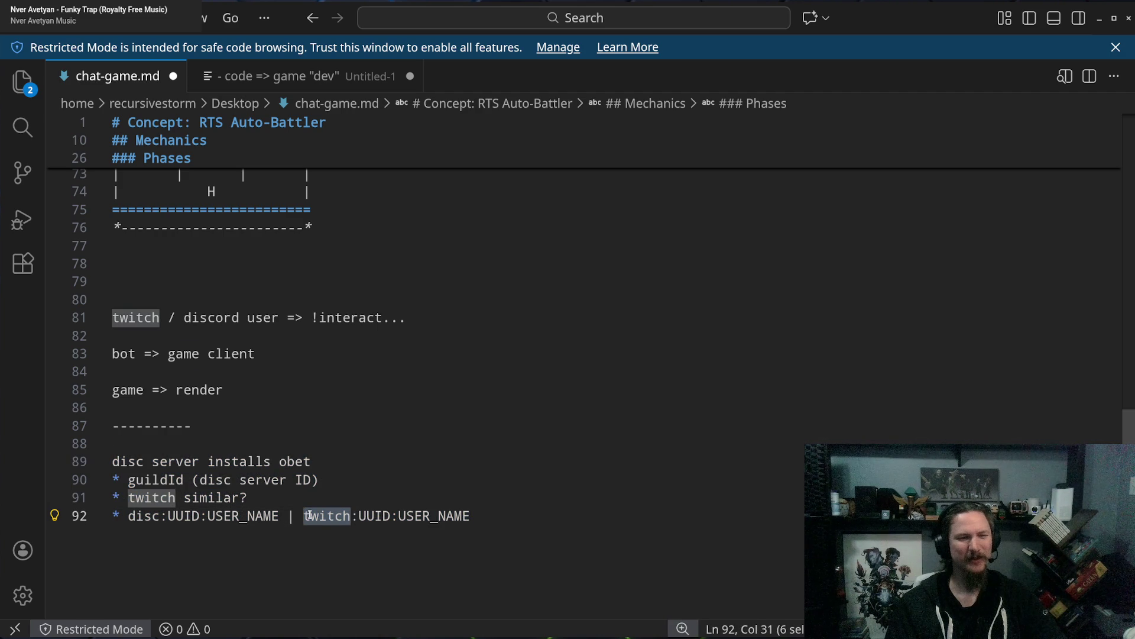
mouse_move(309, 516)
left_mouse_down()
mouse_move(396, 515)
mouse_move(376, 515)
left_mouse_up()
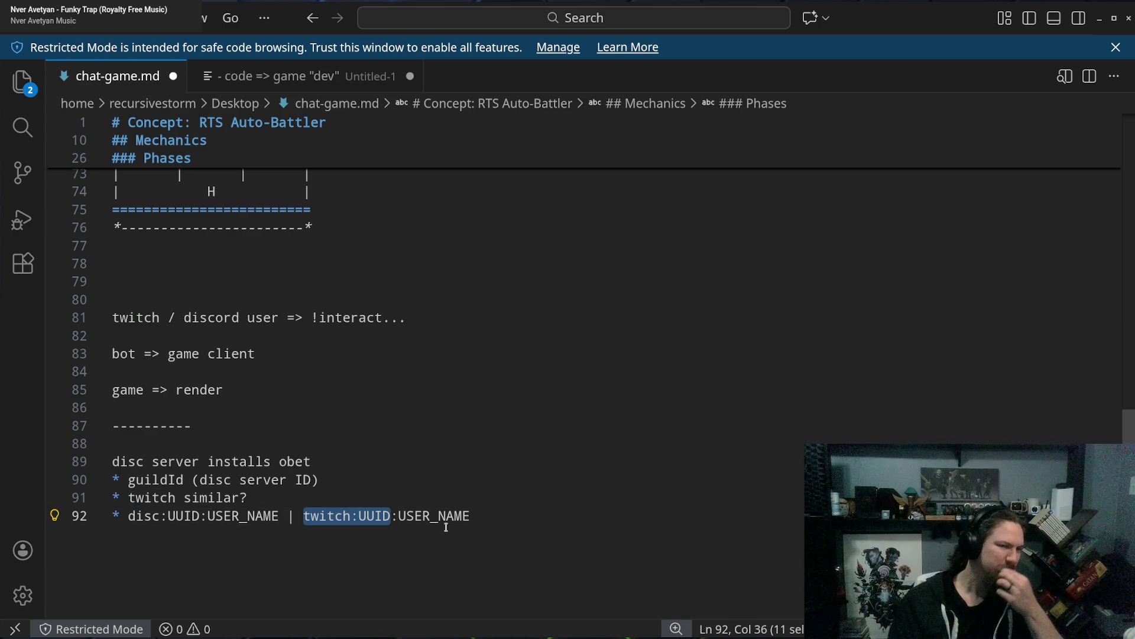
double_click(331, 515)
left_click_drag(331, 515, 365, 516)
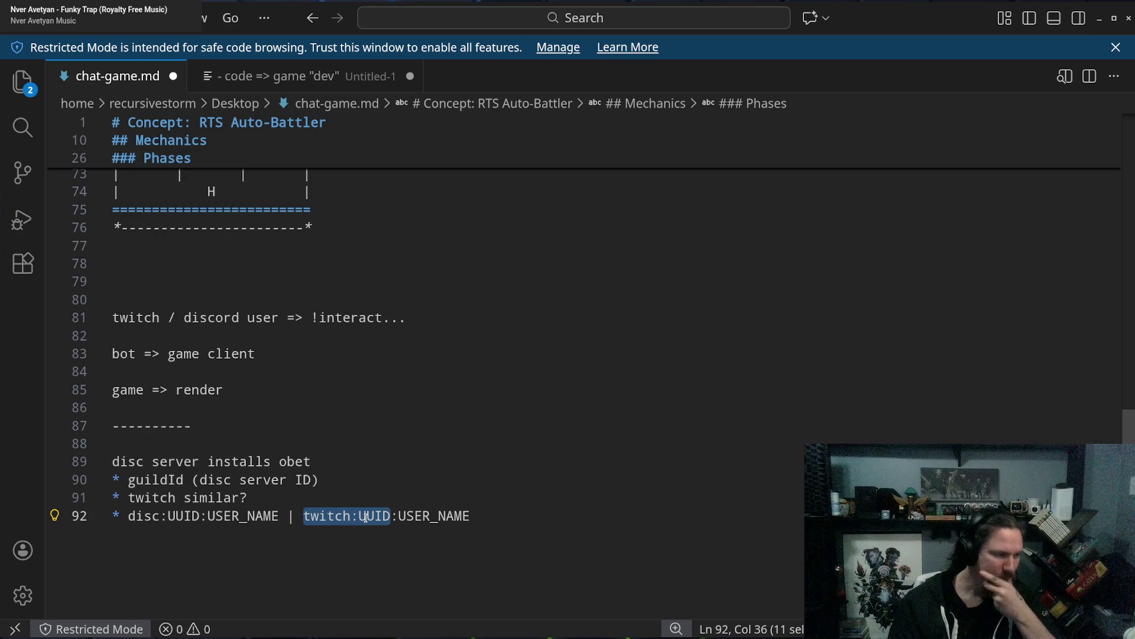
left_click(473, 513)
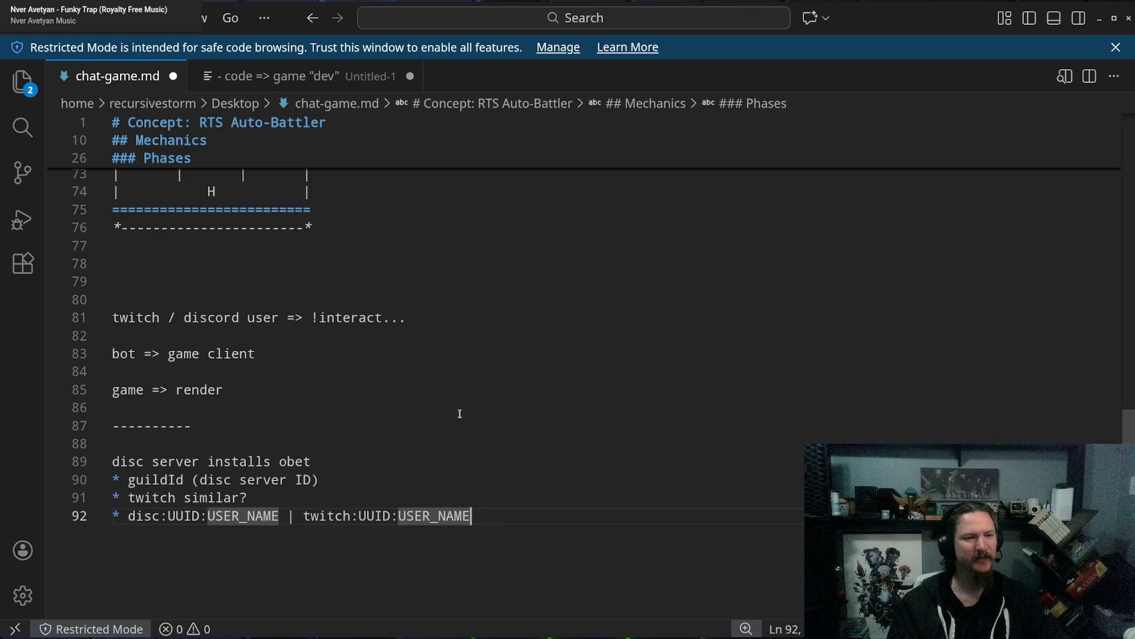
double_click(345, 514)
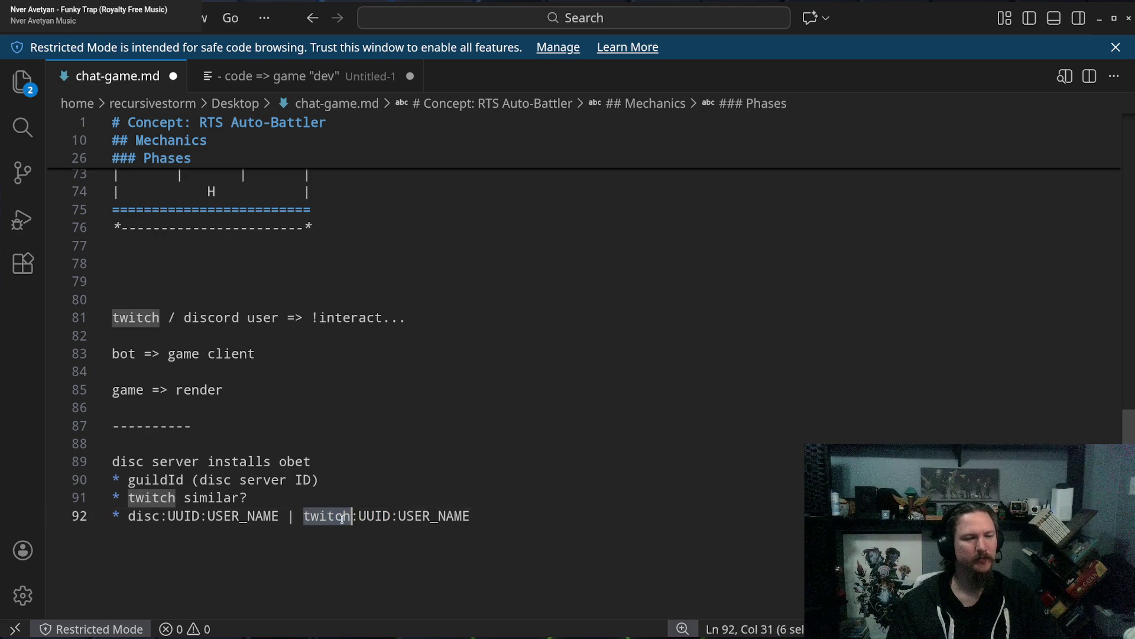
left_click(472, 515, "shift")
double_click(425, 516)
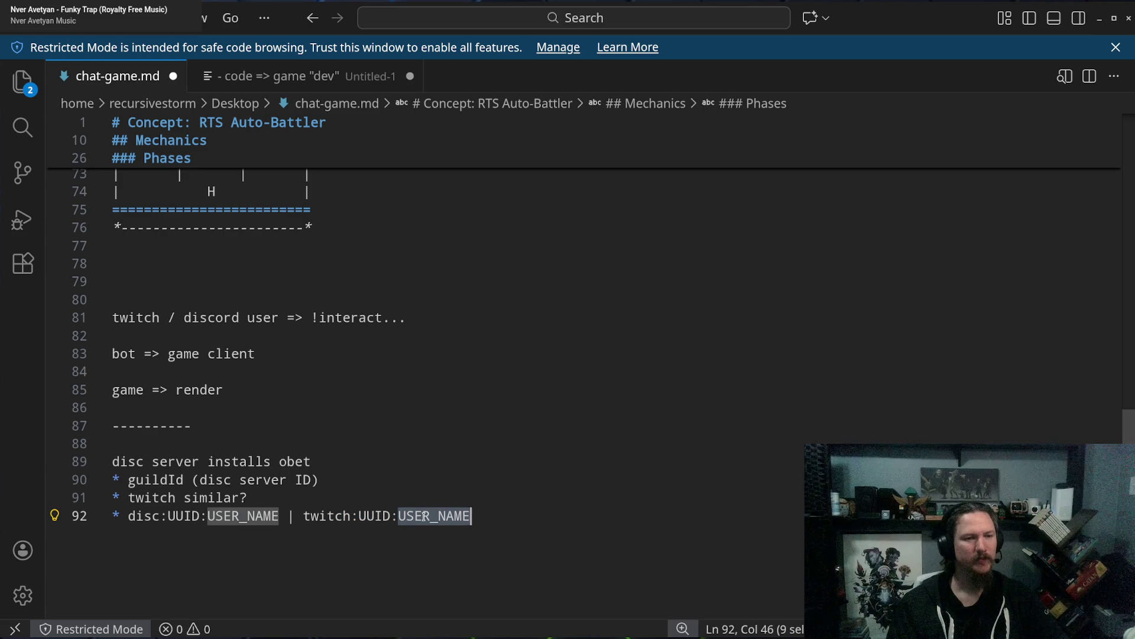
double_click(346, 516)
left_click_drag(346, 516, 367, 516)
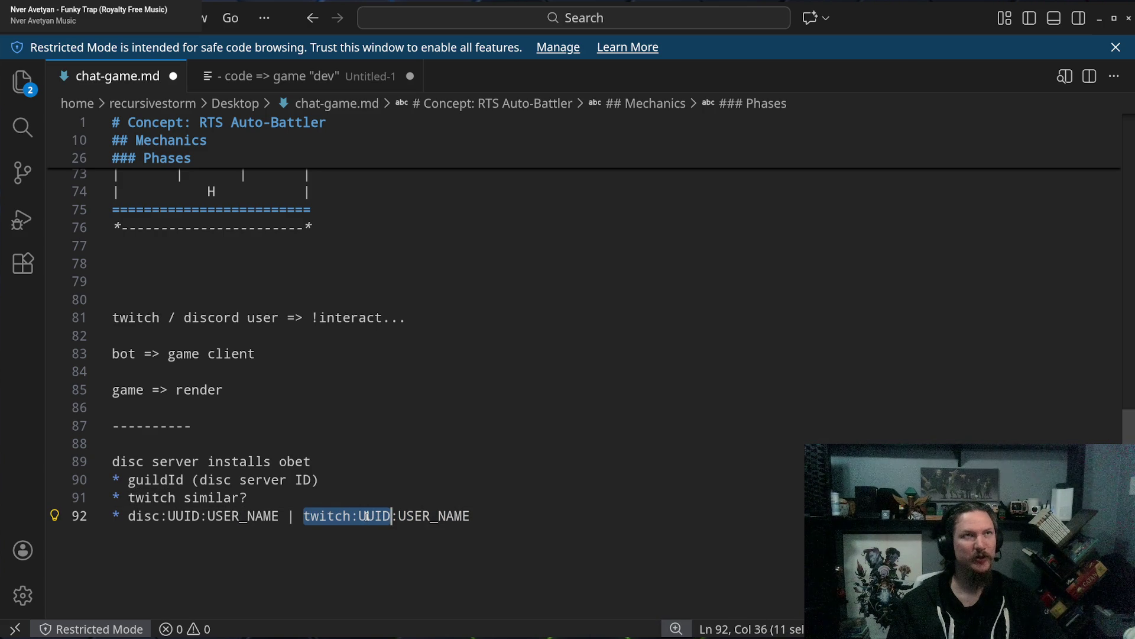
double_click(611, 515)
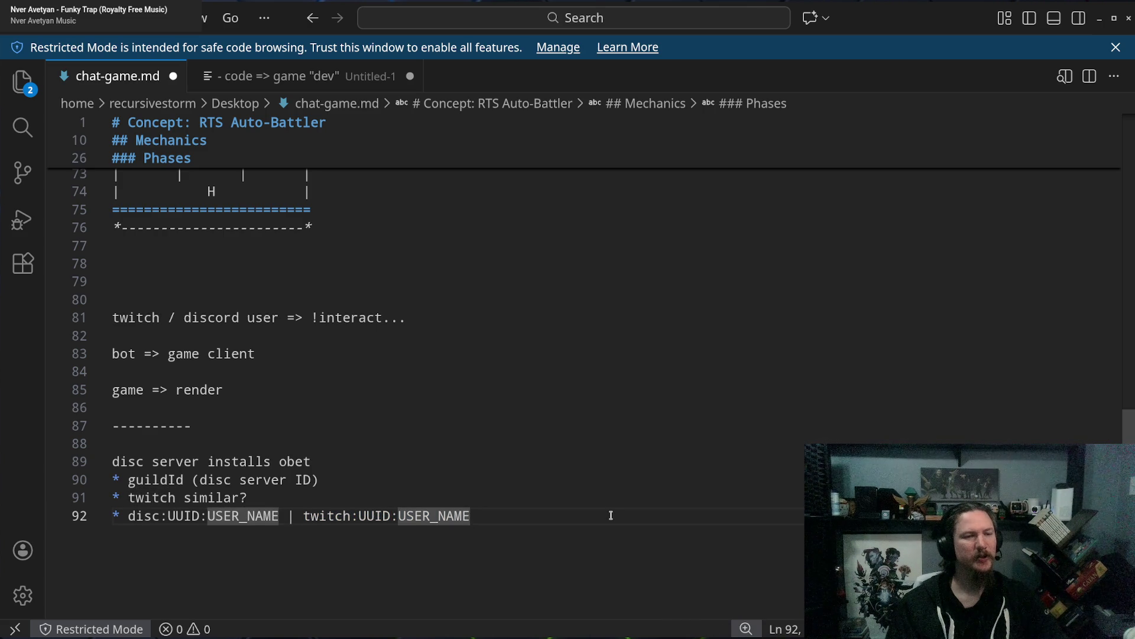
Add a 'game client' line with the bullet '* contact bot w/ identifier[]' beneath it.
key("Return")
key("Return")
type("game ")
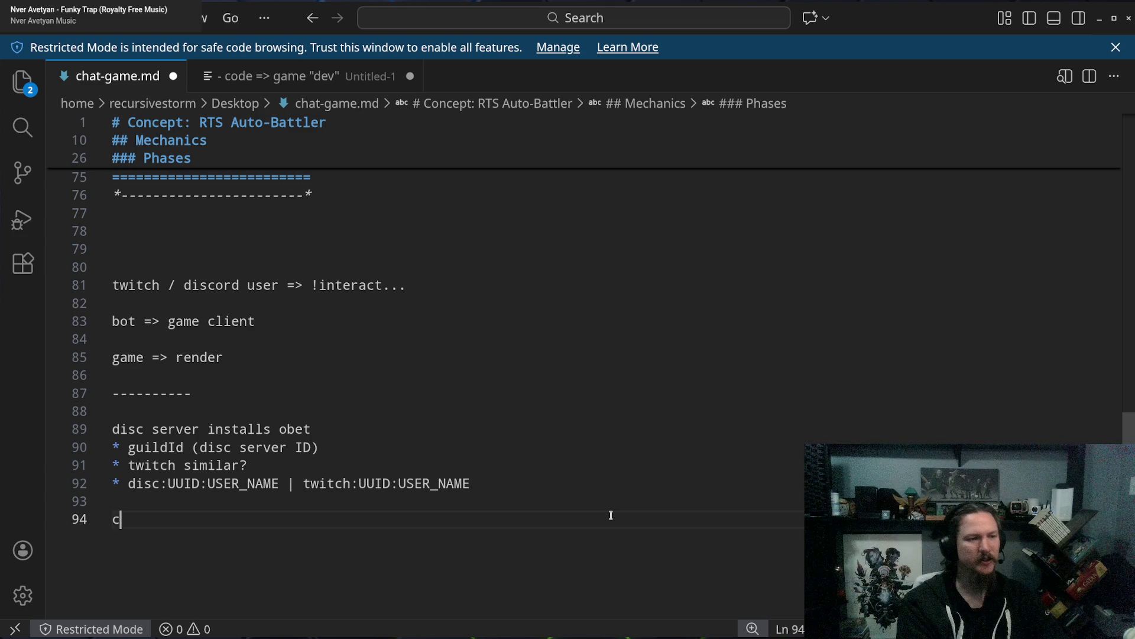
type("client")
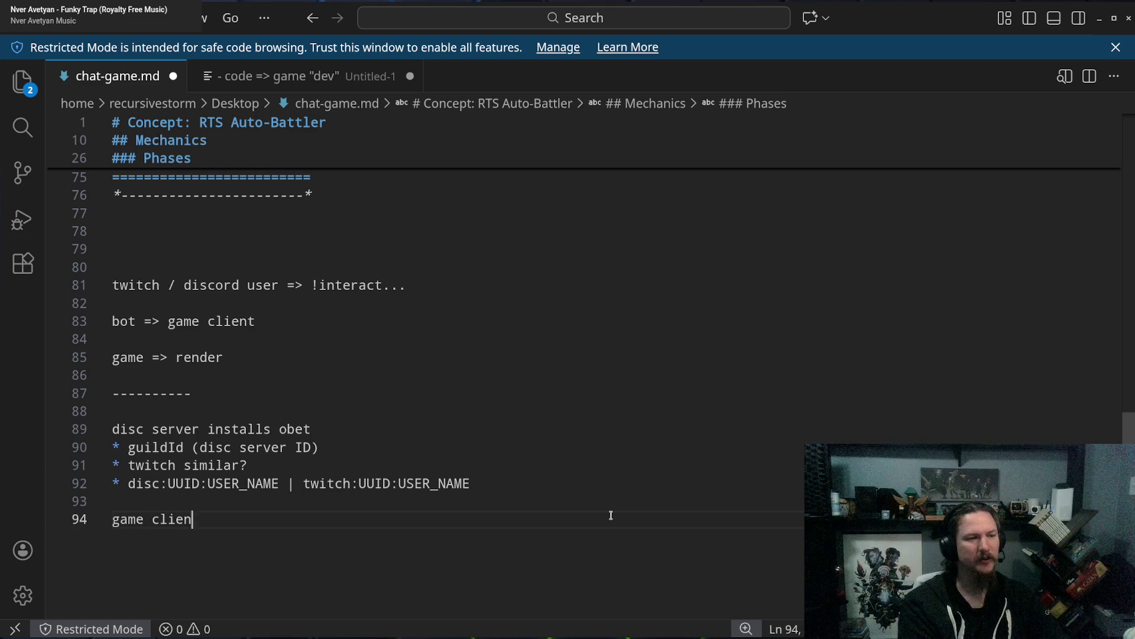
key("Return")
type("* ")
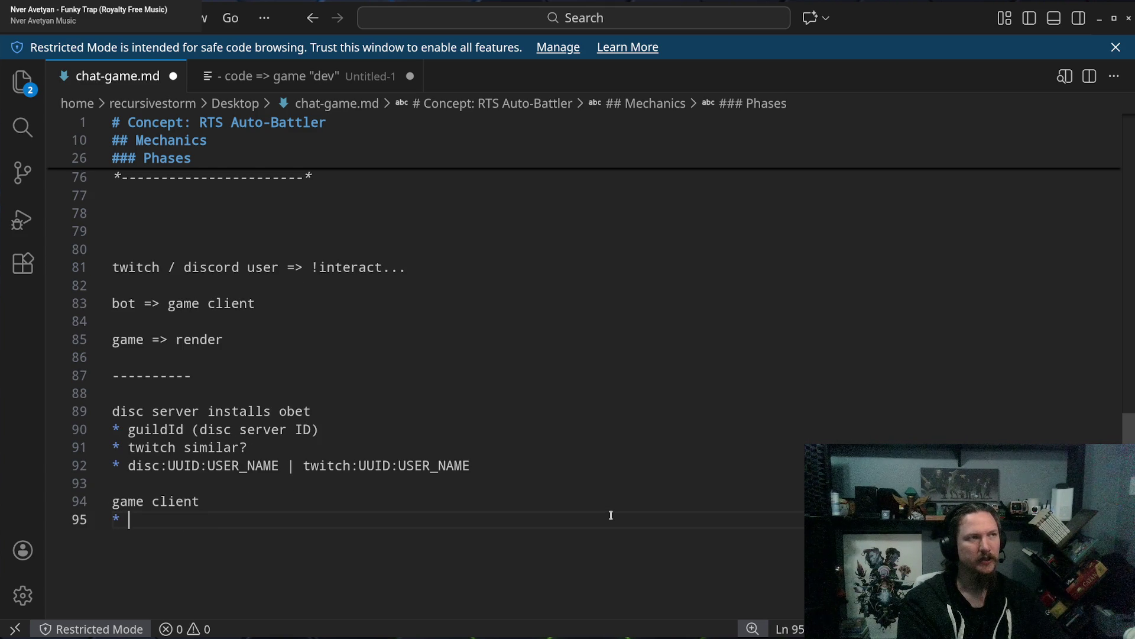
type("contact ")
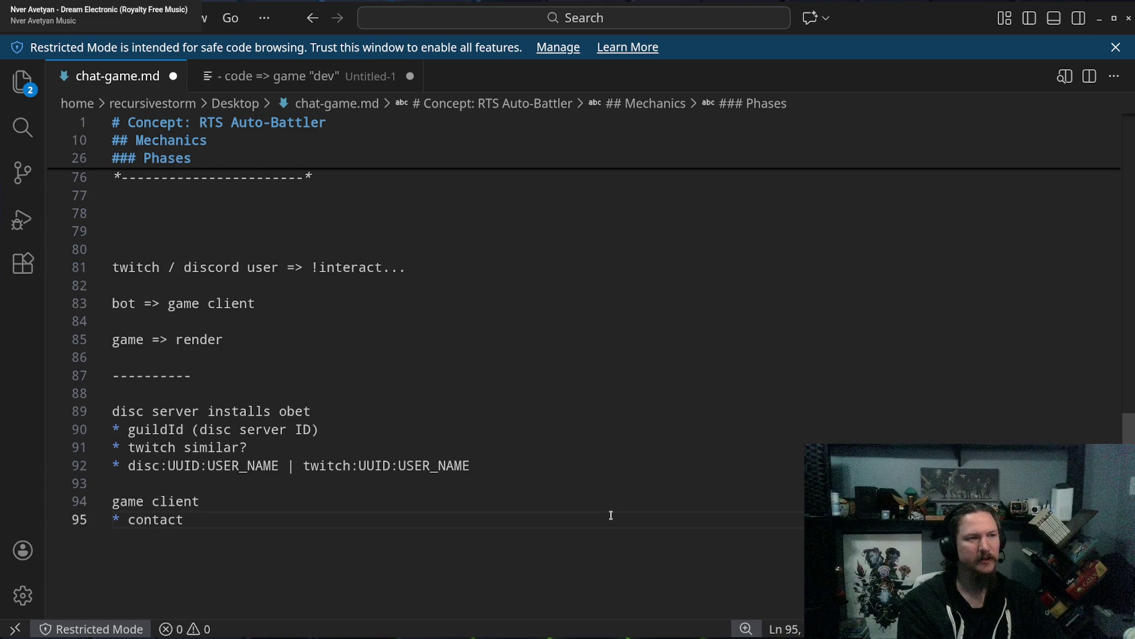
type("bot ")
type("w/")
key("BackSpace")
key("BackSpace")
key("BackSpace")
type("w/ ")
type("[")
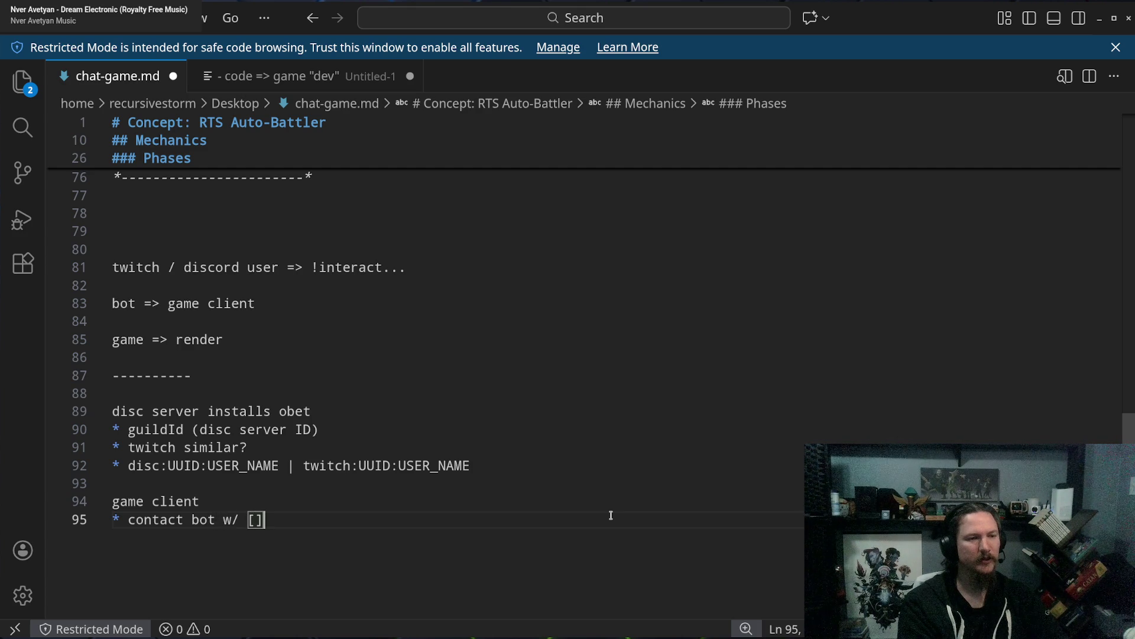
key("Delete")
type("]")
type(" id")
key("BackSpace")
key("BackSpace")
key("BackSpace")
type("identifier")
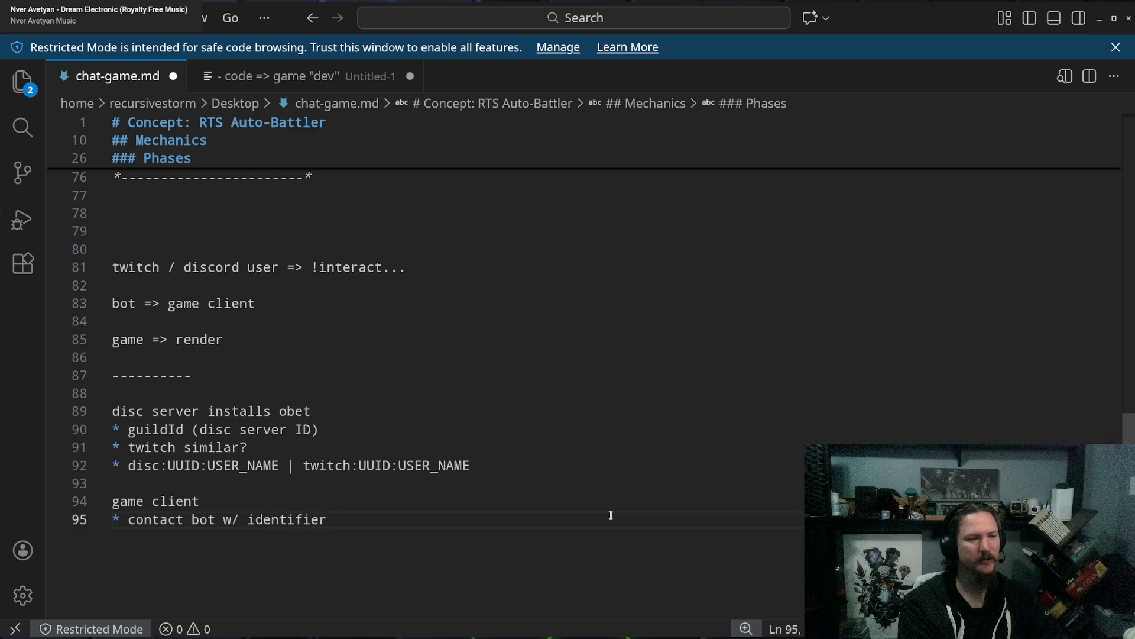
type("[]")
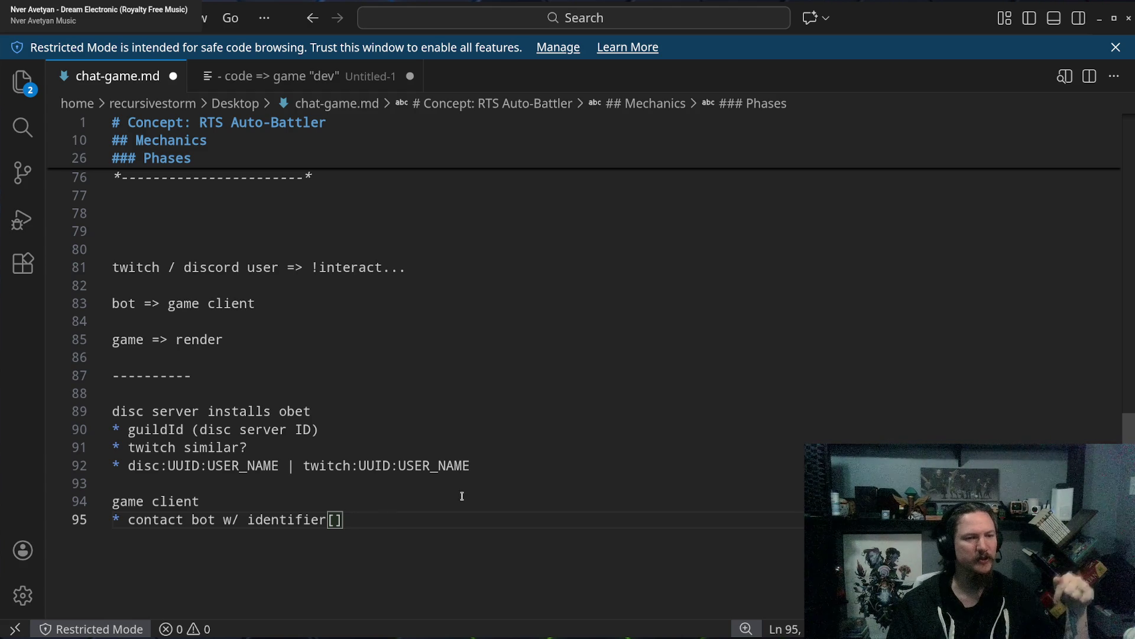
left_click(366, 525)
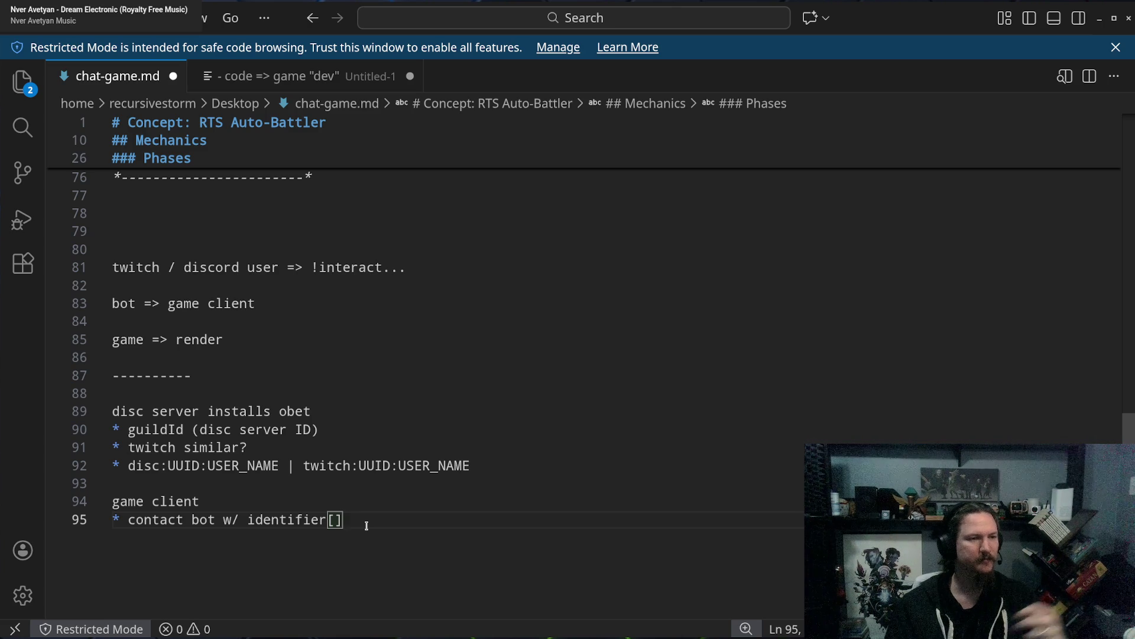
scroll(406, 455, "down", 3)
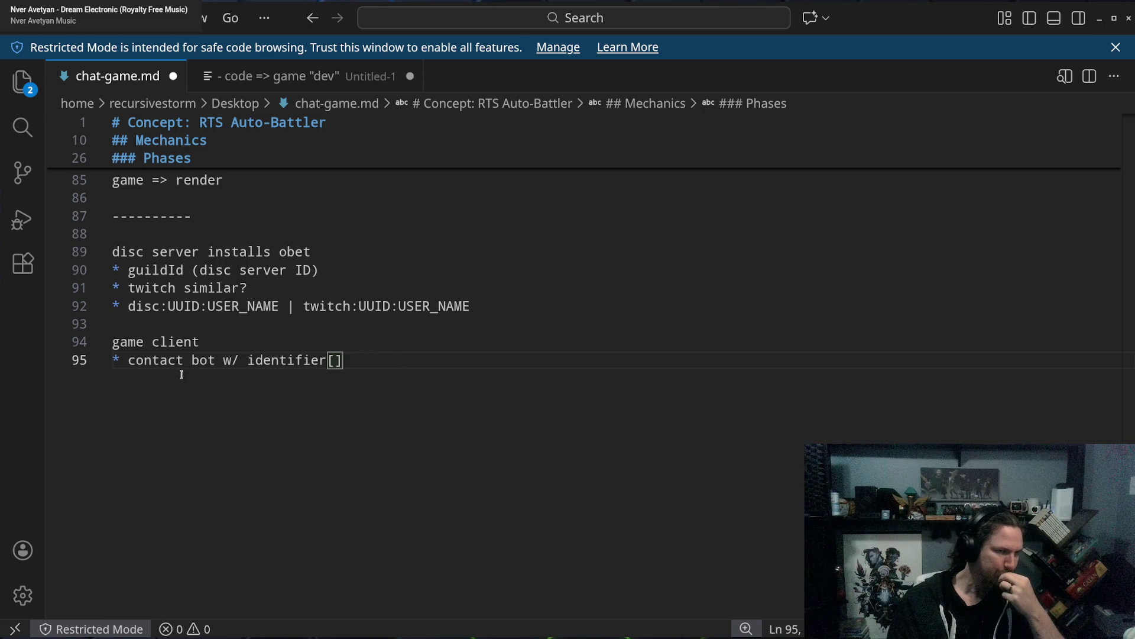
Prefix the contact bullet with 'CONNECT:' so it reads 'CONNECT: contact bot w/ identifier[]'.
double_click(150, 362)
left_click_drag(150, 361, 365, 363)
left_click(426, 359)
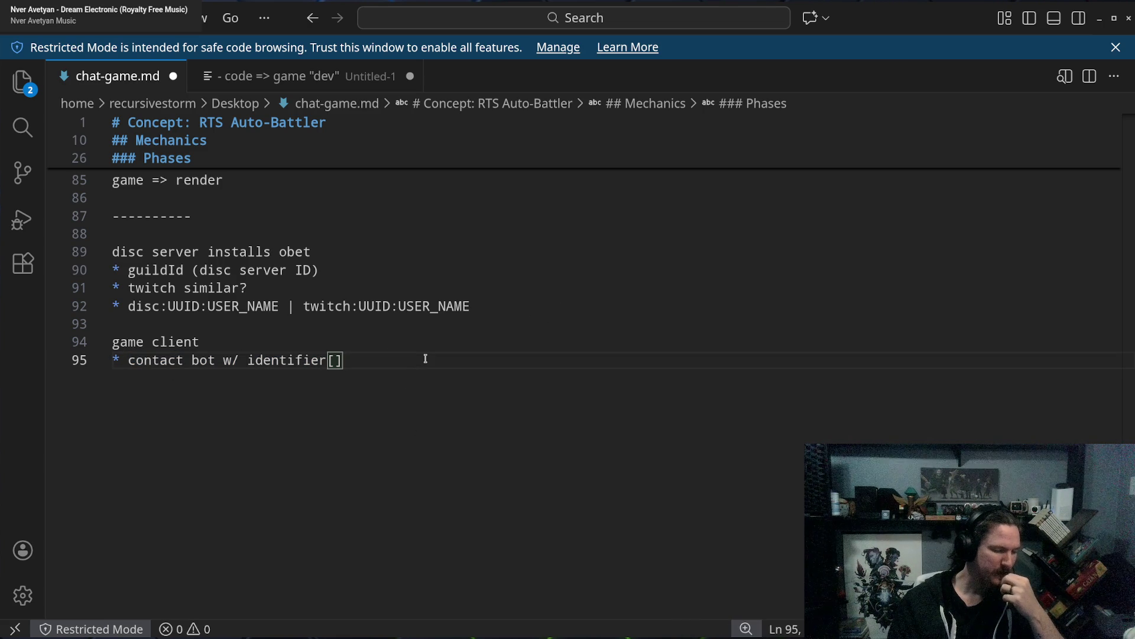
double_click(292, 362)
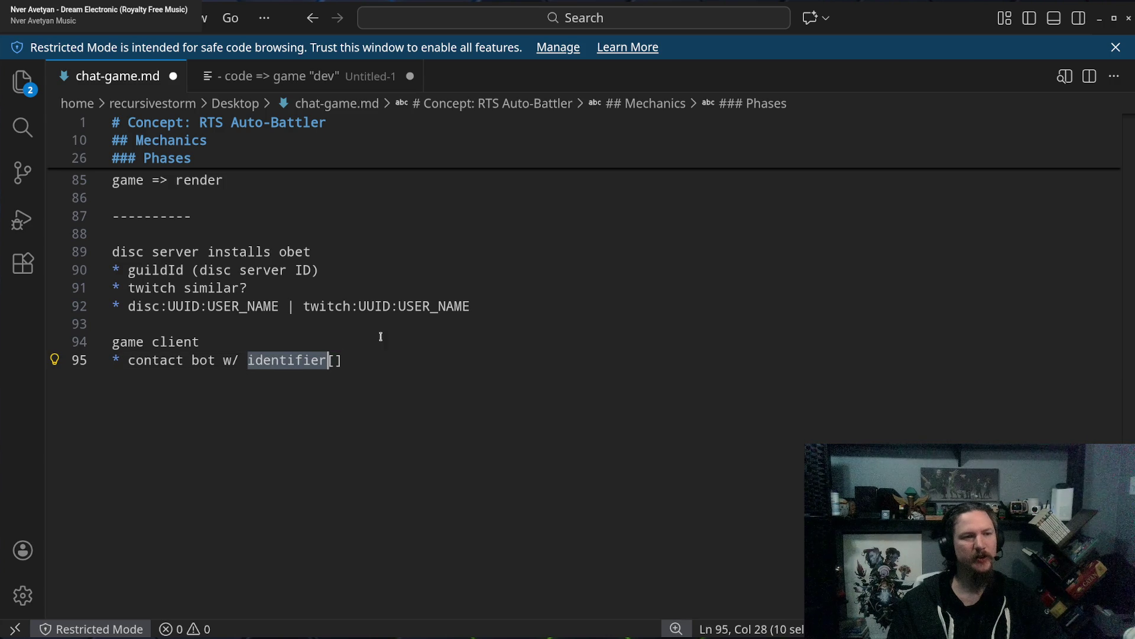
left_click(401, 363)
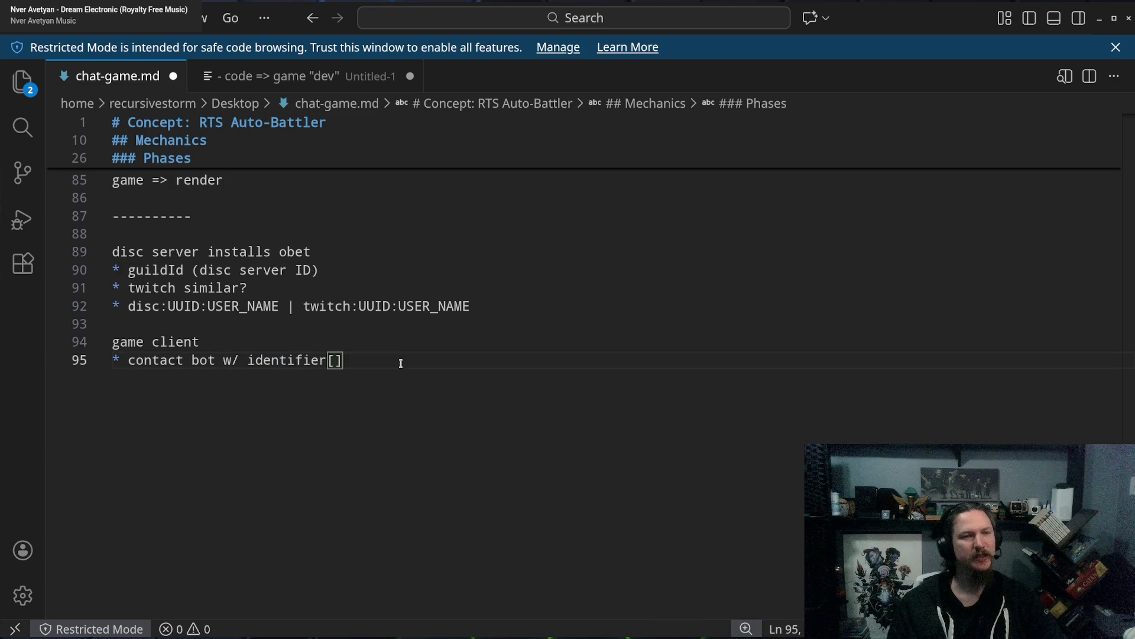
left_click_drag(127, 343, 168, 343)
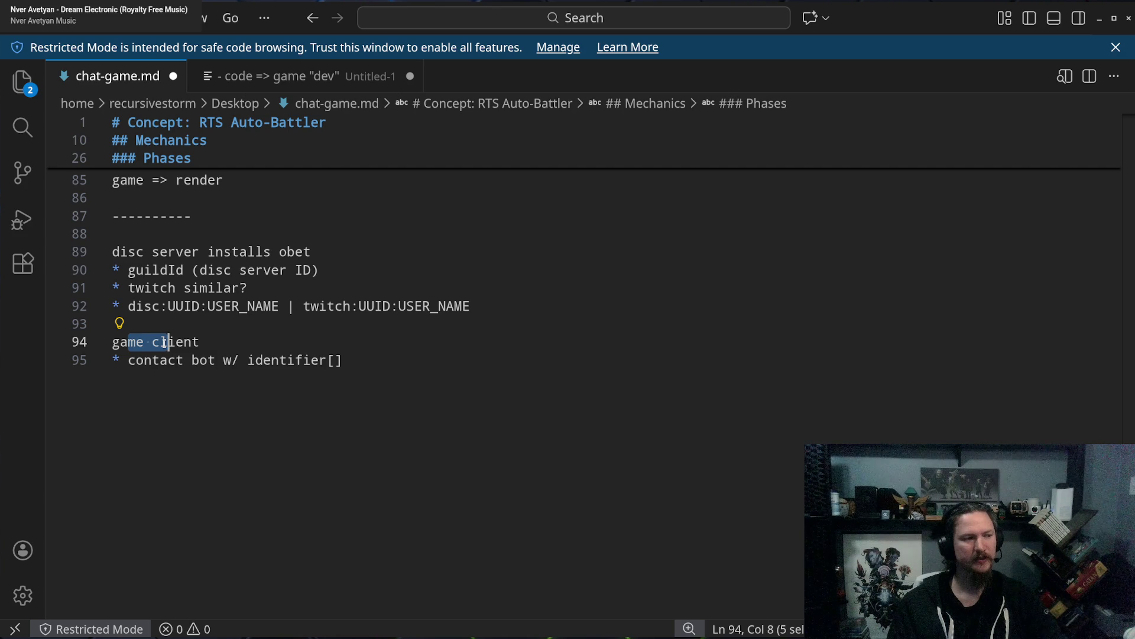
left_click(230, 347)
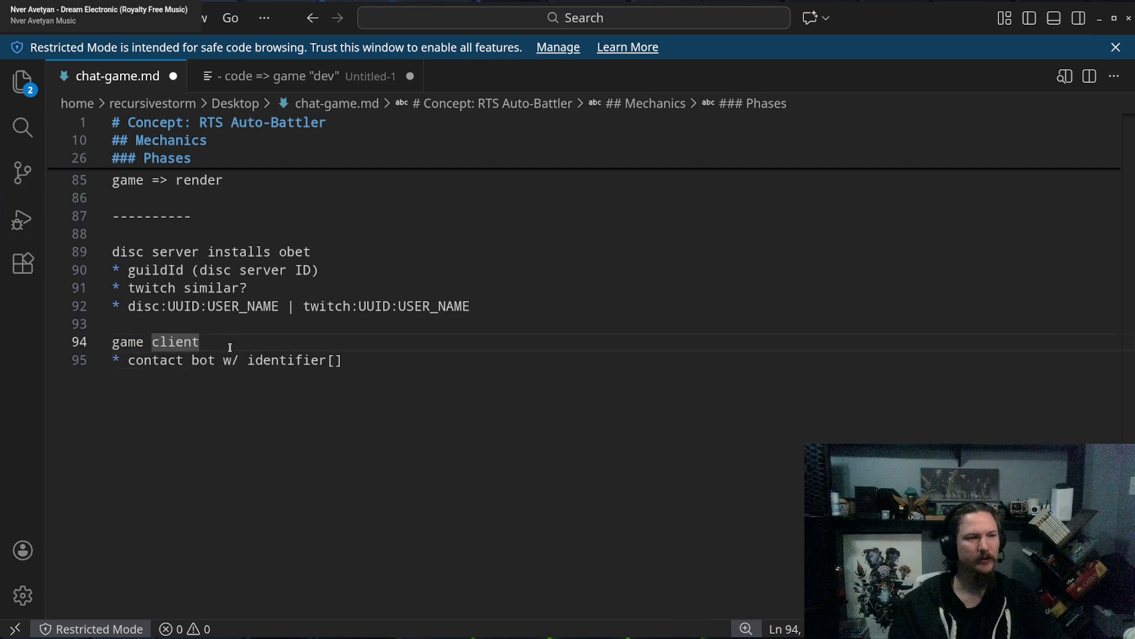
key("Down")
key("ctrl+Left")
key("ctrl+Left")
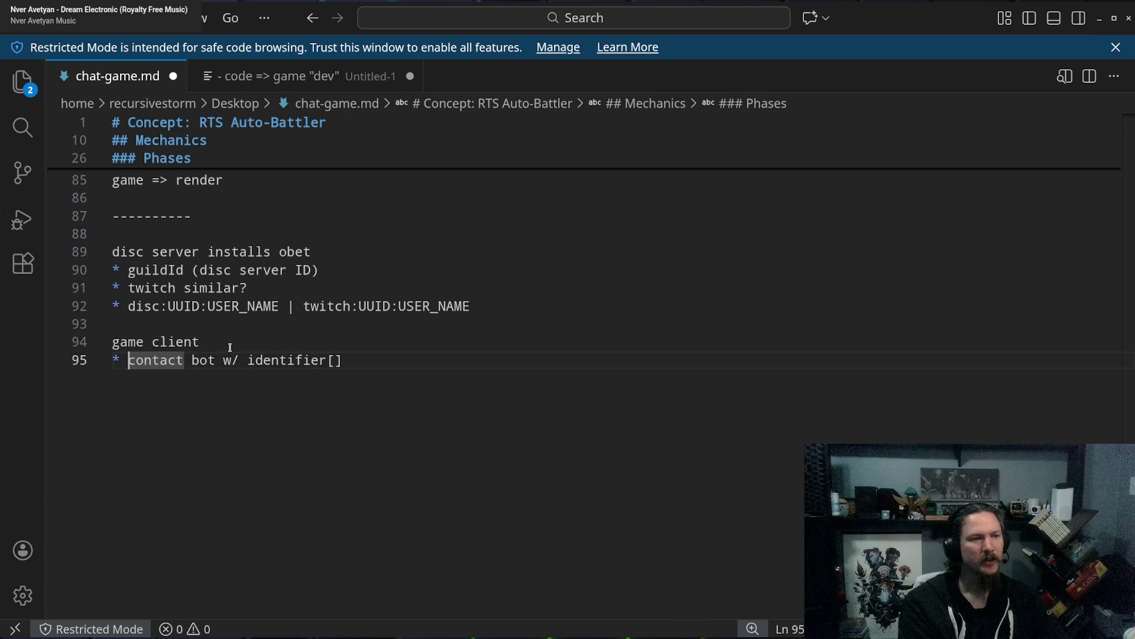
type("CONNECT")
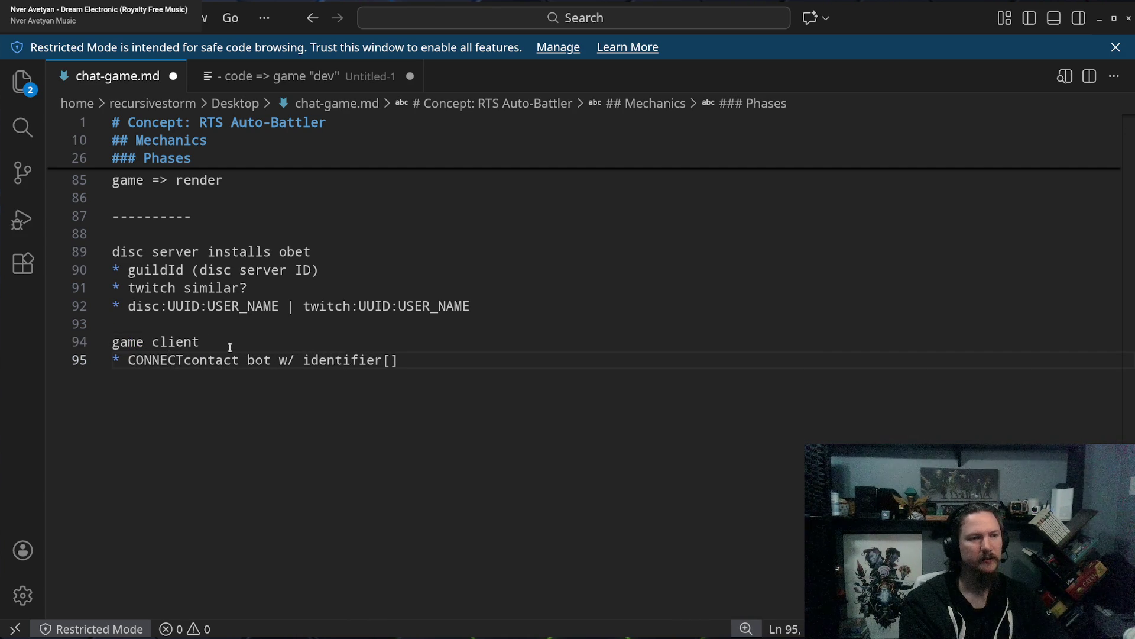
type(":")
Add a '* DISCONNECT: send clear' bullet and an empty '*' bullet below it.
left_click(458, 366)
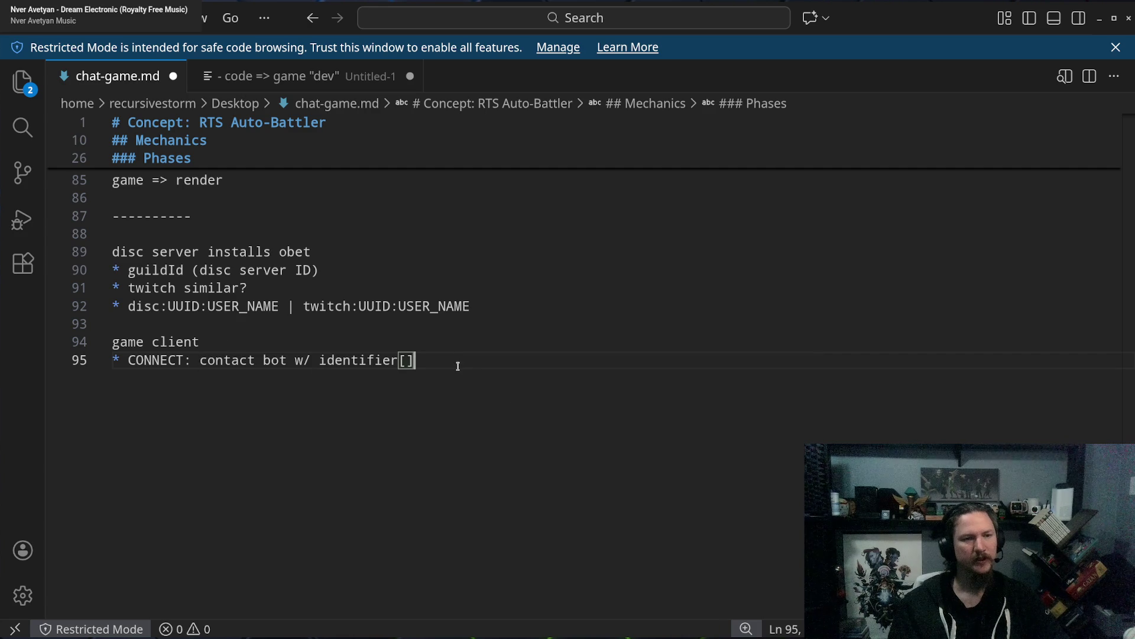
left_click(200, 360, "shift")
left_click(424, 361)
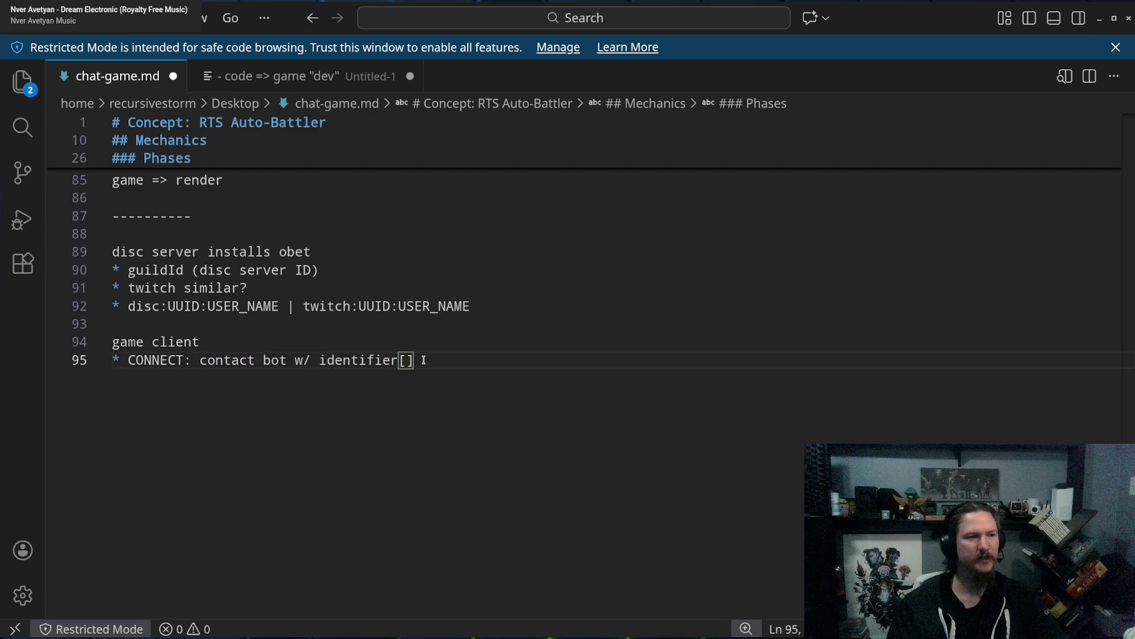
key("Return")
type("* ")
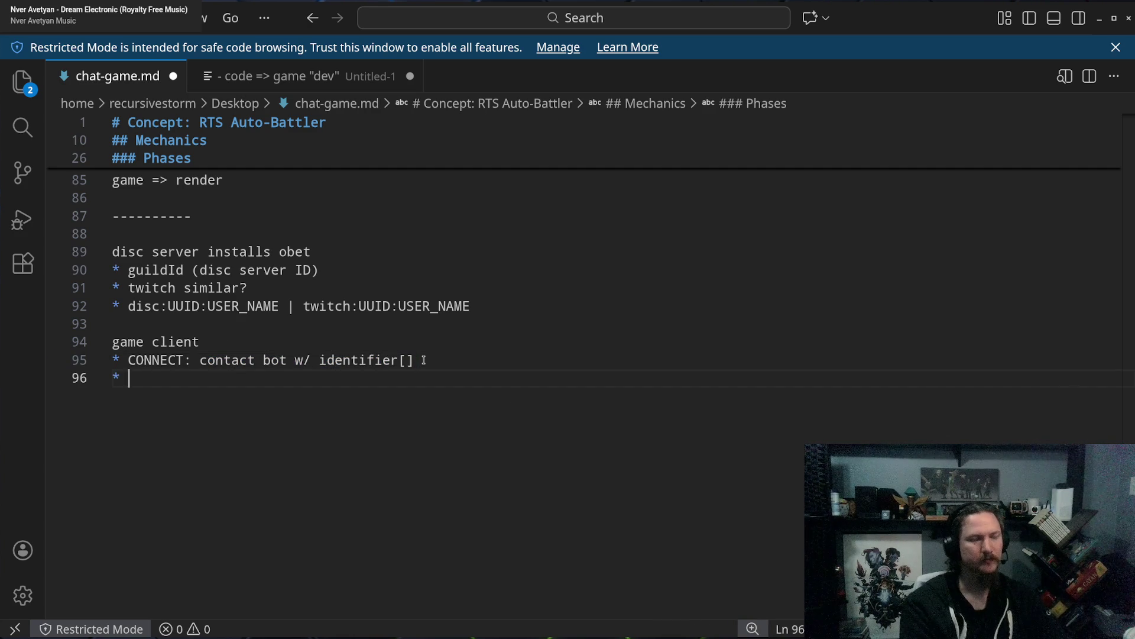
type("DISCONNECT")
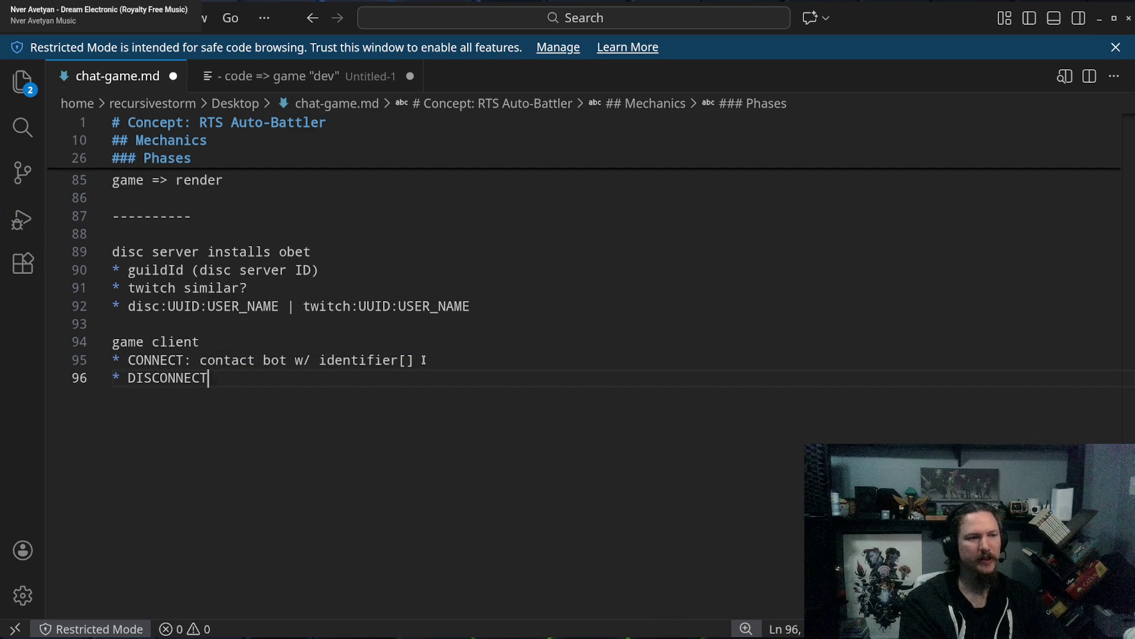
type(": ")
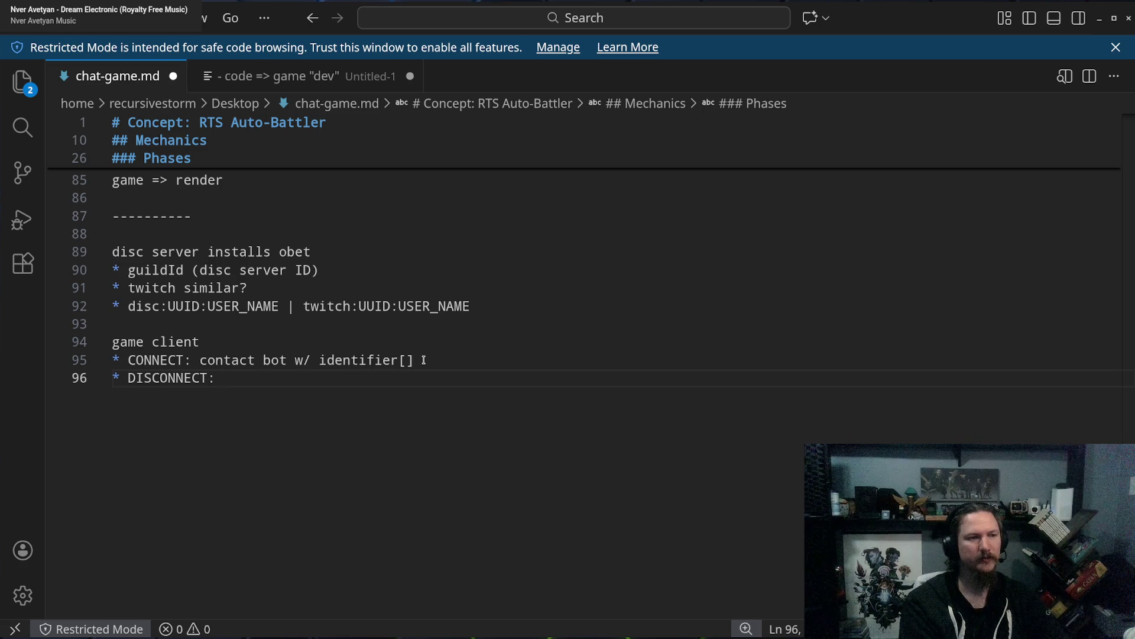
type("clear")
key("BackSpace")
key("BackSpace")
key("BackSpace")
type("send clear")
key("Return")
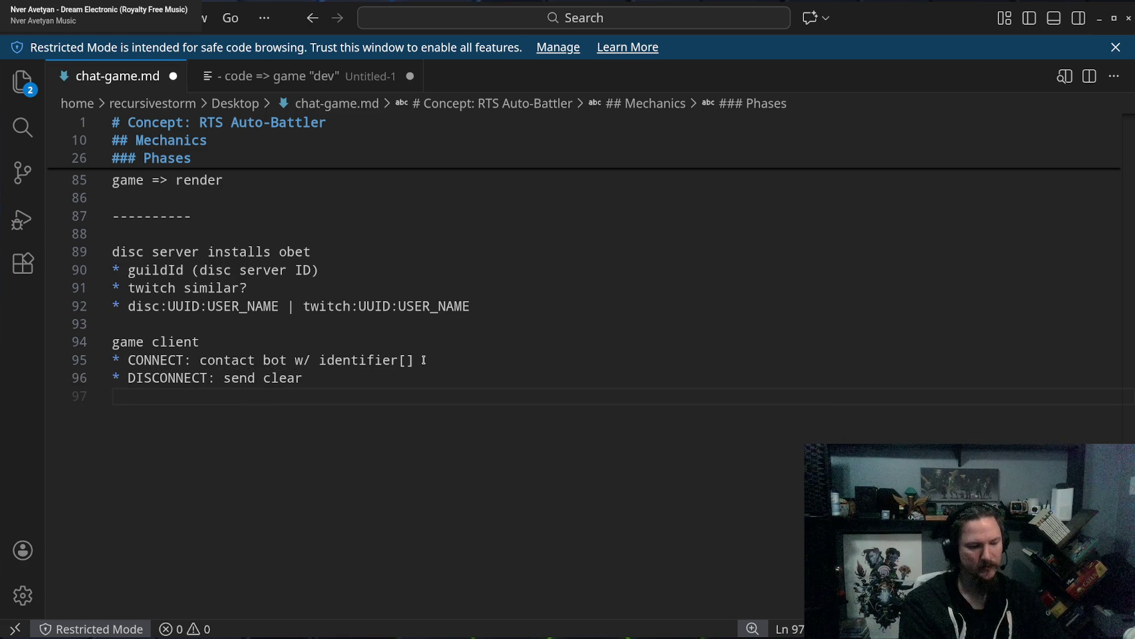
type("*")
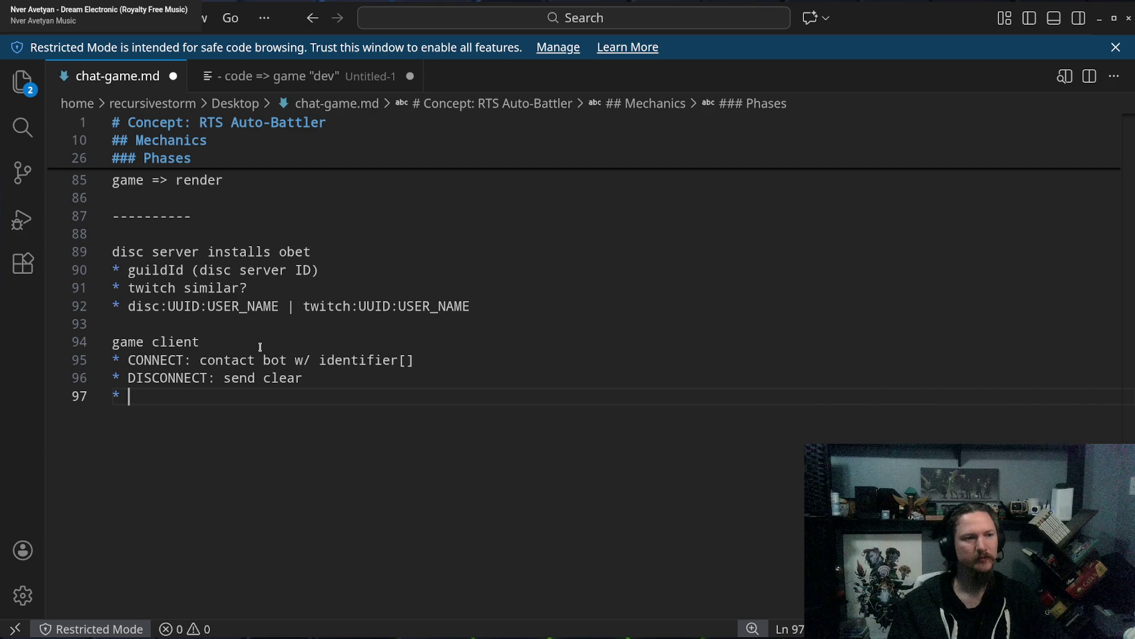
double_click(261, 346)
key("Up")
left_click(542, 300)
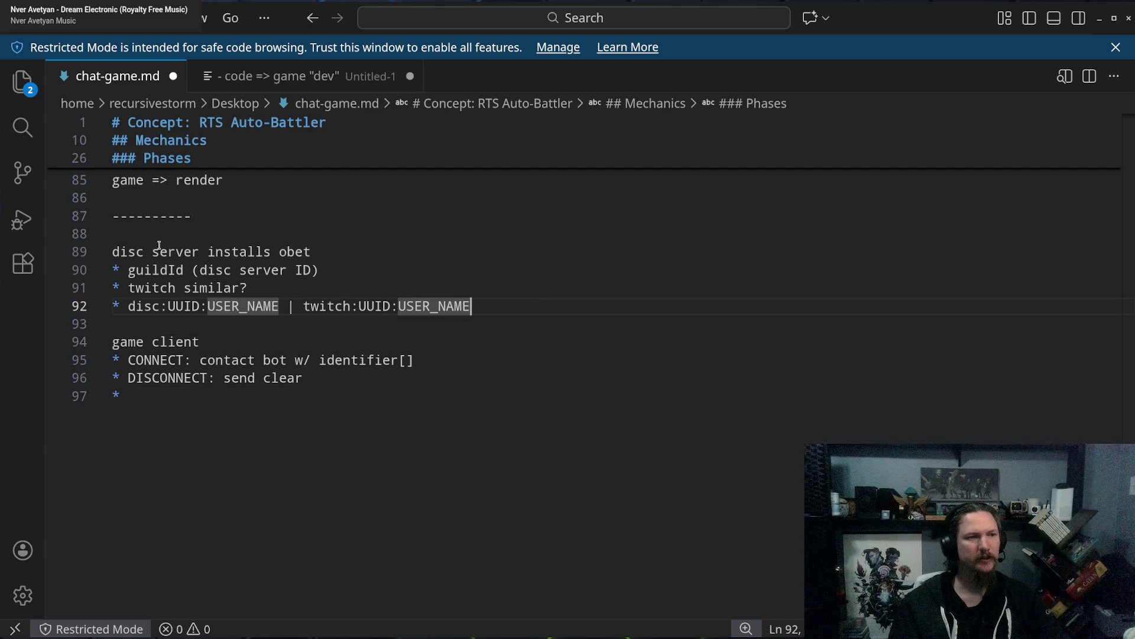
Add blank lines below the dashes and capitalize 'Identifier' in the CONNECT bullet.
left_click(247, 208)
key("Return")
key("Return")
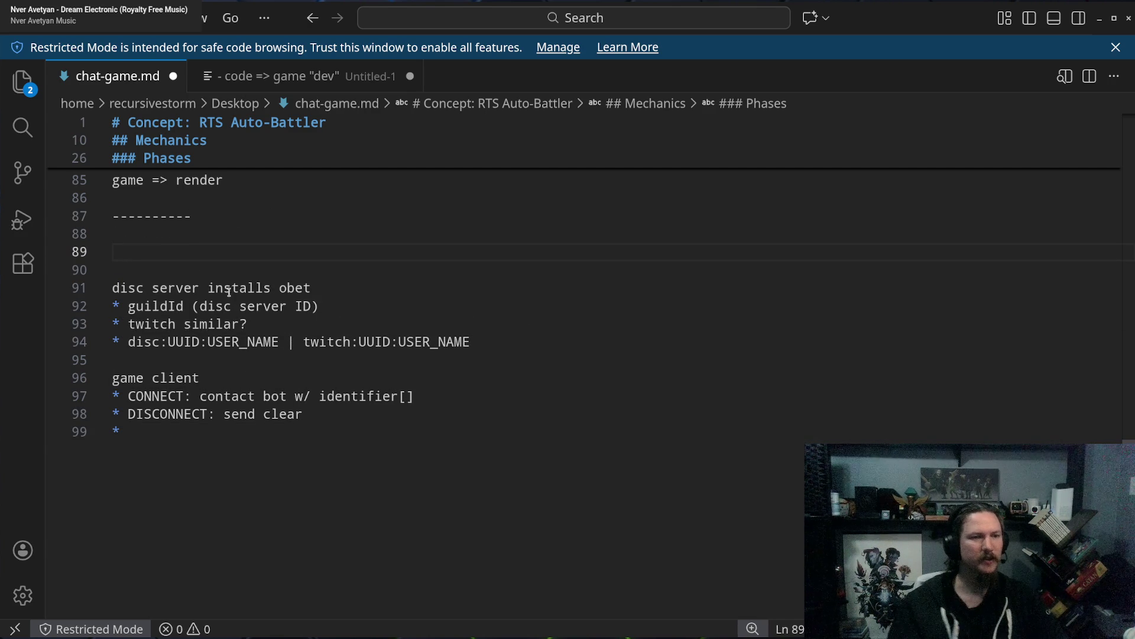
left_click(328, 396)
key("BackSpace")
type("I")
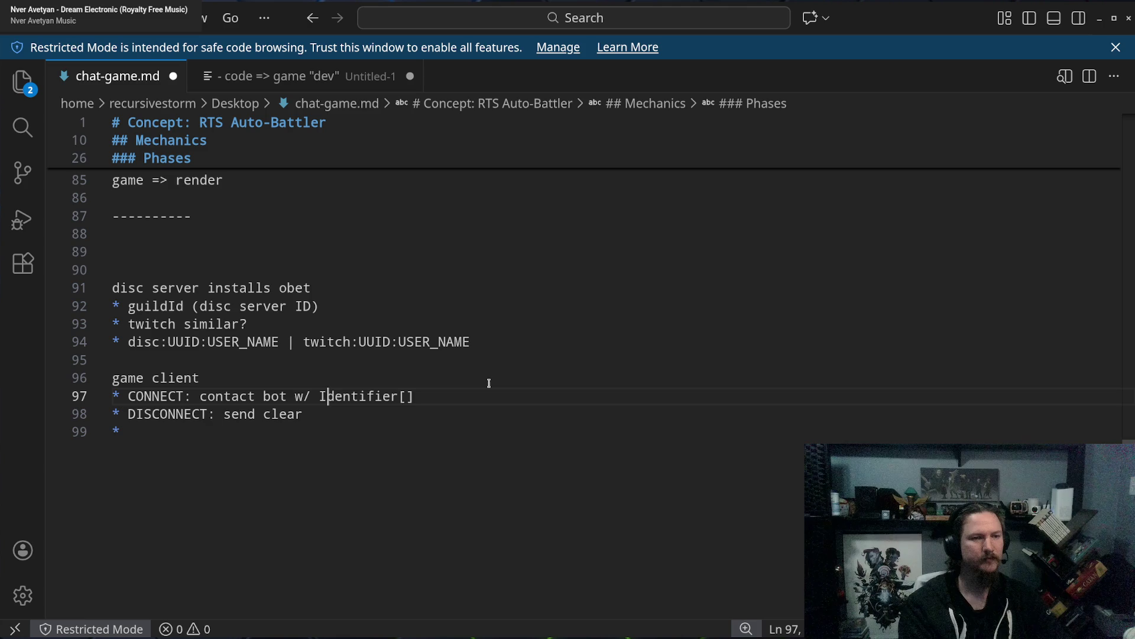
Write 'Identifier => <twitch|disc>:<UUID>:<USER_NAME>' on the new line below the dashes.
left_click(204, 254)
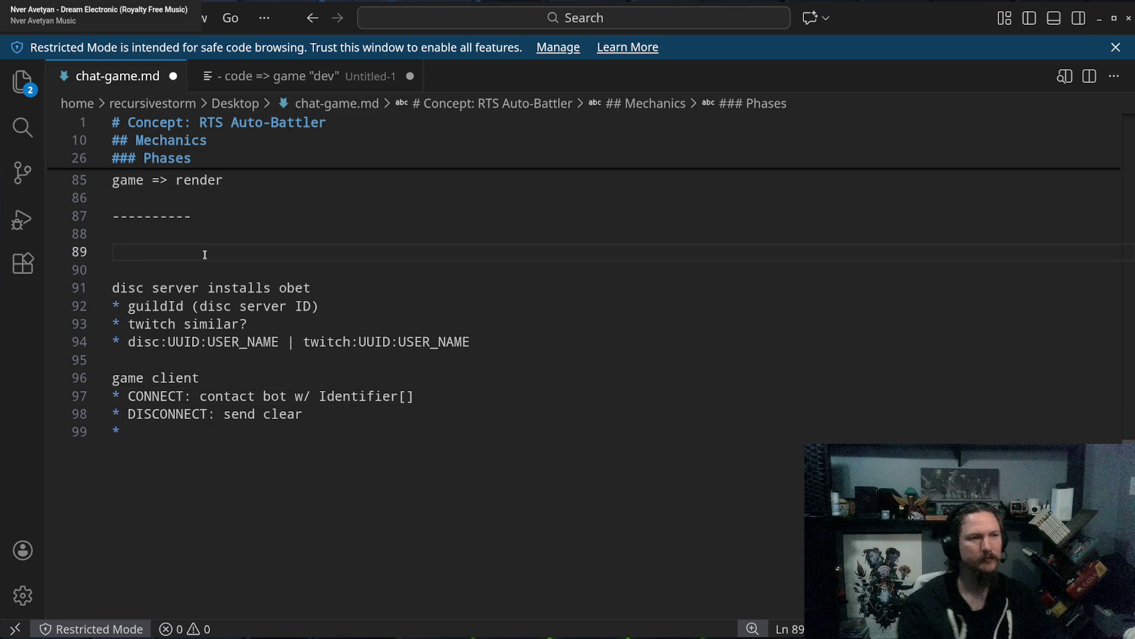
type("Identifier:")
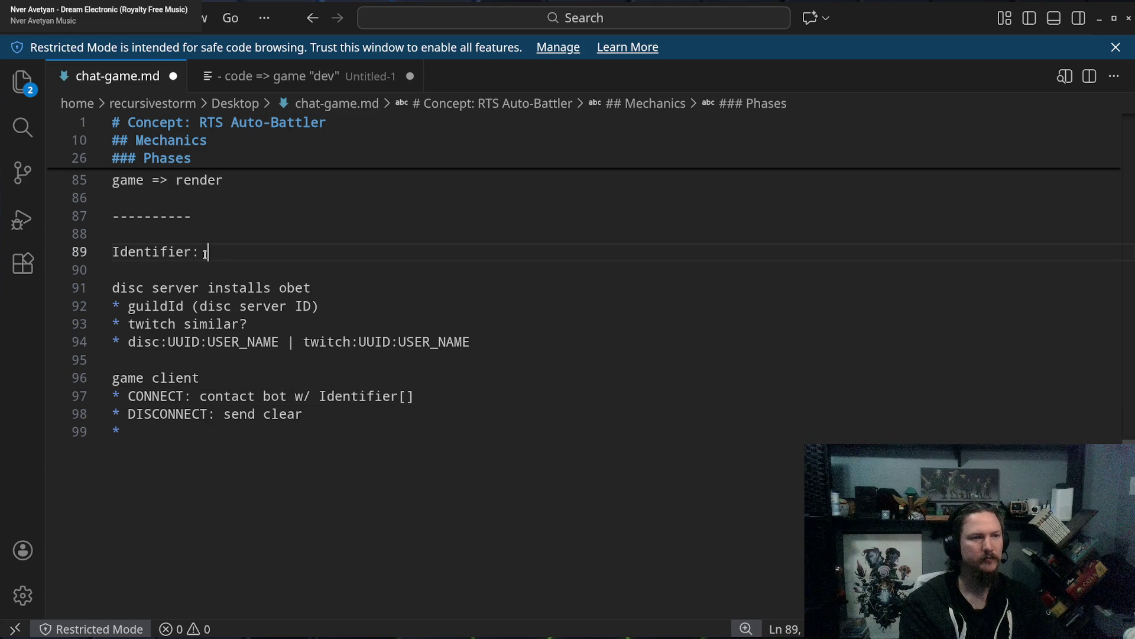
key("BackSpace")
type("=> ")
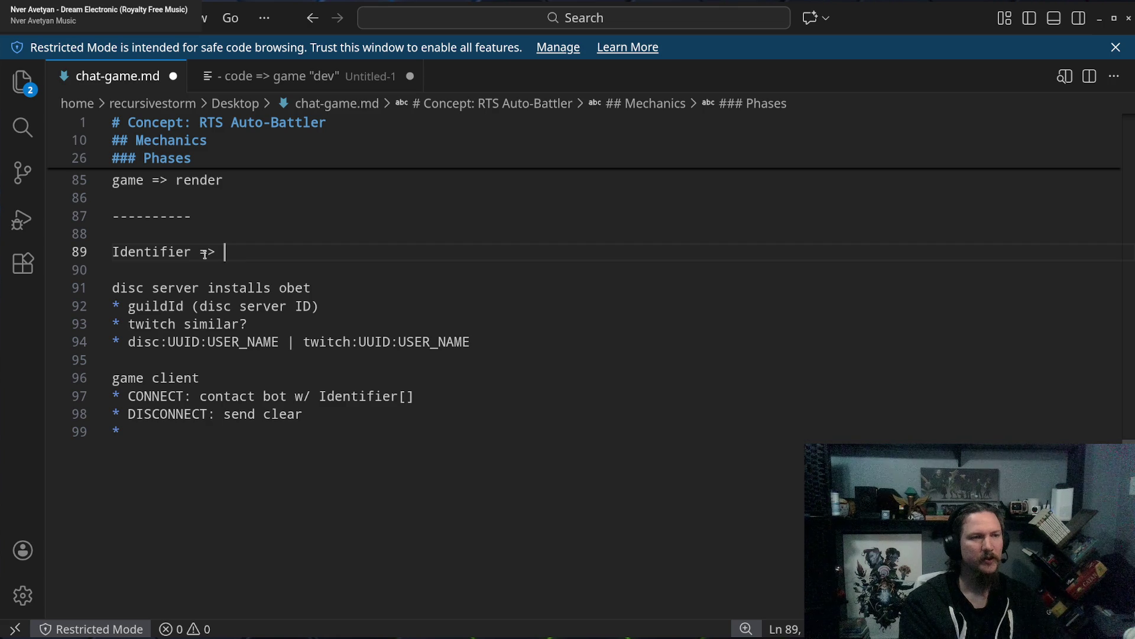
type("<>")
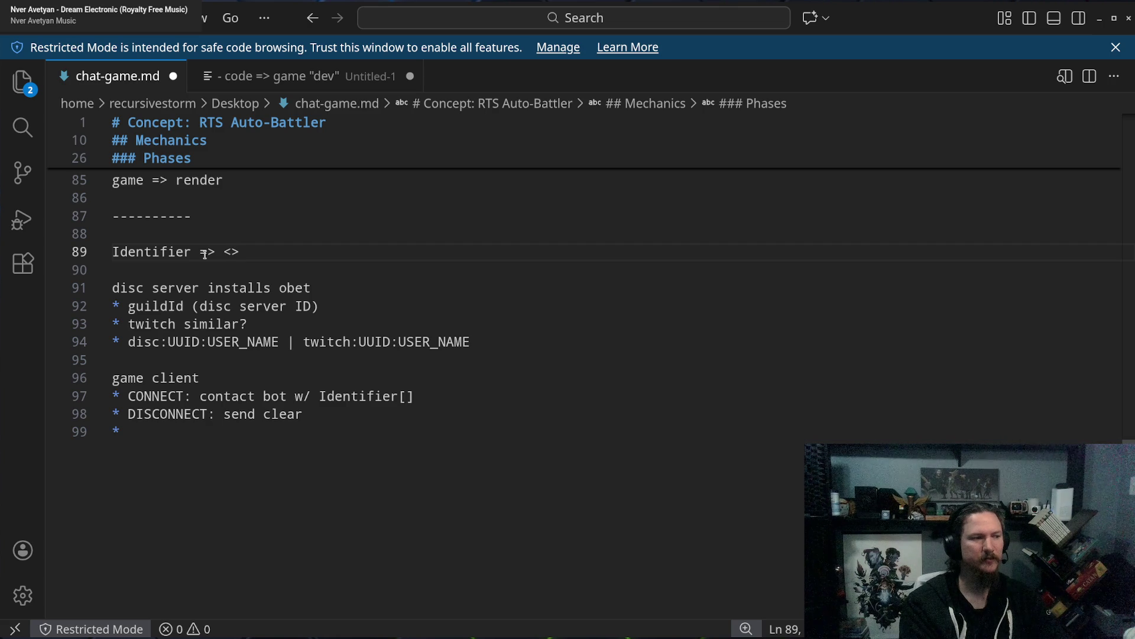
key("BackSpace")
type("twitch/")
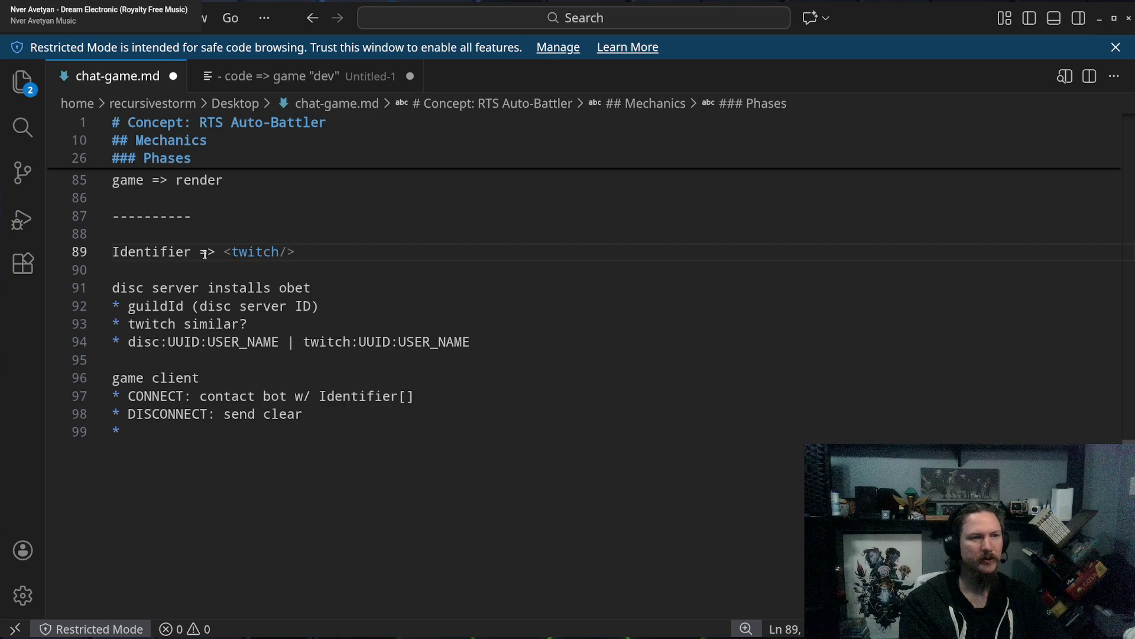
key("BackSpace")
type("|discord")
key("BackSpace")
key("BackSpace")
key("BackSpace")
key("Right")
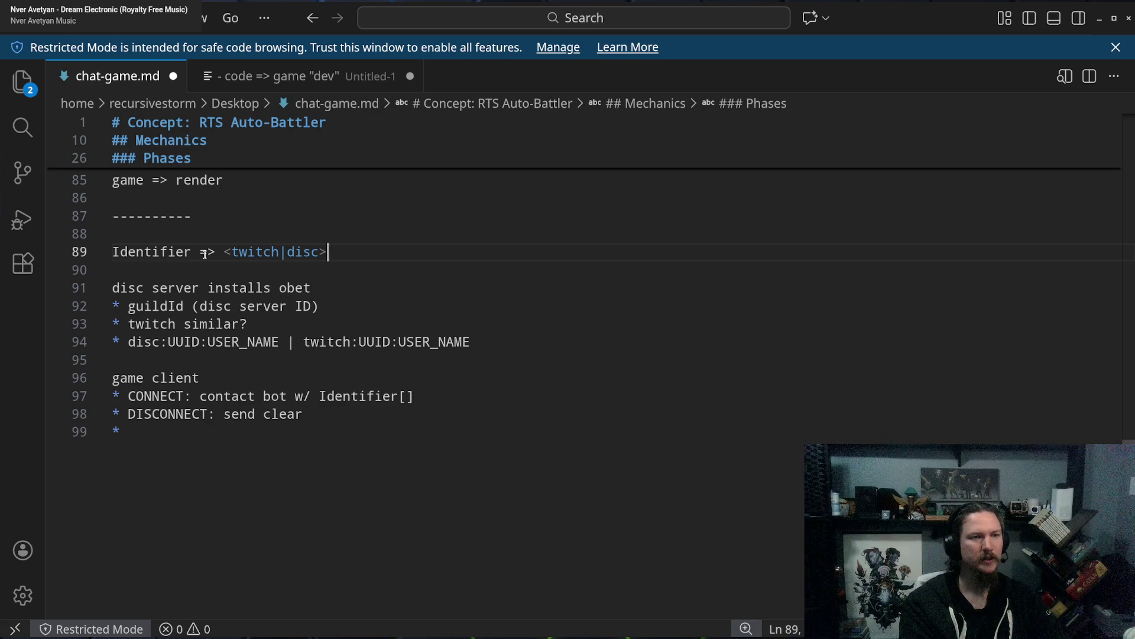
type(":")
type("UUID")
key("BackSpace")
key("BackSpace")
key("BackSpace")
type("<UUID>")
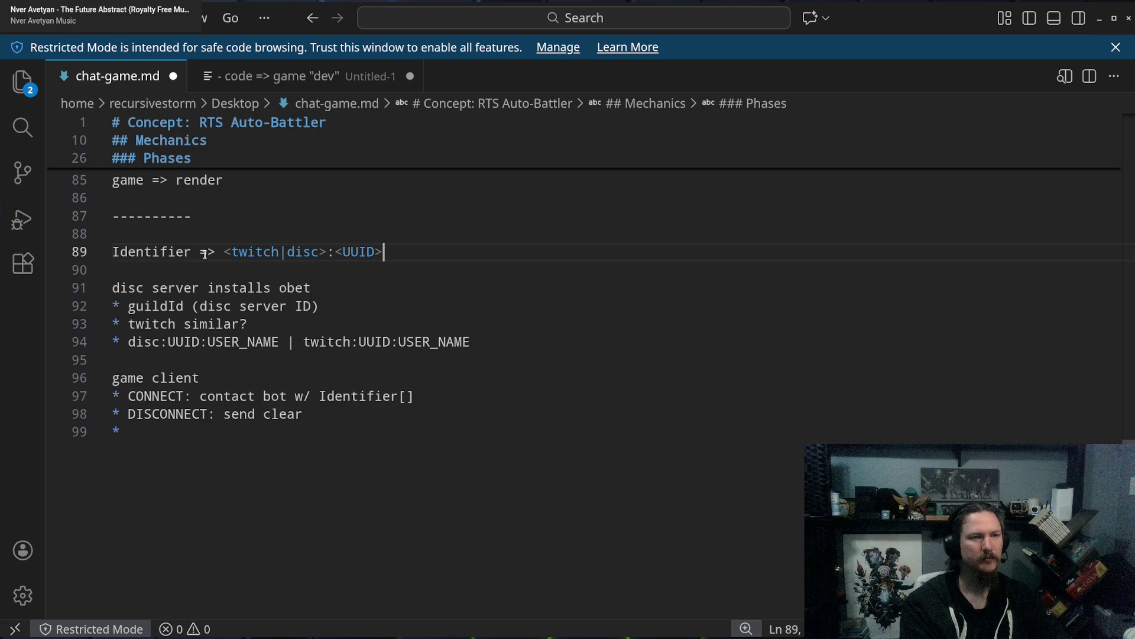
type(":<USER_NAME>")
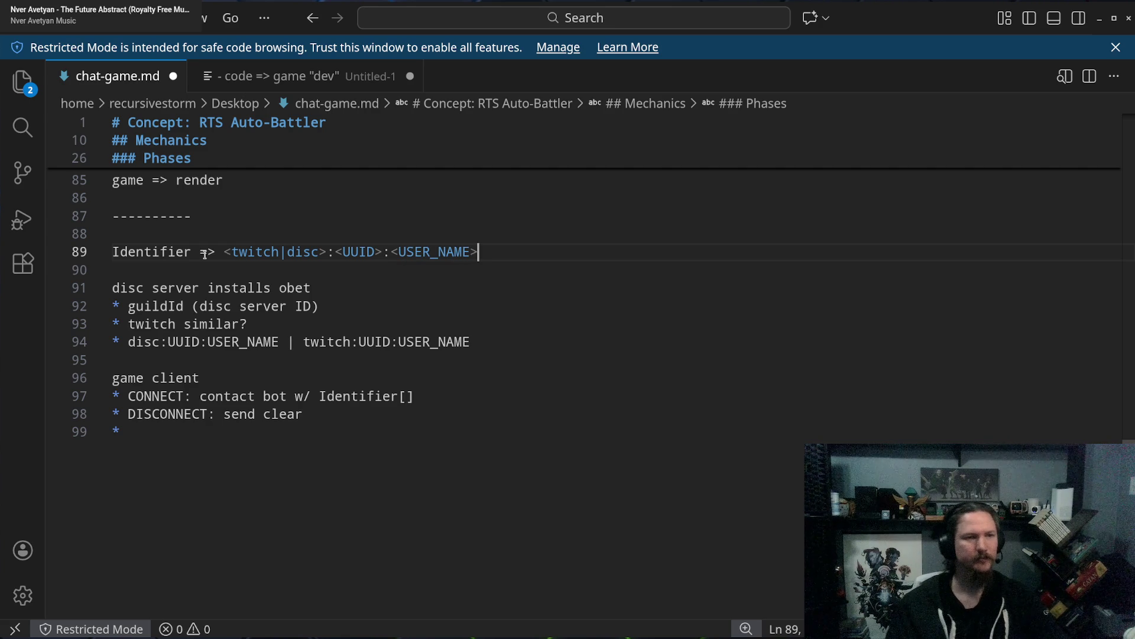
left_click_drag(381, 252, 523, 259)
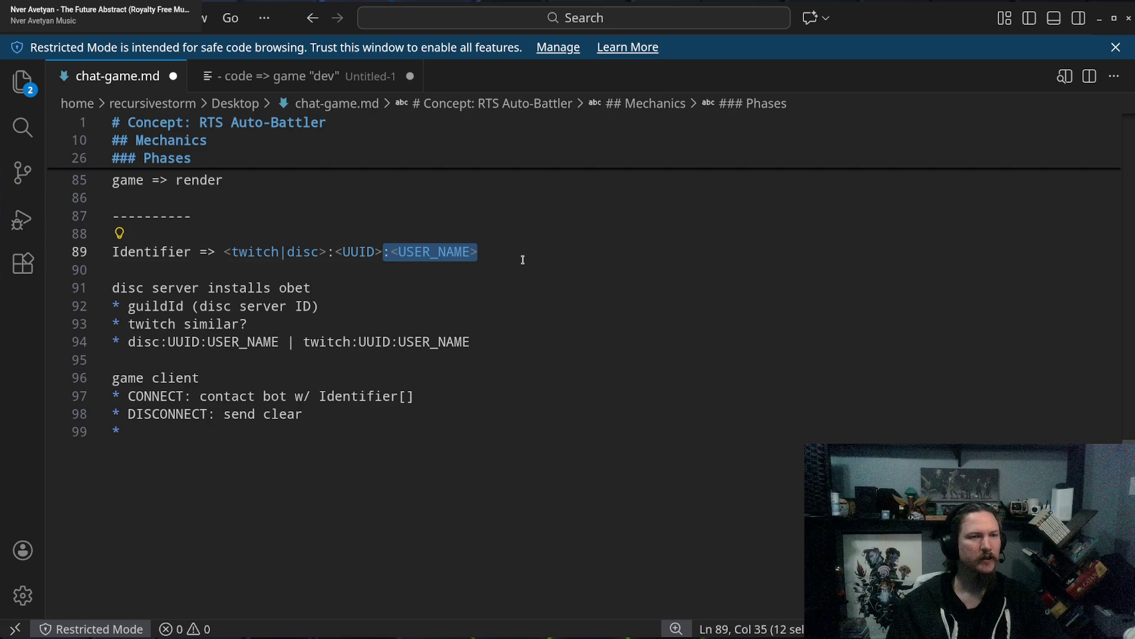
Delete ':<USER_NAME>' so the Identifier reads '<twitch|disc>:<UUID>'.
key("BackSpace")
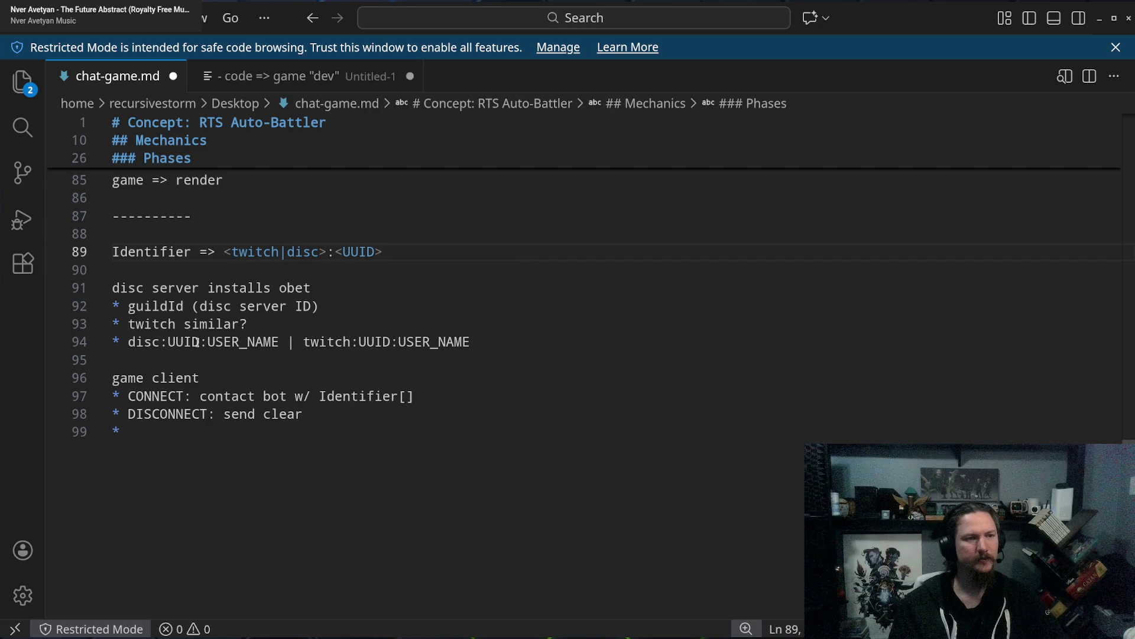
double_click(158, 253)
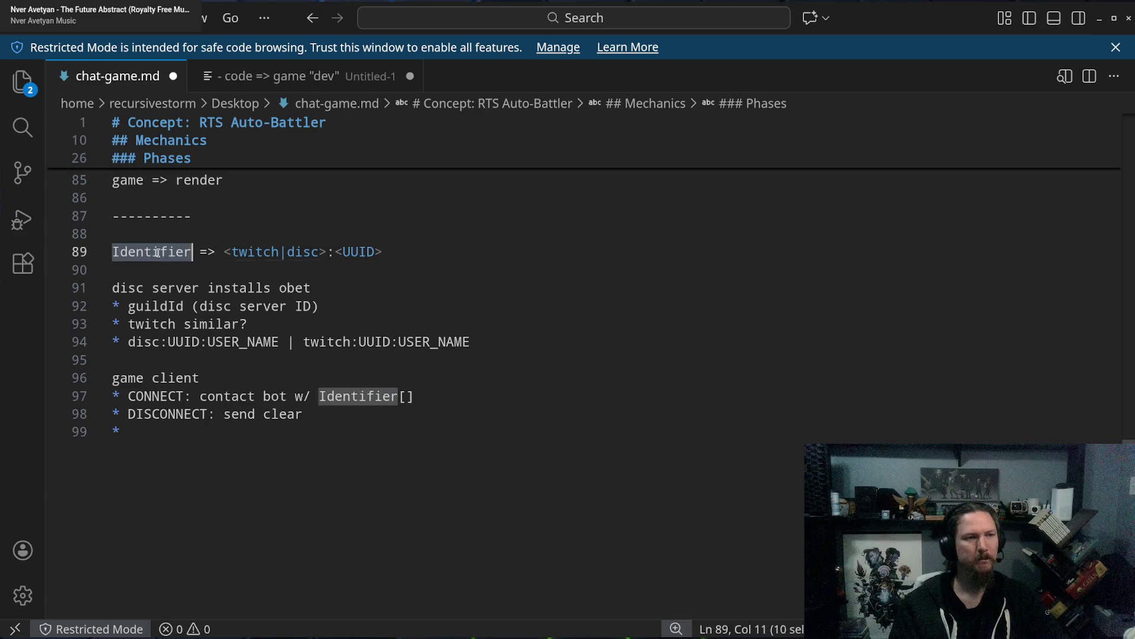
left_click(471, 251, "shift")
key("Escape")
Append ', UUID for client' to both the CONNECT and DISCONNECT bullets using two carets.
double_click(142, 401)
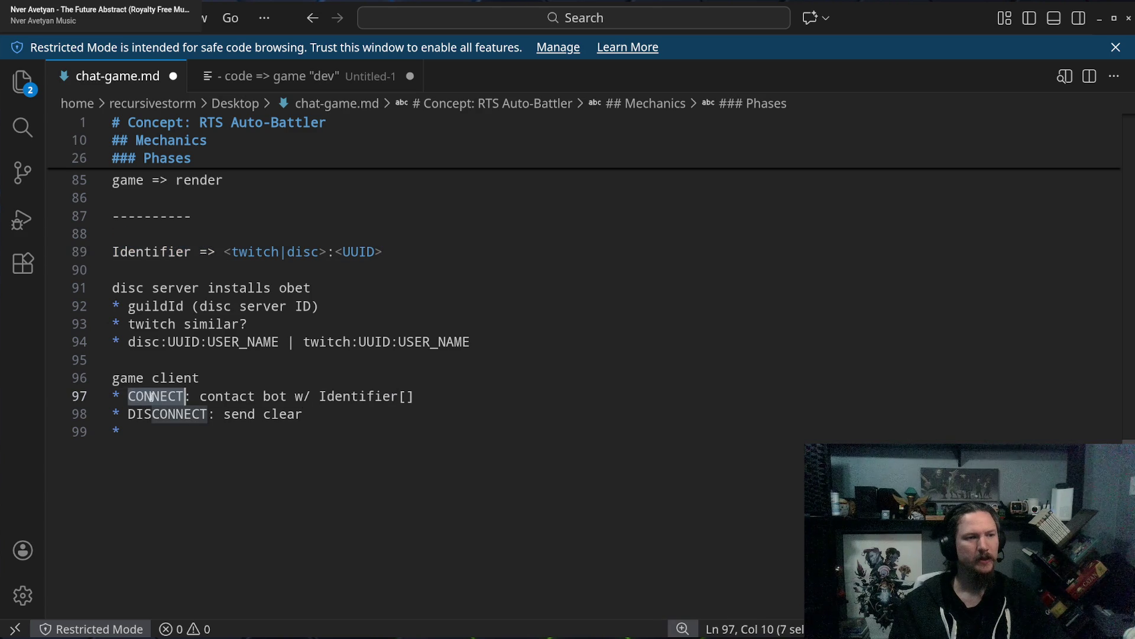
double_click(358, 397)
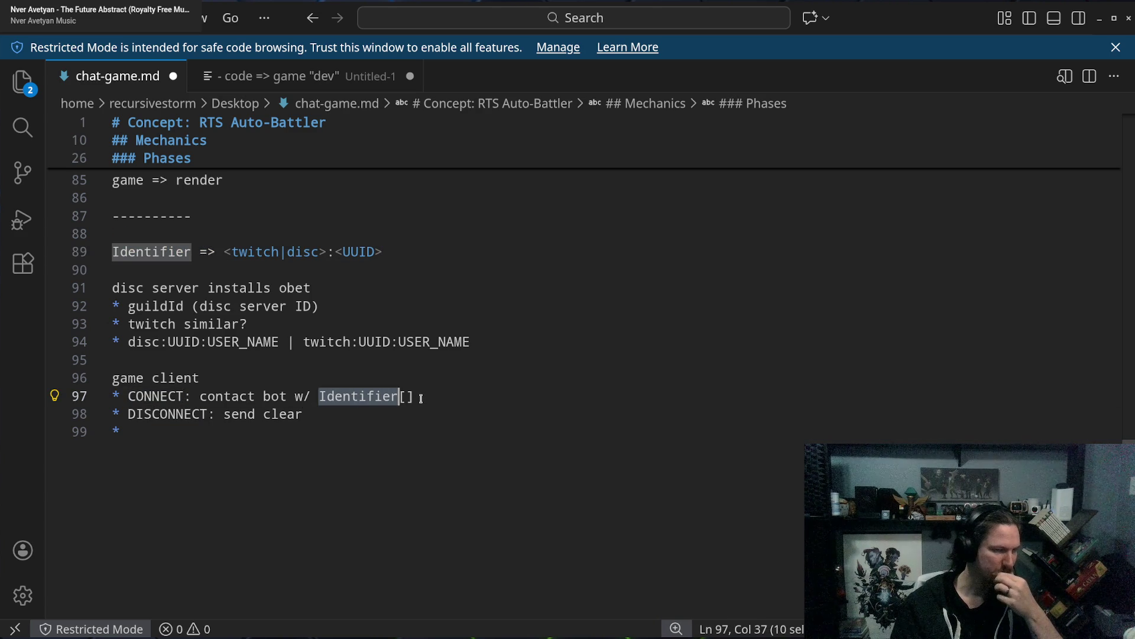
left_click(323, 419)
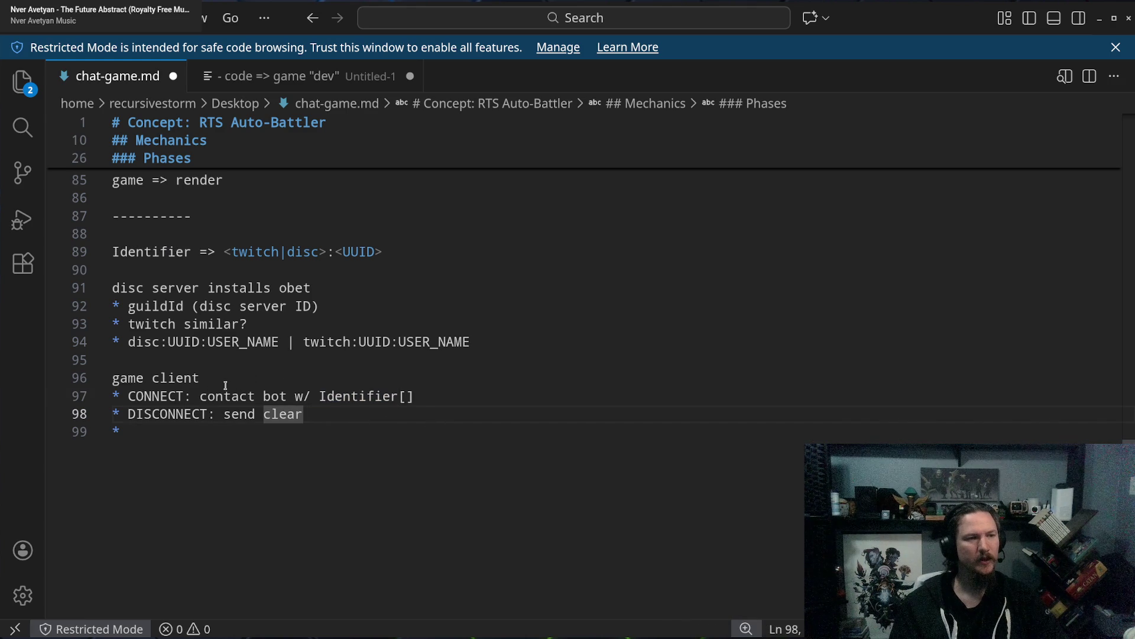
left_click(450, 394, "alt")
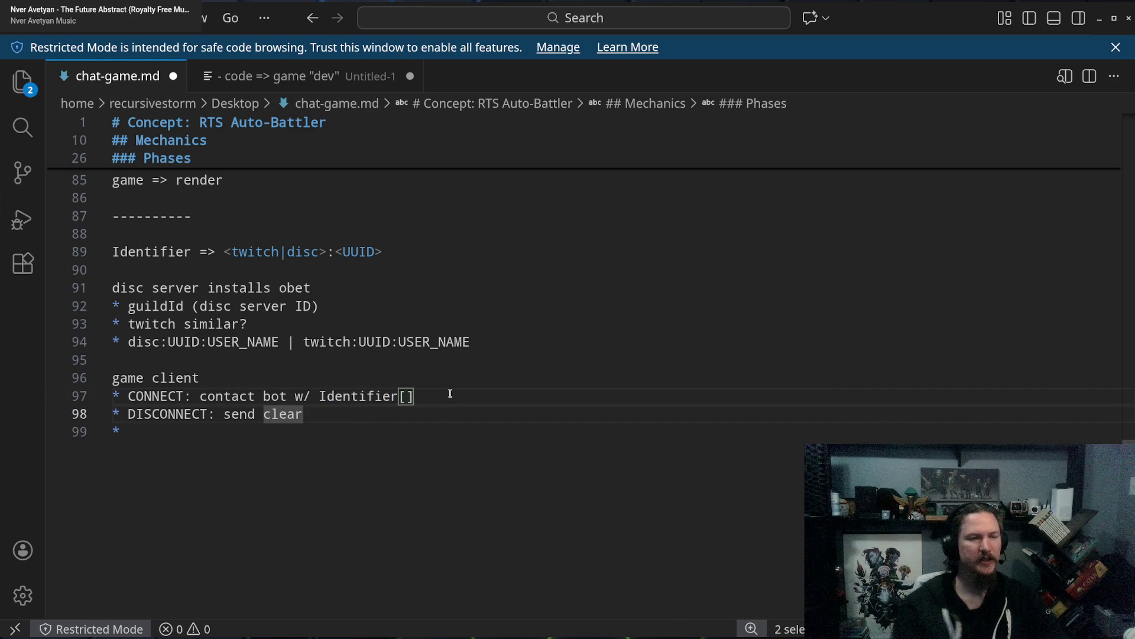
type(", ")
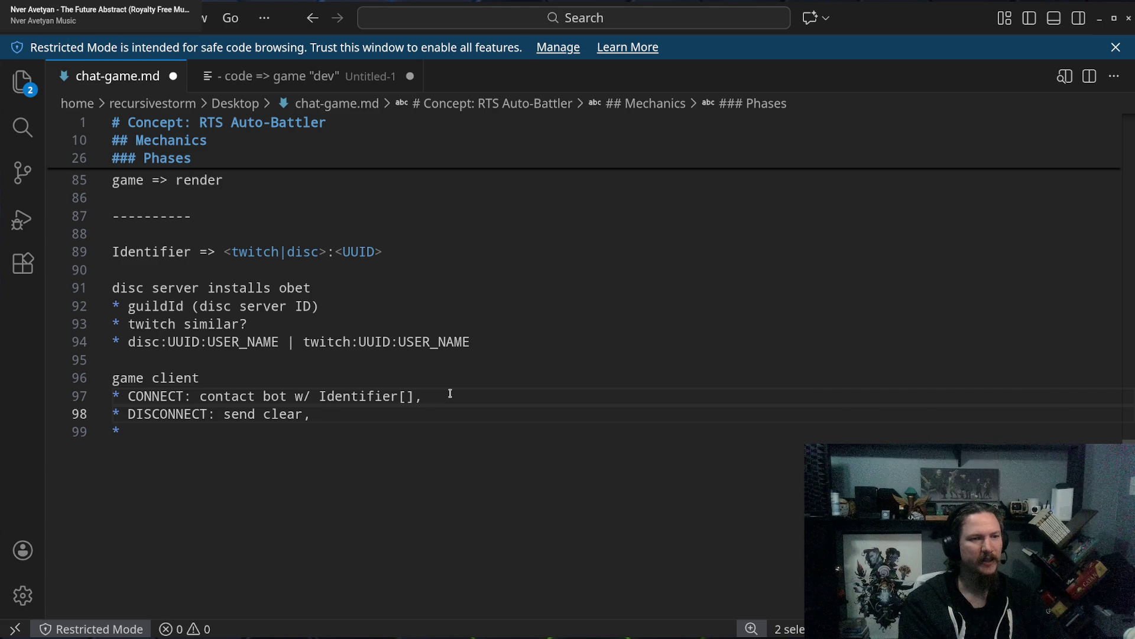
type("UUID f")
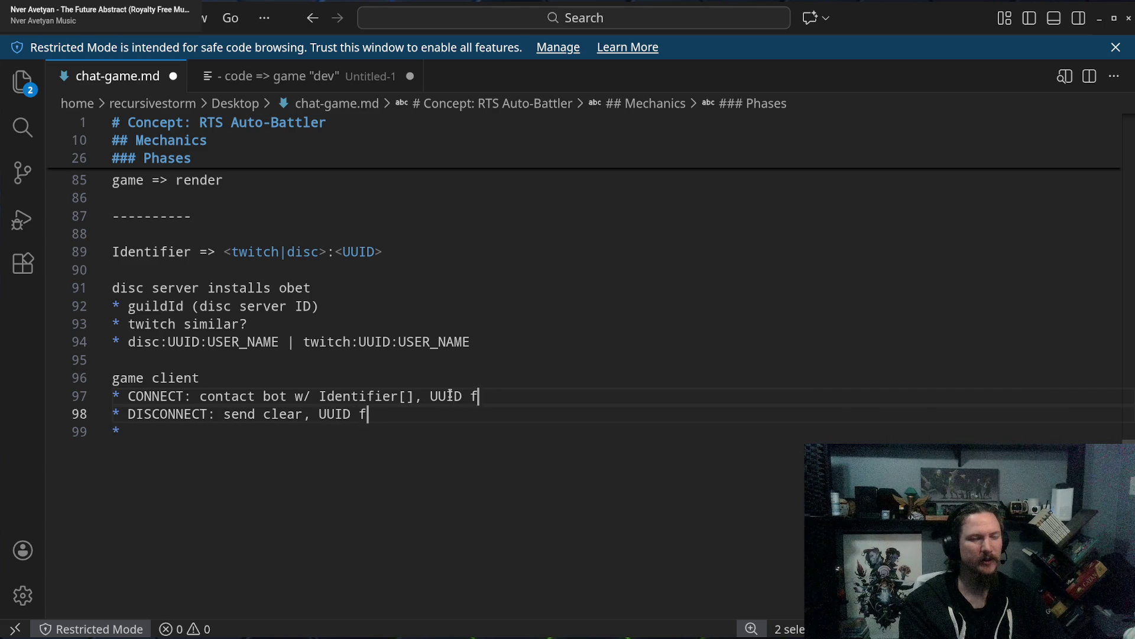
type("or client")
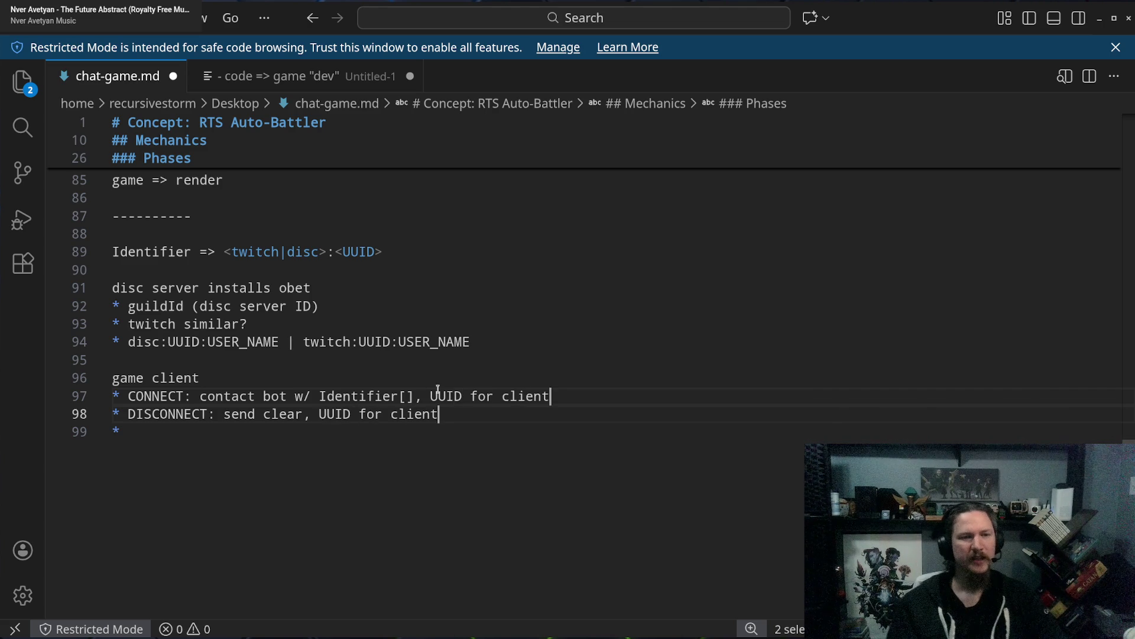
left_click(496, 413)
left_click_drag(431, 396, 599, 389)
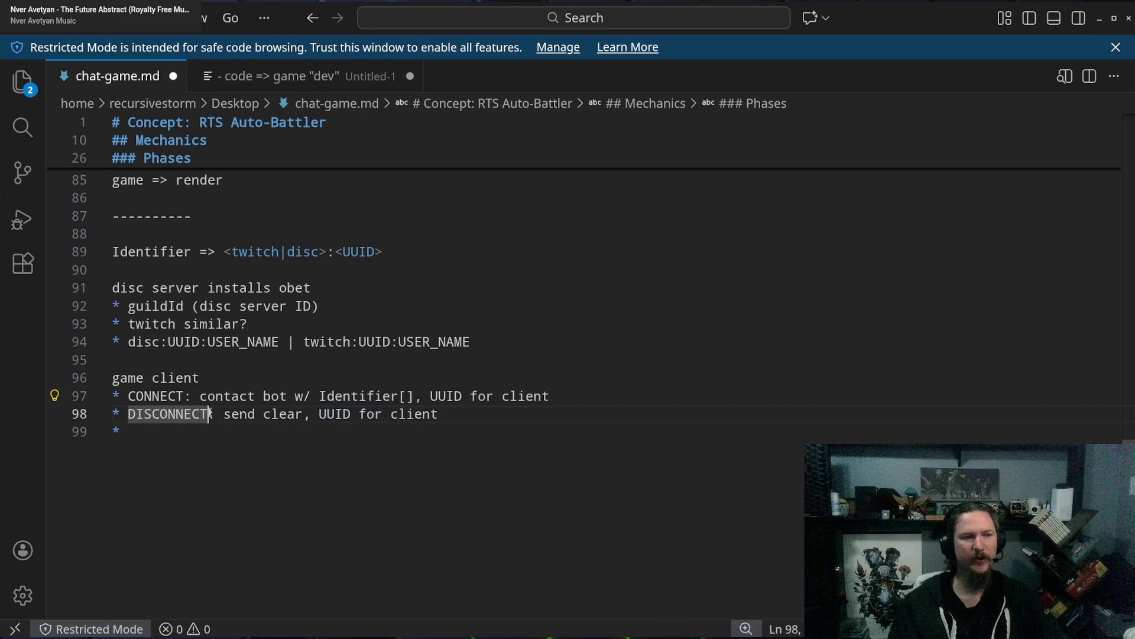
type(":")
left_click_drag(208, 414, 403, 414)
left_click(483, 420)
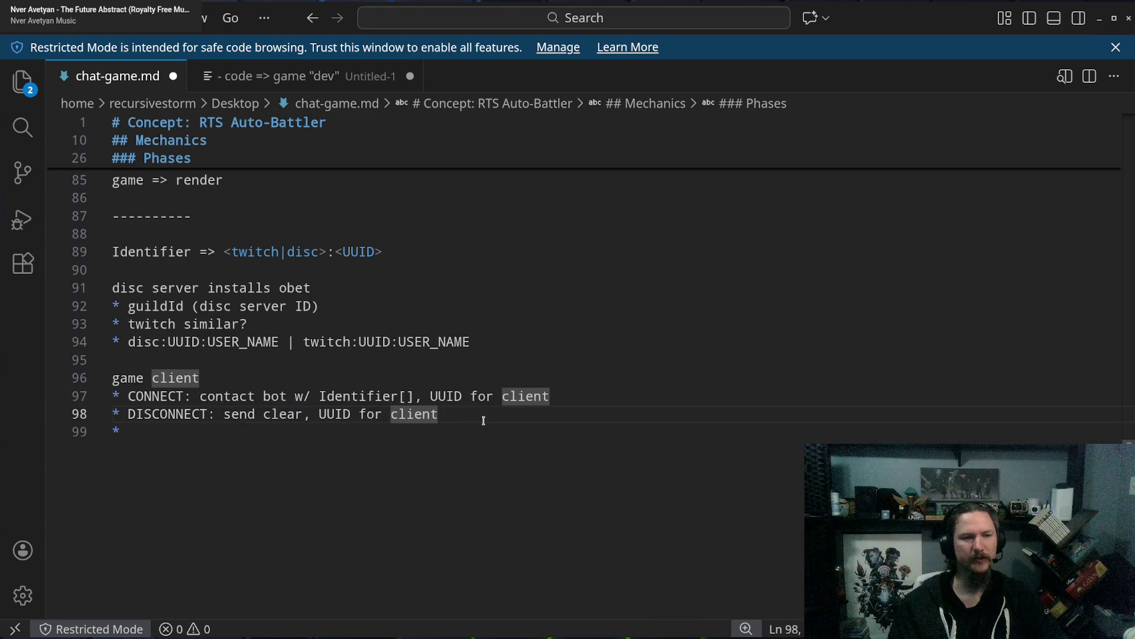
double_click(447, 396)
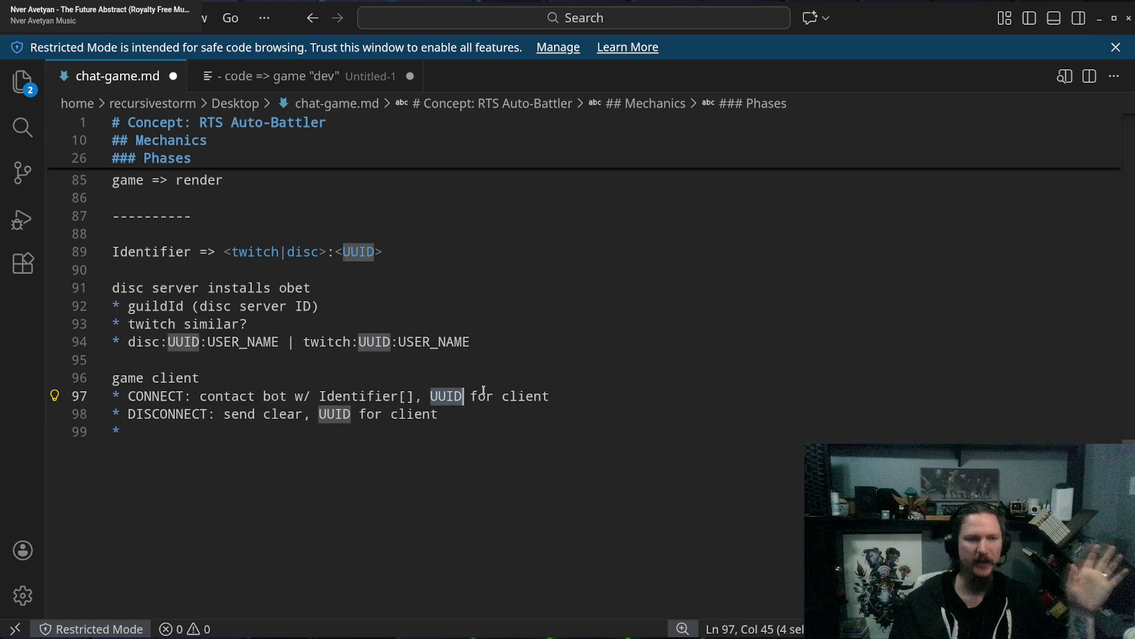
left_click(477, 414)
left_click(373, 439)
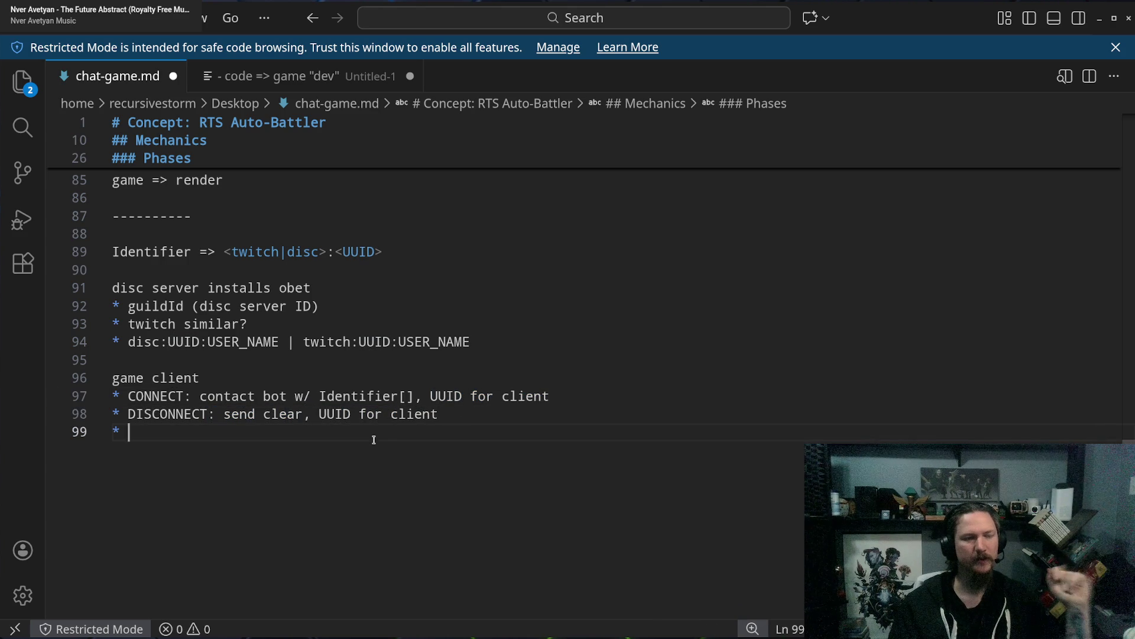
mouse_move(152, 396)
left_mouse_down()
mouse_move(504, 396)
mouse_move(500, 414)
left_mouse_up()
left_click(501, 414)
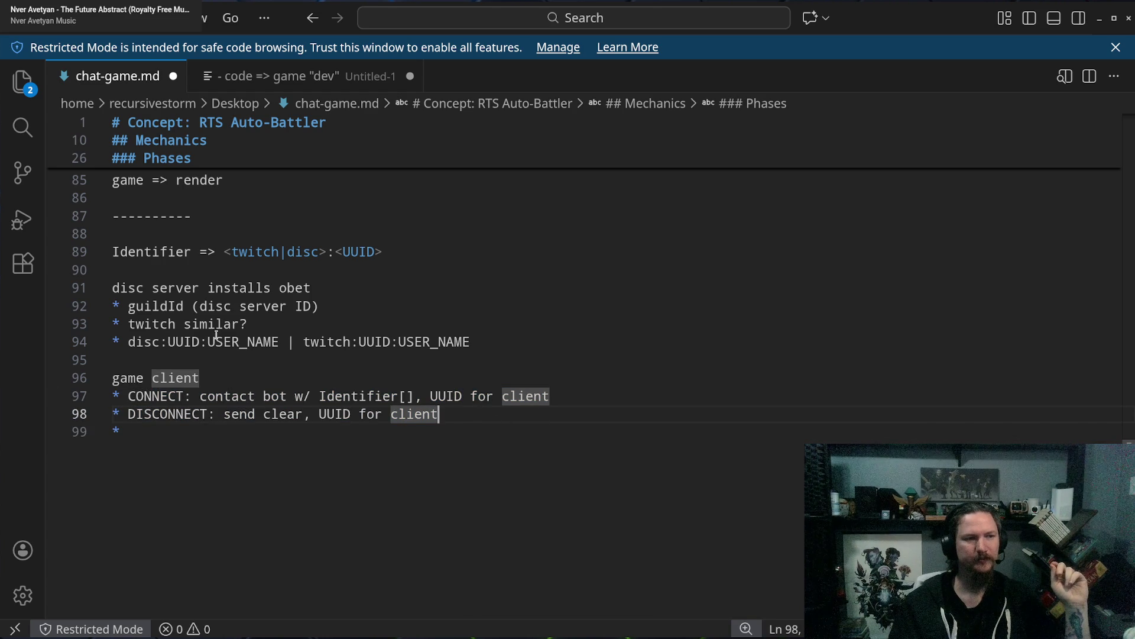
Select the three bullets under the 'disc server installs obet' line.
left_click_drag(112, 288, 271, 288)
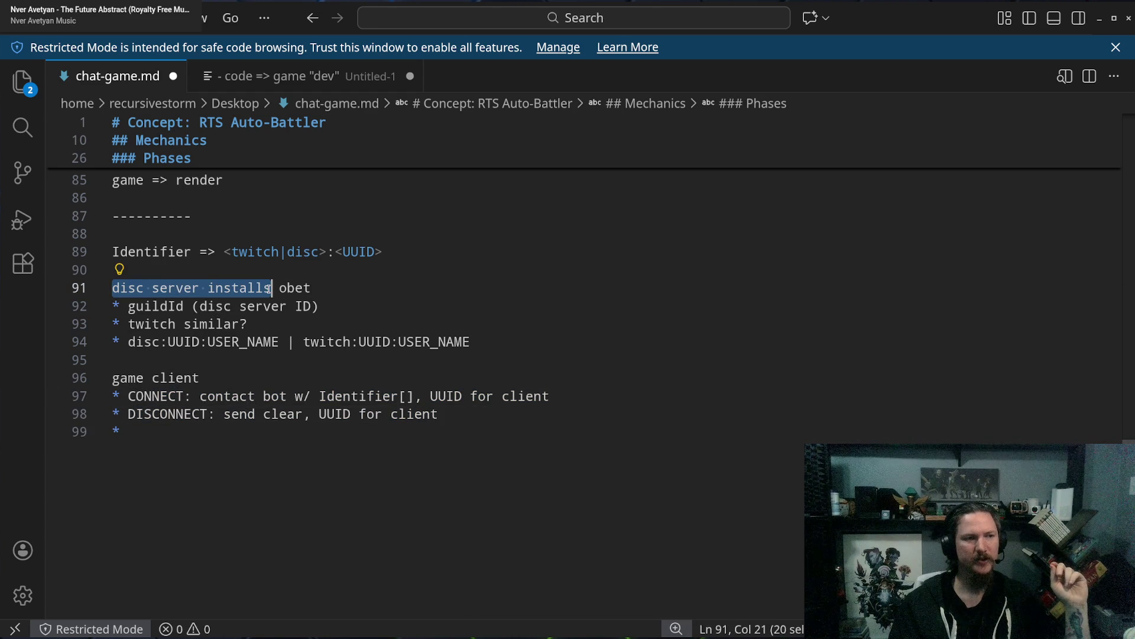
left_click(293, 306)
left_click(248, 324)
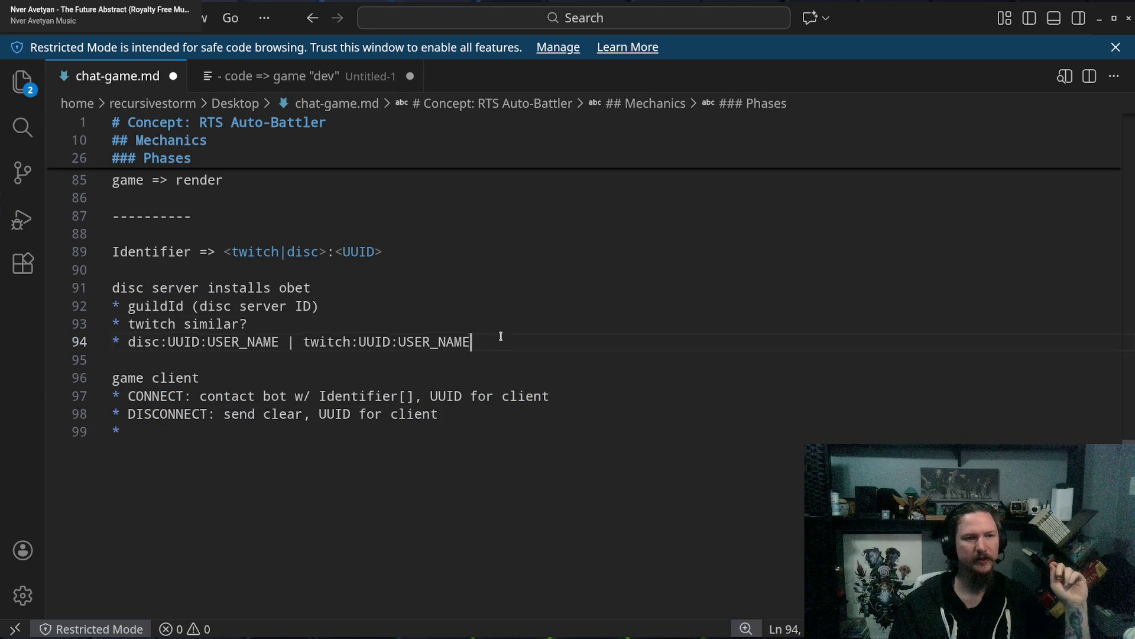
left_click_drag(473, 342, 91, 305)
Replace the selected obet bullets with one empty '* ' bullet.
type("* *")
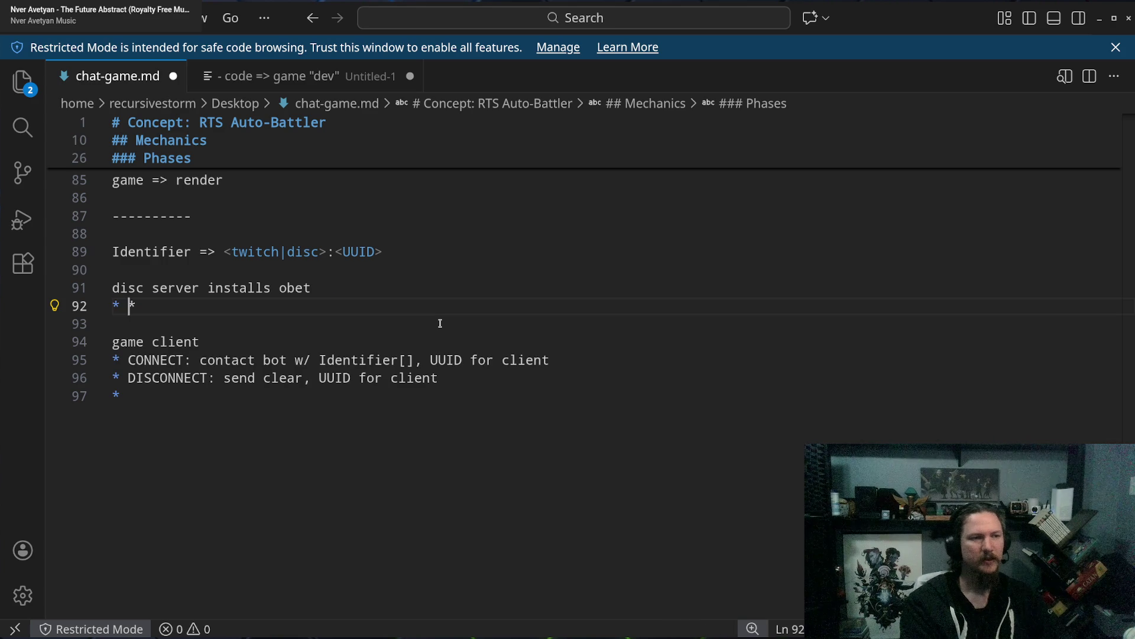
key("BackSpace")
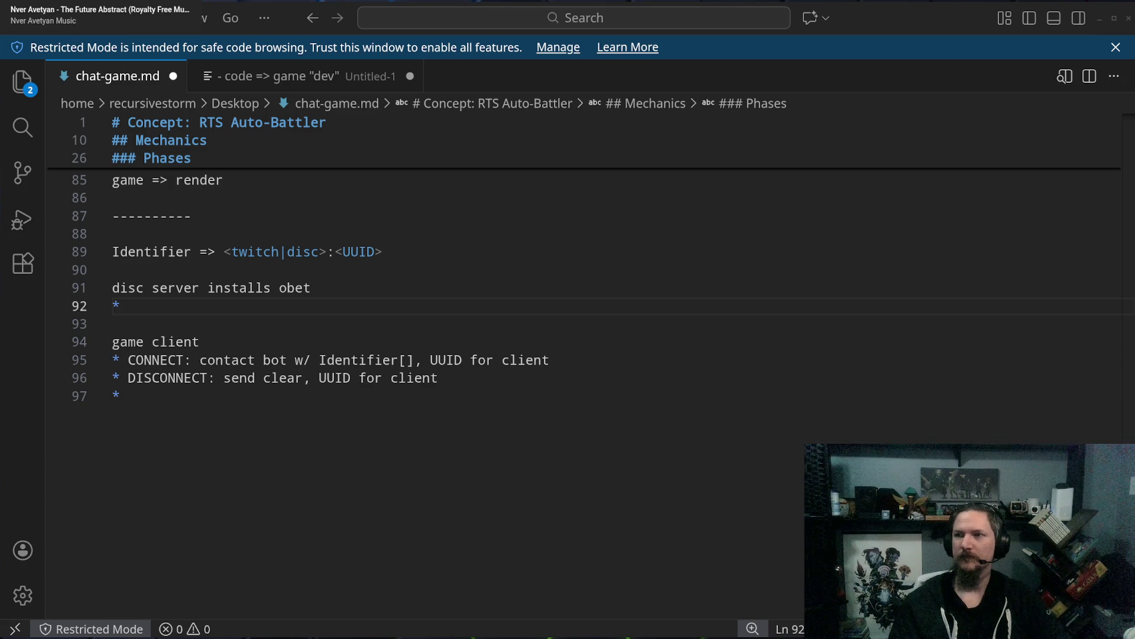
left_click(606, 395)
left_click(321, 302)
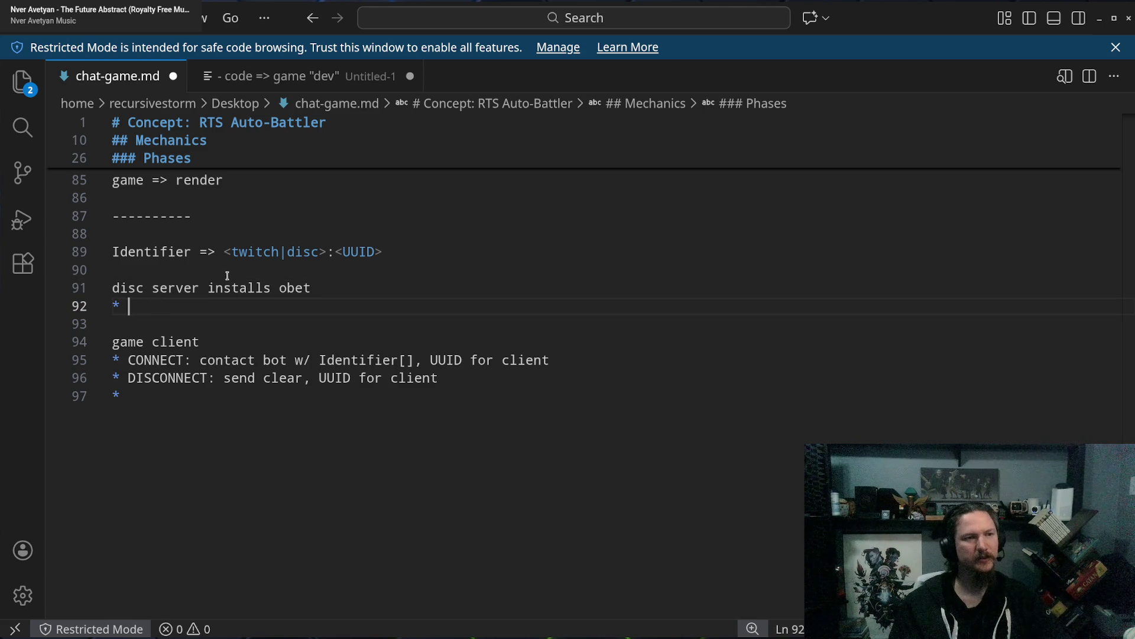
Rename the note to 'obet' and write the bullet 'client (by UUID) => Identifier[]'.
left_click_drag(127, 287, 290, 284)
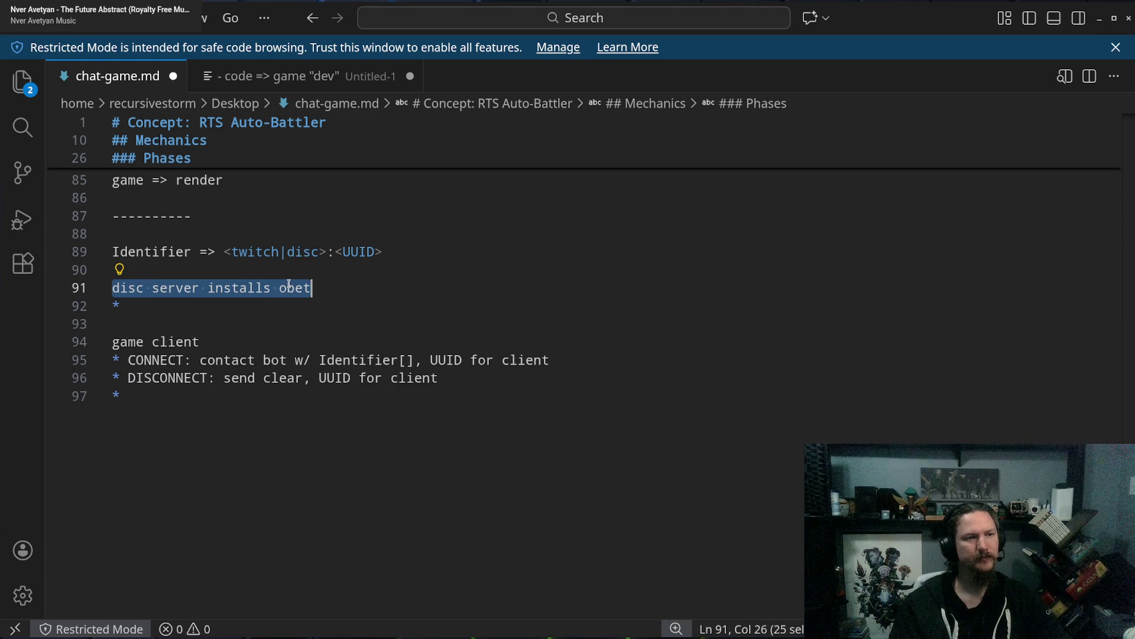
type("obet")
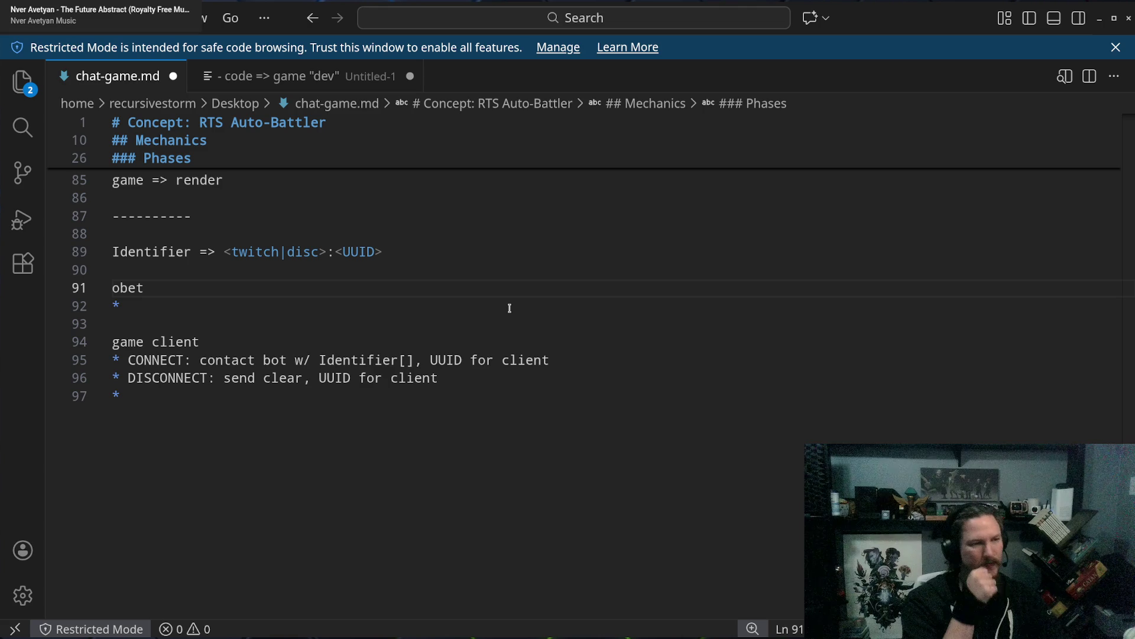
key("Down")
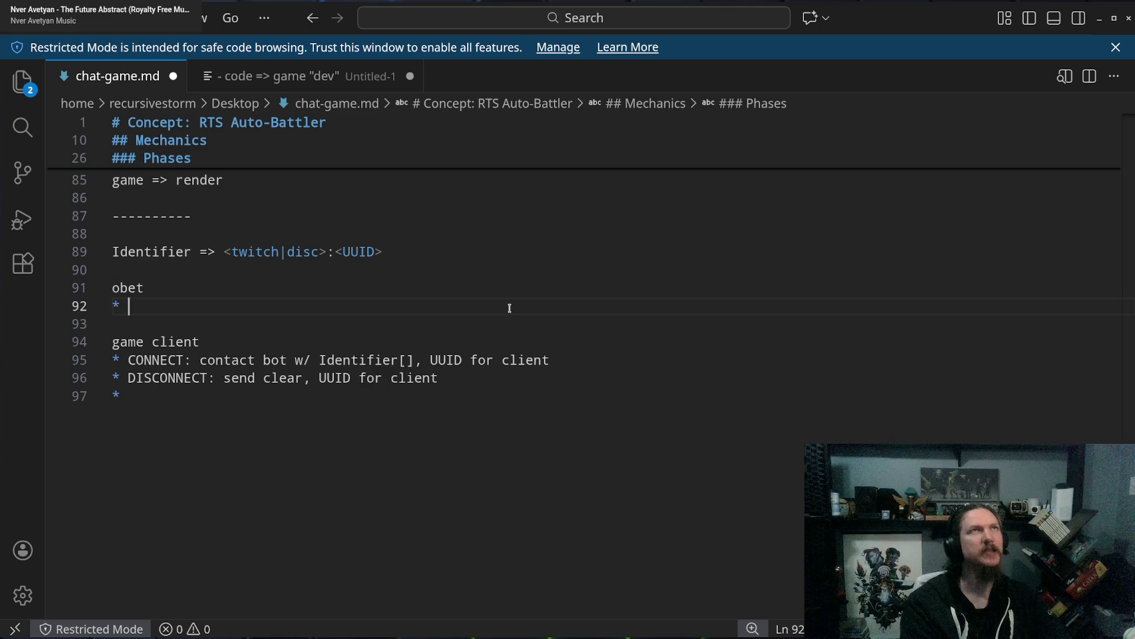
type("client =>")
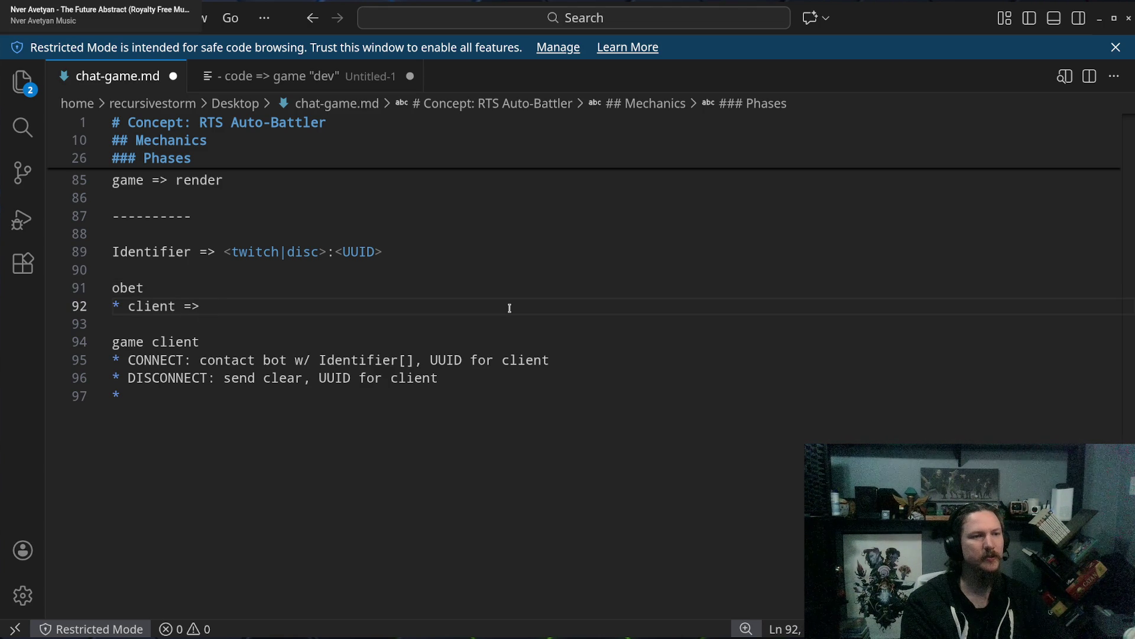
key("BackSpace")
key("BackSpace")
key("BackSpace")
type("(by UUID")
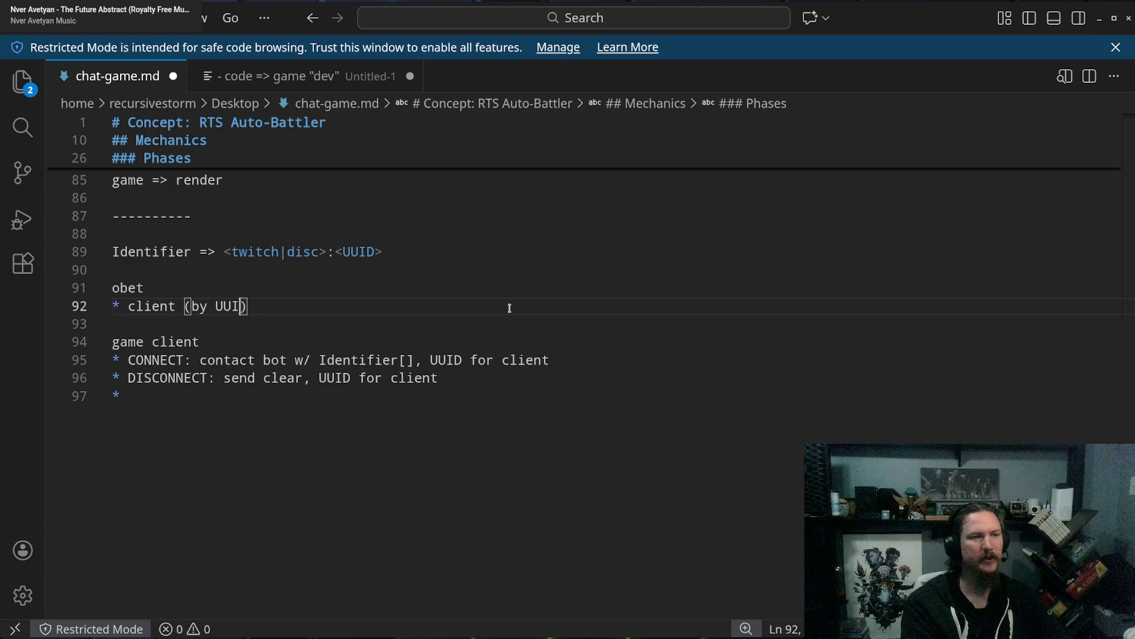
type(") => ")
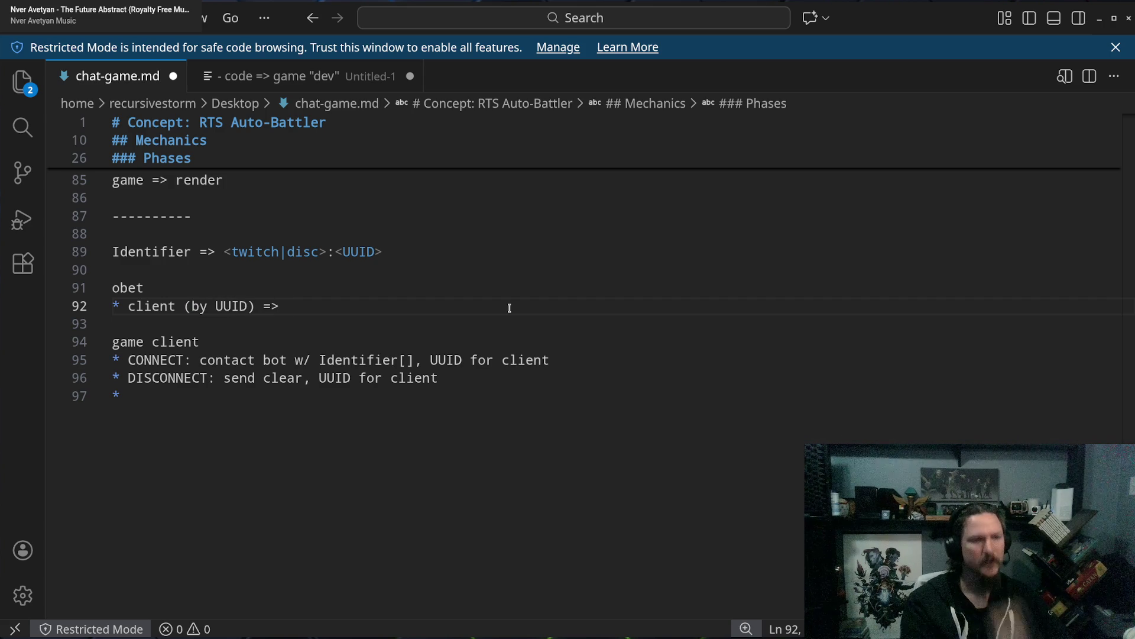
type("Id")
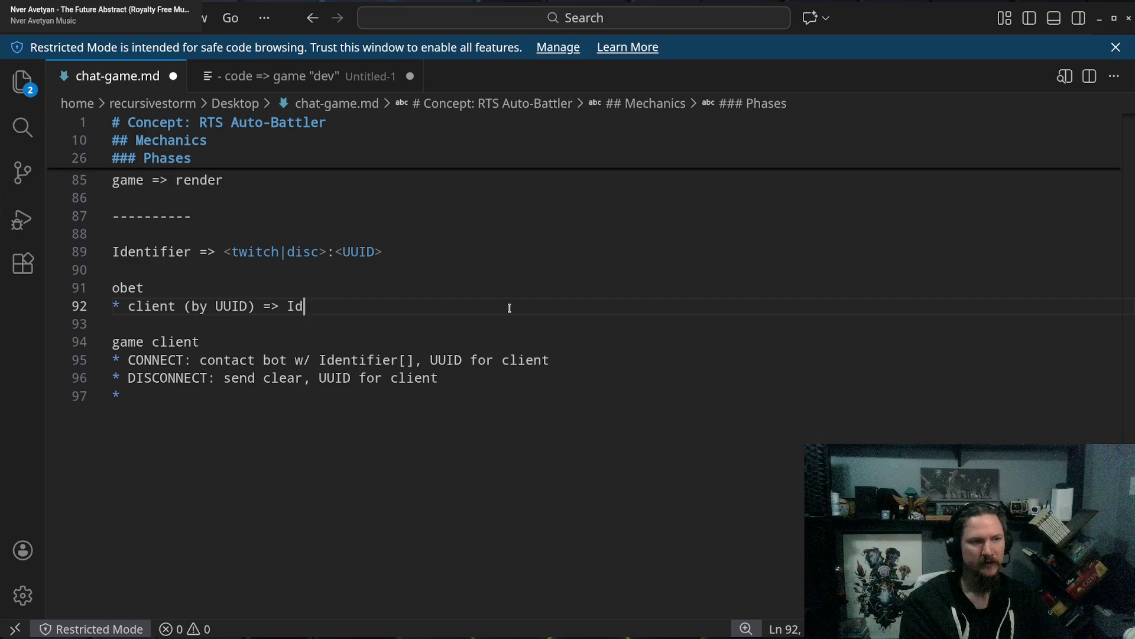
type("entifier[]")
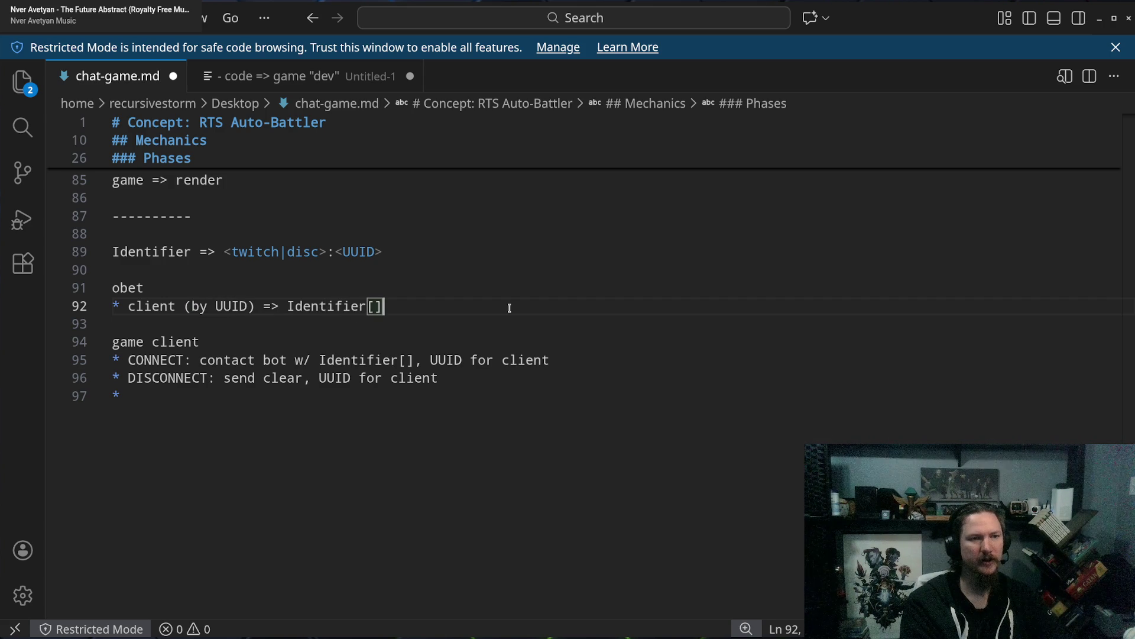
Add the bullet '* chat => <Identifier>:<USER_ID>:<int>:<string>'.
key("Return")
type("* chat => ")
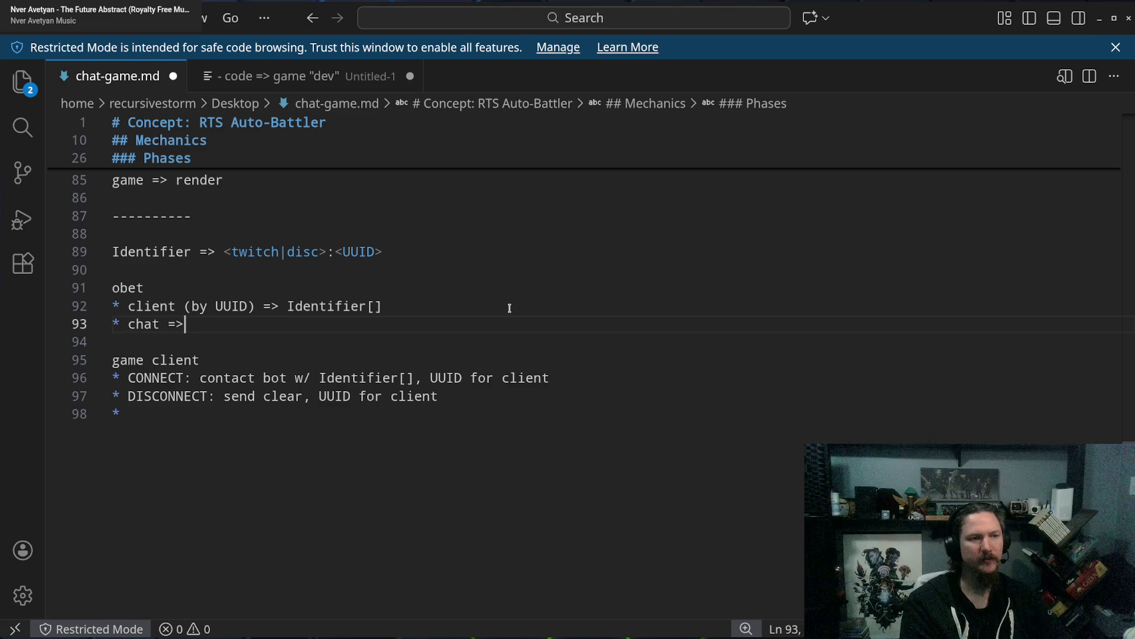
type("<Identifier")
type(">:")
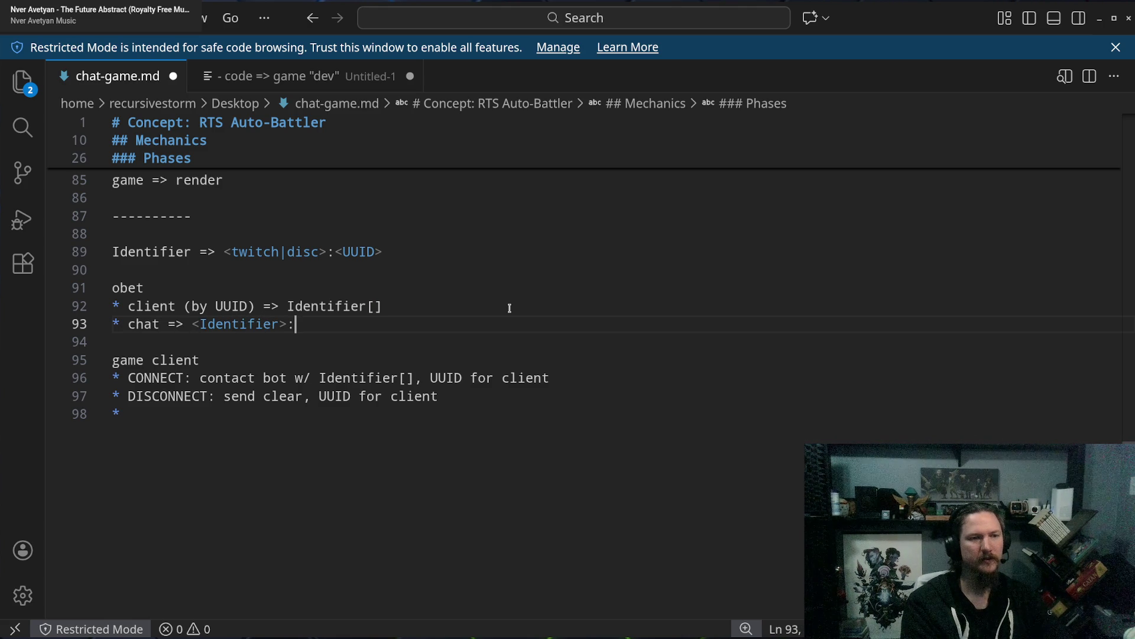
type("<USER_ID>")
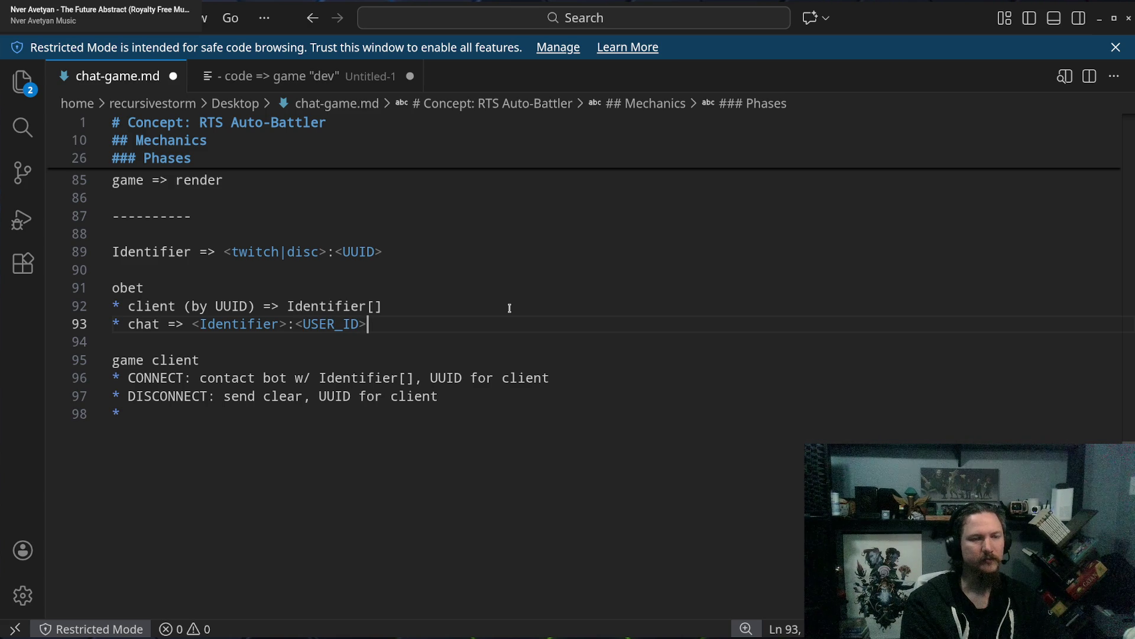
type(":")
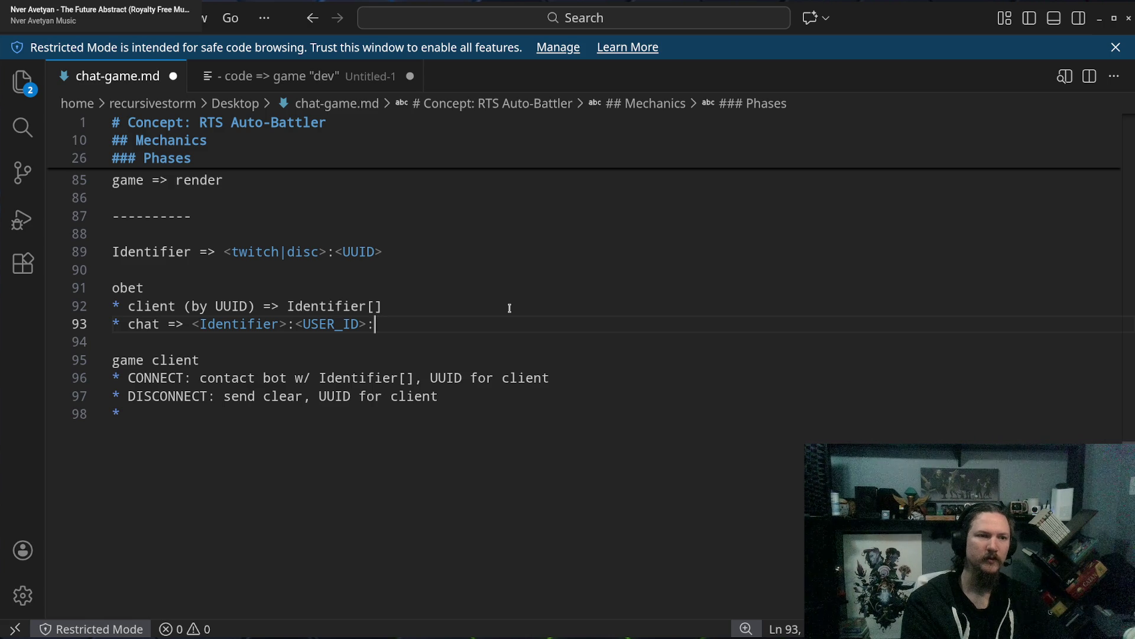
type("<int>:")
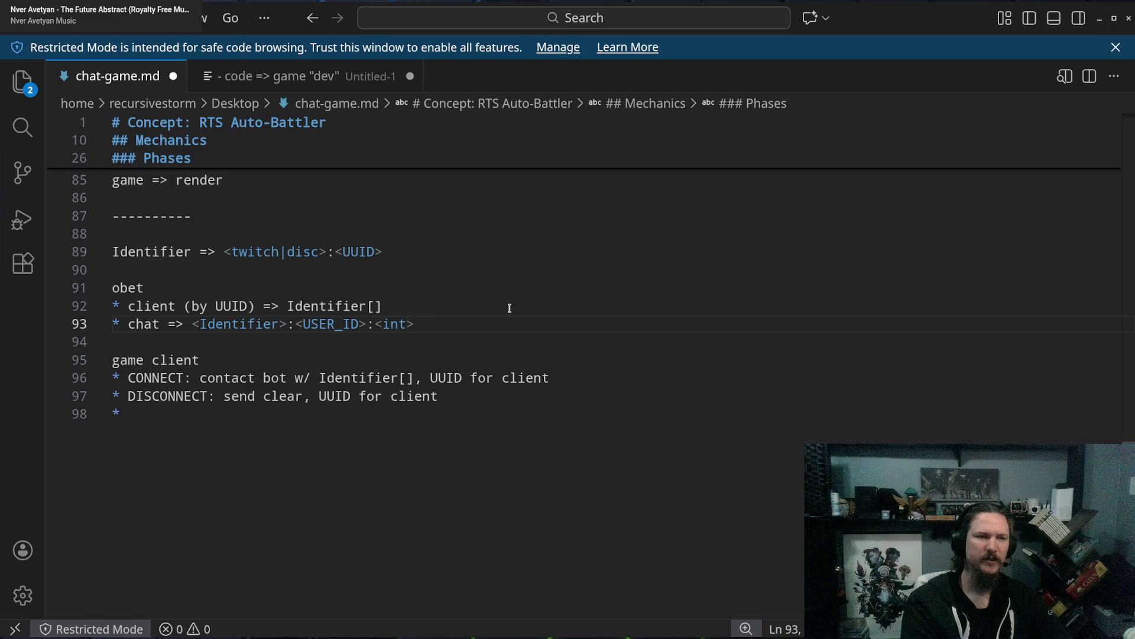
type("<string>")
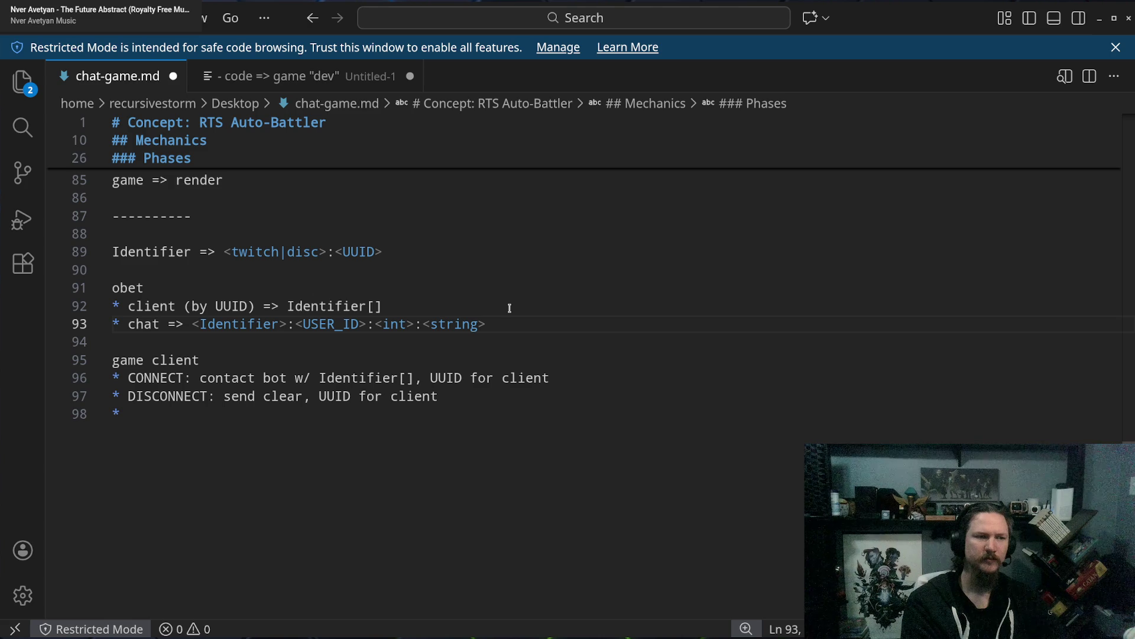
Rewrite the chat entry's start as '{ id: Identifier, user: <USER_ID>'.
left_click(193, 325)
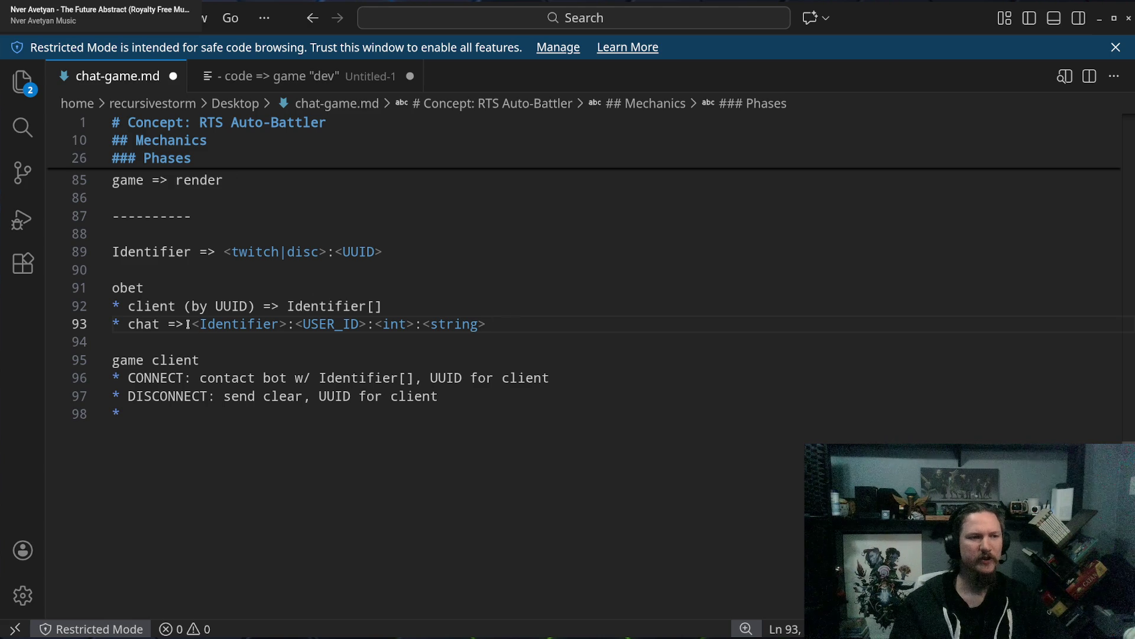
type("{")
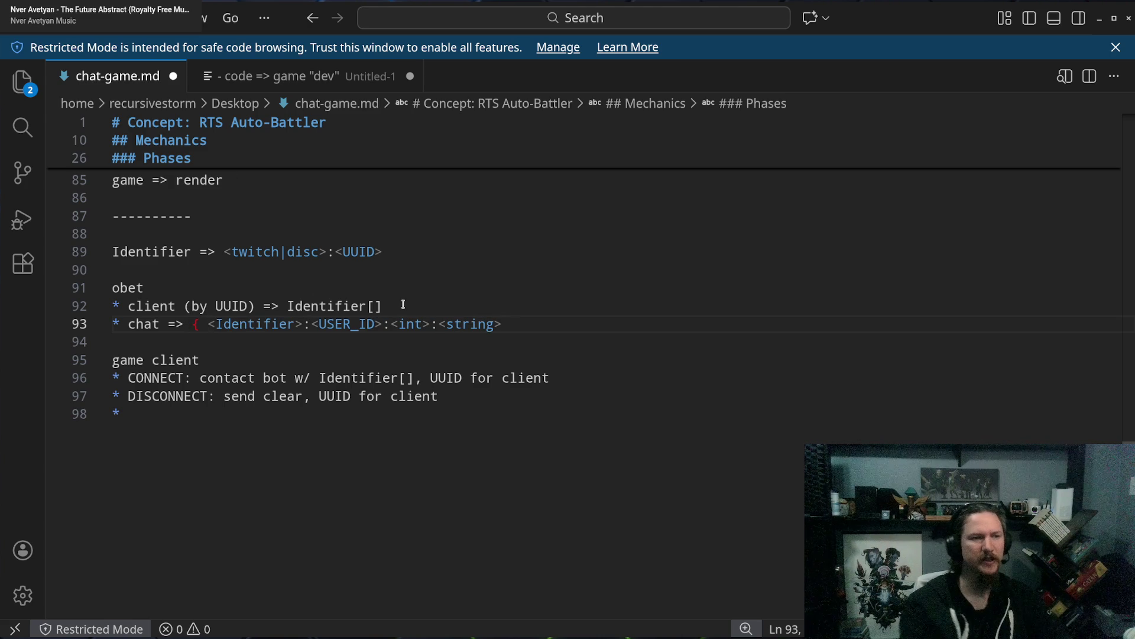
key("Delete")
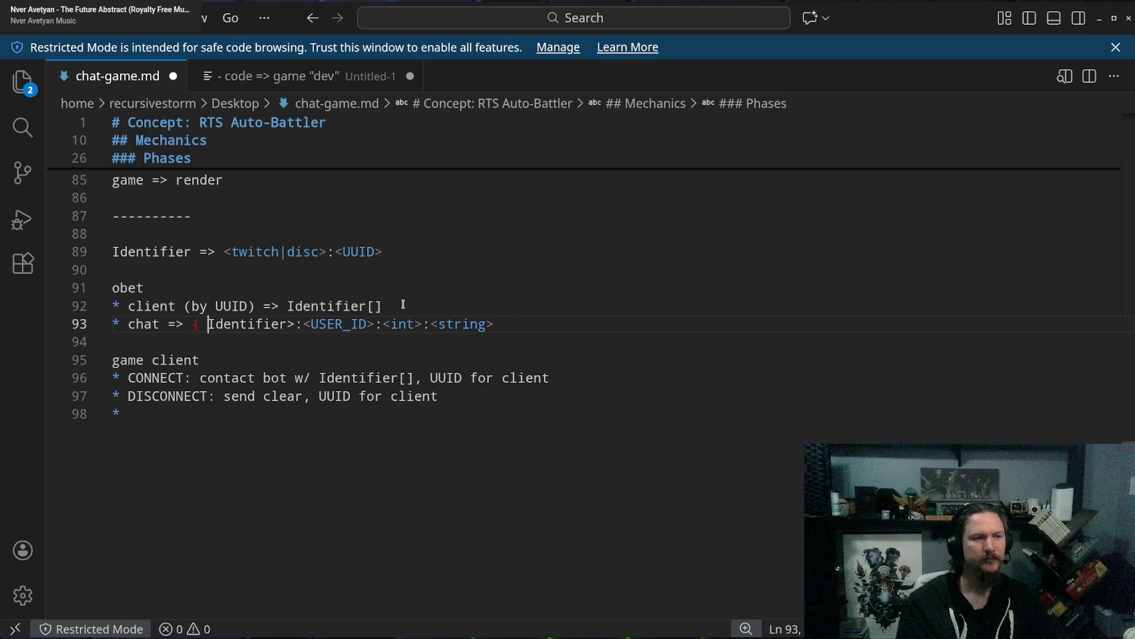
type("id")
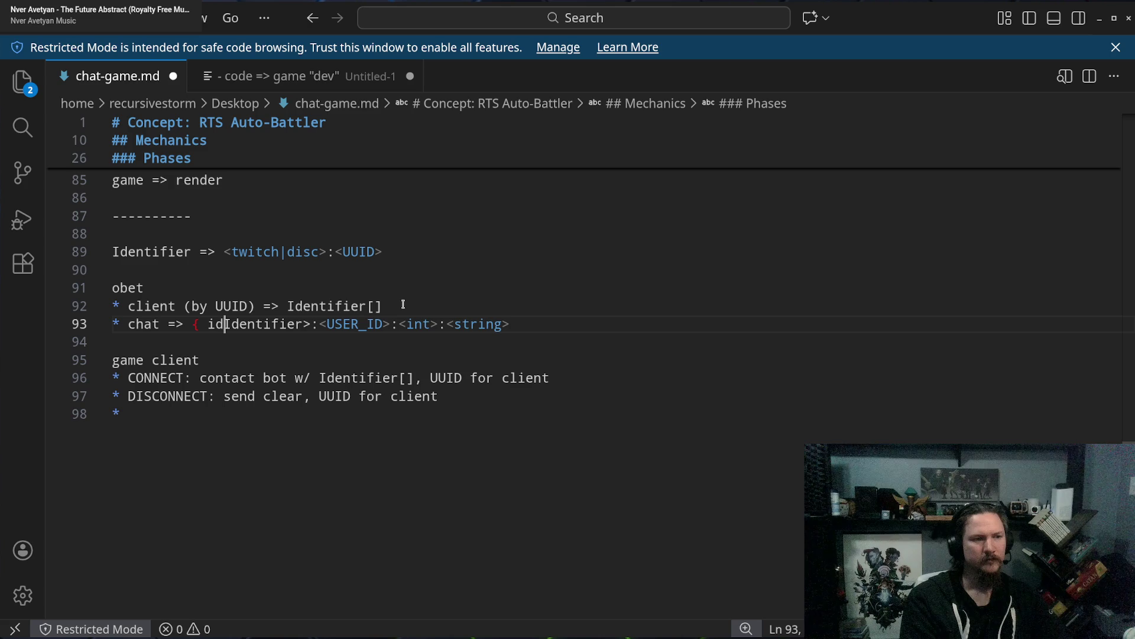
type(":")
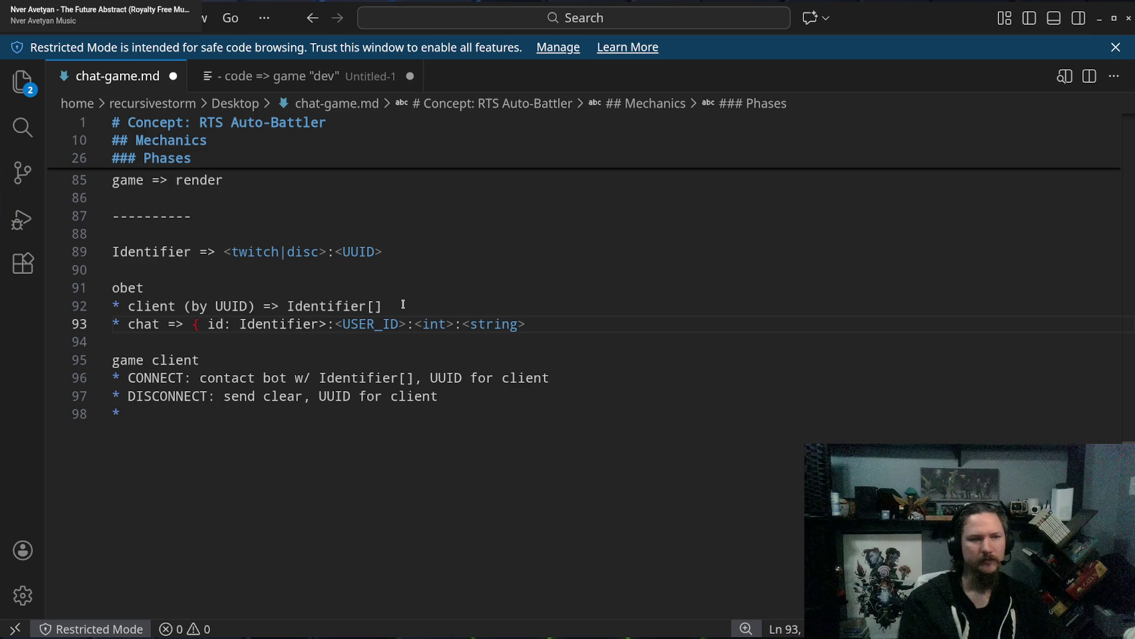
key("ctrl+Right")
key("Delete")
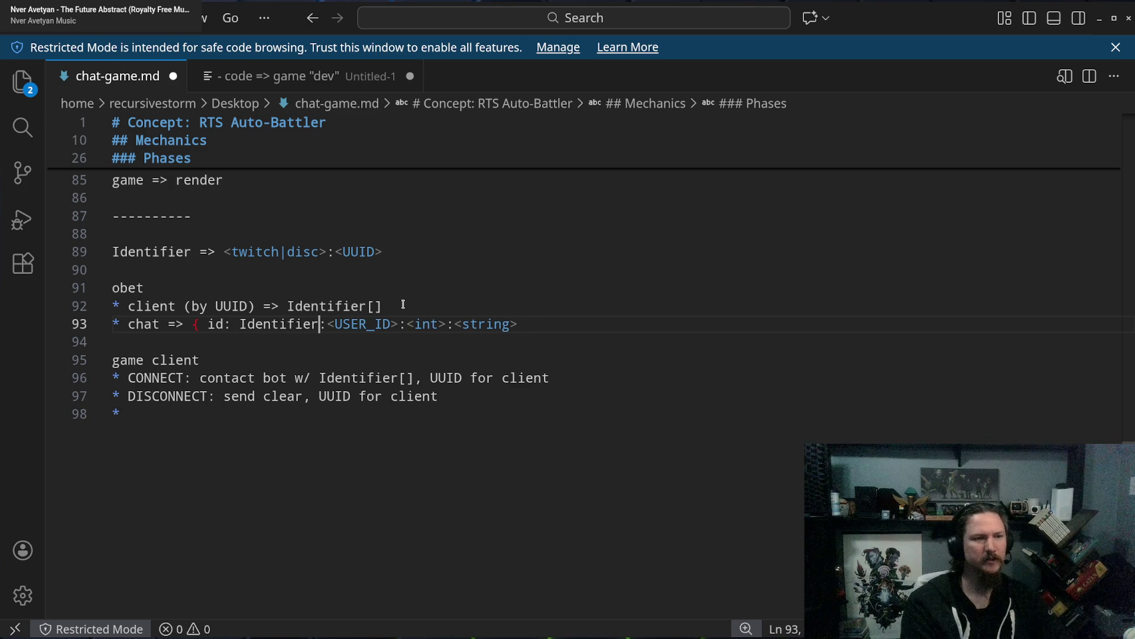
type(", user:")
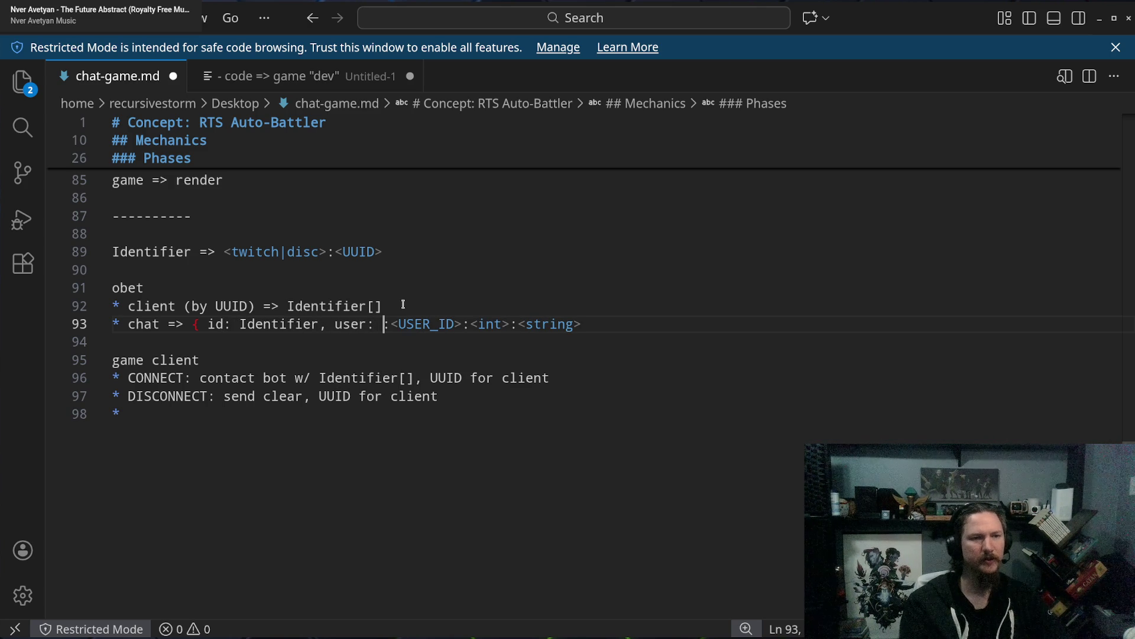
key("Delete")
key("ctrl+Right")
key("ctrl+Right")
key("Left")
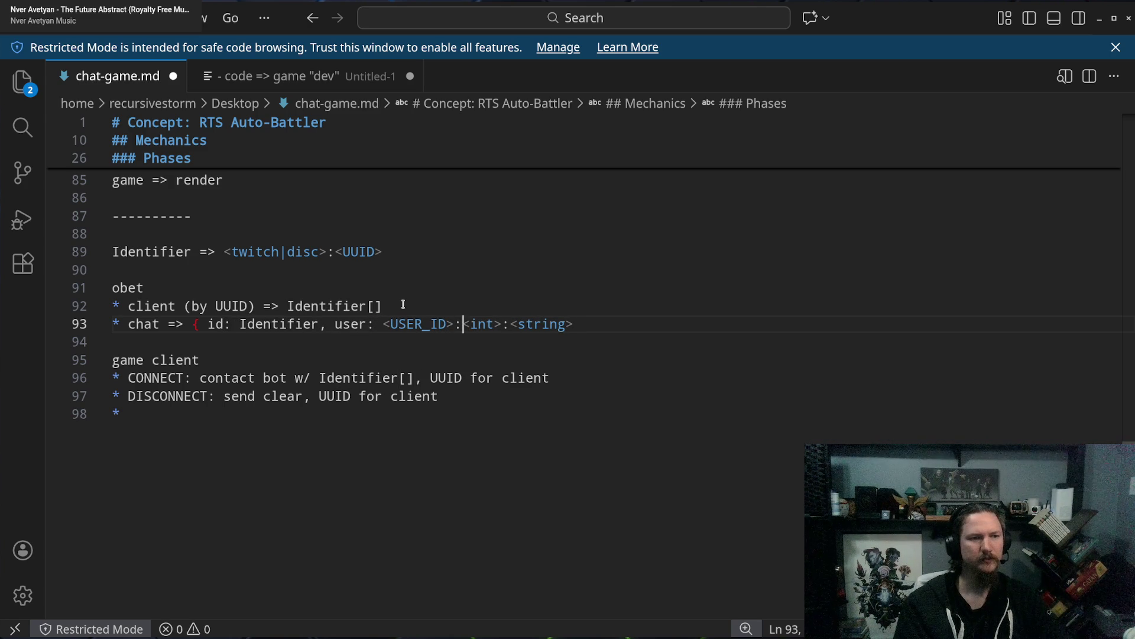
Restore angle brackets so it reads '{ id: <Identifier>, user: <USER_ID>, <int>:<string>'.
left_click(287, 325)
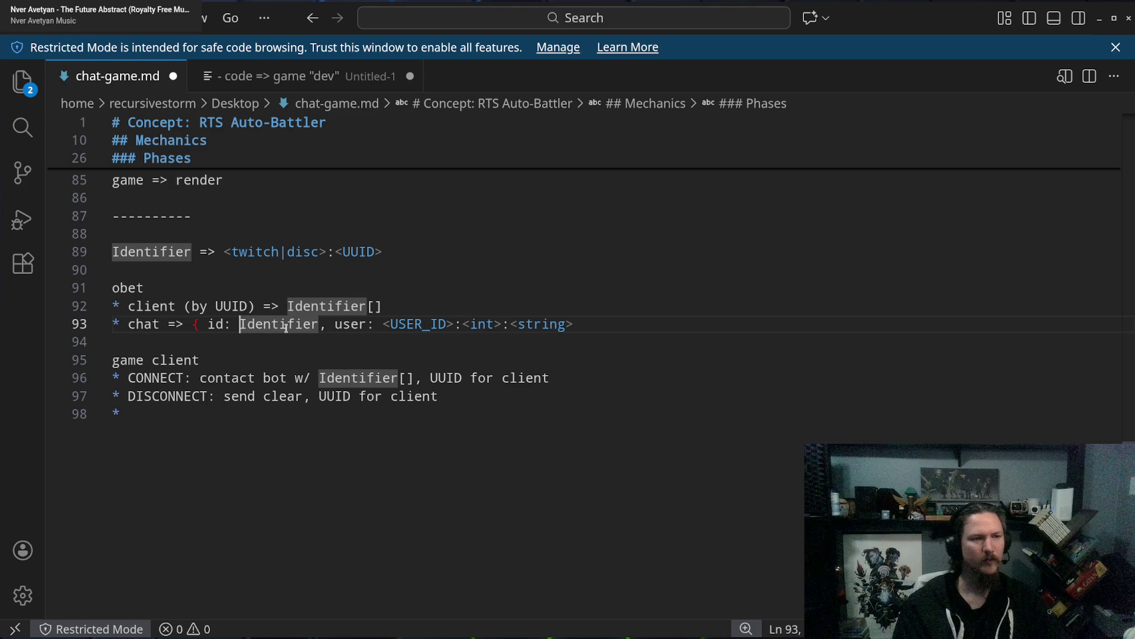
type("<")
key("ctrl+Right")
type(">")
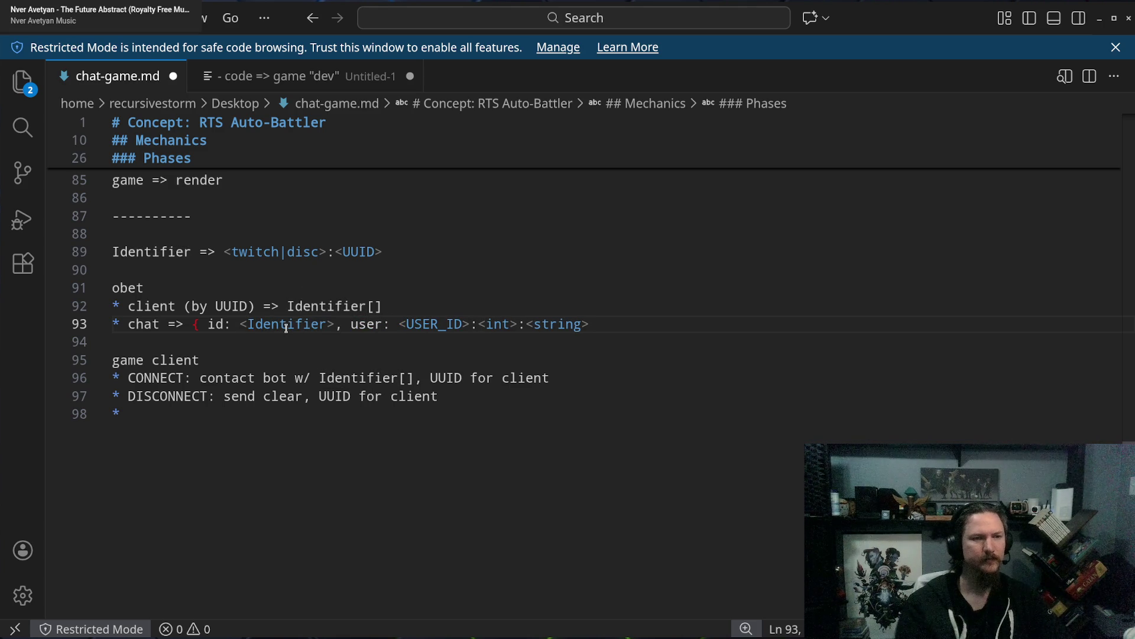
left_click(472, 324)
key("shift+Right")
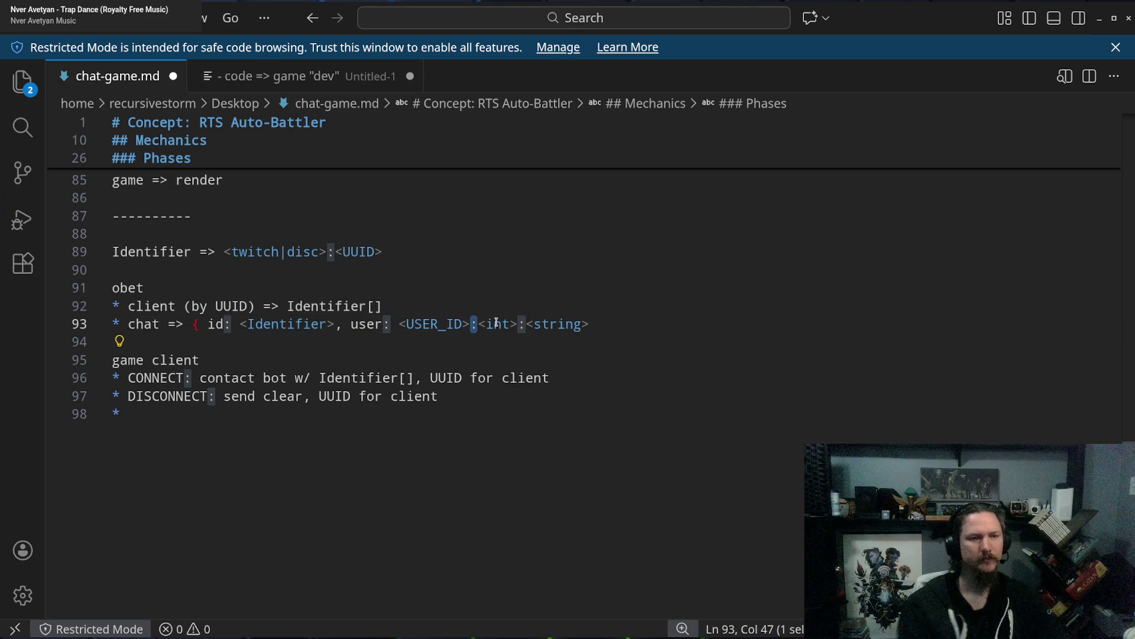
type(", ")
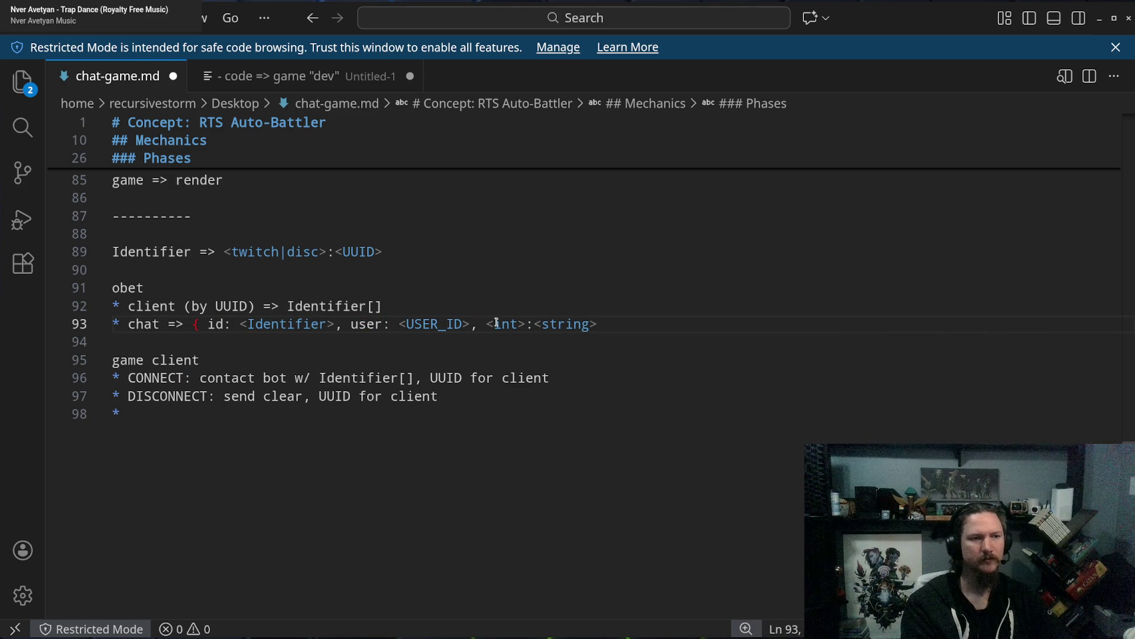
type("name")
key("ctrl+z")
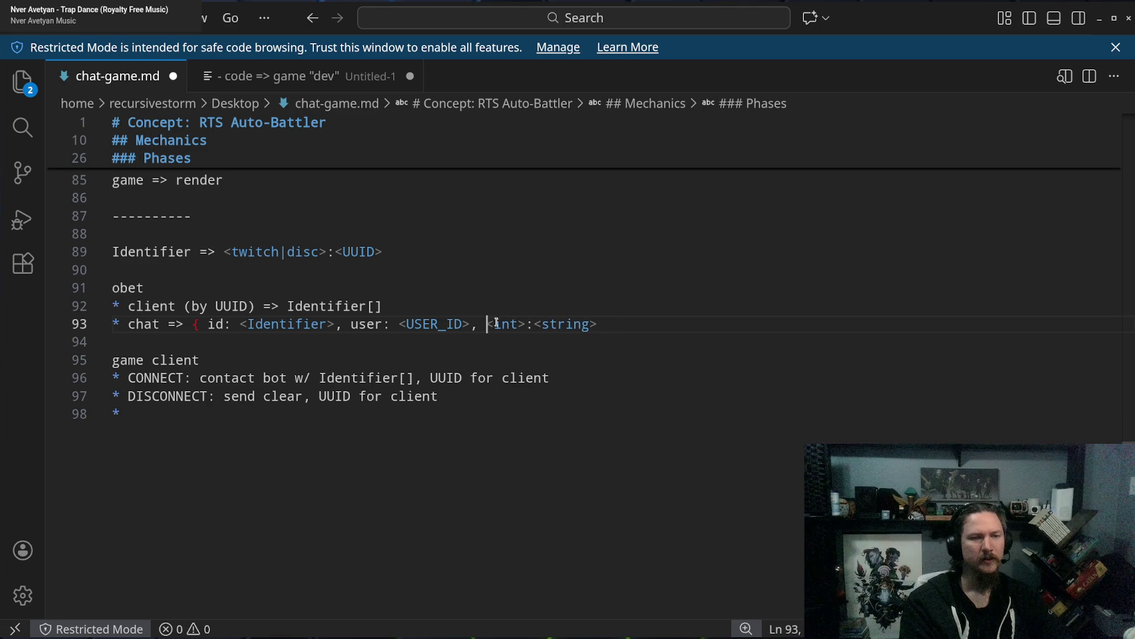
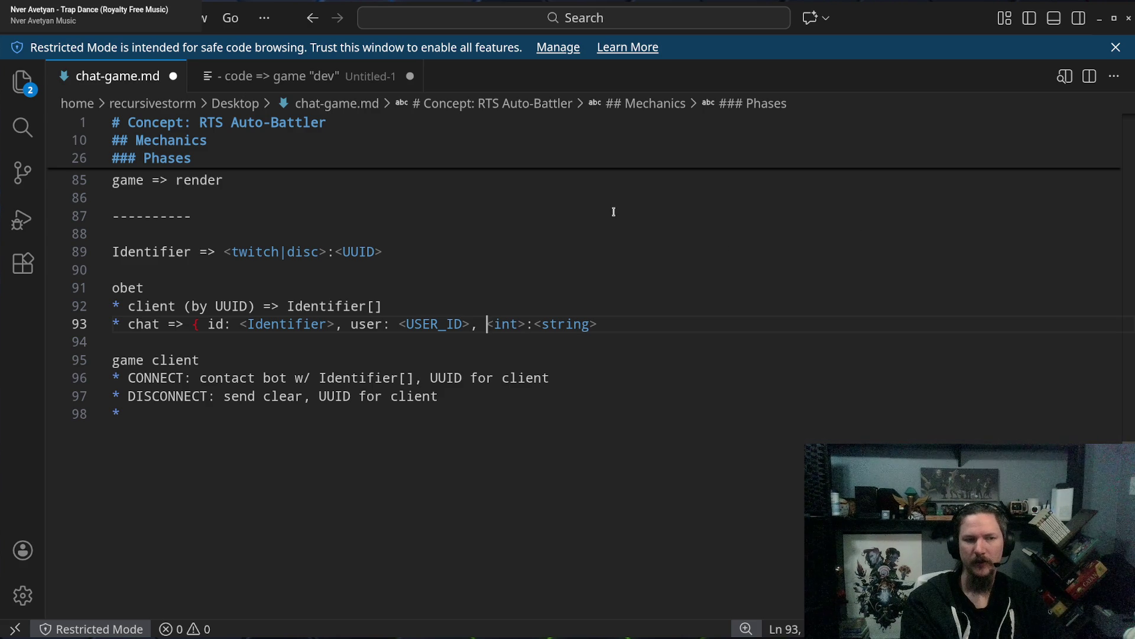
On line 93, name the chat fields cell <int> and rss <string>, closing with a brace.
type("cell")
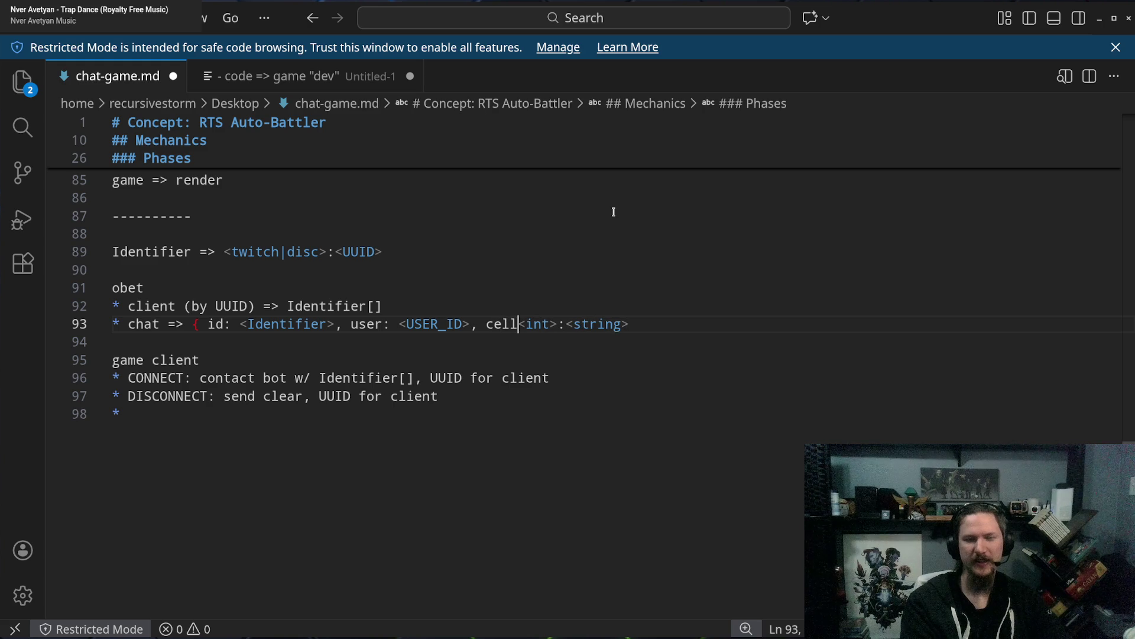
type(":")
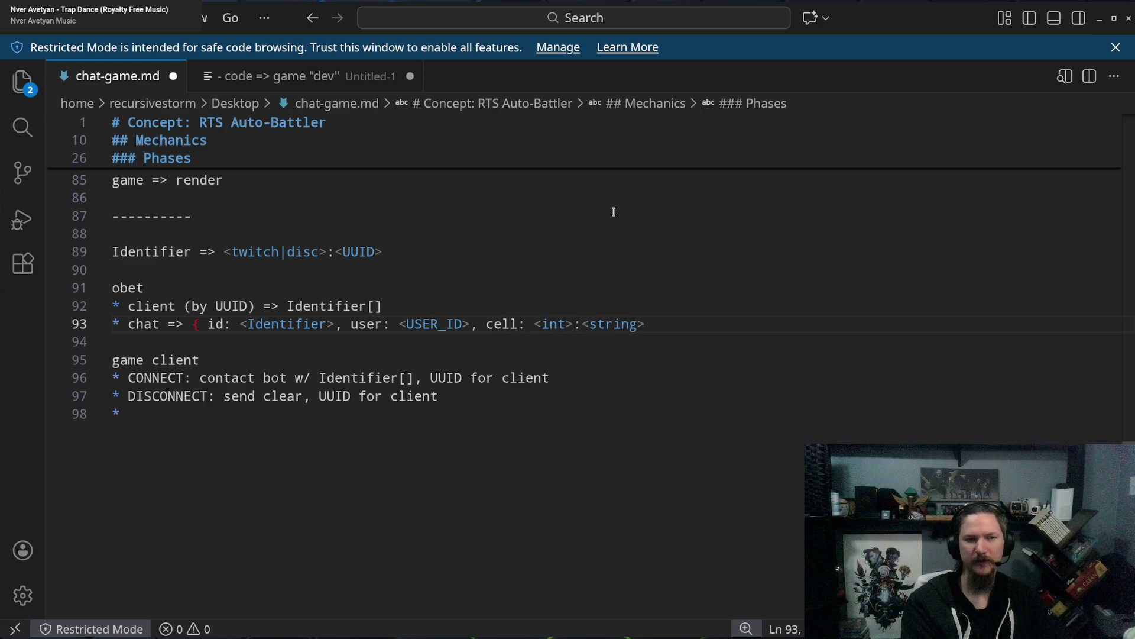
key("Right")
key("Right")
key("Right")
key("Delete")
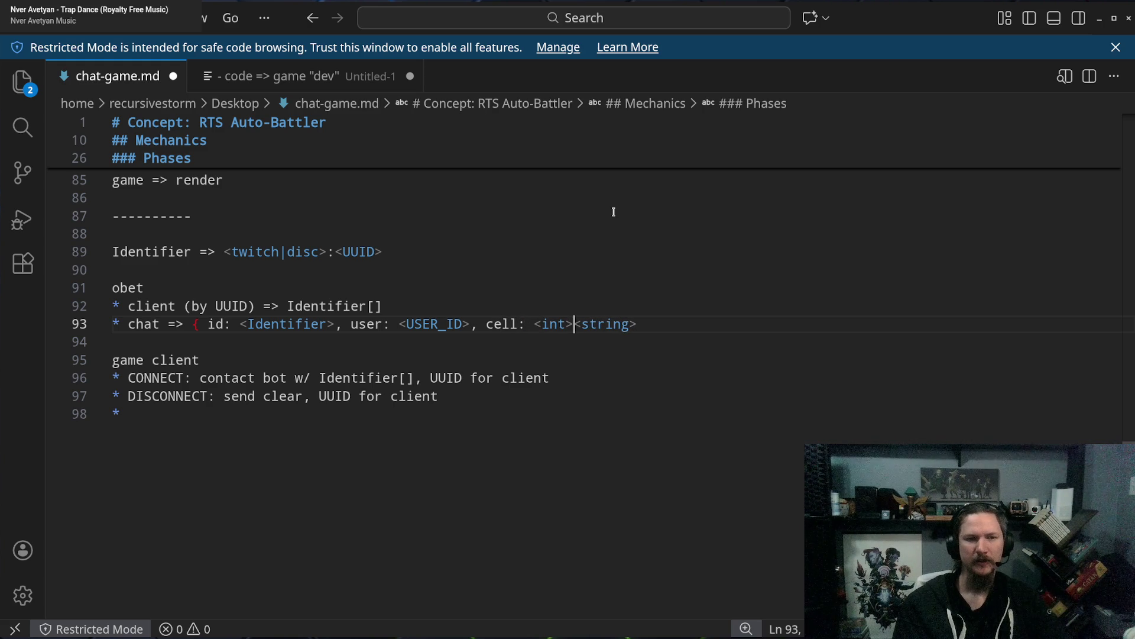
type(", ")
type("rss:")
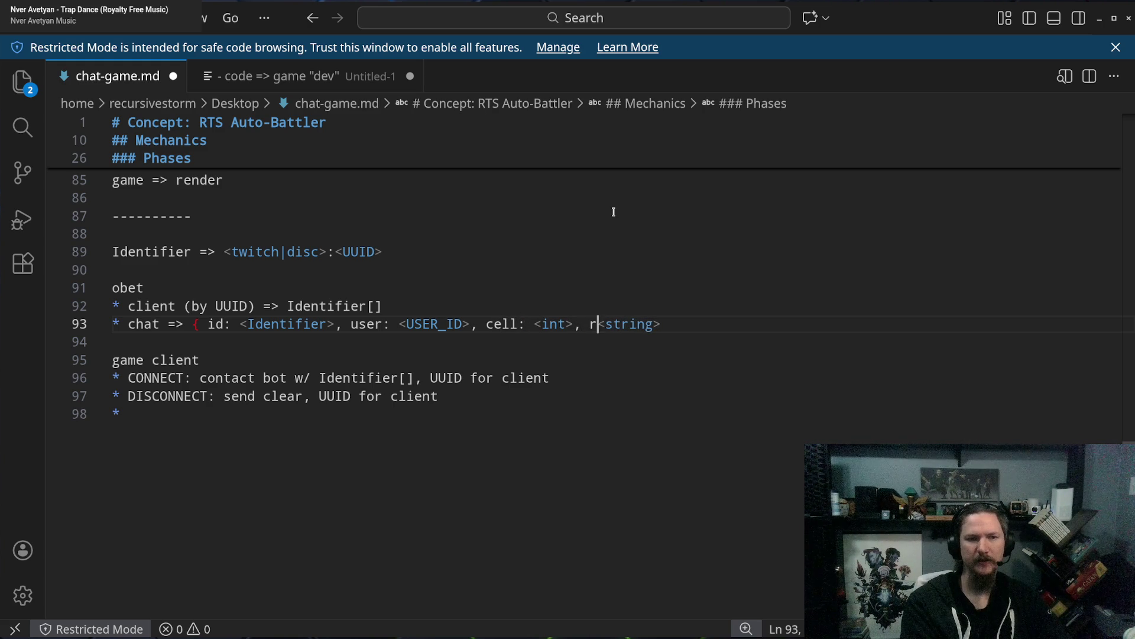
key("End")
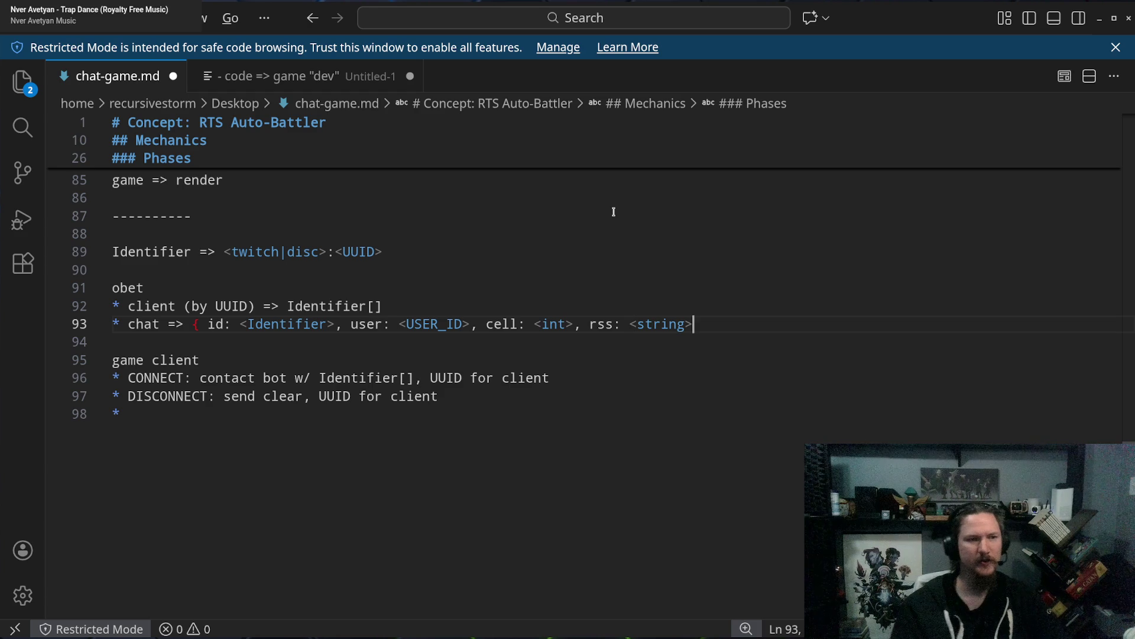
type("}")
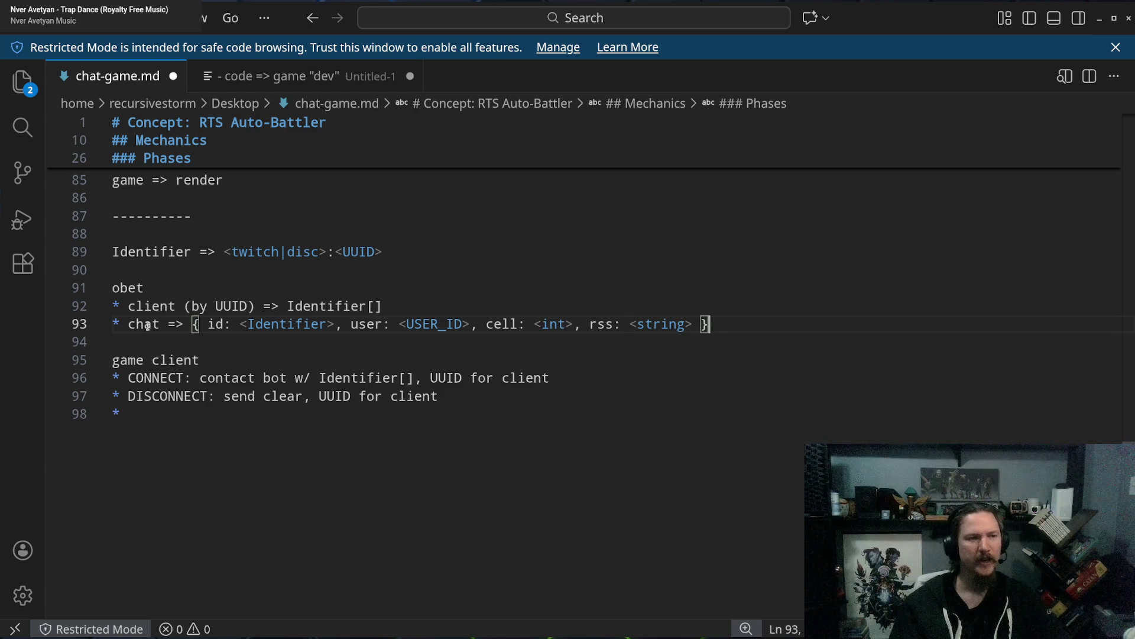
Select across the chat message definition on line 93 to review its id, user, cell and rss fields.
left_click(144, 324)
key("shift+End")
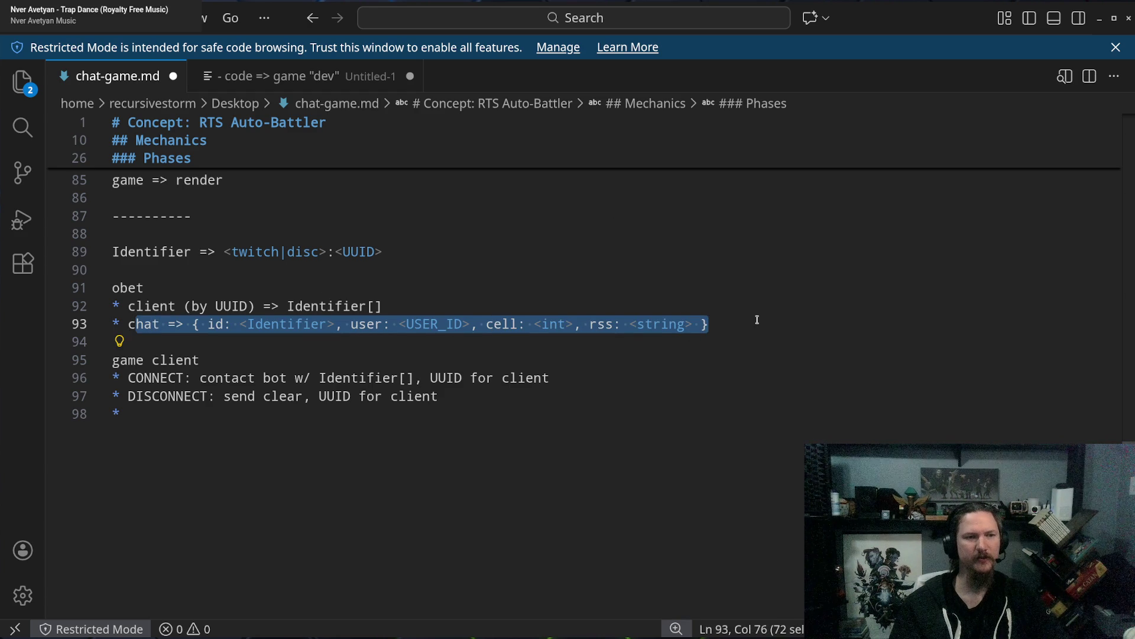
left_click(208, 324)
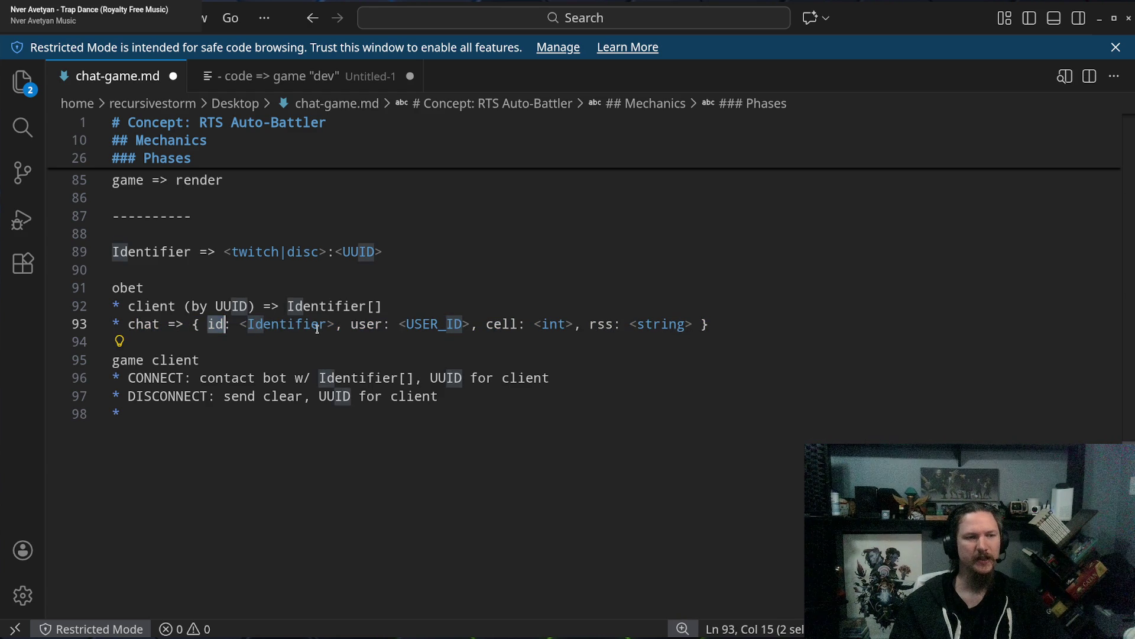
left_click(336, 324, "shift")
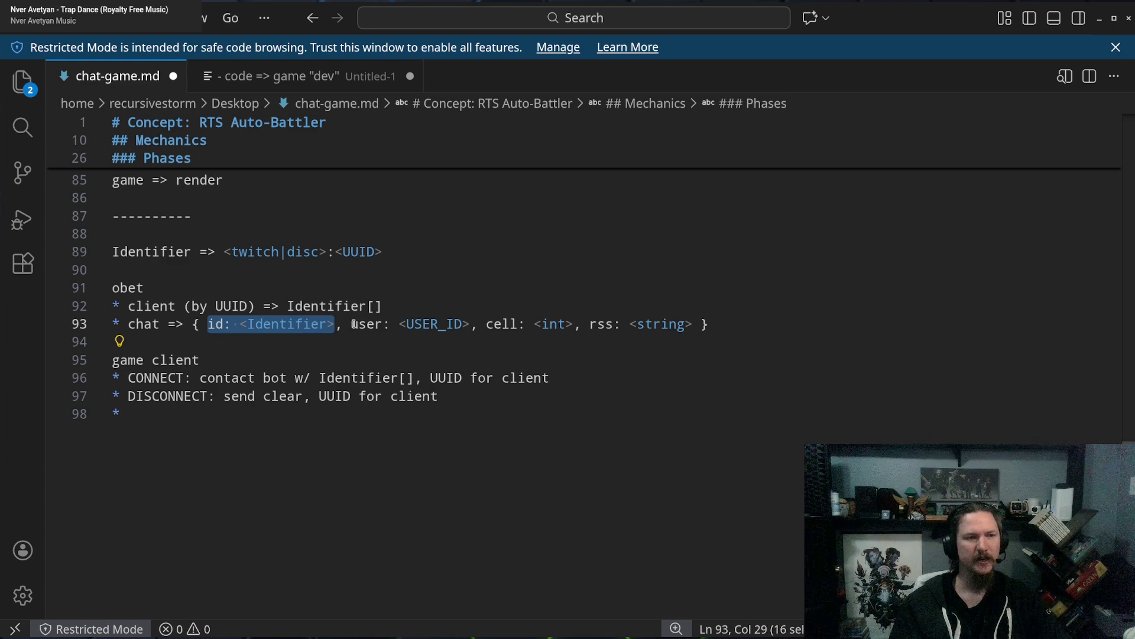
left_click(353, 324)
left_click(778, 322, "shift")
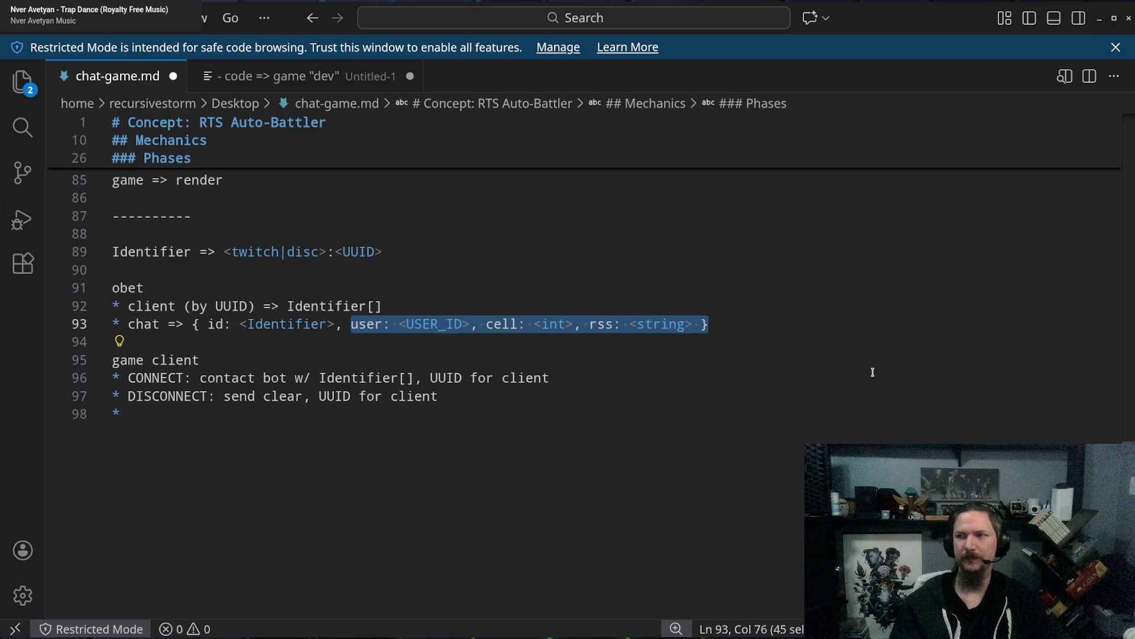
left_click(773, 316)
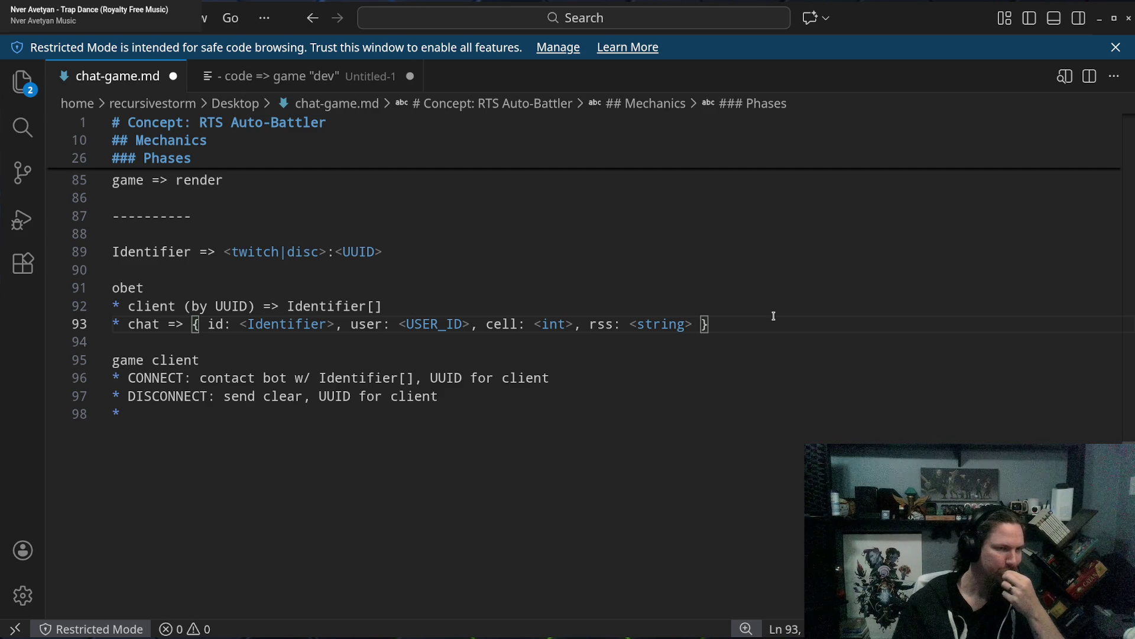
double_click(145, 325)
mouse_move(145, 327)
left_mouse_down()
mouse_move(544, 341)
mouse_move(742, 324)
left_mouse_up()
left_click(741, 325)
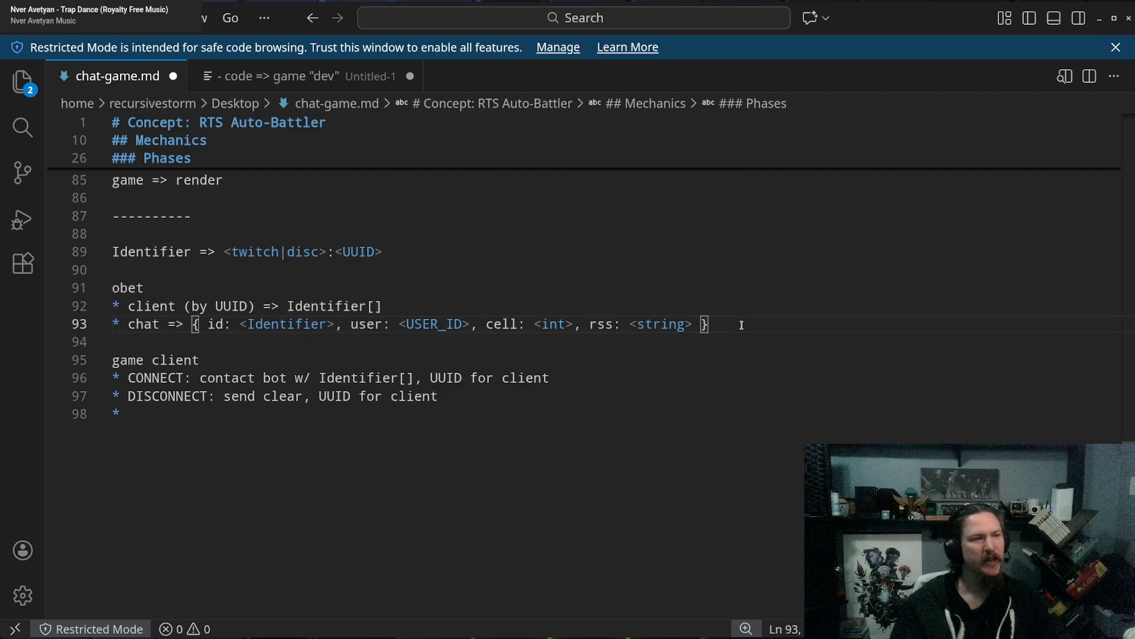
Add the bullet 'client lookup by <Identifier> => forward user, cell, rss' below the chat definition.
key("Return")
type("* ")
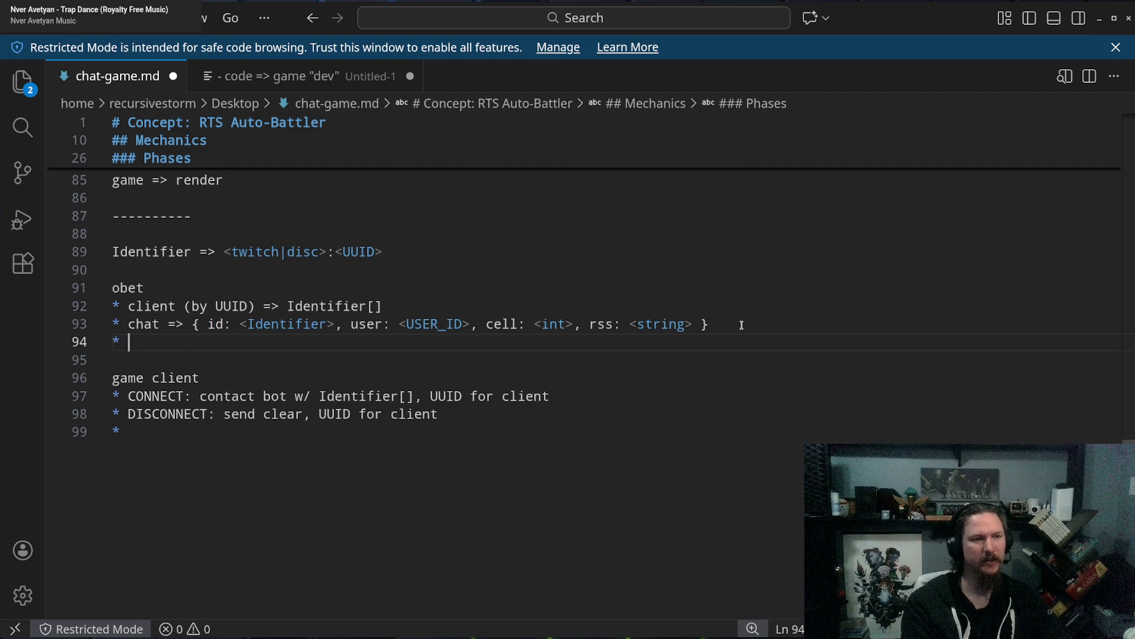
type("client")
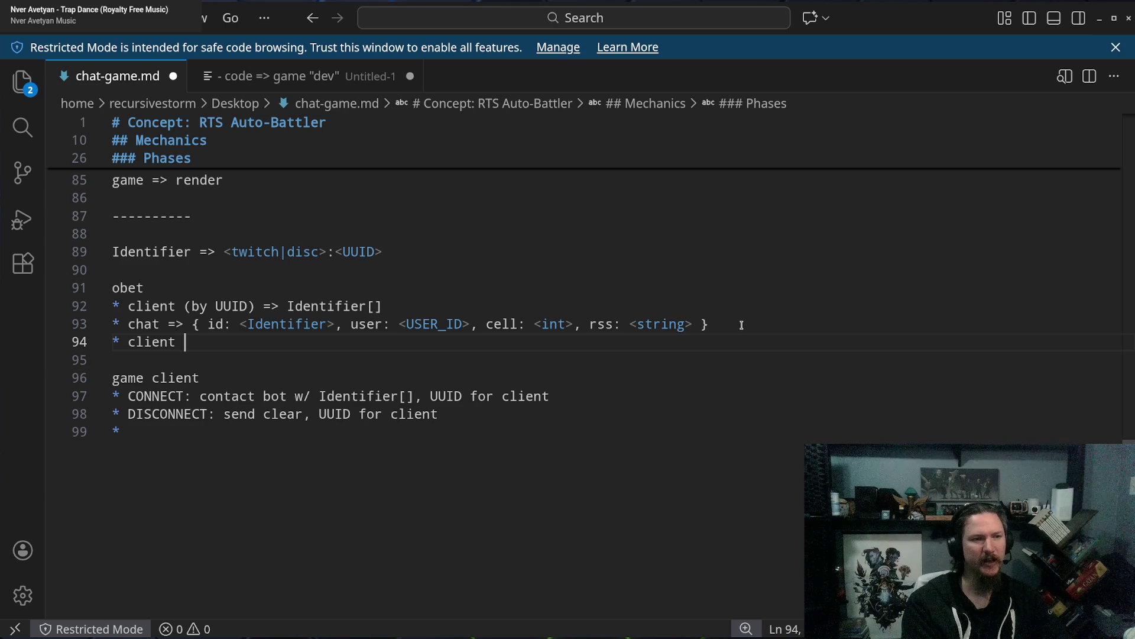
key("Left")
key("Left")
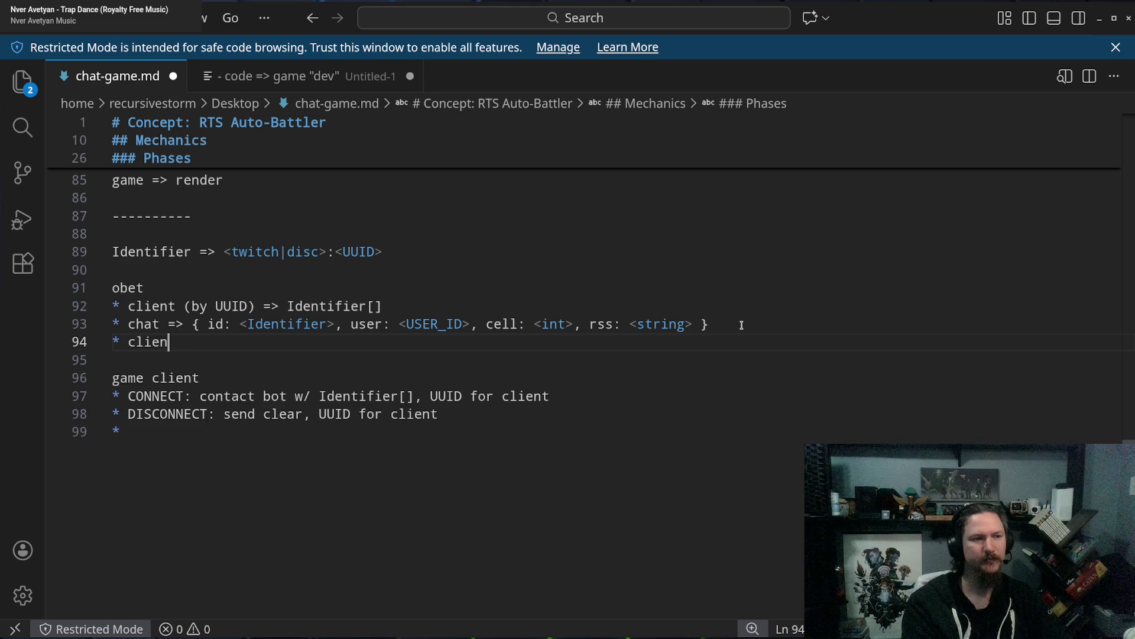
key("Right")
key("Right")
type("look u")
key("BackSpace")
key("BackSpace")
type("u")
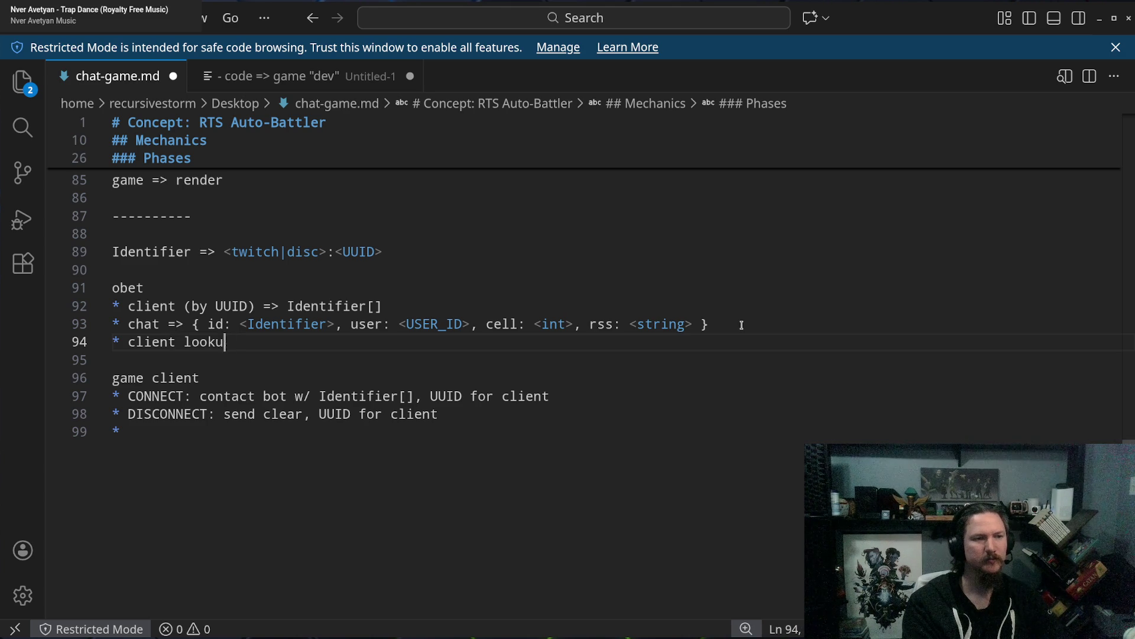
type("p by Ide")
key("BackSpace")
key("BackSpace")
key("BackSpace")
type("<")
type("Identifier>")
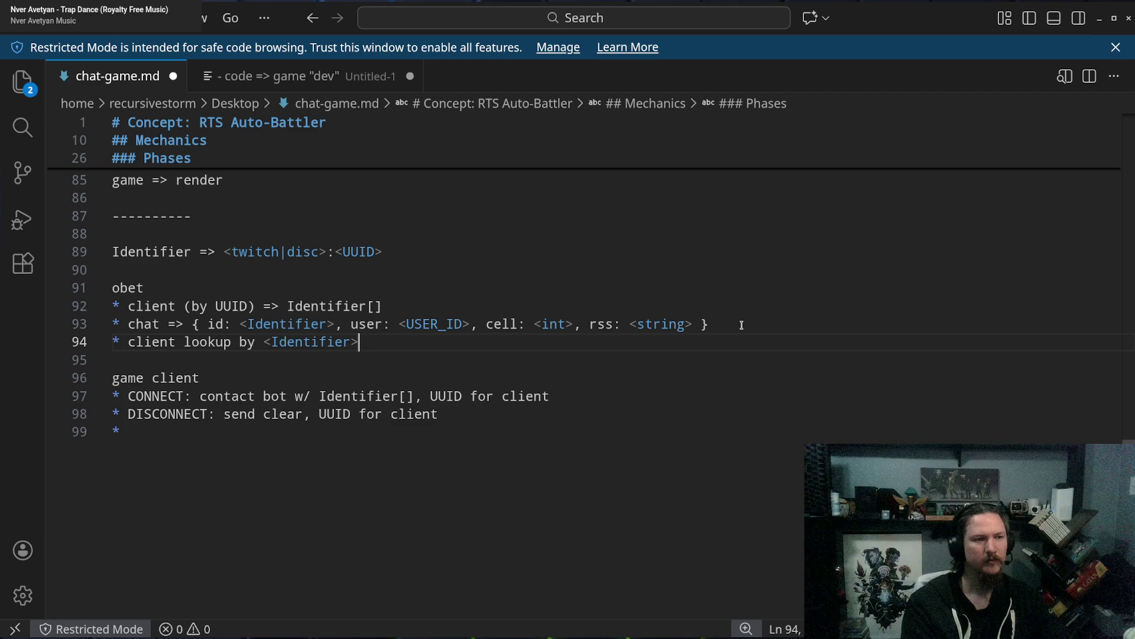
type(" => ")
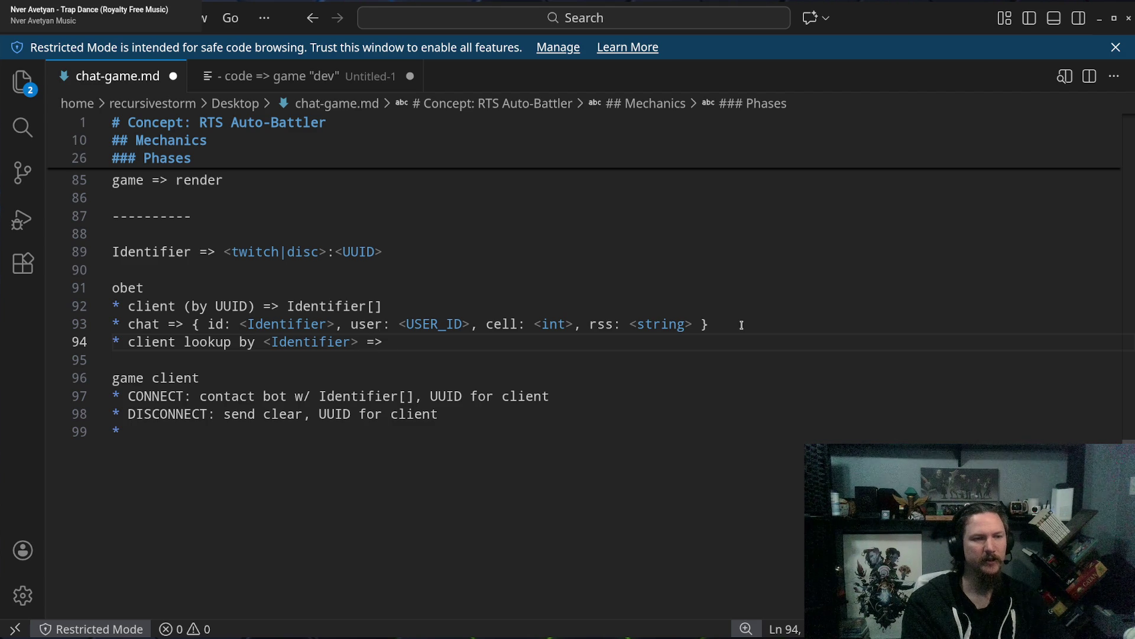
type("forward")
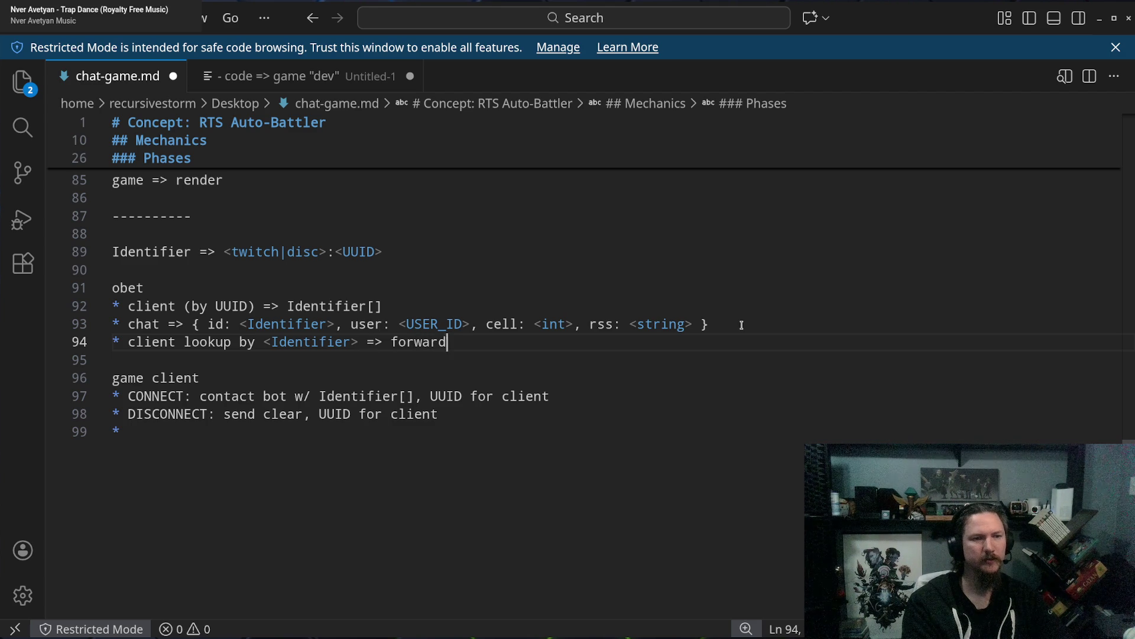
type(" user, ")
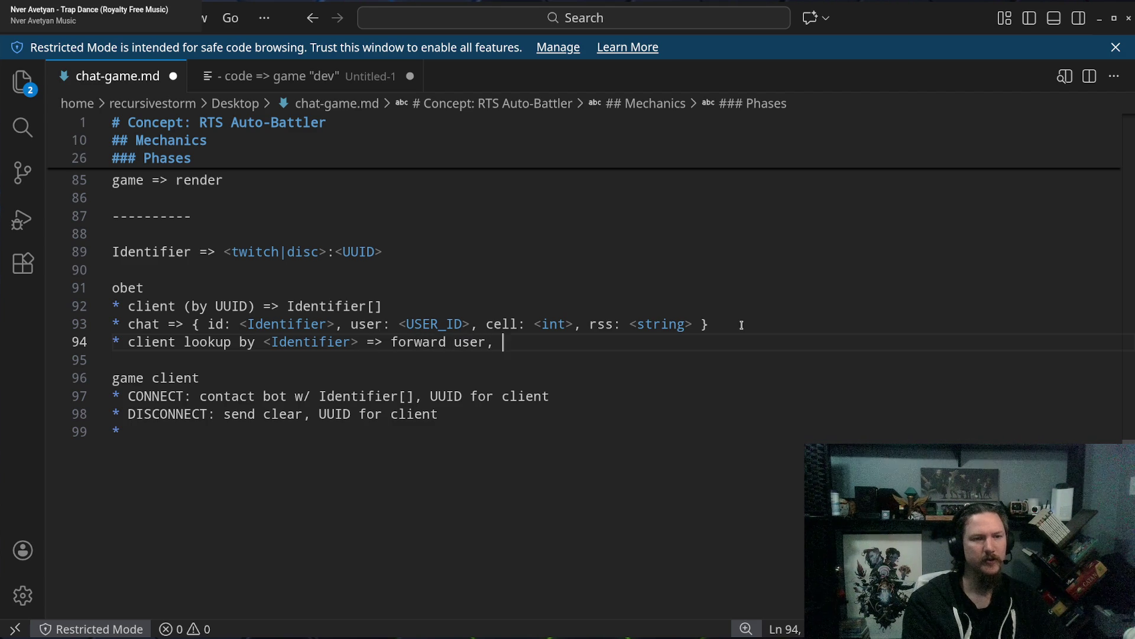
type("cell, rss")
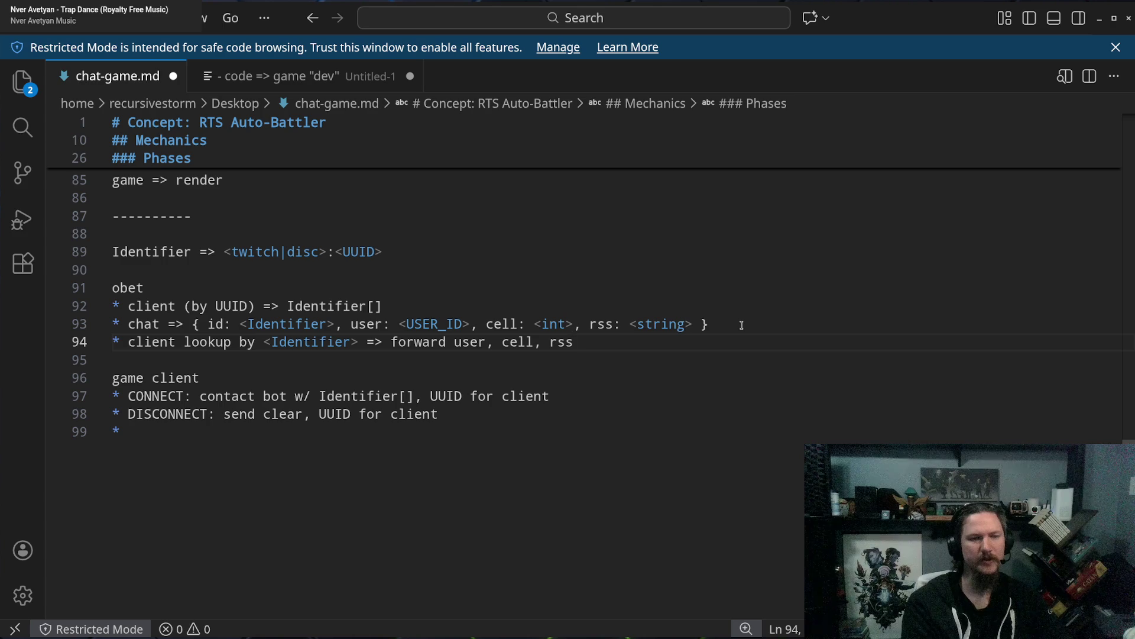
double_click(517, 341)
left_click(626, 342)
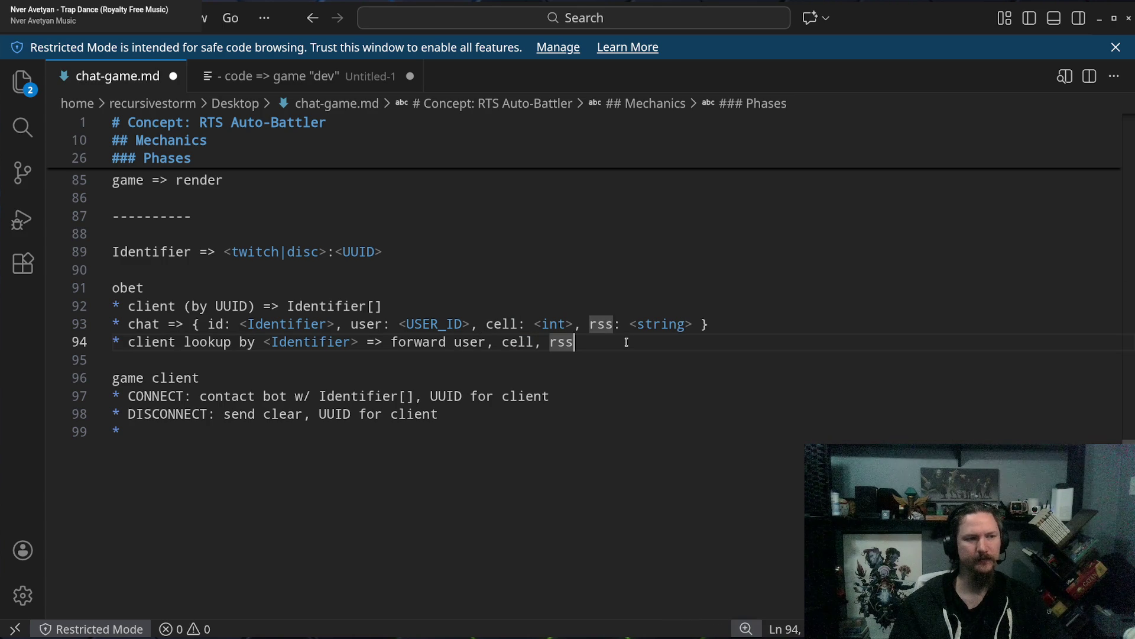
Wrap Identifier in angle brackets in the CONNECT note, leaving UUID unbracketed.
double_click(153, 395)
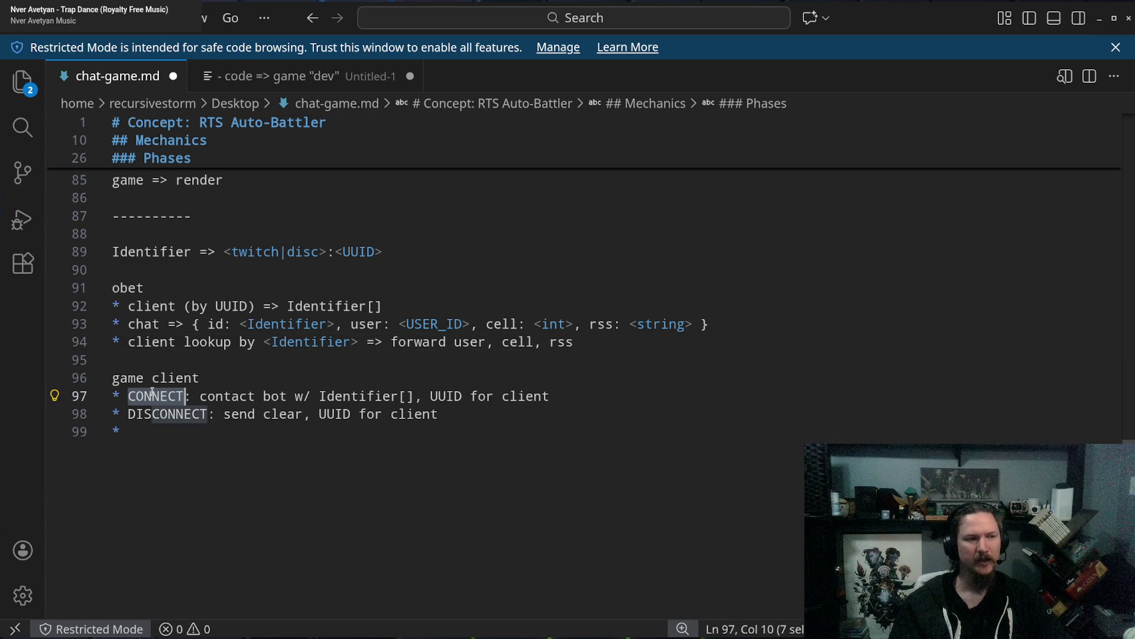
left_click(142, 361)
double_click(273, 395)
double_click(230, 397)
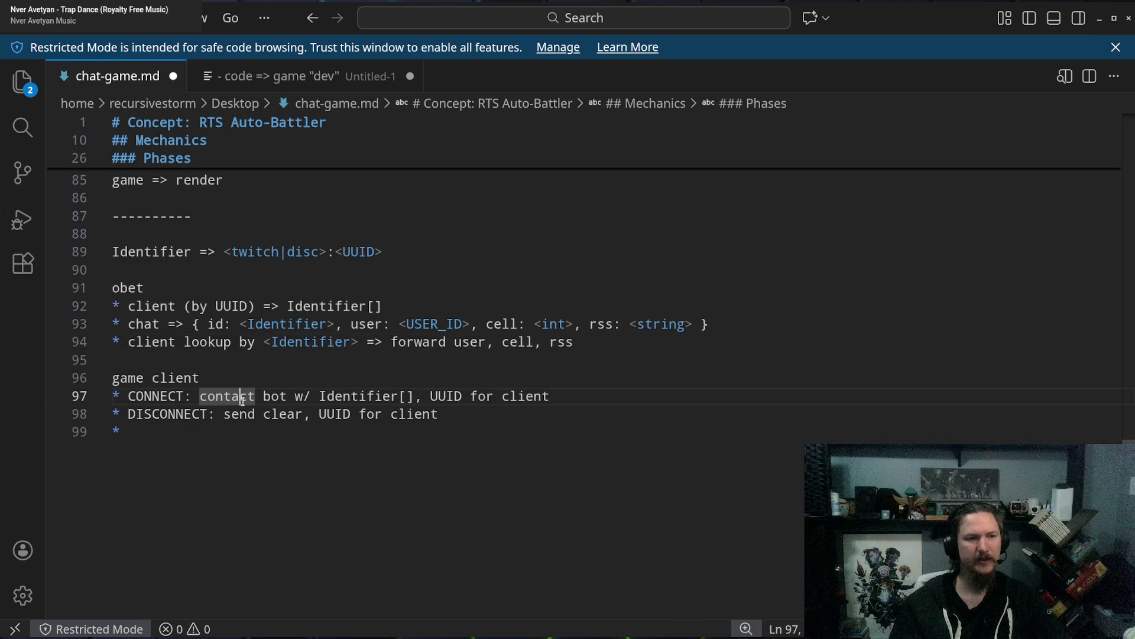
left_click(339, 395)
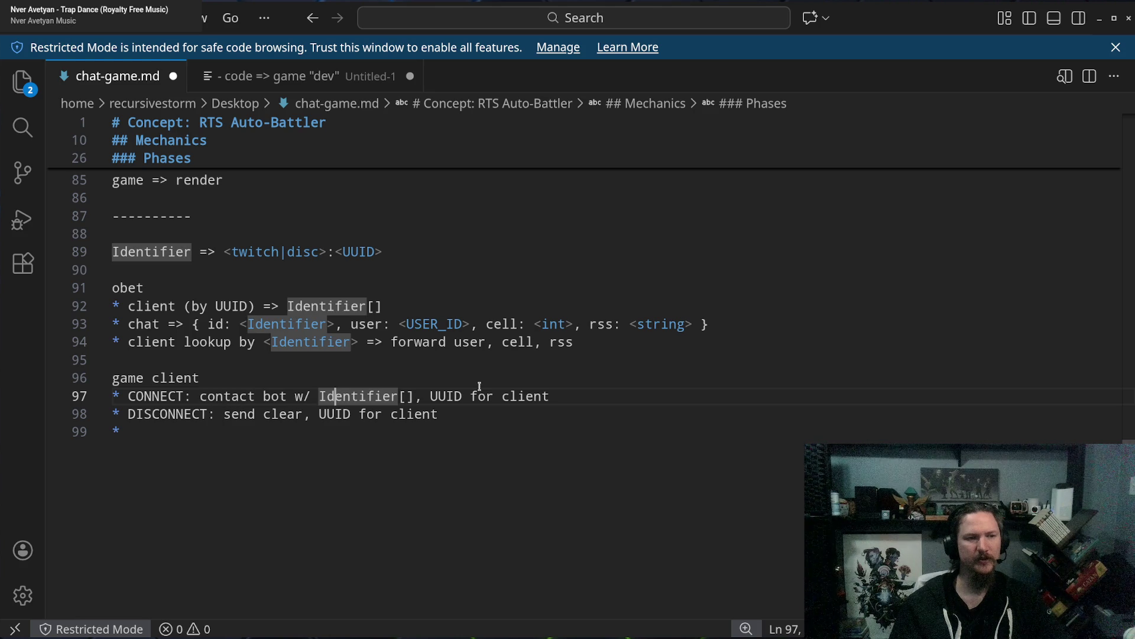
key("ctrl+Left")
type("<")
key("ctrl+Right")
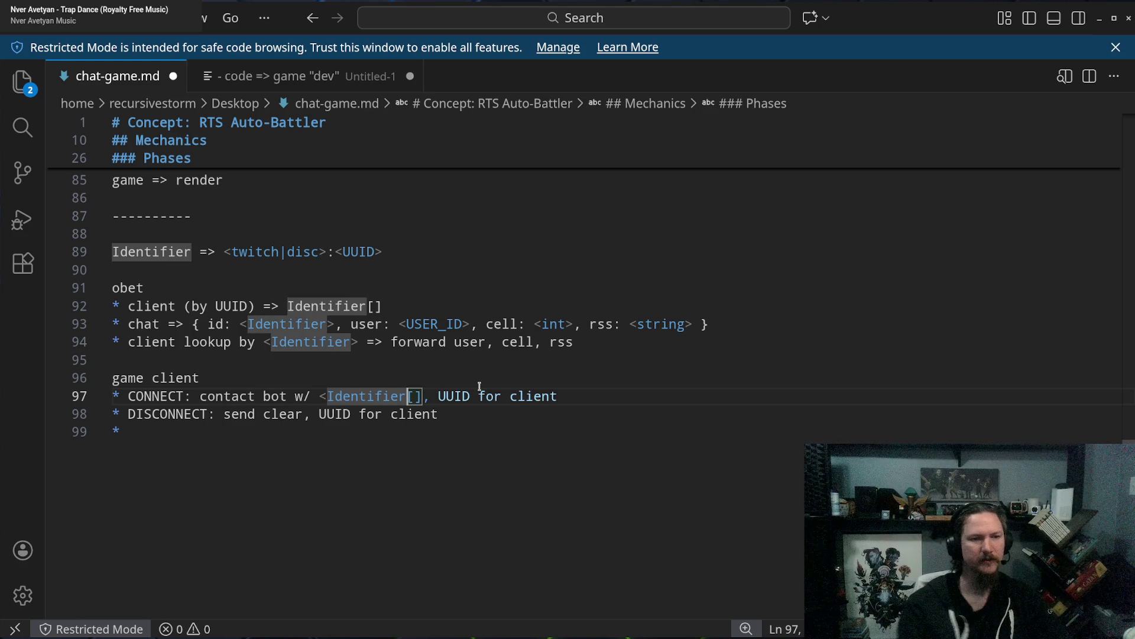
type(">")
double_click(455, 398)
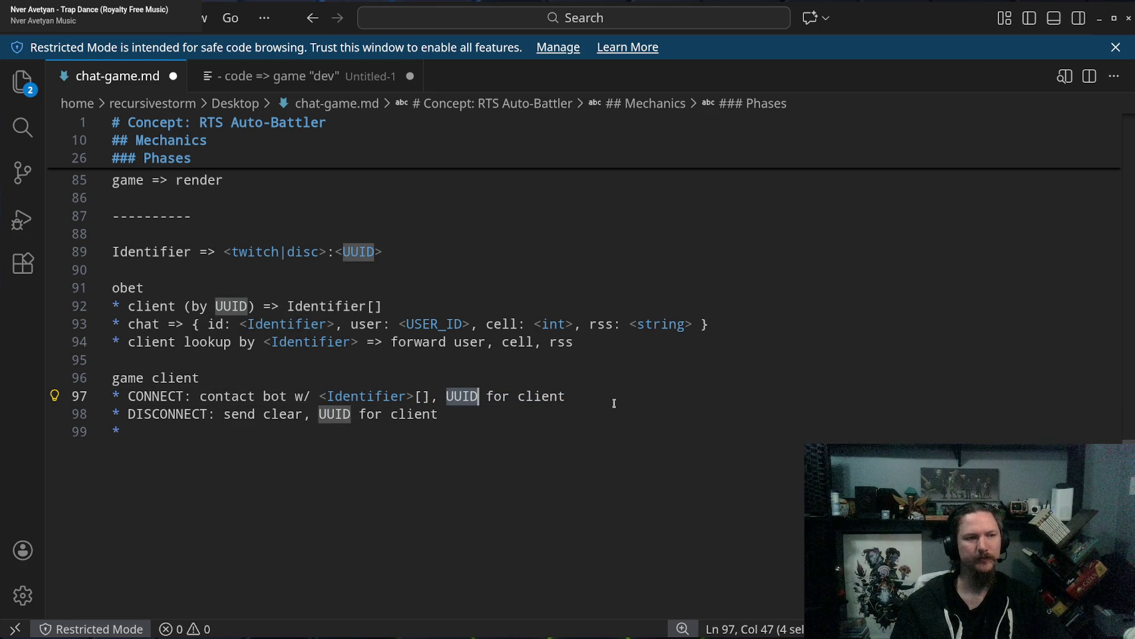
type("<")
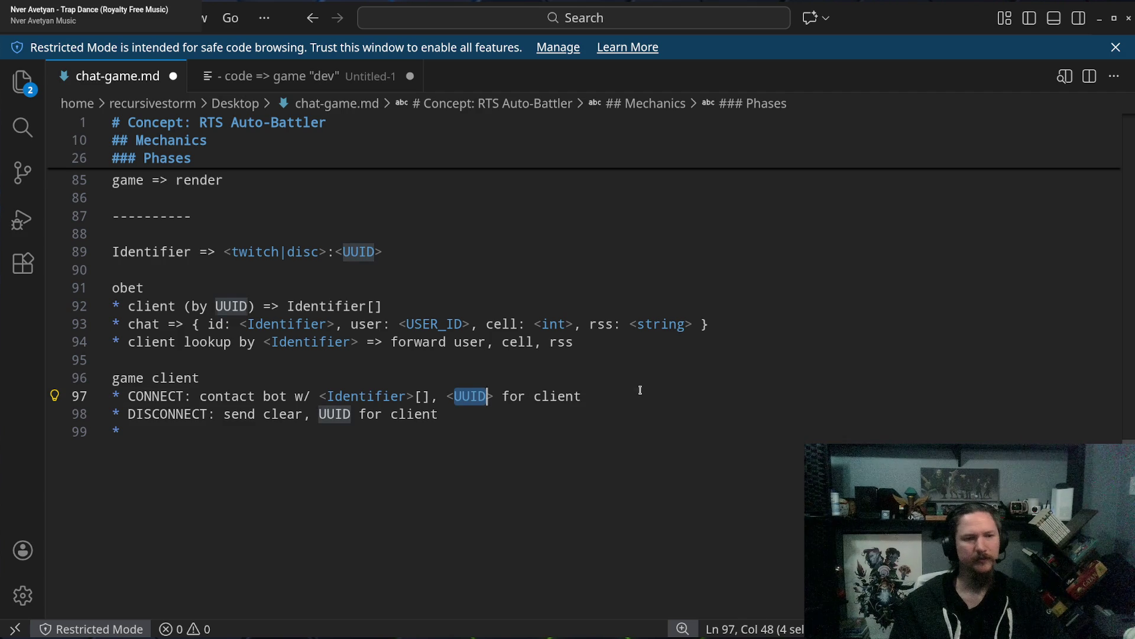
left_click(641, 390)
key("ctrl+z")
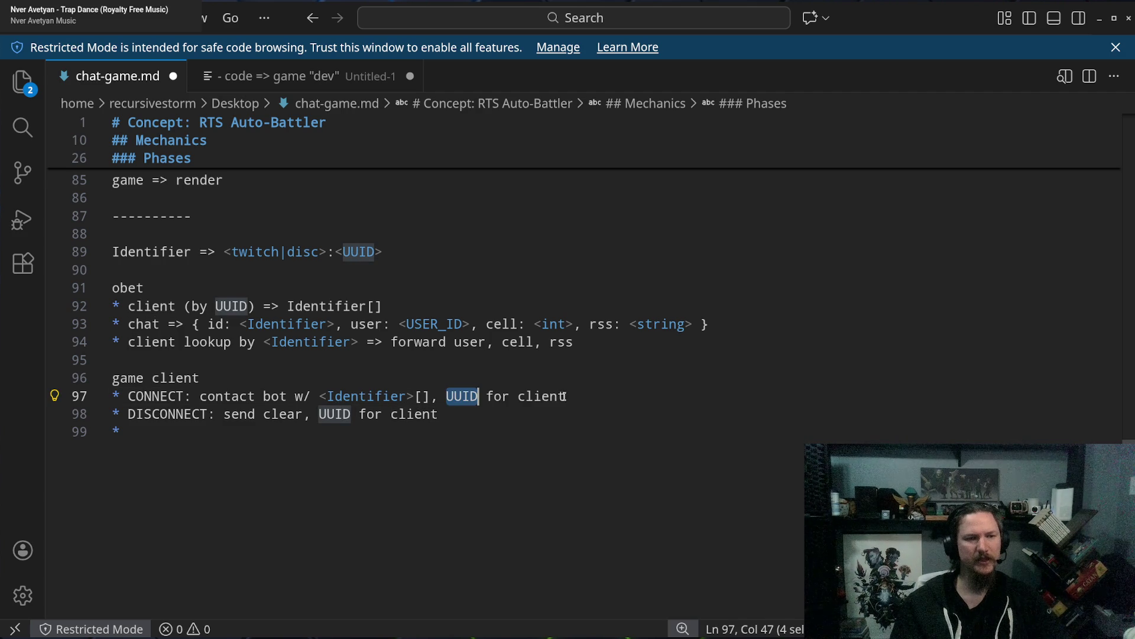
Add a bullet under the lookup line reading 'keep-alive, drop the socket if client disconnects'.
left_click_drag(257, 306, 264, 341)
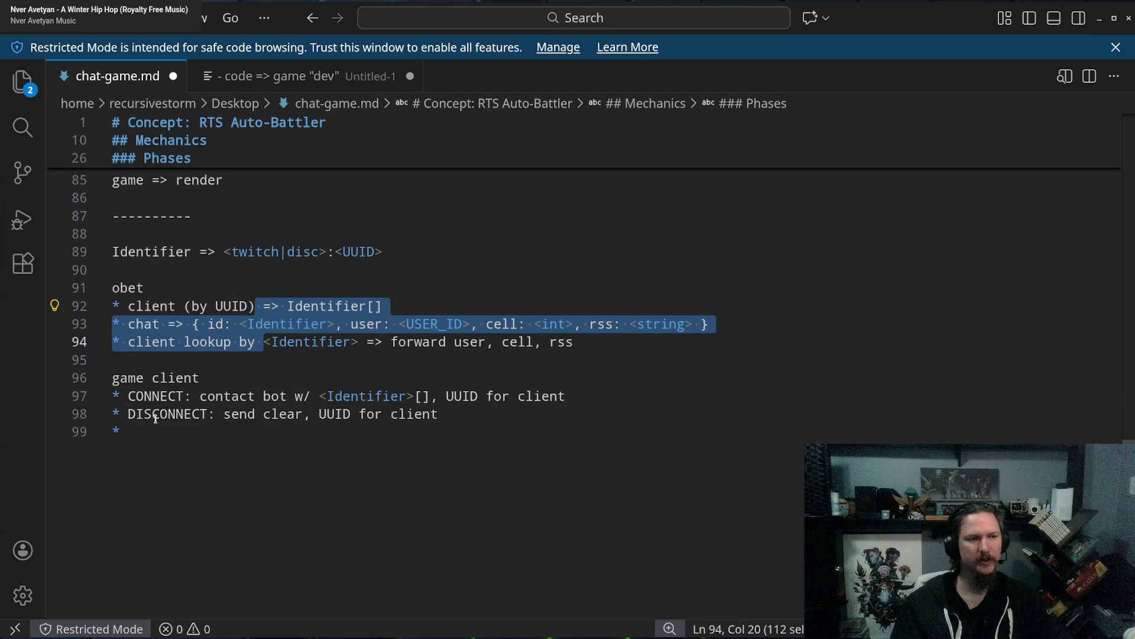
left_click_drag(152, 414, 507, 431)
left_click(492, 413)
left_click(361, 441)
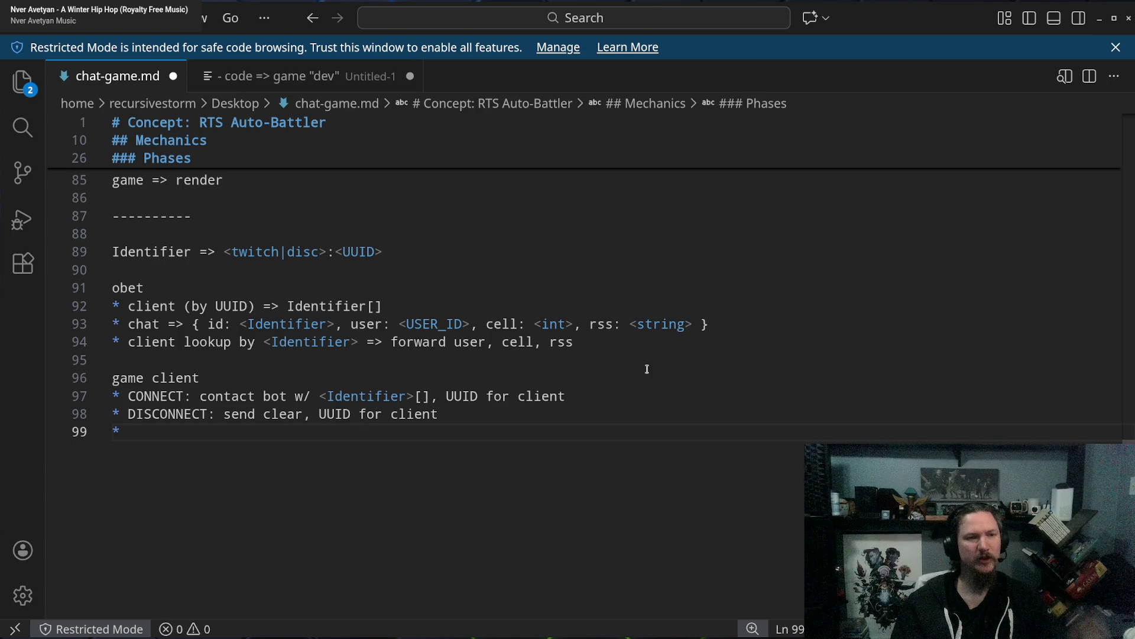
left_click(604, 342)
key("Return")
type("*(")
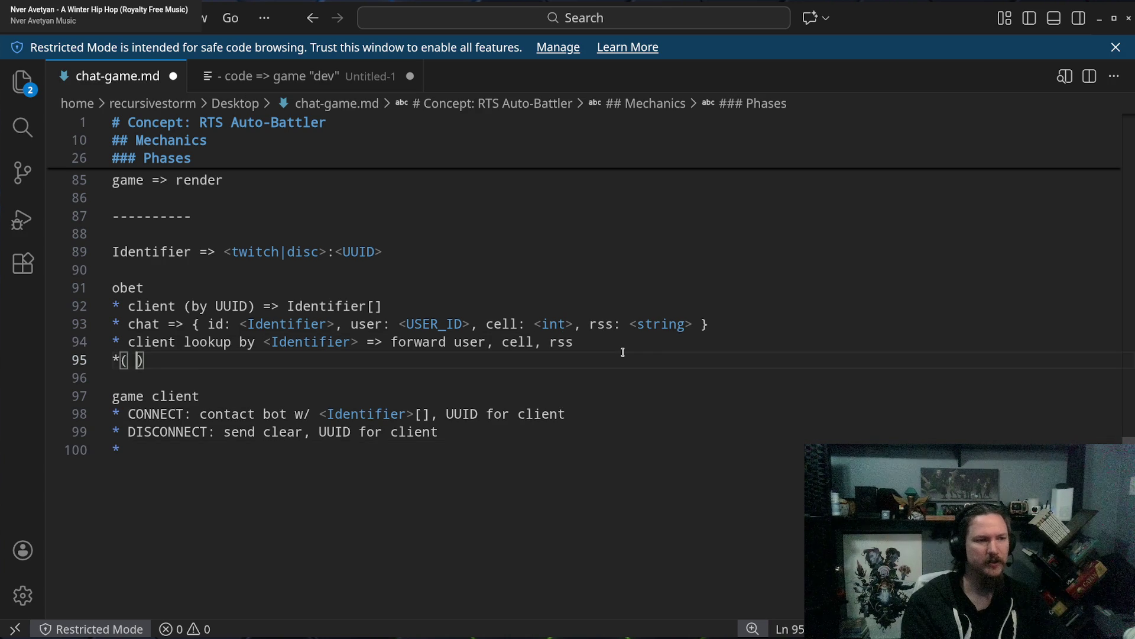
key("BackSpace")
key("BackSpace")
type("keep-aliv")
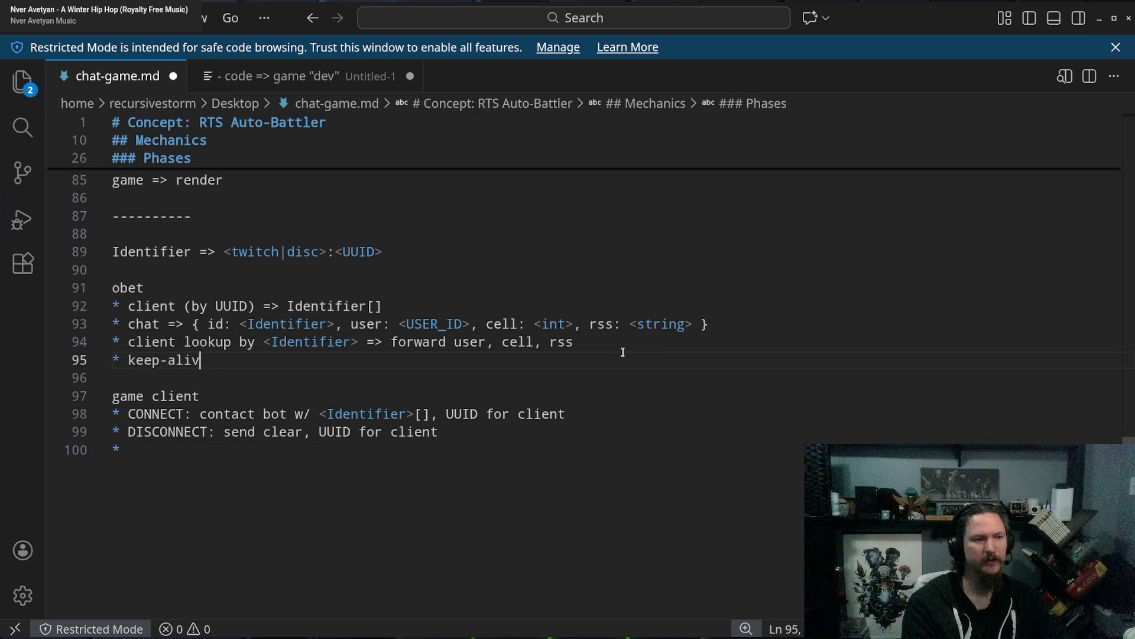
type("e")
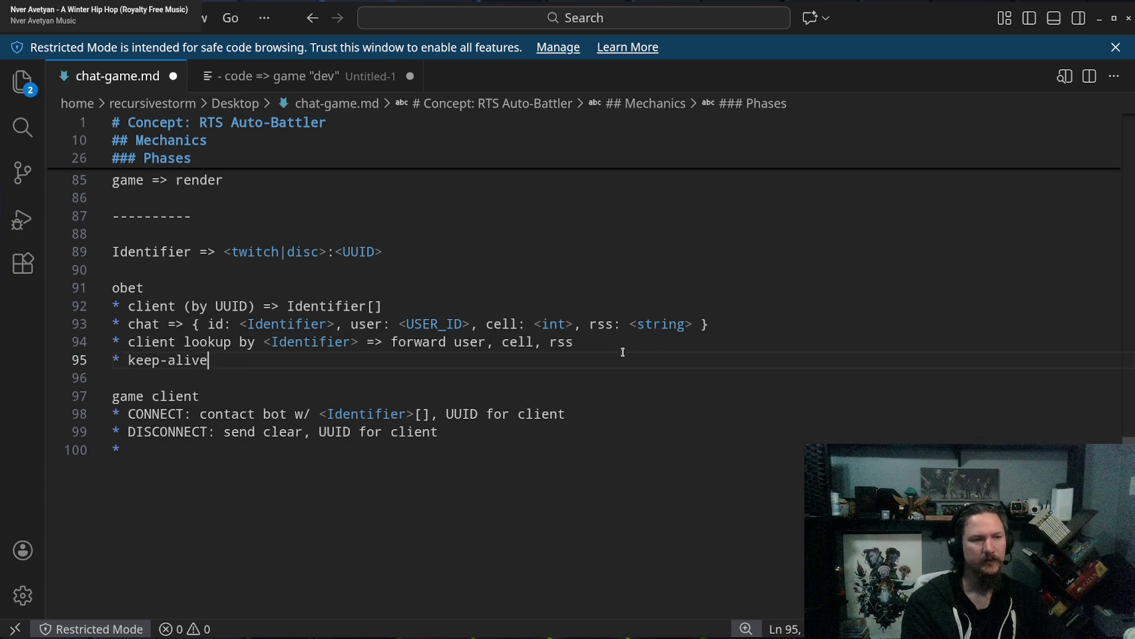
type(", drop the socket i")
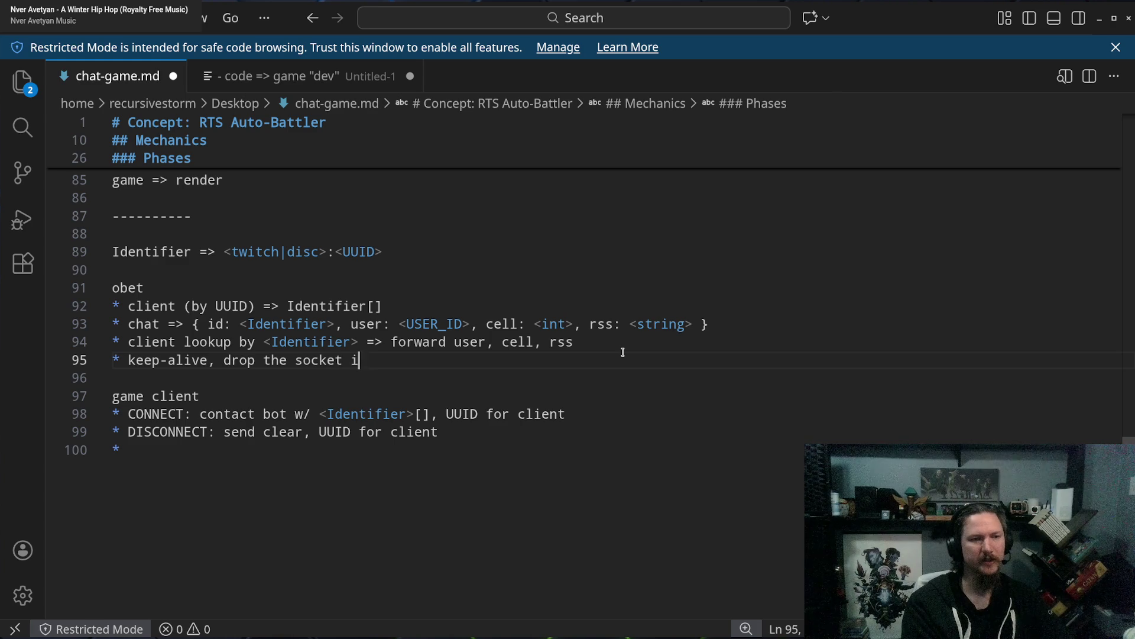
type("f client d")
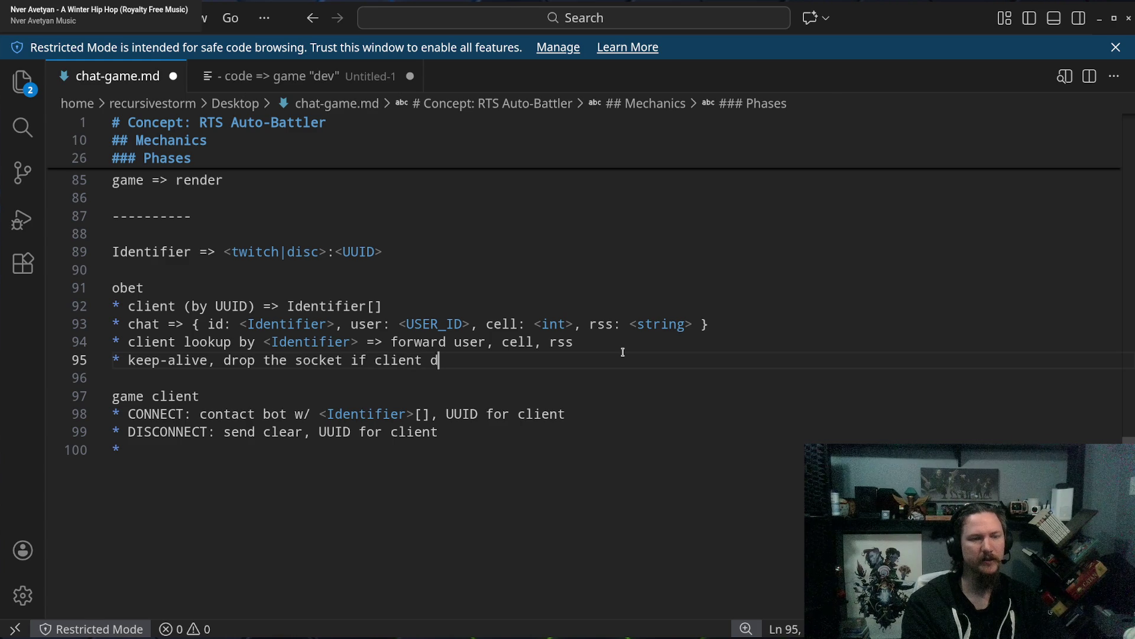
type("isconnects")
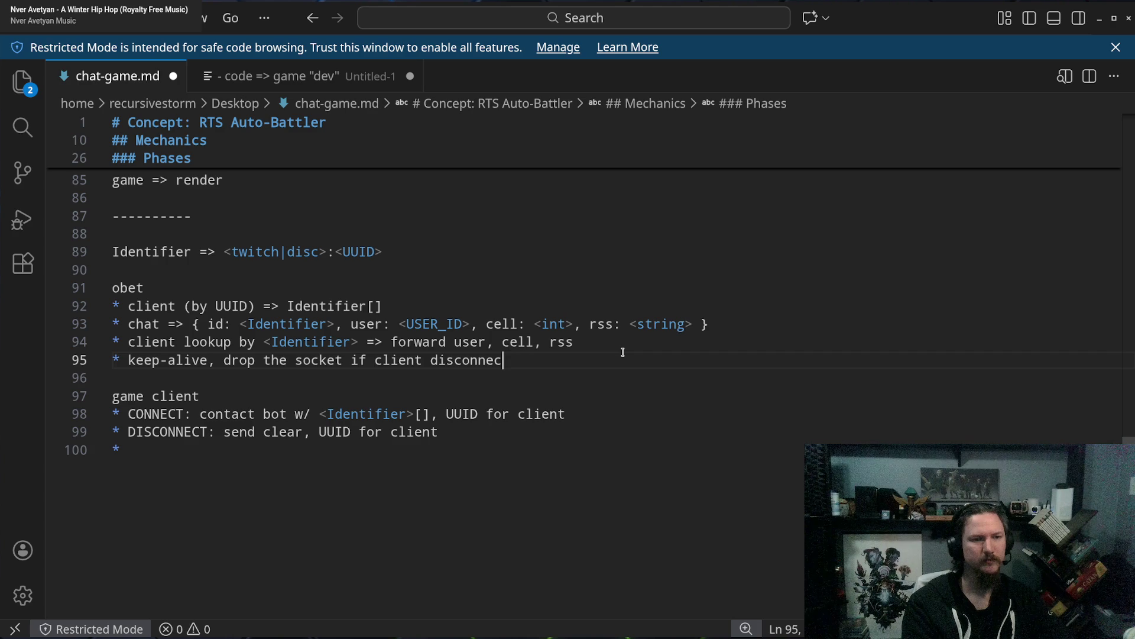
Append 'and clear UUID info' to the keep-alive bullet, correcting typos along the way.
type("send ")
type("clear")
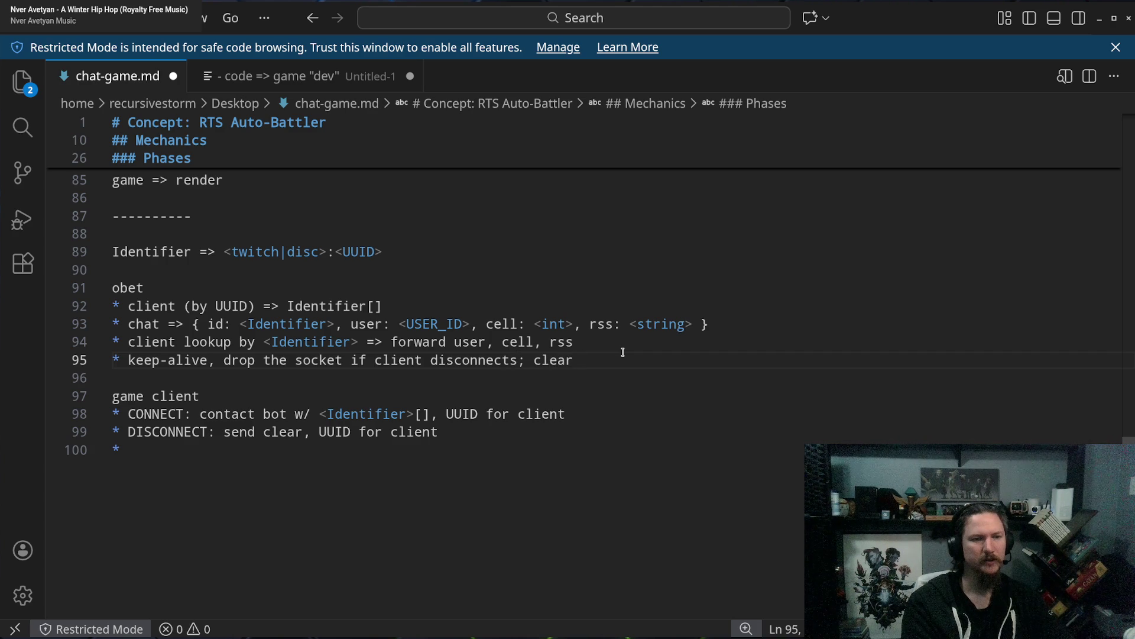
key("BackSpace")
key("BackSpace")
key("BackSpace")
key("BackSpace")
key("BackSpace")
key("BackSpace")
key("BackSpace")
type(" and clear")
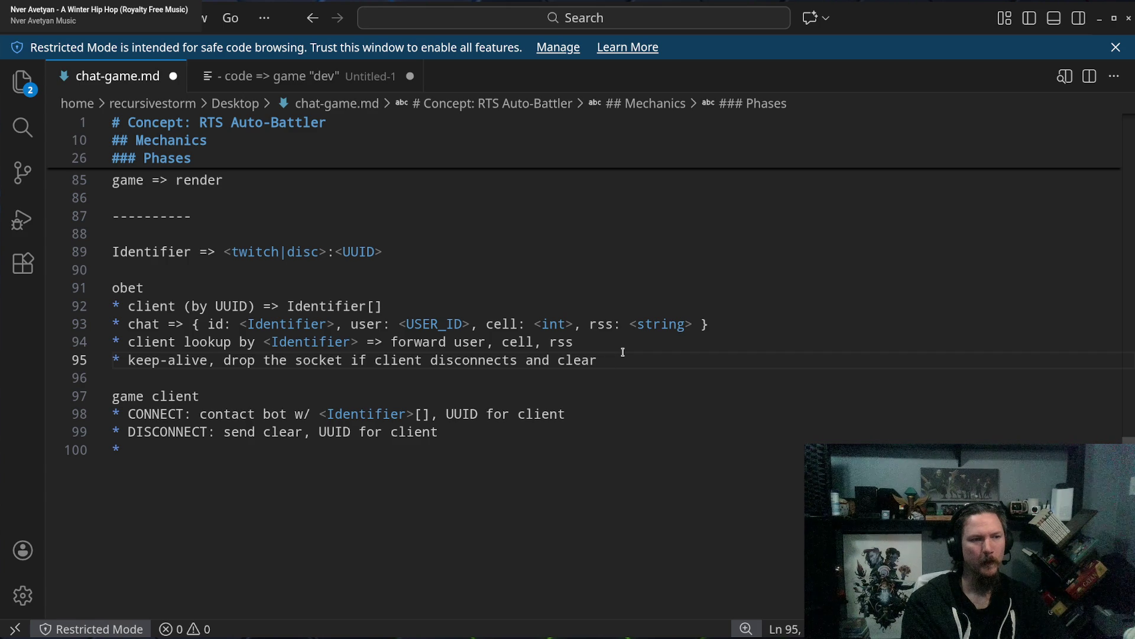
type("I")
key("BackSpace")
type("<Identifie>")
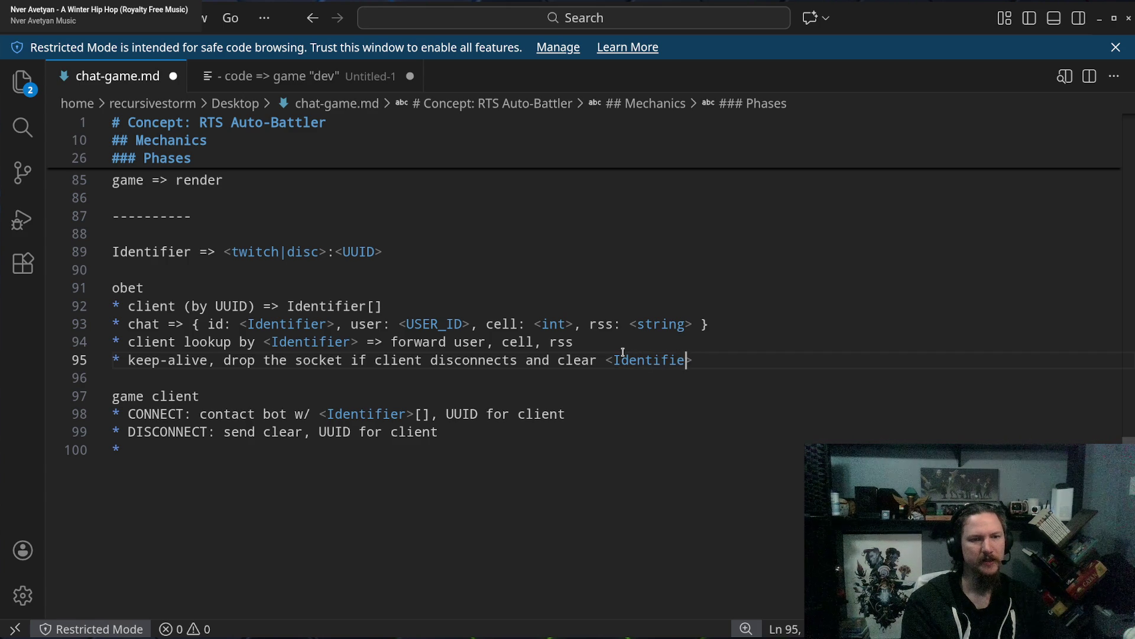
type("r>")
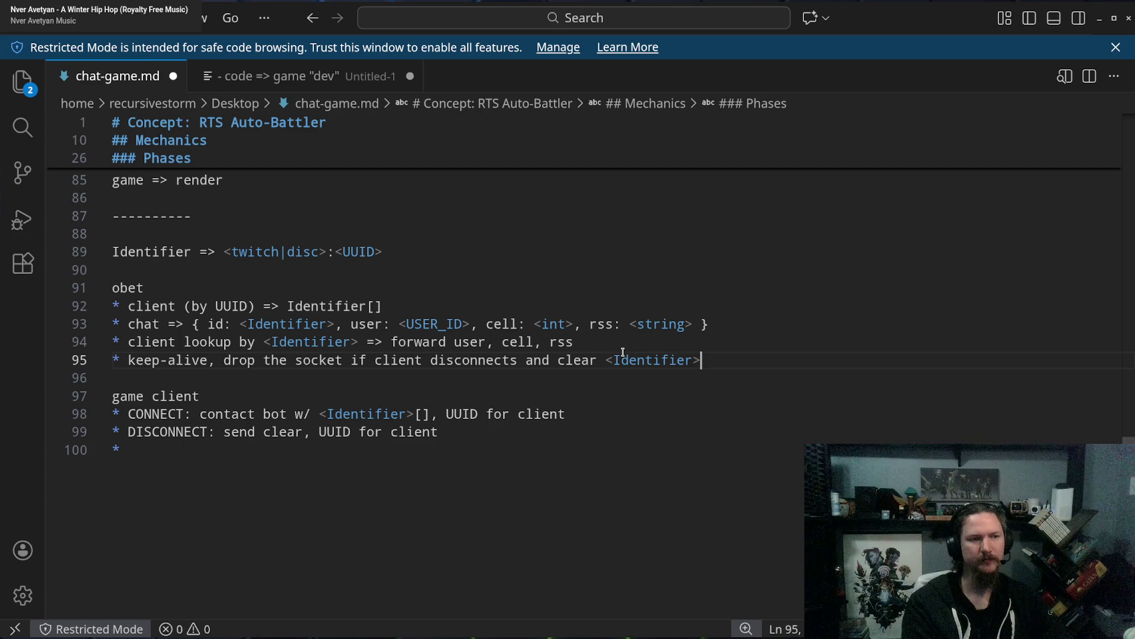
key("BackSpace")
key("BackSpace")
key("BackSpace")
key("BackSpace")
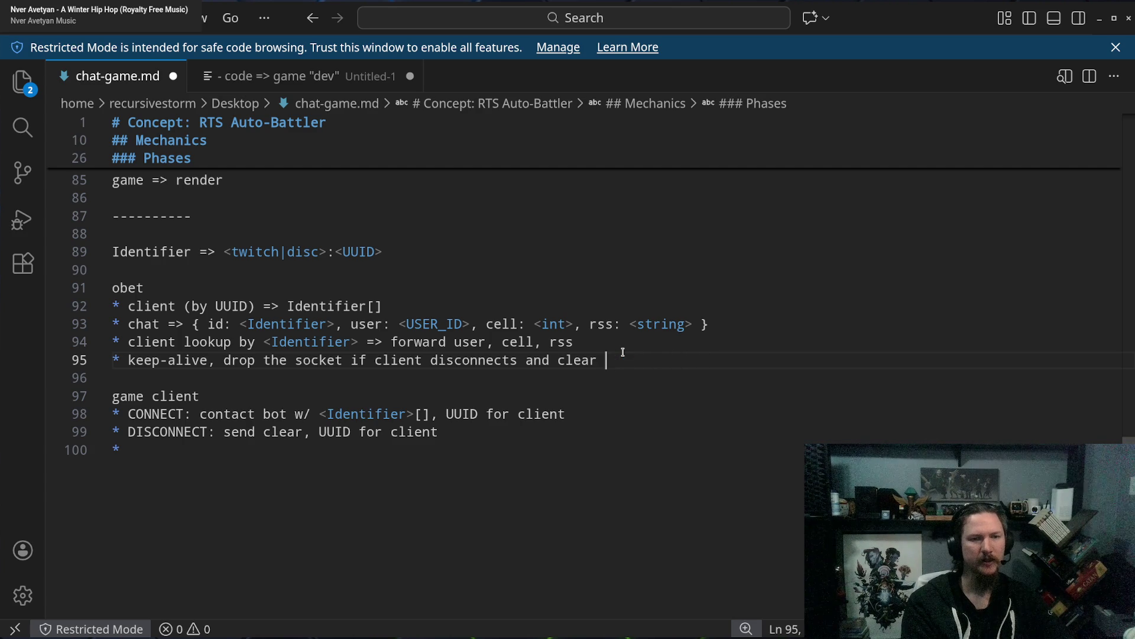
type("UUID info")
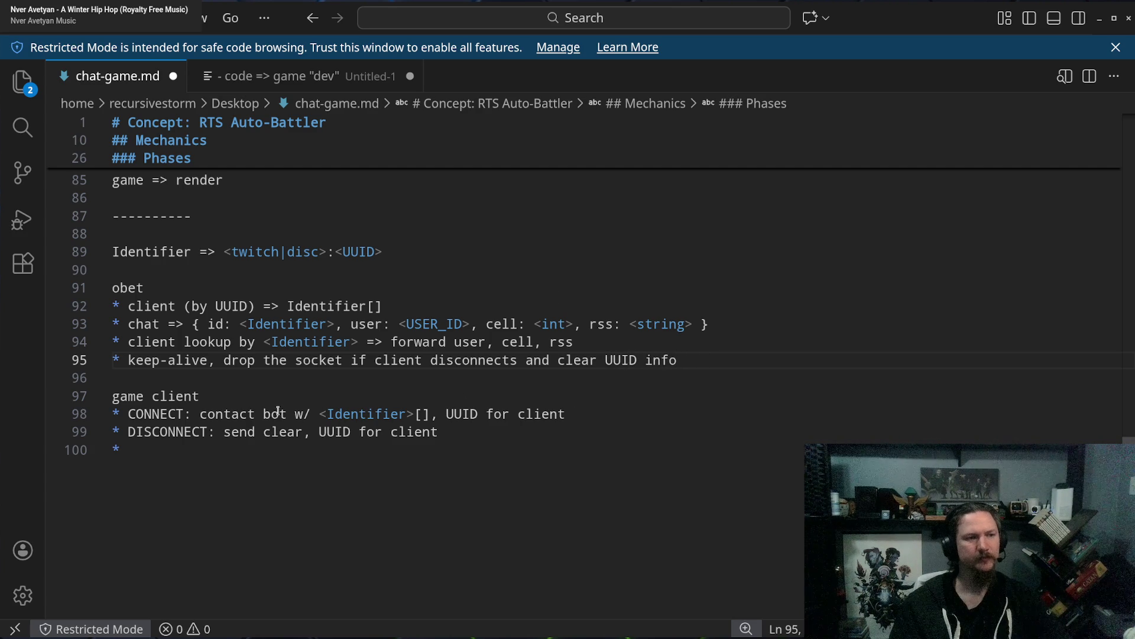
Delete the DISCONNECT bullet from the game client notes.
left_click(136, 359, "shift")
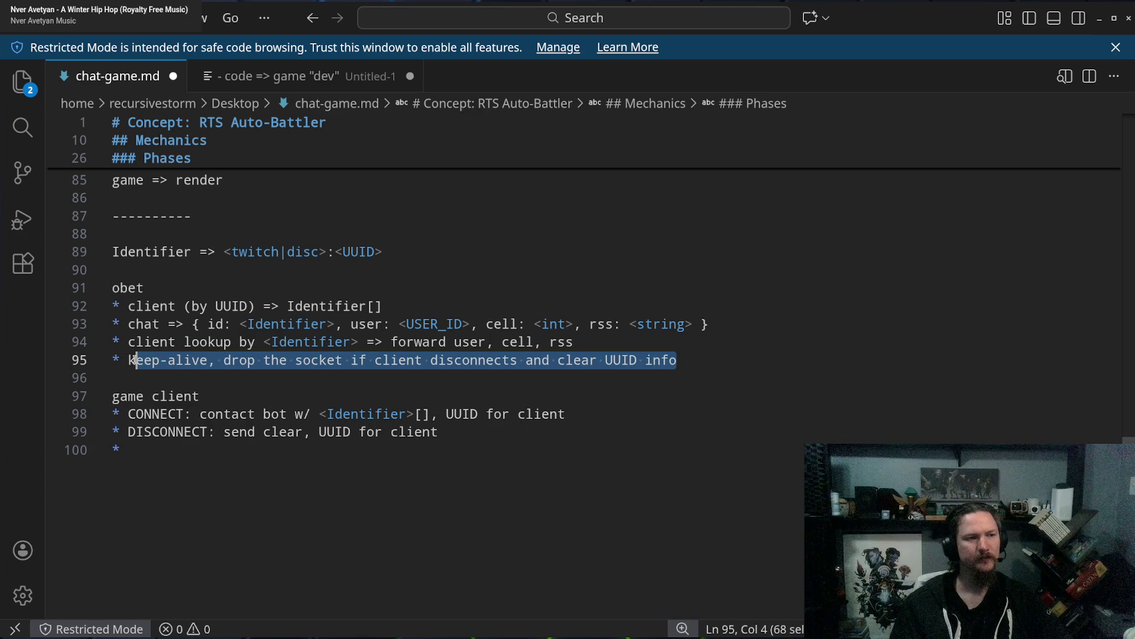
left_click(458, 432)
left_click(603, 418, "shift")
key("BackSpace")
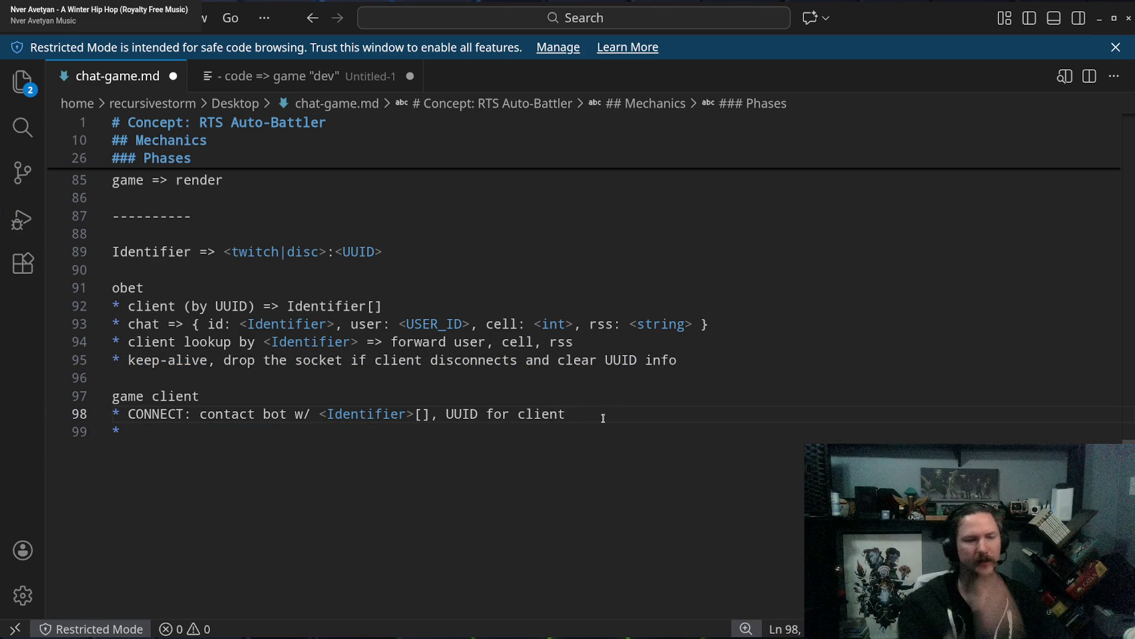
Trim the CONNECT bullet to end at '<Identifier>[]', removing ', UUID for client'.
key("ctrl+Left")
key("ctrl+Left")
key("ctrl+Left")
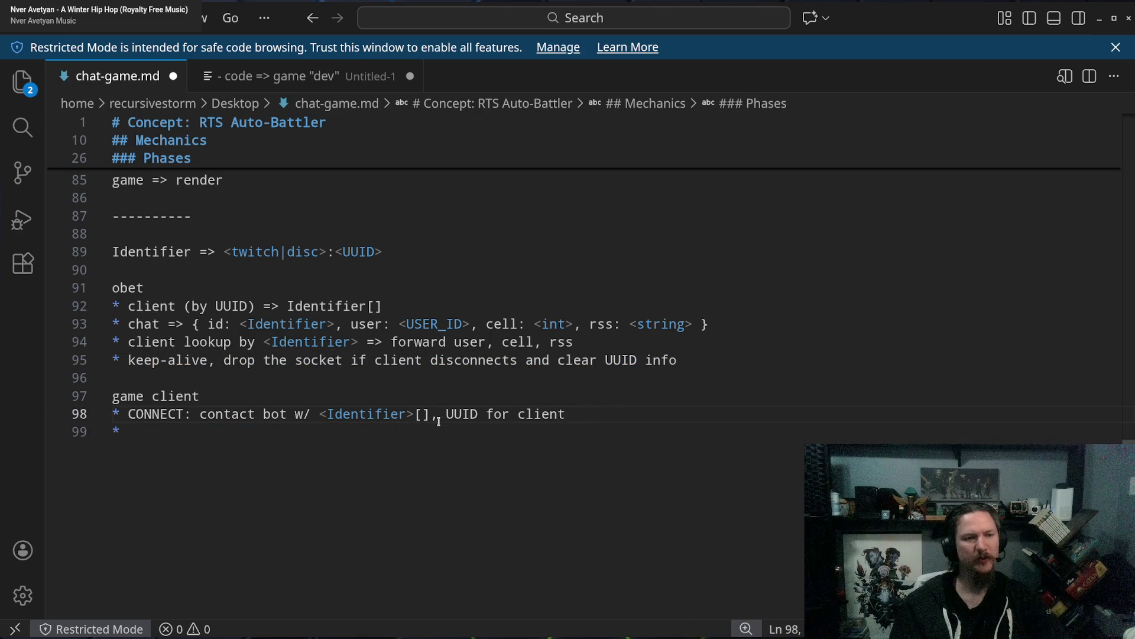
key("shift+End")
key("BackSpace")
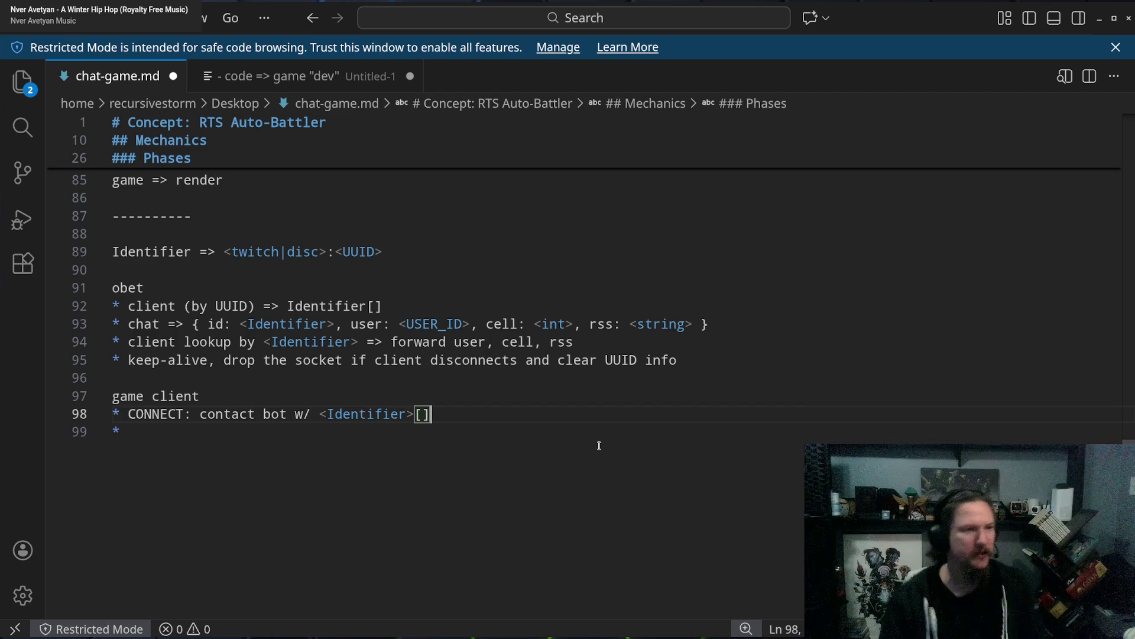
double_click(158, 367)
left_click_drag(158, 368, 256, 362)
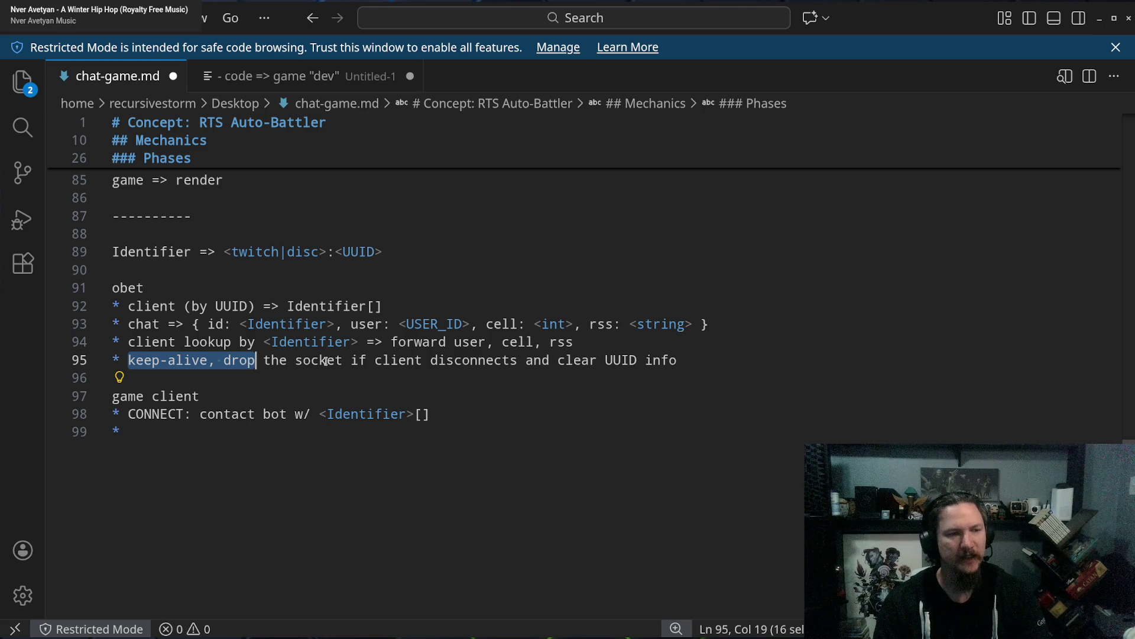
left_click(249, 362)
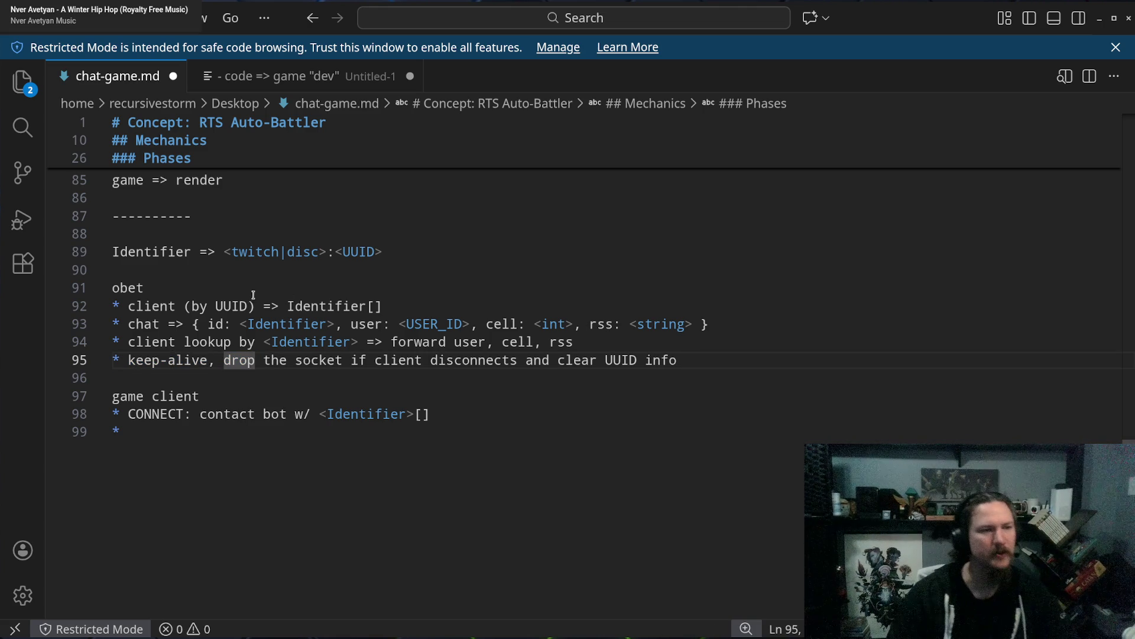
left_click(229, 293)
key("Return")
type("*")
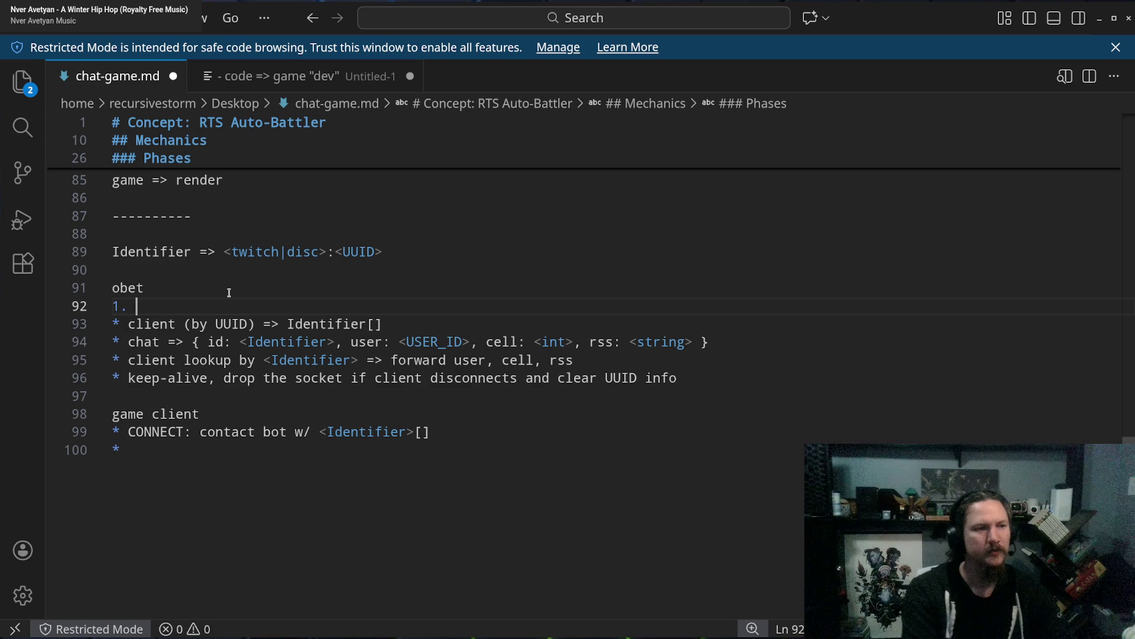
key("BackSpace")
key("BackSpace")
key("BackSpace")
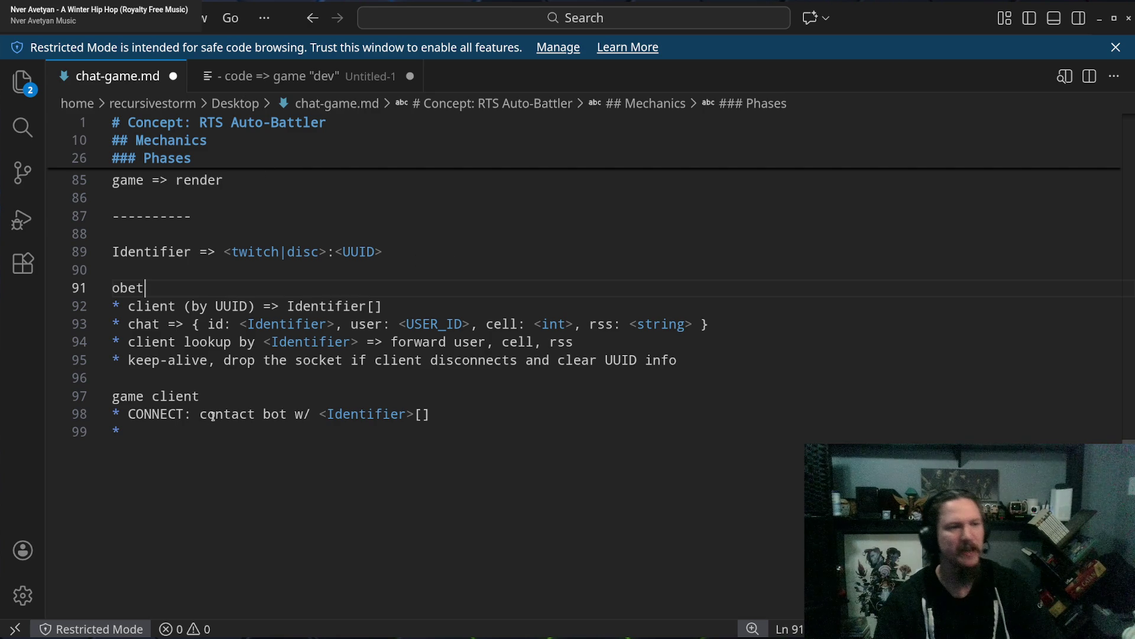
mouse_move(160, 414)
left_mouse_down()
mouse_move(130, 414)
mouse_move(459, 417)
left_mouse_up()
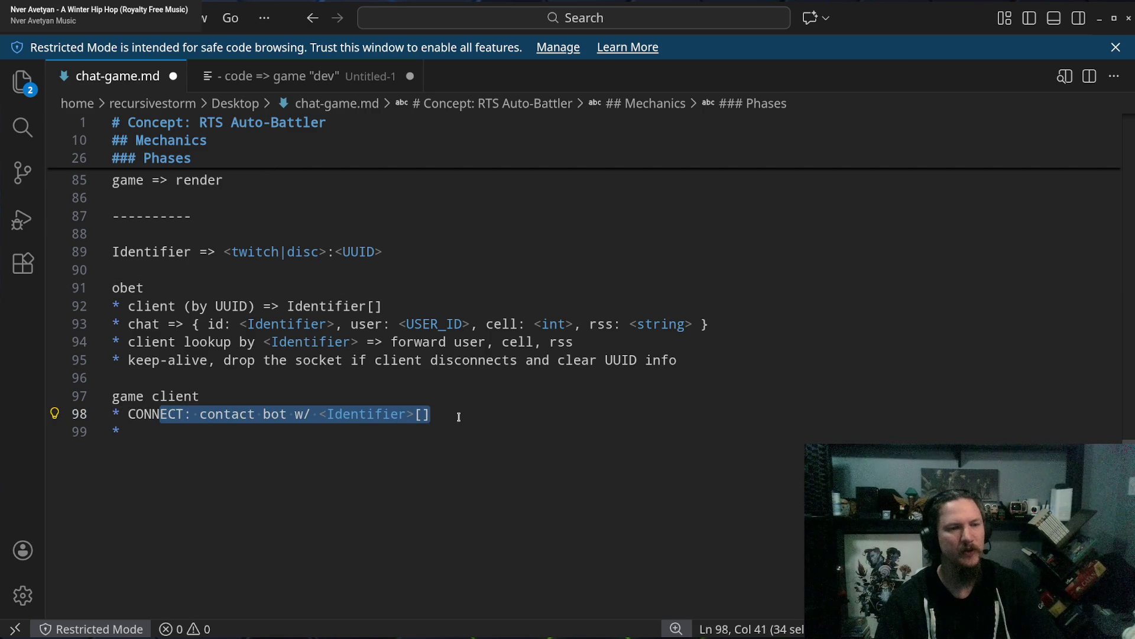
left_click_drag(136, 288, 229, 359)
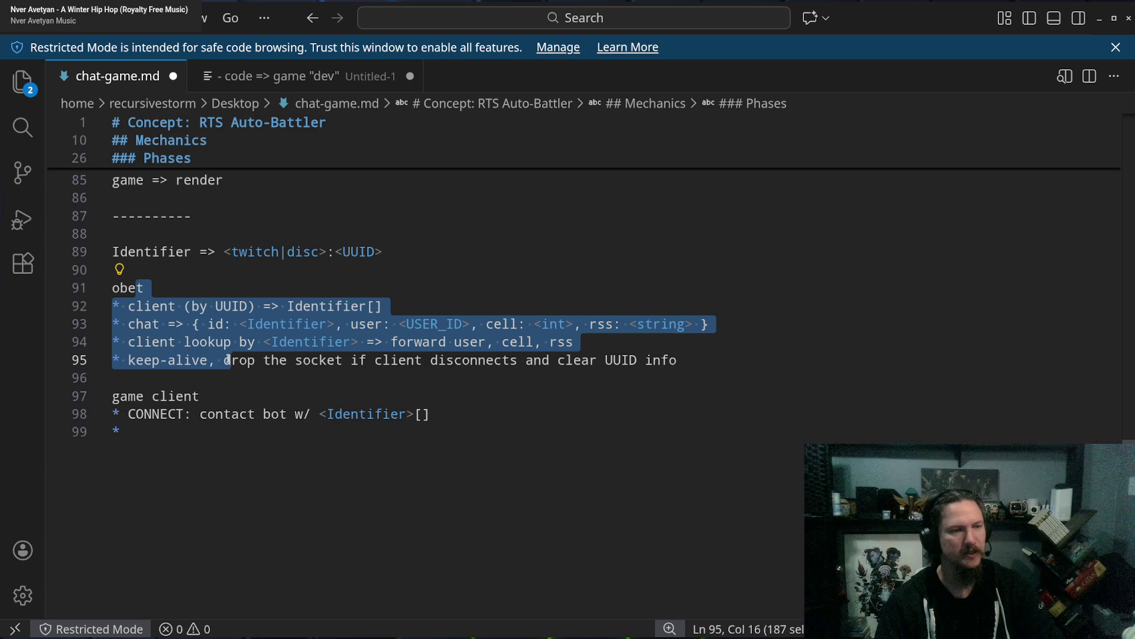
mouse_move(128, 288)
left_mouse_down()
mouse_move(203, 396)
mouse_move(236, 415)
left_mouse_up()
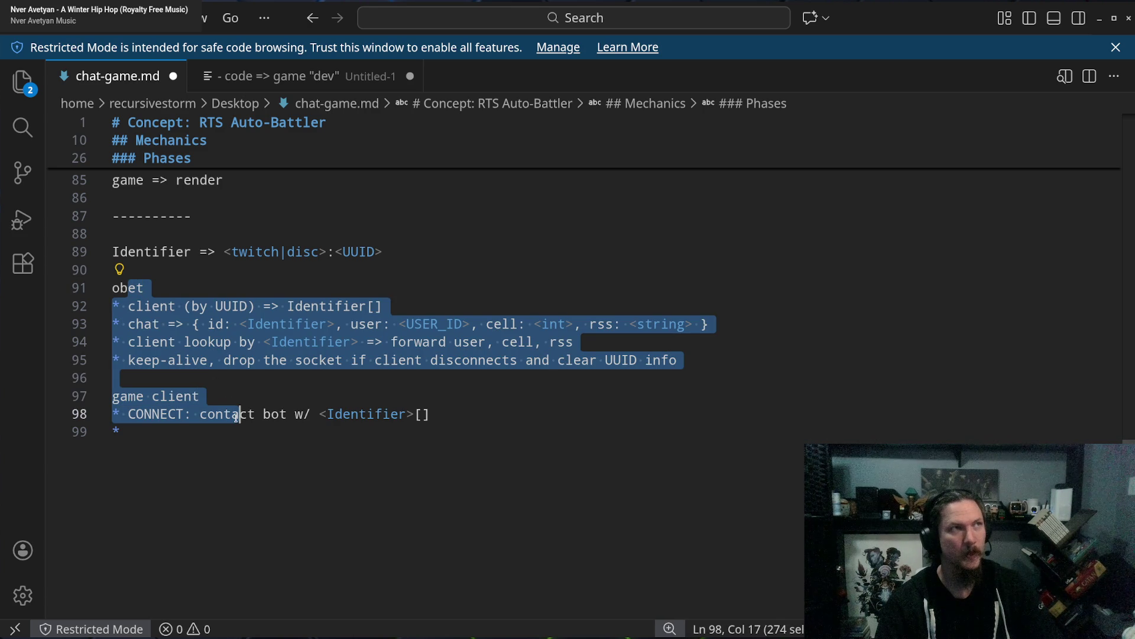
left_click(222, 343)
mouse_move(128, 287)
left_mouse_down()
mouse_move(264, 430)
mouse_move(264, 414)
left_mouse_up()
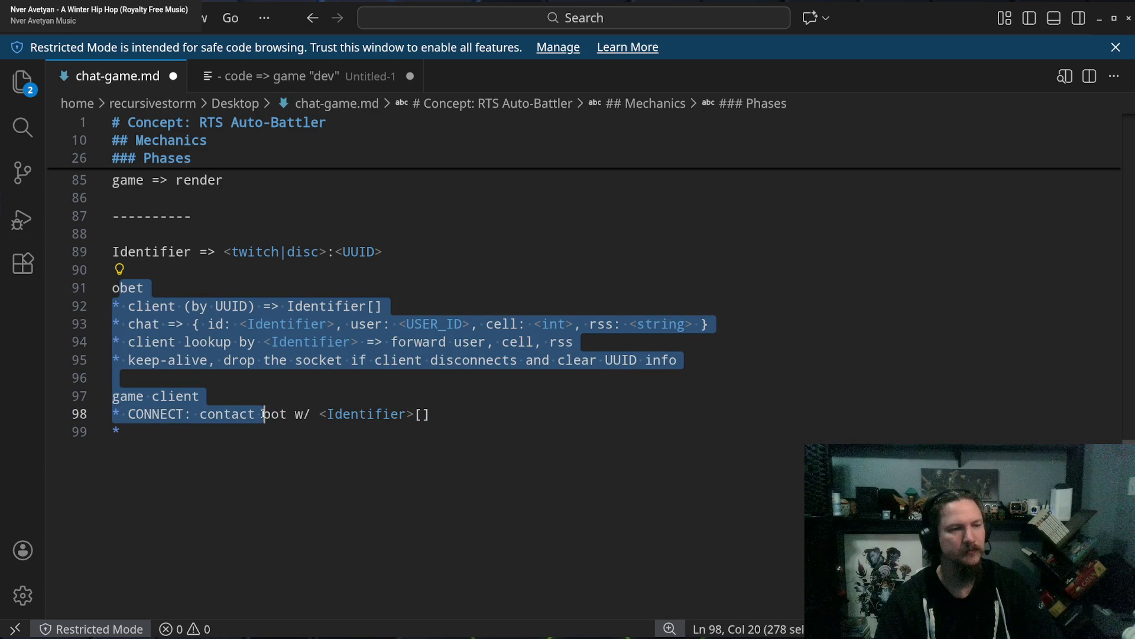
left_click(518, 409)
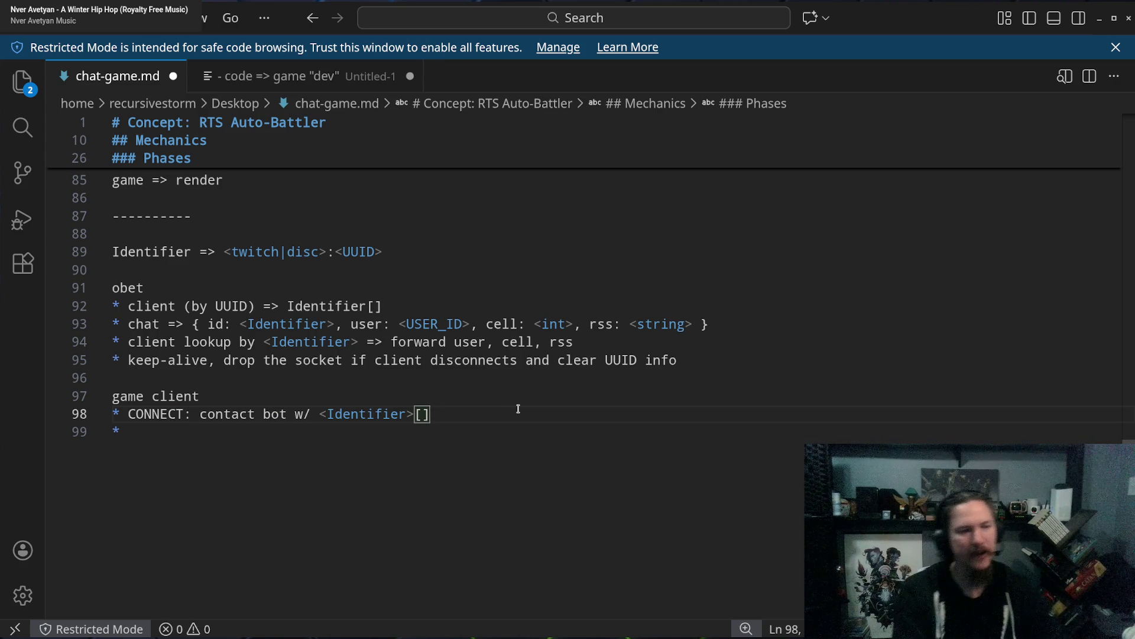
Replace the empty bullet with a 'How to Auth?' heading followed by a new '*' bullet.
key("Down")
key("ctrl+shift+k")
key("Return")
key("Return")
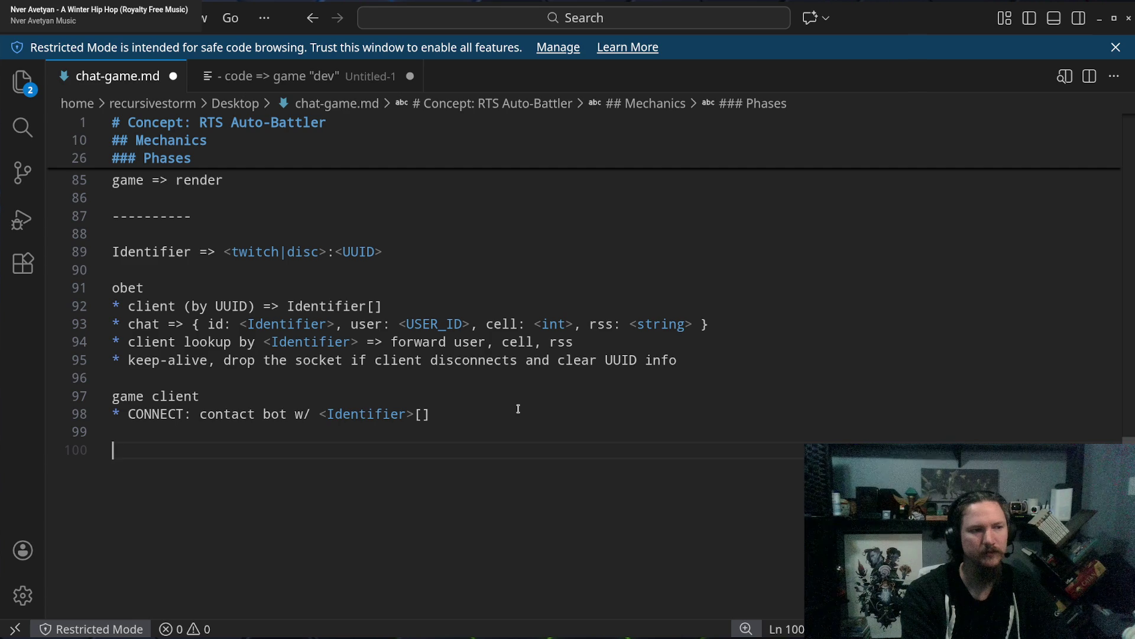
type("How to Auth?")
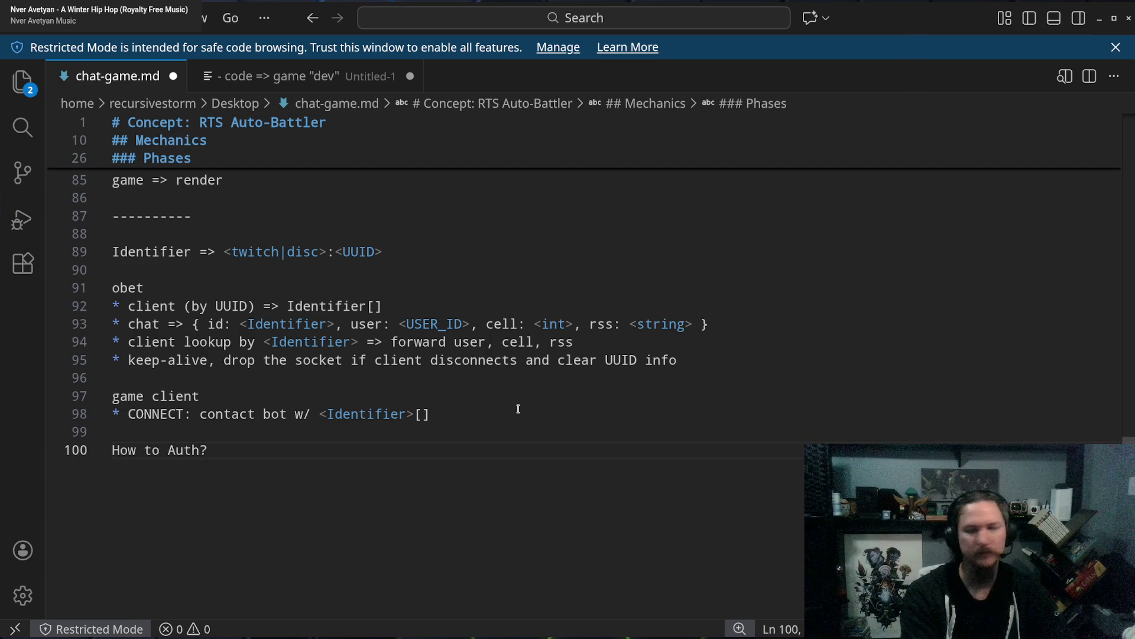
key("Return")
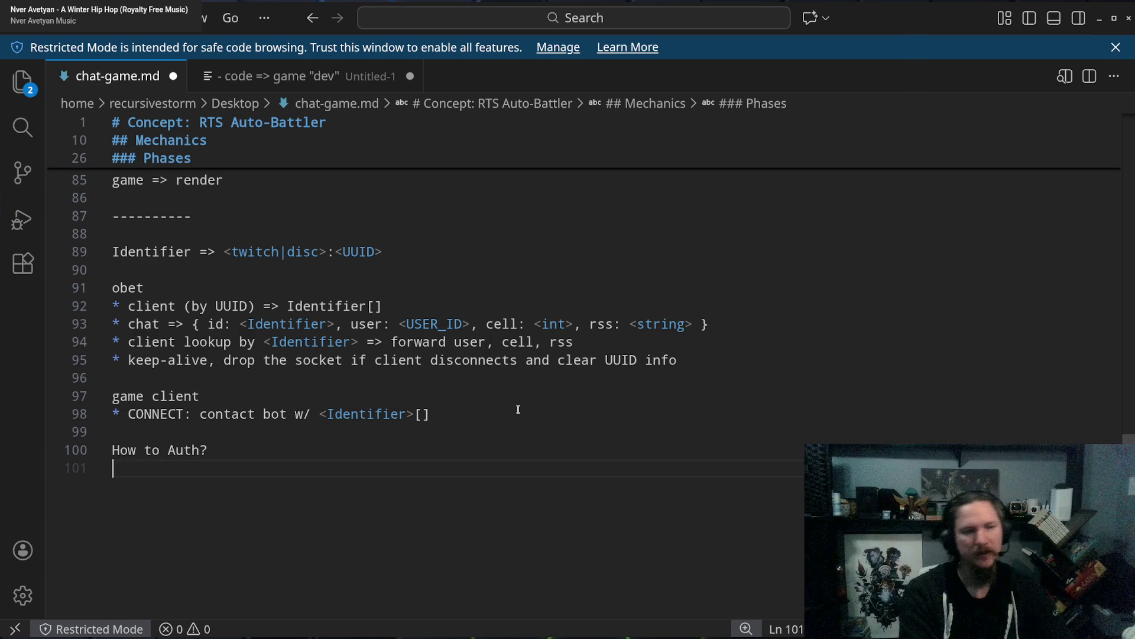
type("*")
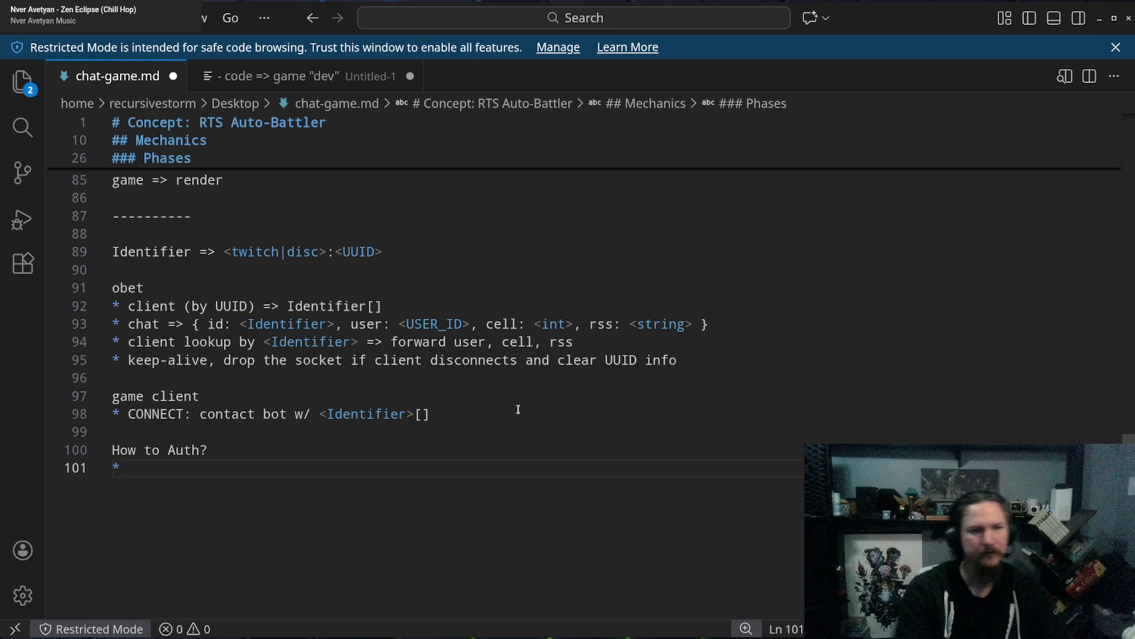
Rename the chat field cell to params and delete 'int>, rss: <string>' after it.
double_click(504, 325)
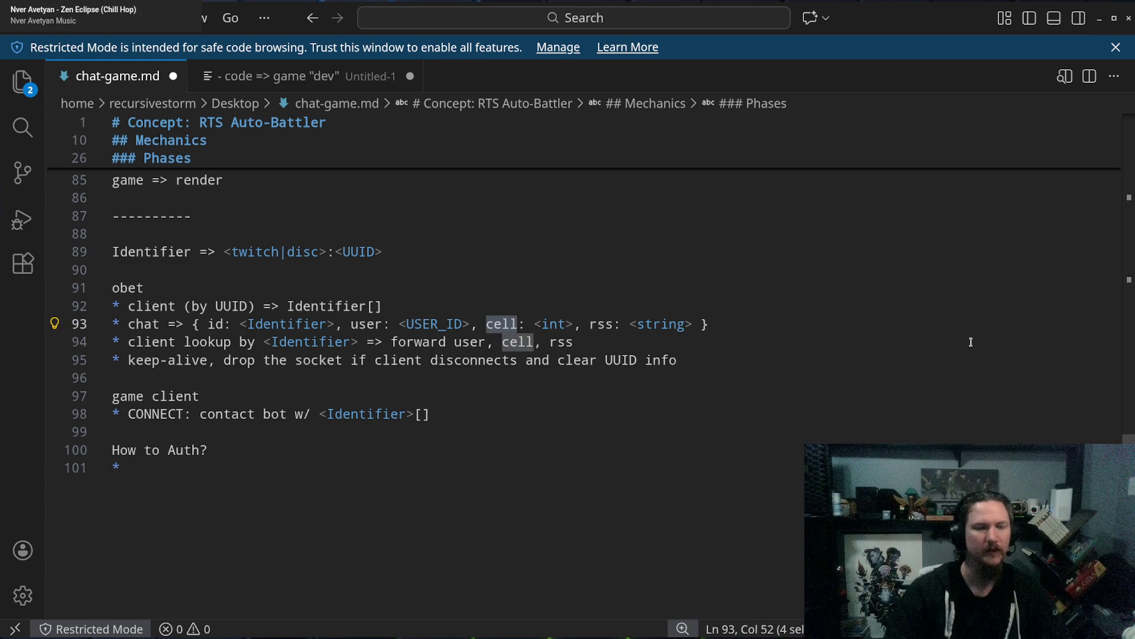
type("params")
key("Right")
key("Right")
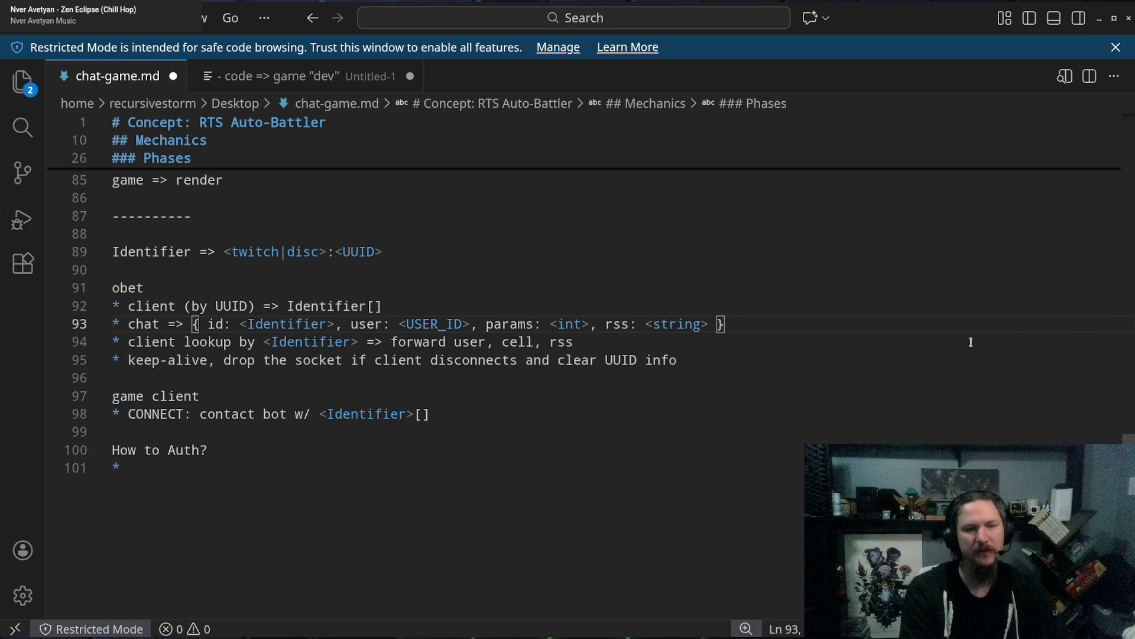
key("Delete")
key("ctrl+shift+Right")
key("ctrl+shift+Right")
key("ctrl+shift+Right")
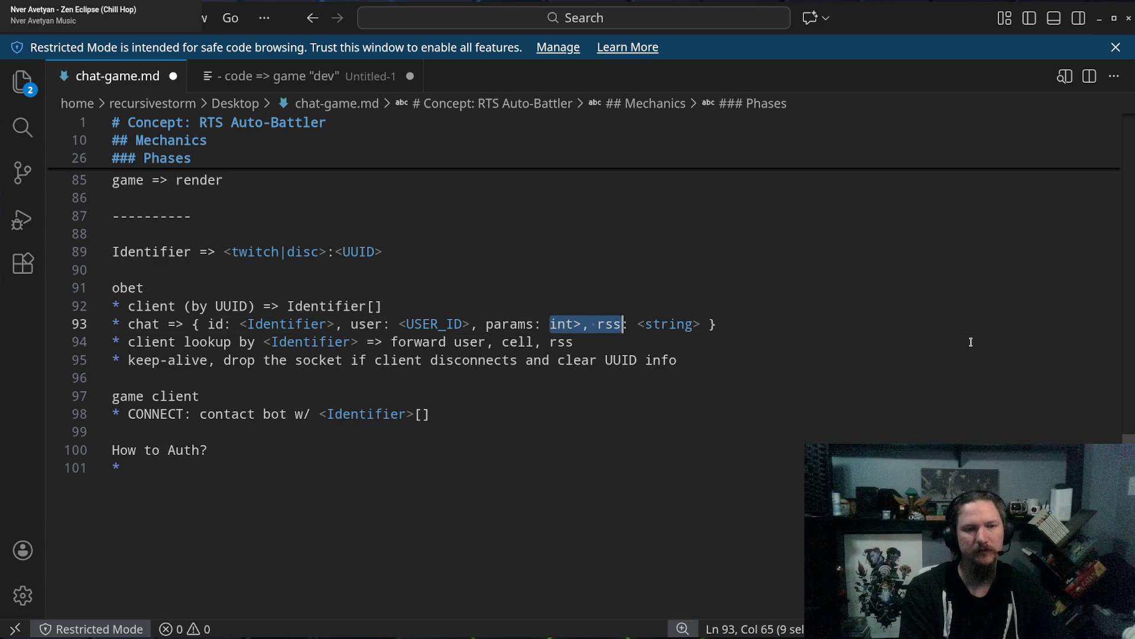
key("BackSpace")
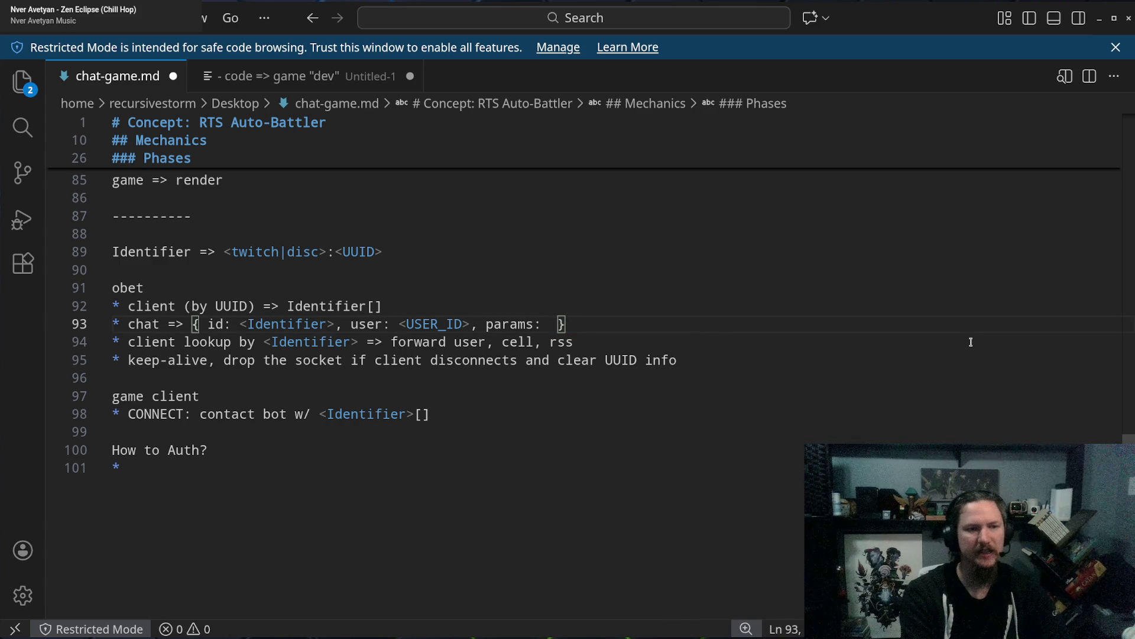